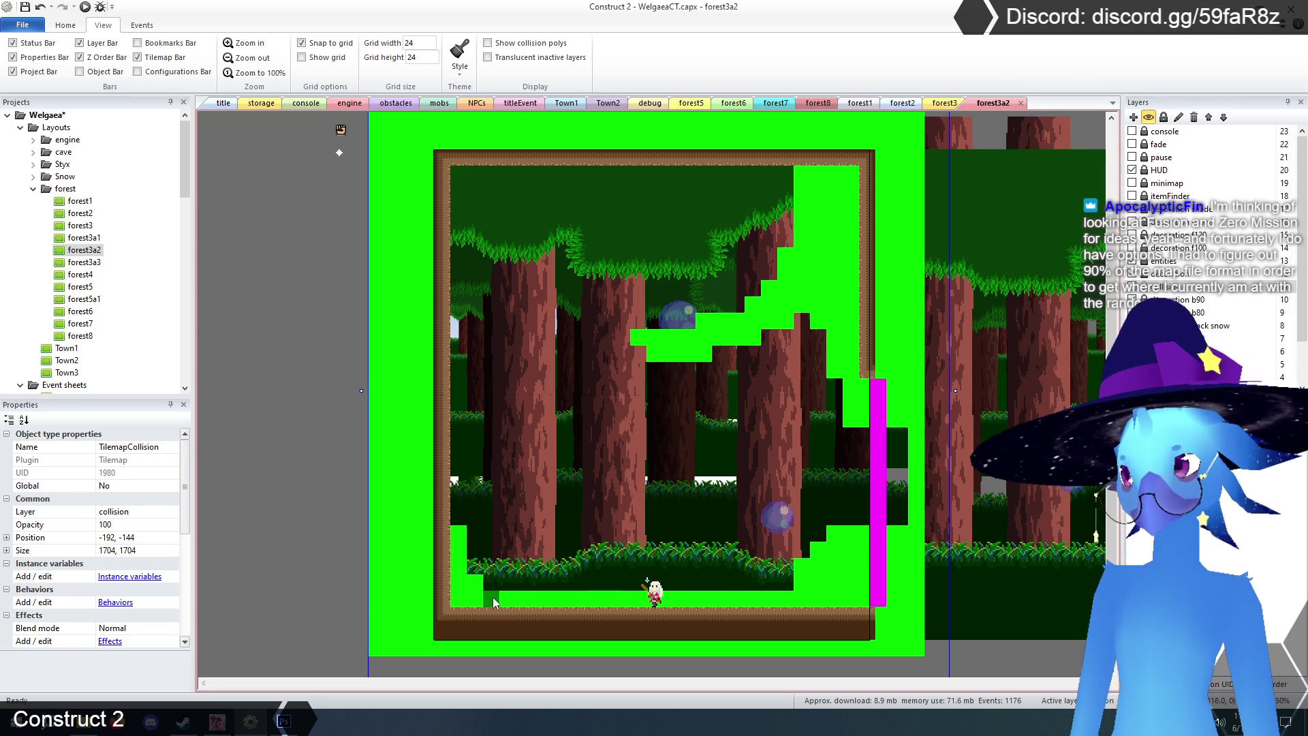
- Restore the floor collision row, paint a lower-right staircase and extend the left wall downward
drag(495, 603, 602, 599)
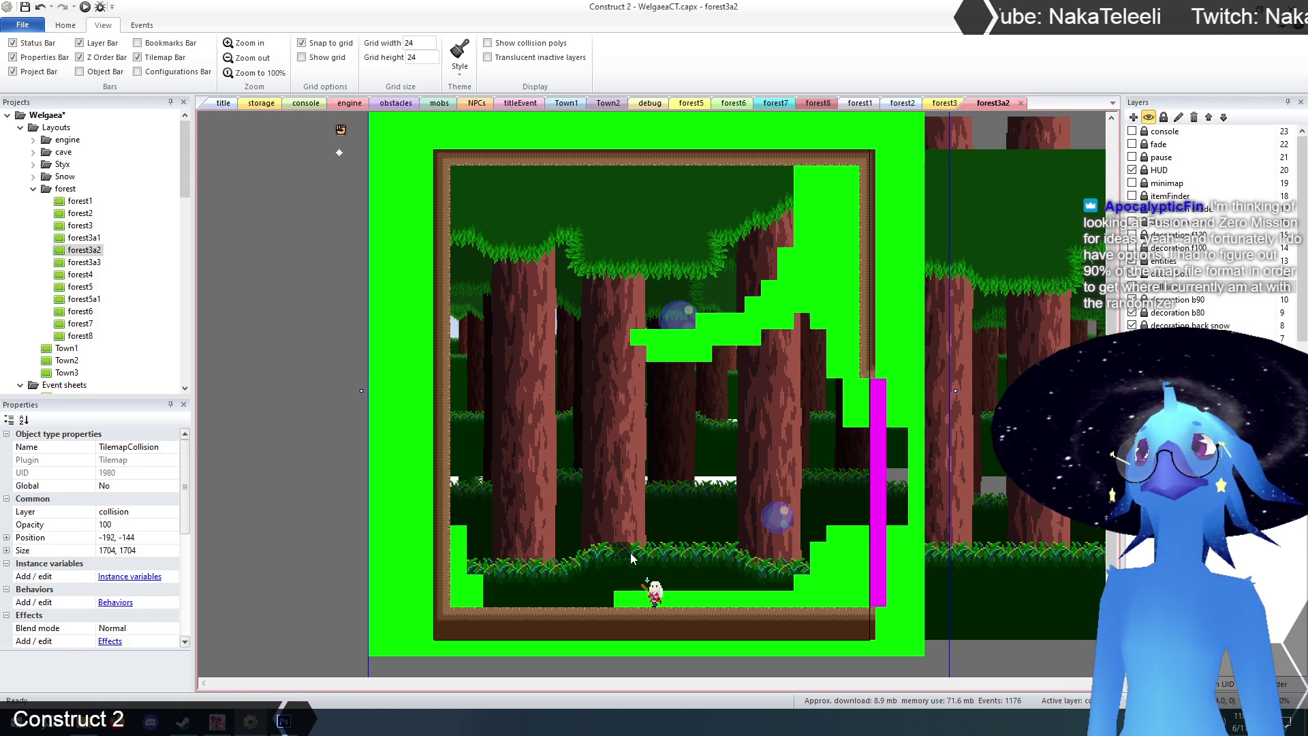
drag(617, 600, 458, 607)
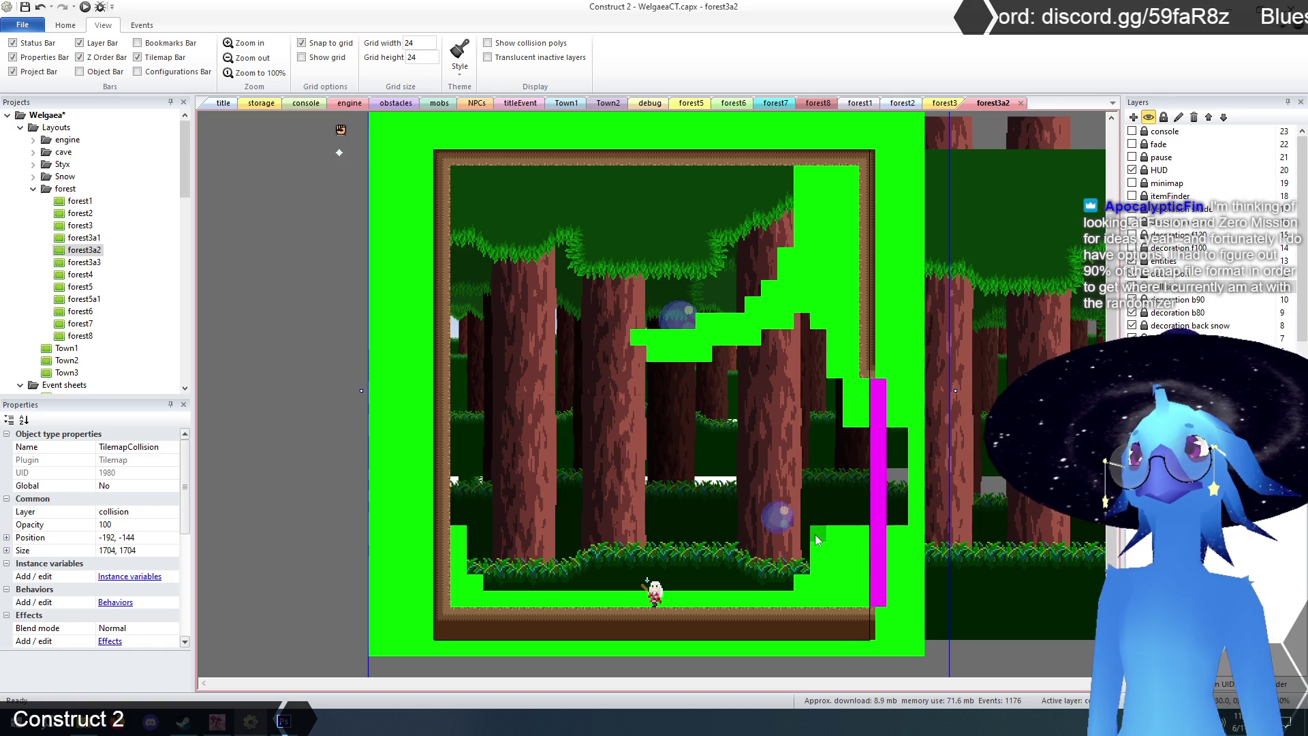
drag(817, 538, 791, 590)
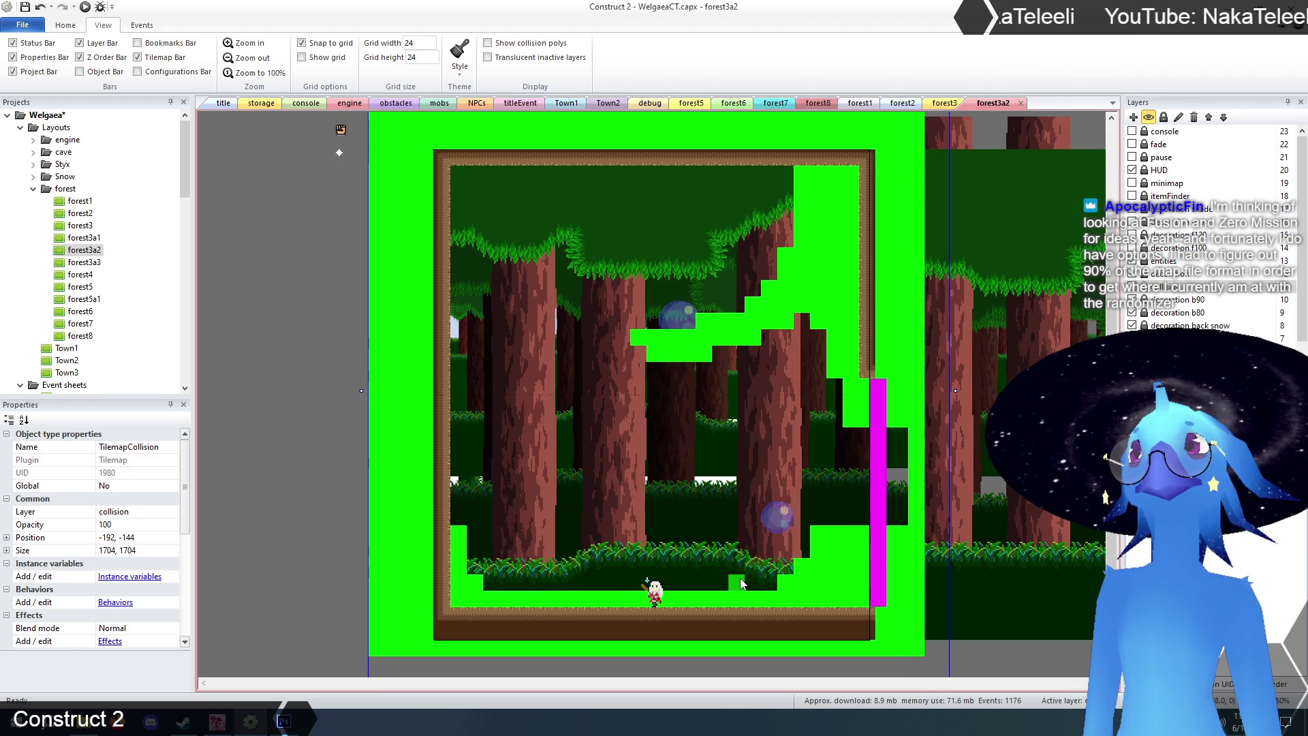
click(770, 567)
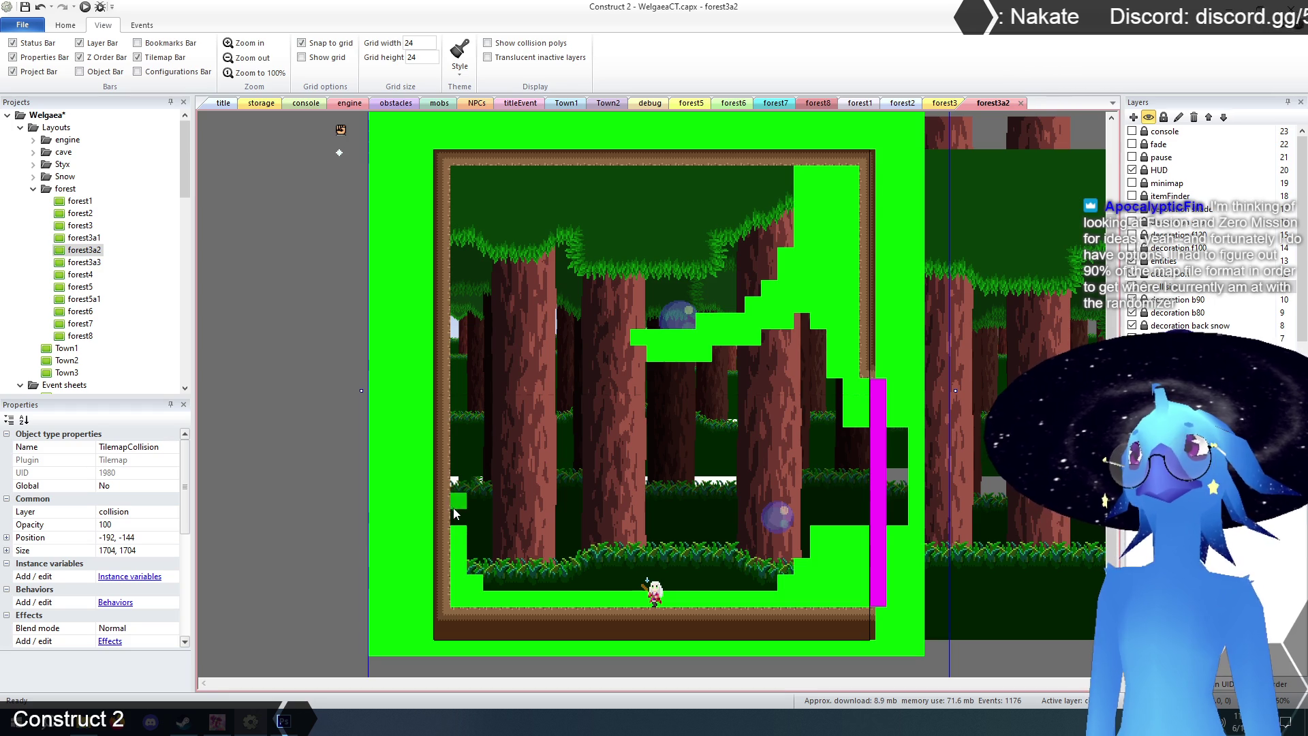
drag(460, 516, 458, 499)
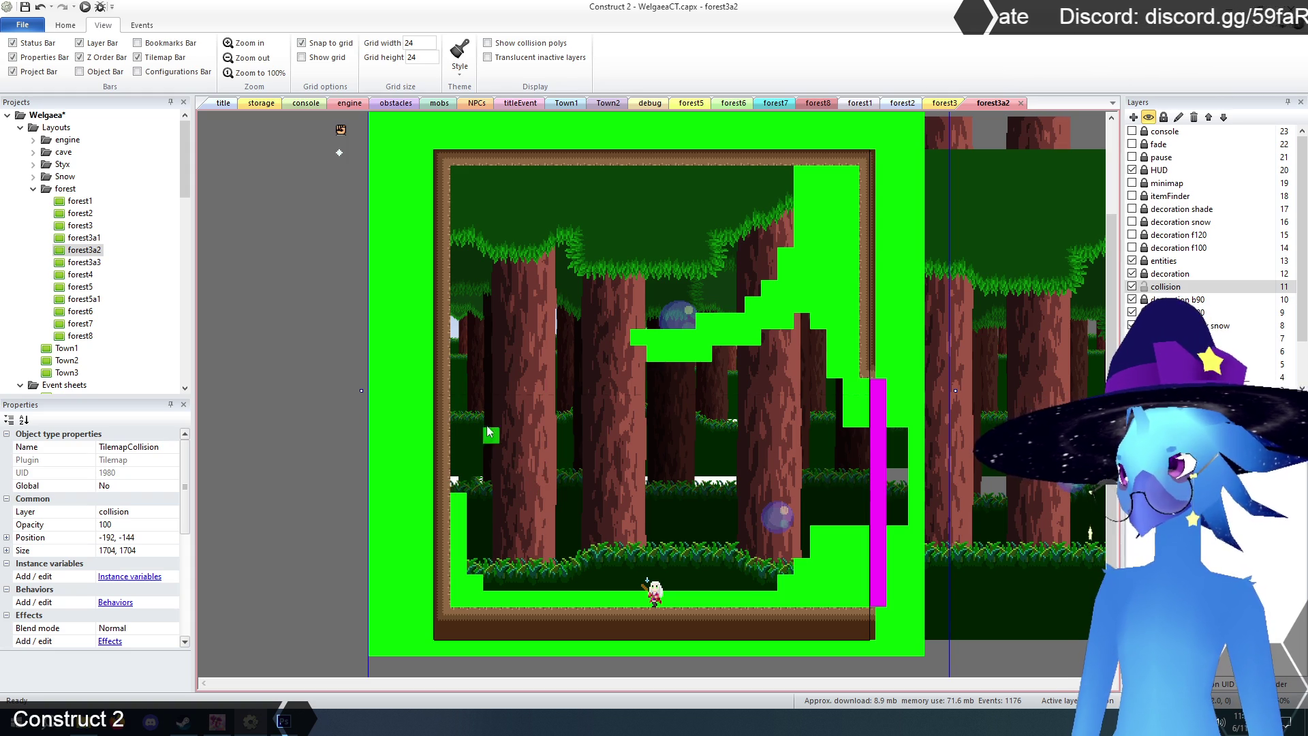
- Paint two columns of TilemapCollision tiles down forest3a2's left wall
mouse_move(458, 174)
mouse_down()
mouse_move(475, 425)
mouse_move(460, 368)
mouse_move(460, 501)
mouse_up()
drag(467, 374, 481, 145)
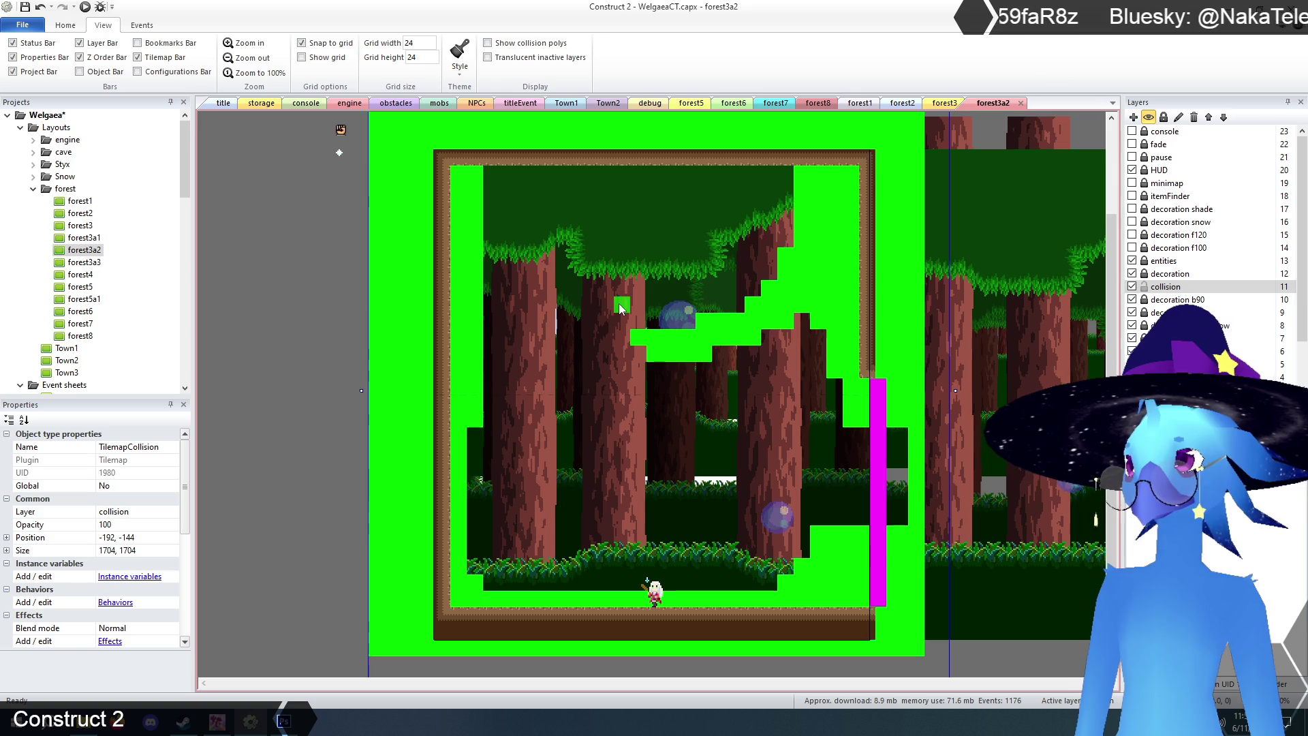
scroll(620, 308, up, 3)
scroll(620, 308, down, 2)
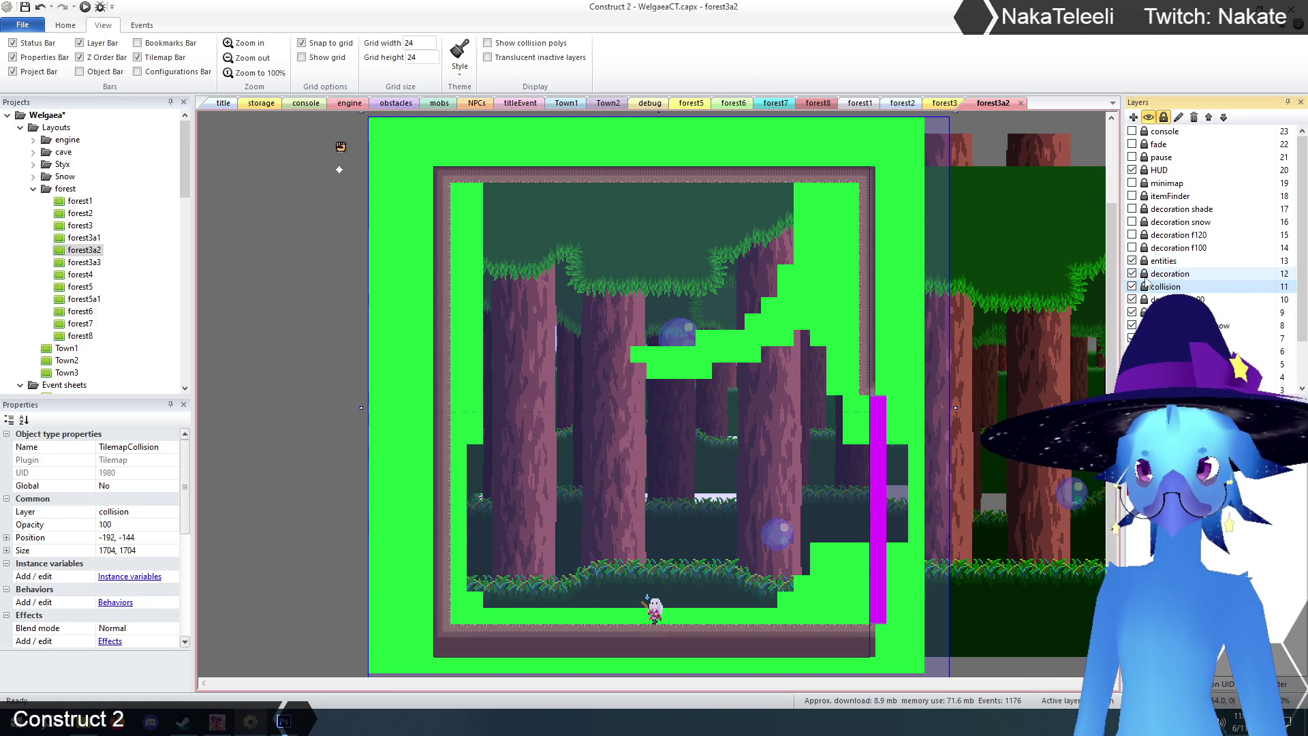
click(1168, 274)
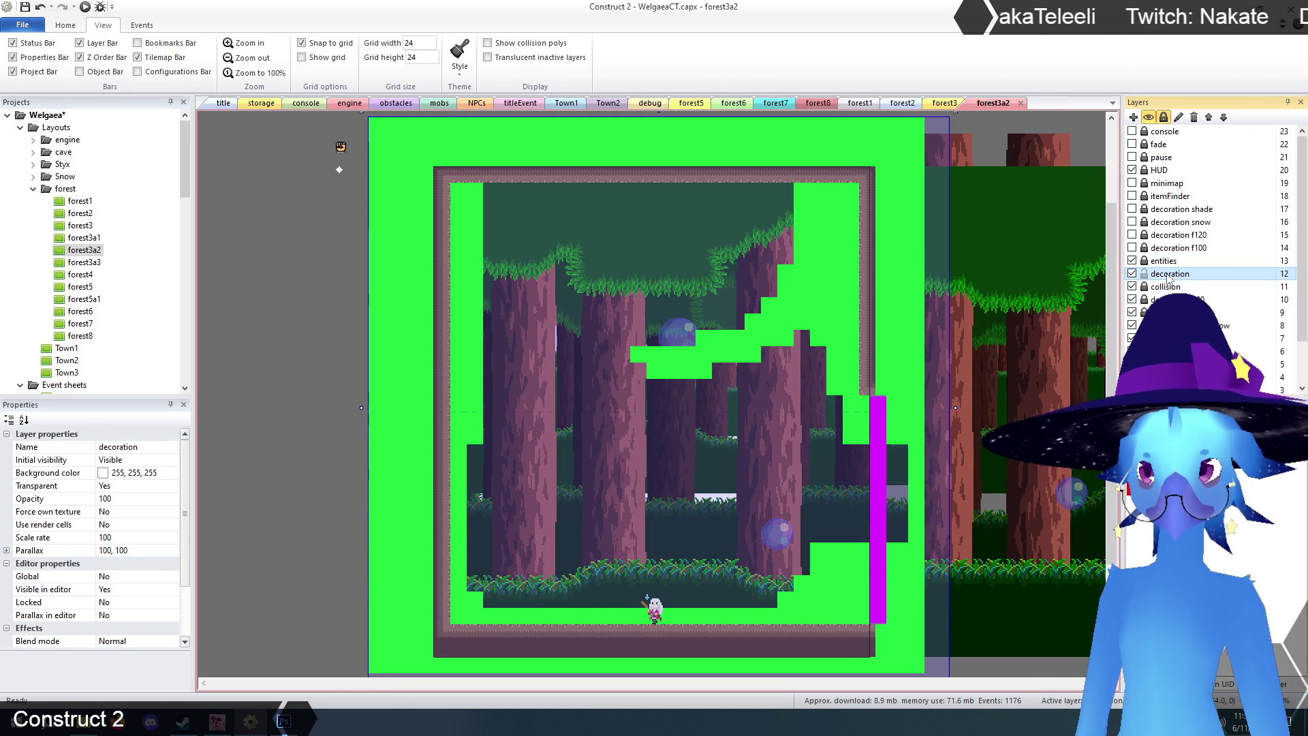
- With TilemapCave, paint cave tiles over the lower-right slope, left wall and bottom-left corner
click(808, 186)
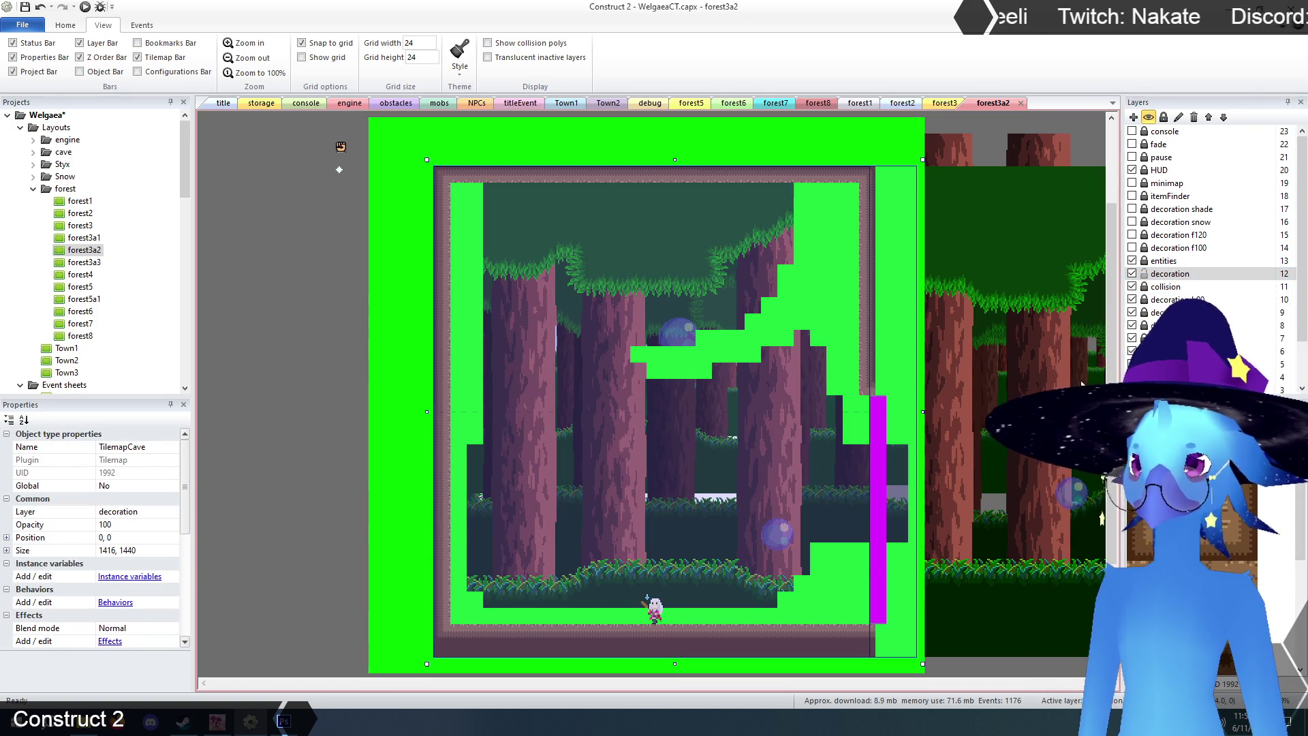
click(311, 417)
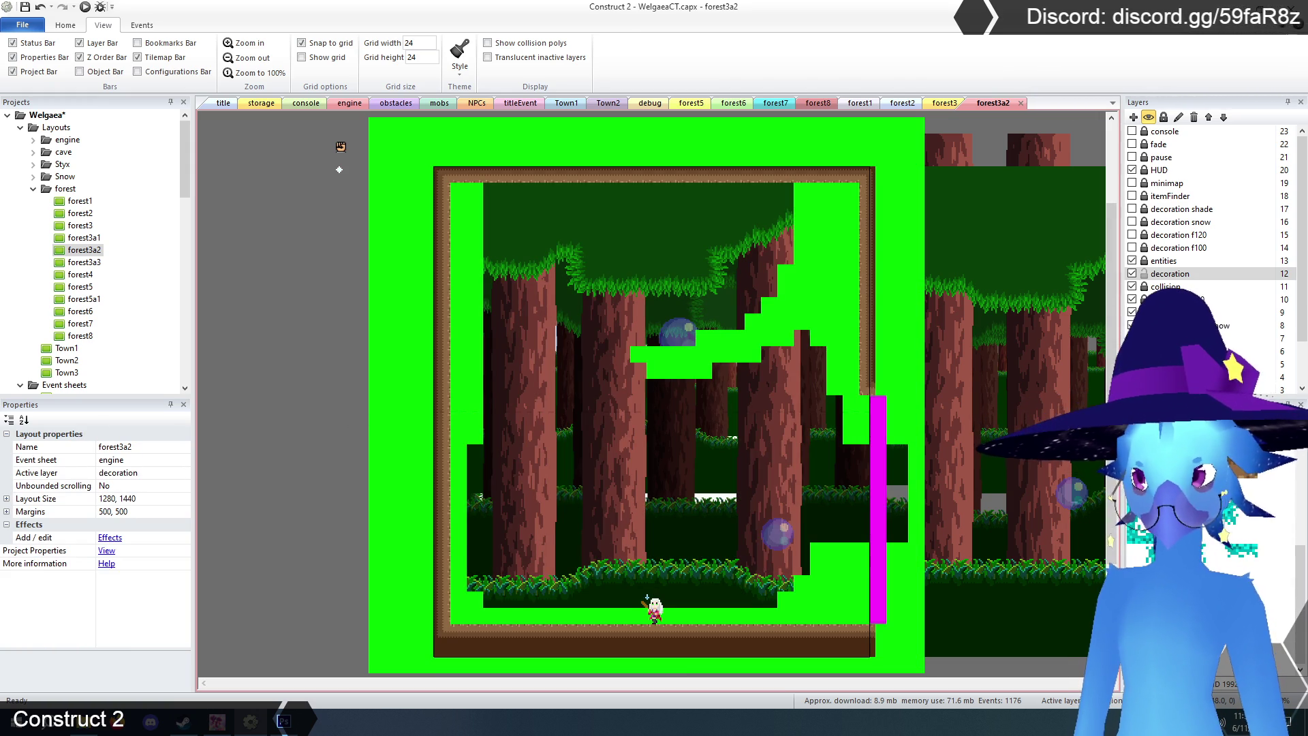
click(825, 561)
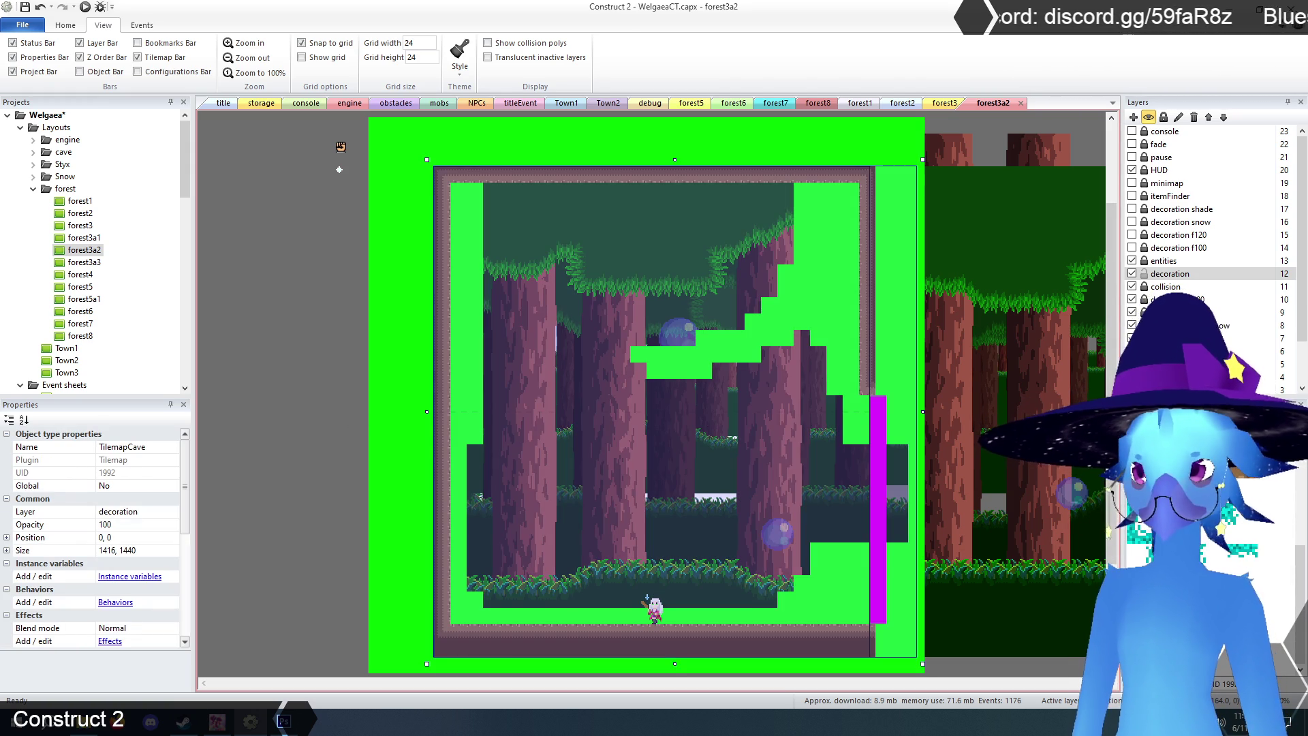
mouse_move(834, 583)
mouse_down()
mouse_move(834, 566)
mouse_move(865, 552)
mouse_move(878, 567)
mouse_move(827, 576)
mouse_move(793, 610)
mouse_move(828, 617)
mouse_move(860, 581)
mouse_move(870, 614)
mouse_up()
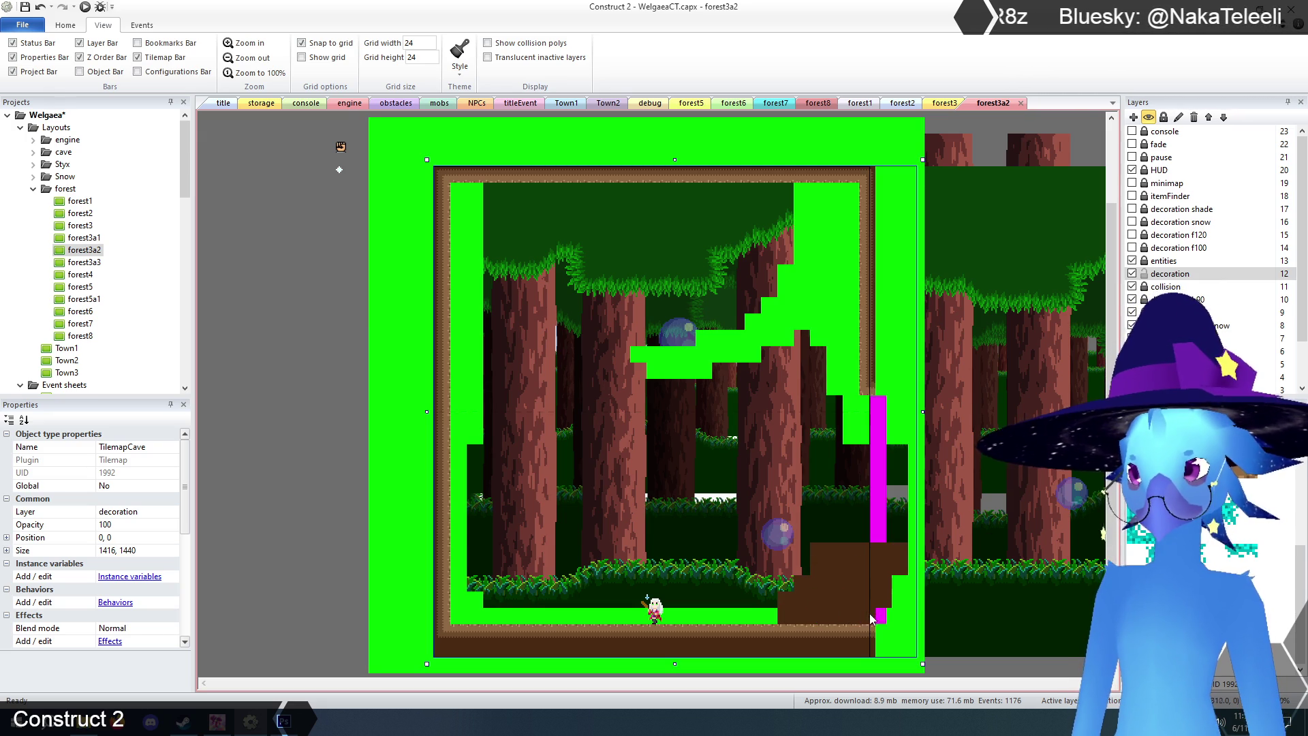
drag(457, 610, 469, 607)
mouse_move(457, 191)
mouse_down()
mouse_move(466, 224)
mouse_move(475, 194)
mouse_move(475, 409)
mouse_move(458, 436)
mouse_move(452, 253)
mouse_move(456, 591)
mouse_up()
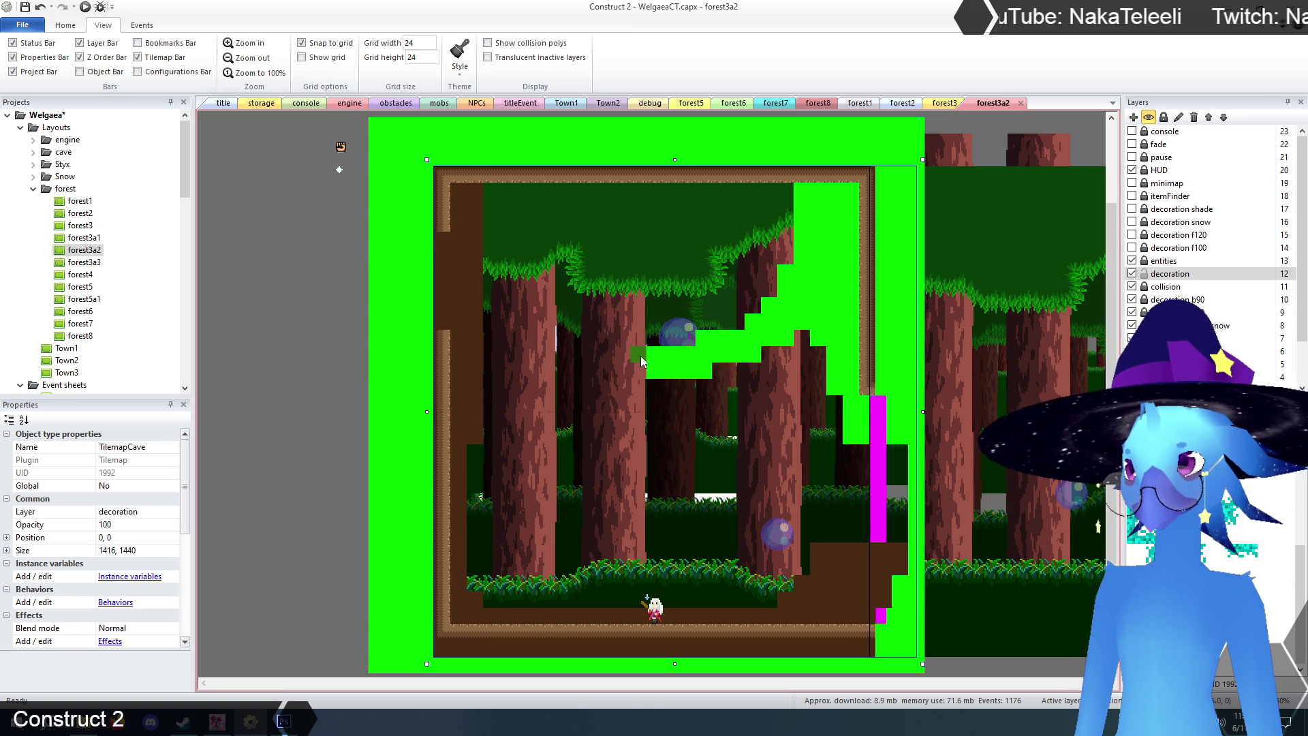
- Cover the floating platform, upper-right slope, and right and top borders with cave tiles
drag(662, 363, 679, 363)
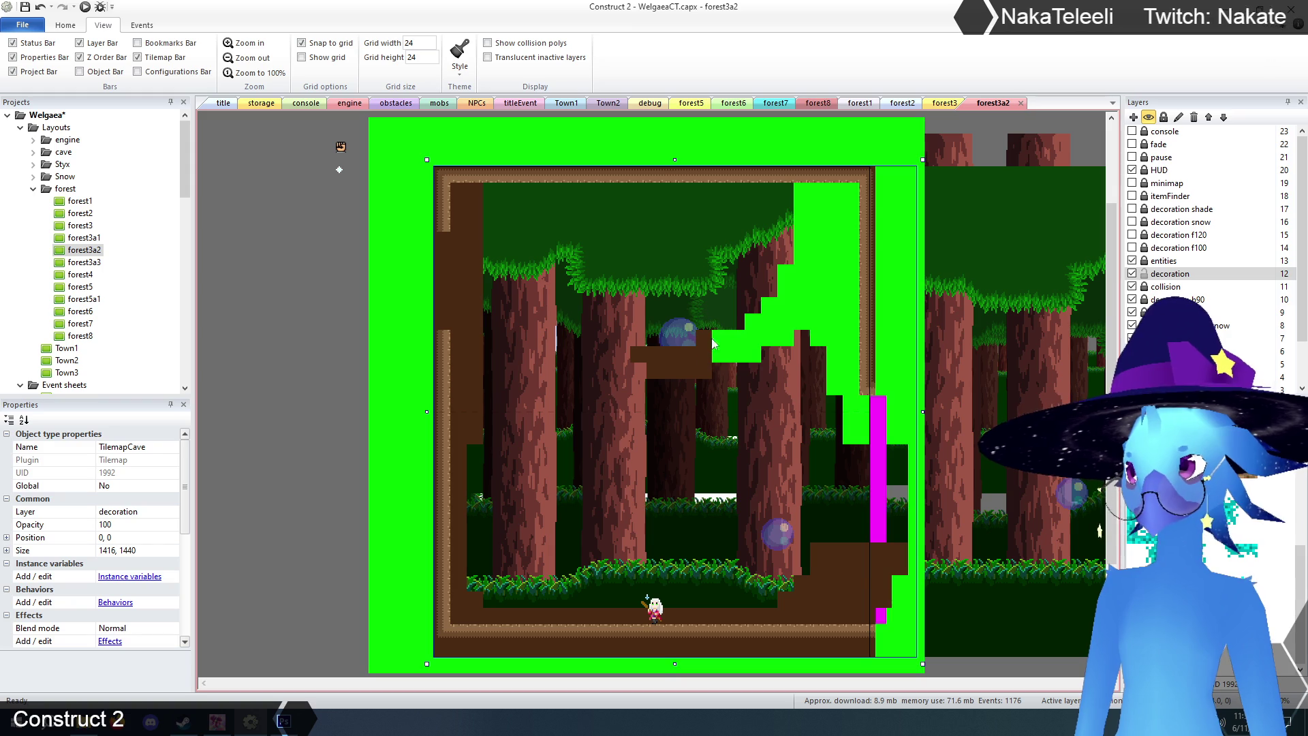
mouse_move(752, 321)
mouse_down()
mouse_move(773, 340)
mouse_move(800, 277)
mouse_up()
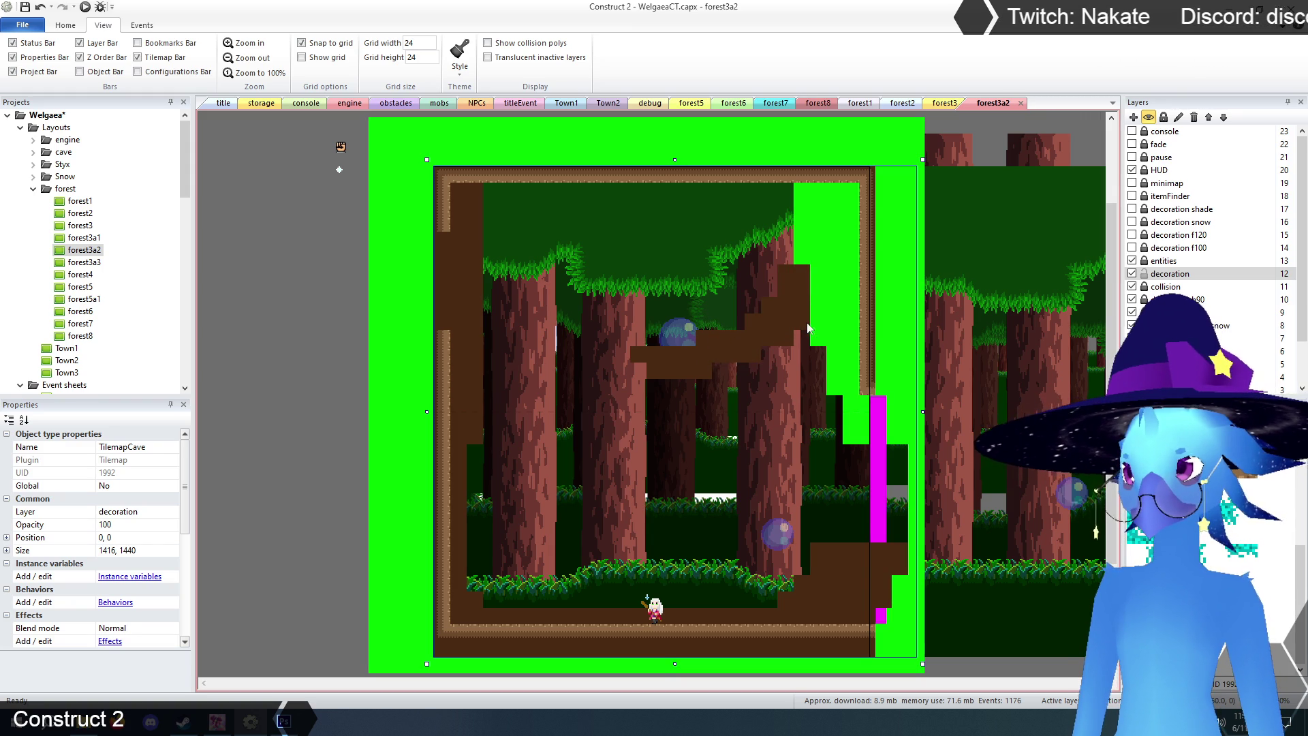
drag(820, 335, 812, 188)
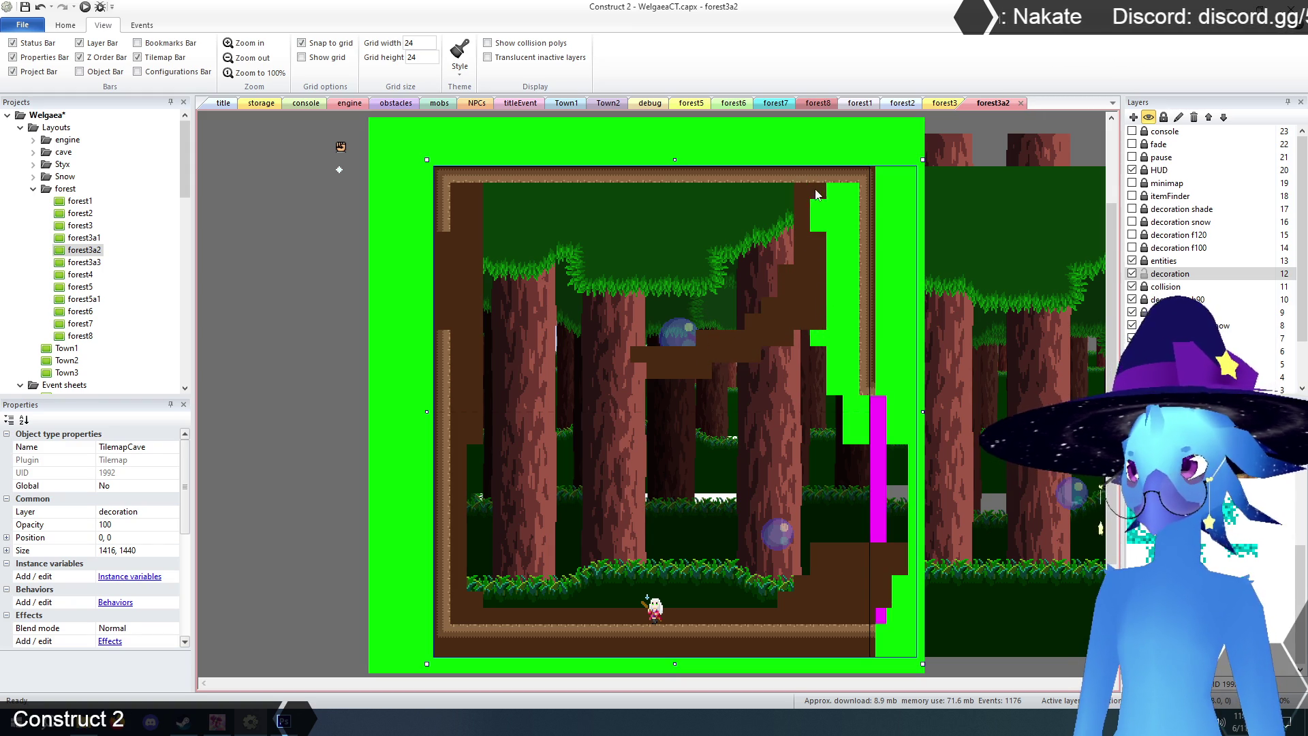
mouse_move(819, 338)
mouse_down()
mouse_move(844, 179)
mouse_move(835, 316)
mouse_move(864, 439)
mouse_move(866, 393)
mouse_up()
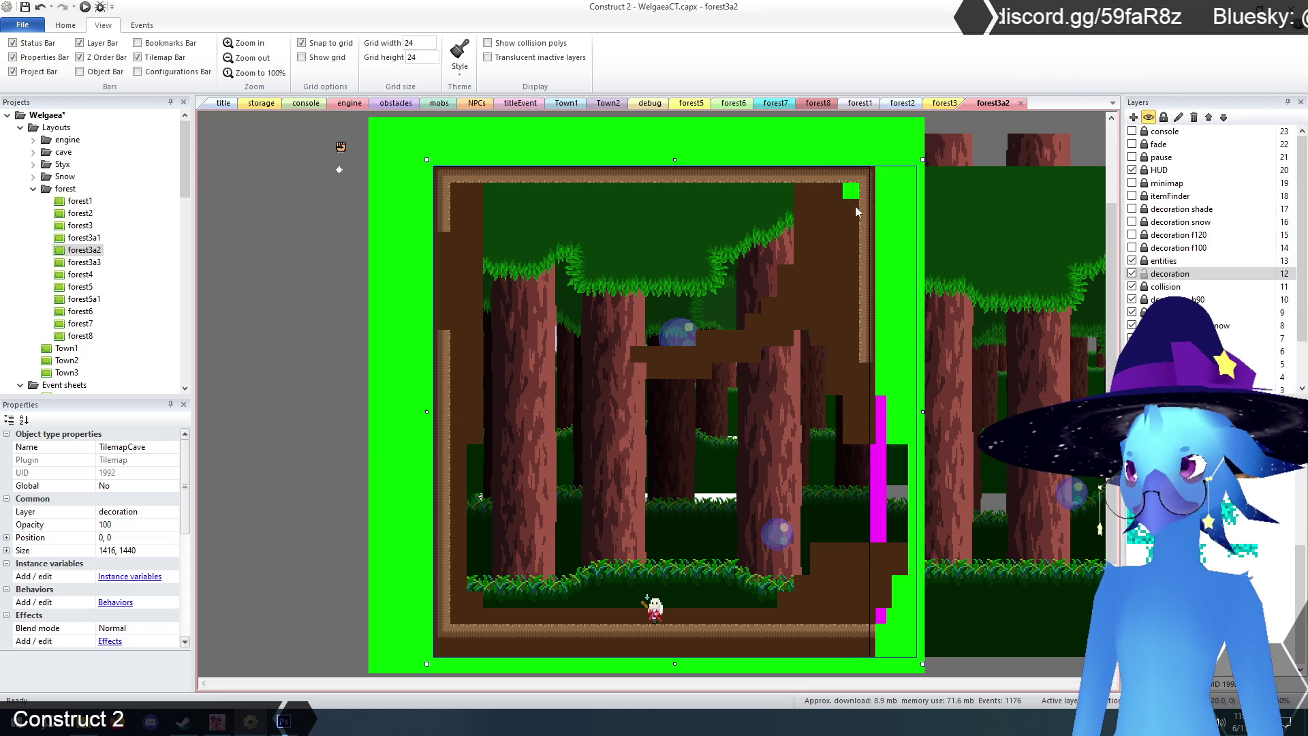
drag(864, 189, 860, 289)
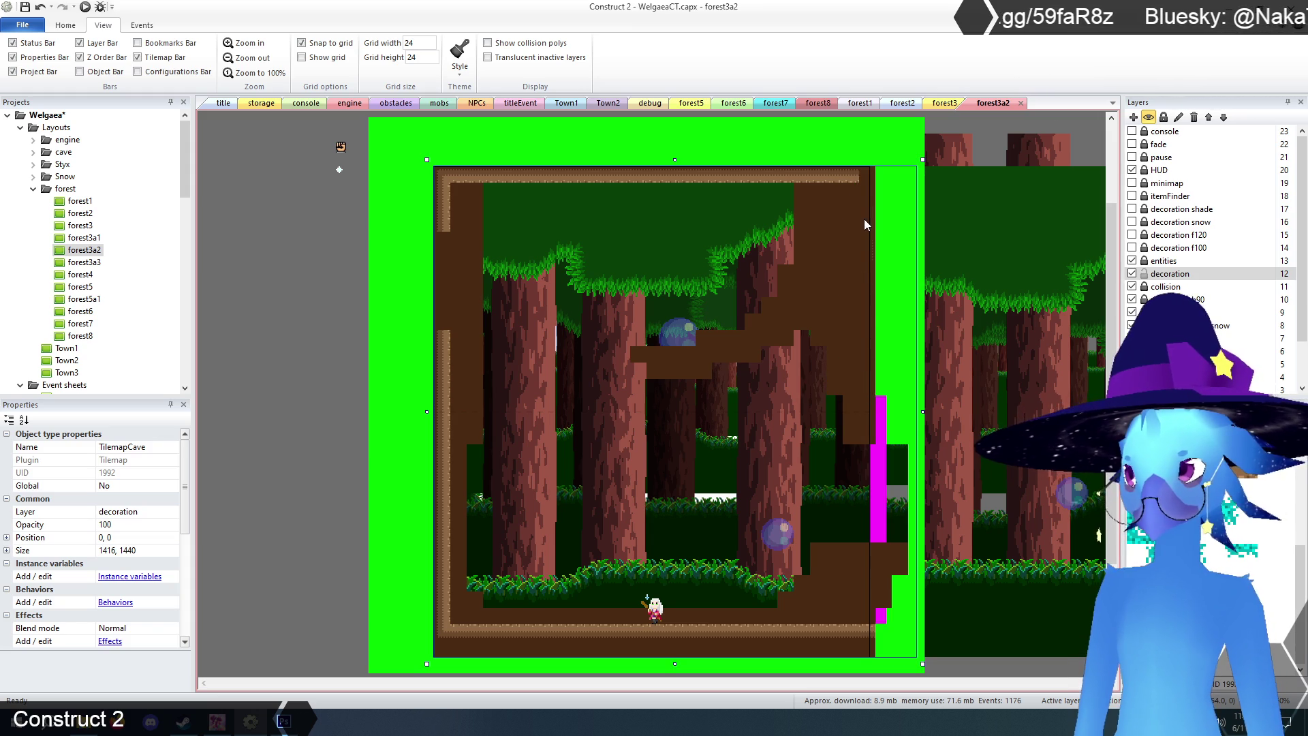
drag(856, 176, 578, 175)
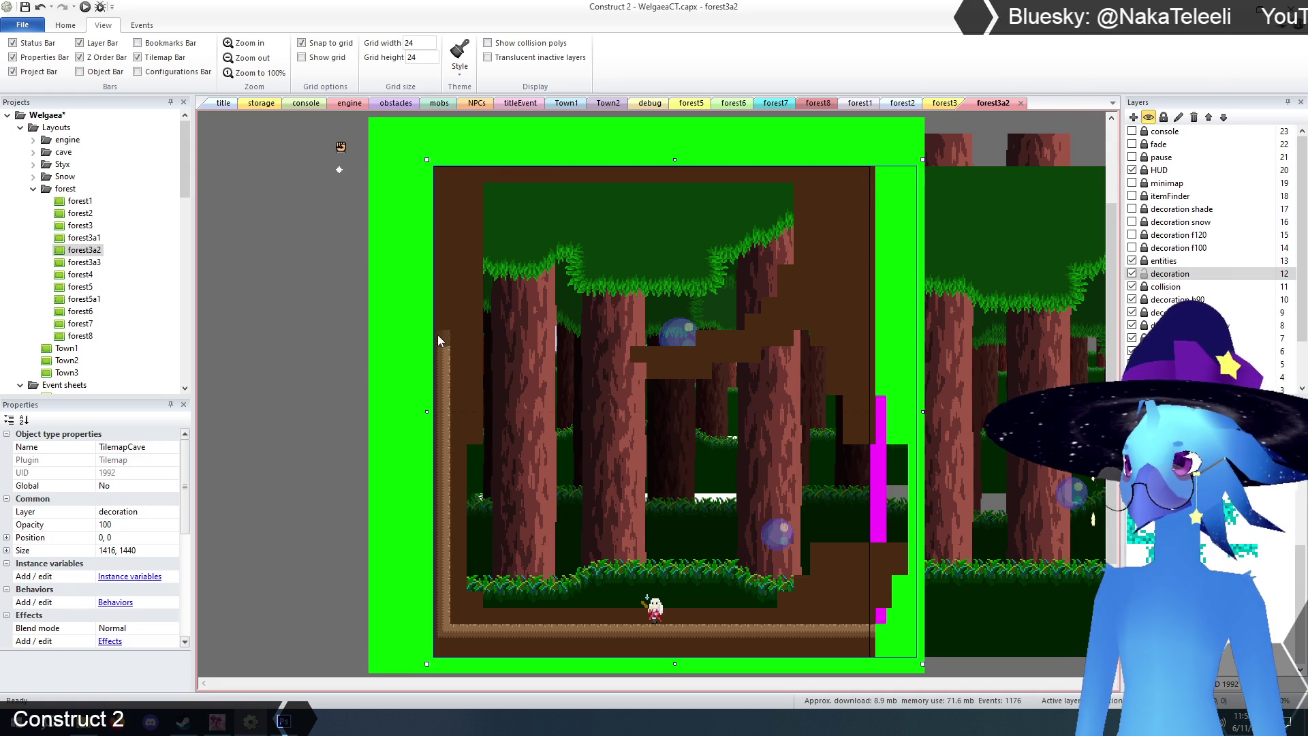
- Replace the bottom dirt strip and right edge columns with cave tiles
mouse_move(476, 628)
mouse_down()
mouse_move(869, 631)
mouse_move(889, 658)
mouse_move(897, 600)
mouse_move(900, 656)
mouse_up()
drag(884, 436, 879, 359)
drag(885, 174, 879, 333)
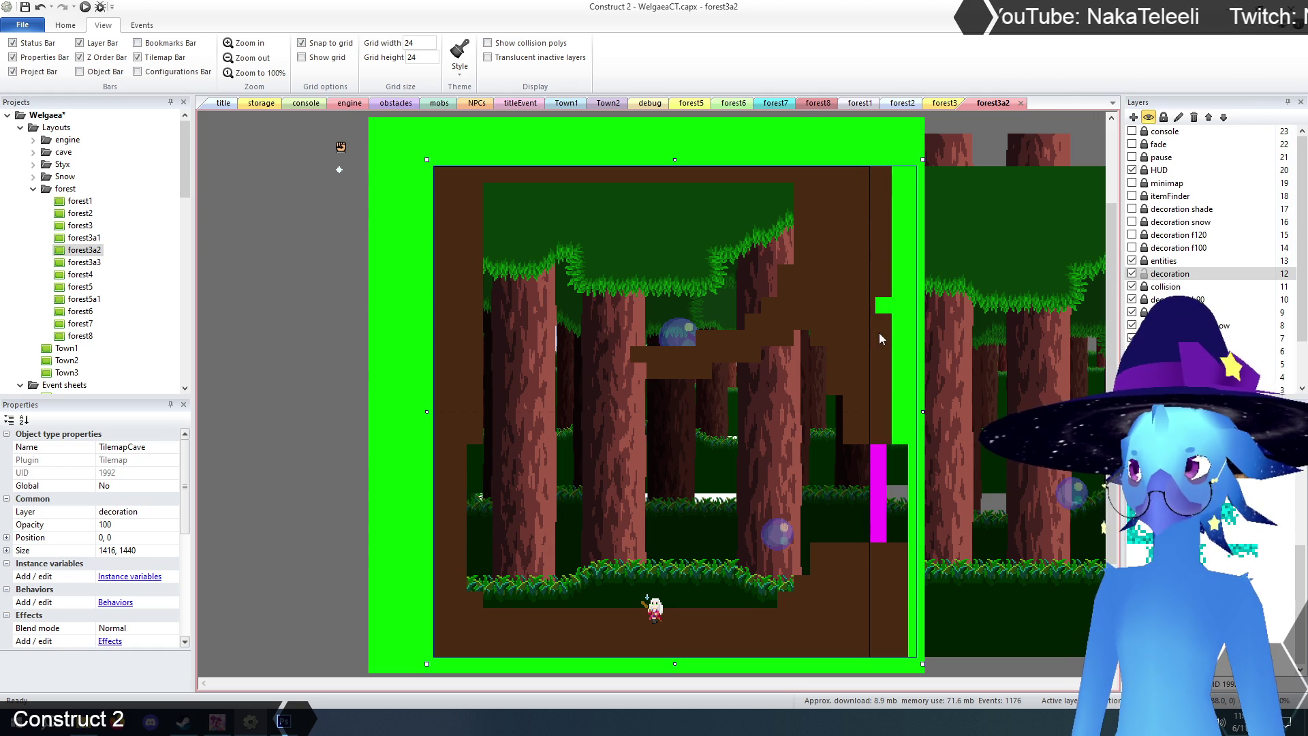
drag(894, 217, 892, 431)
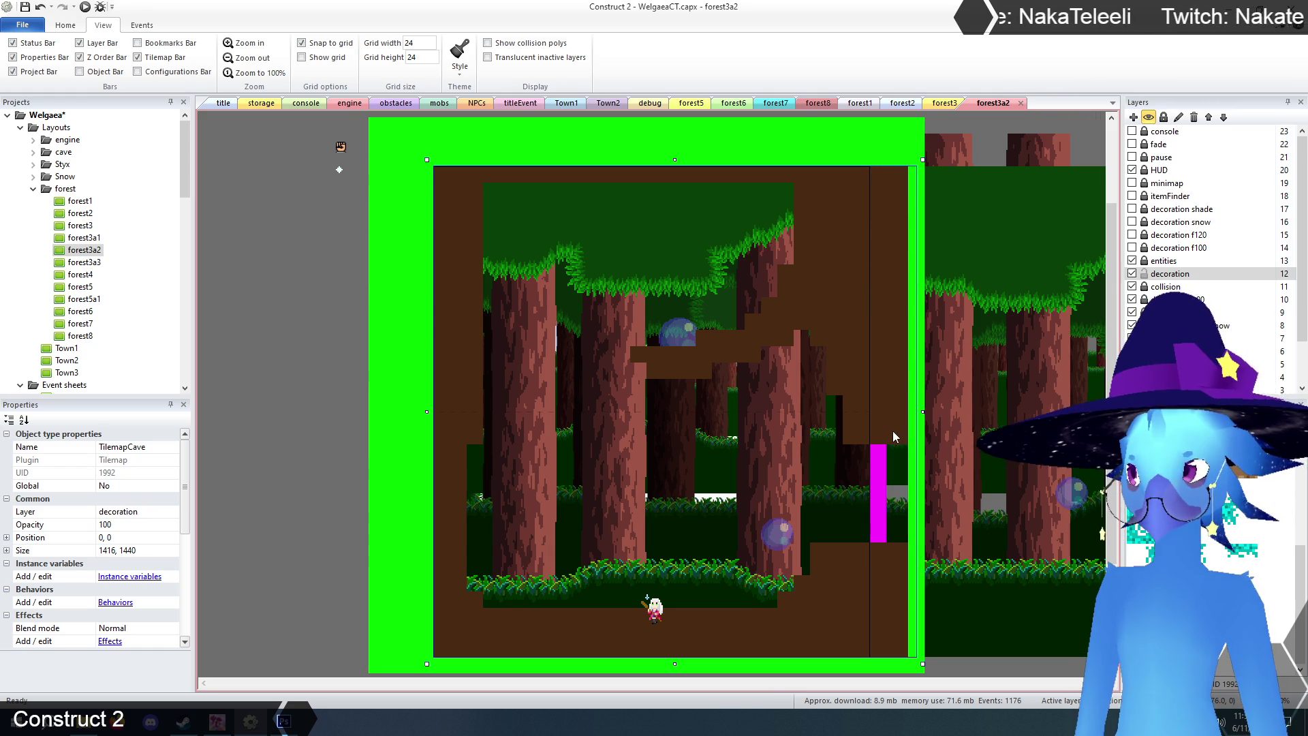
click(945, 103)
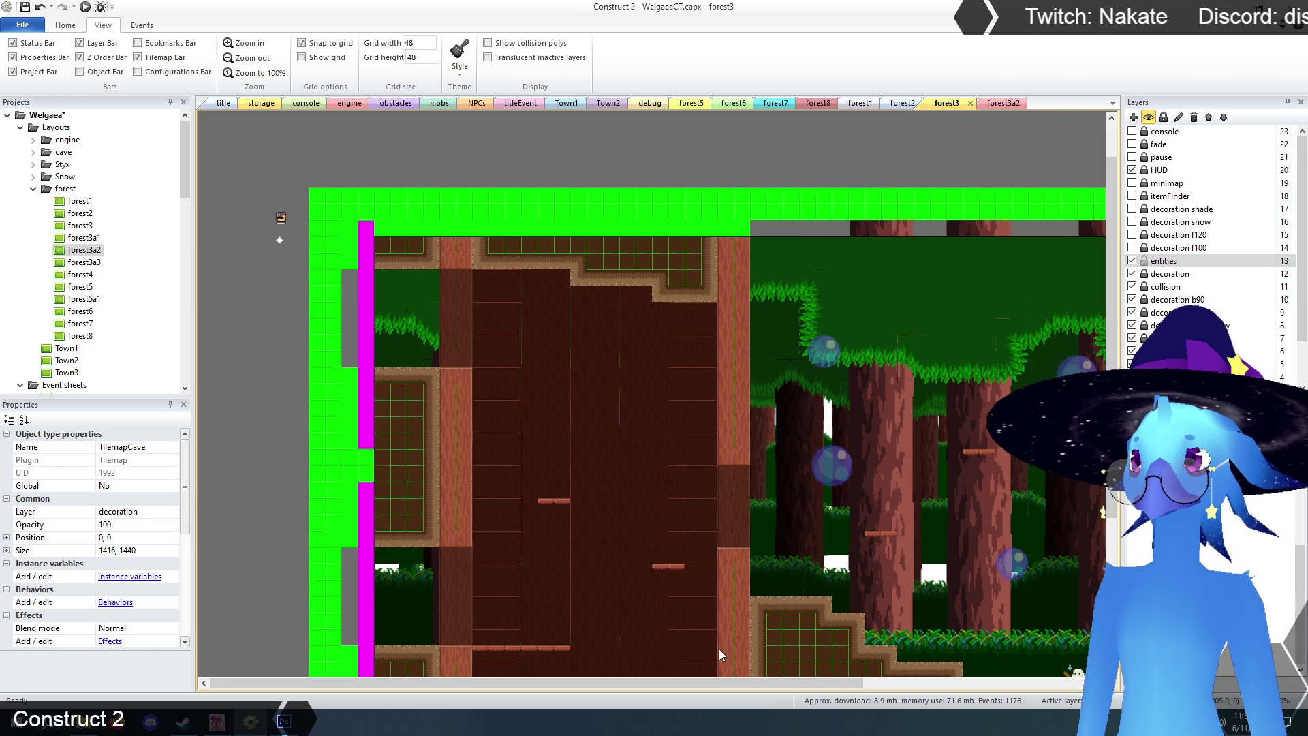
- Back in forest3a2, paint a tile row along the room's top edge
click(1001, 104)
scroll(884, 298, up, 2)
scroll(885, 293, down, 2)
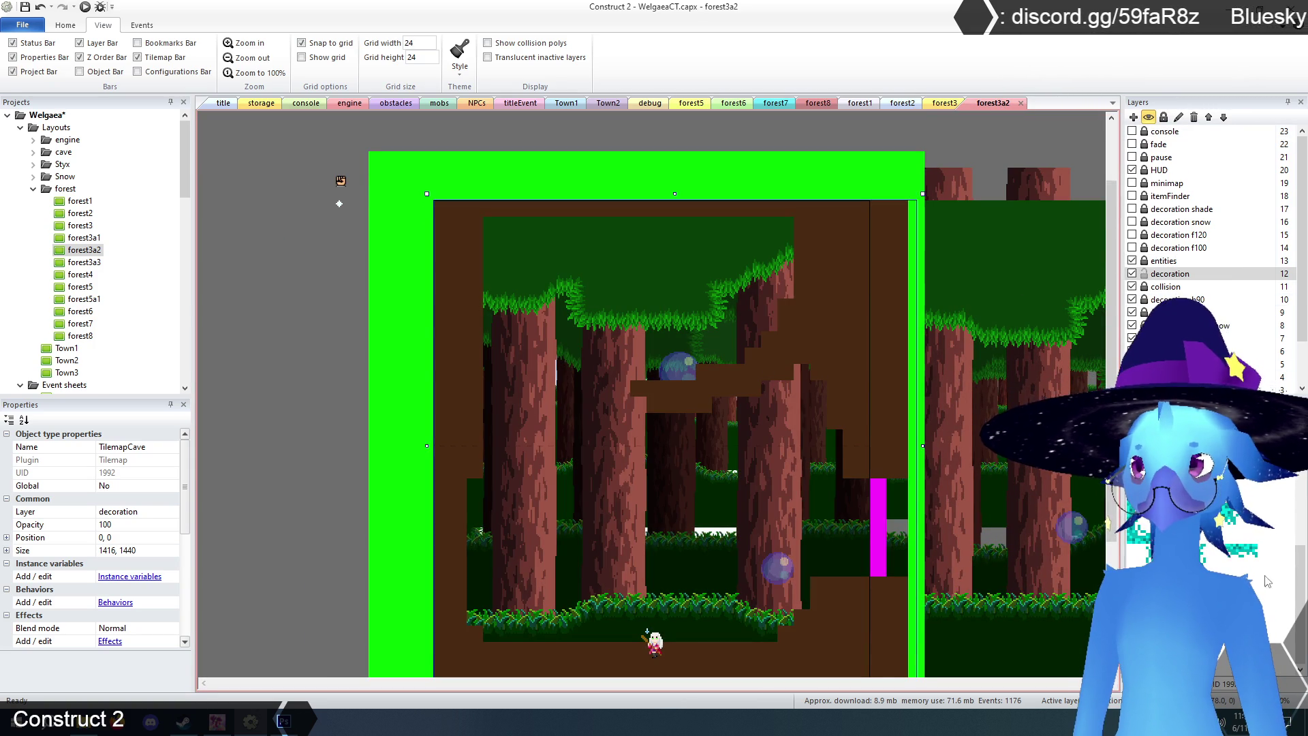
drag(785, 211, 515, 214)
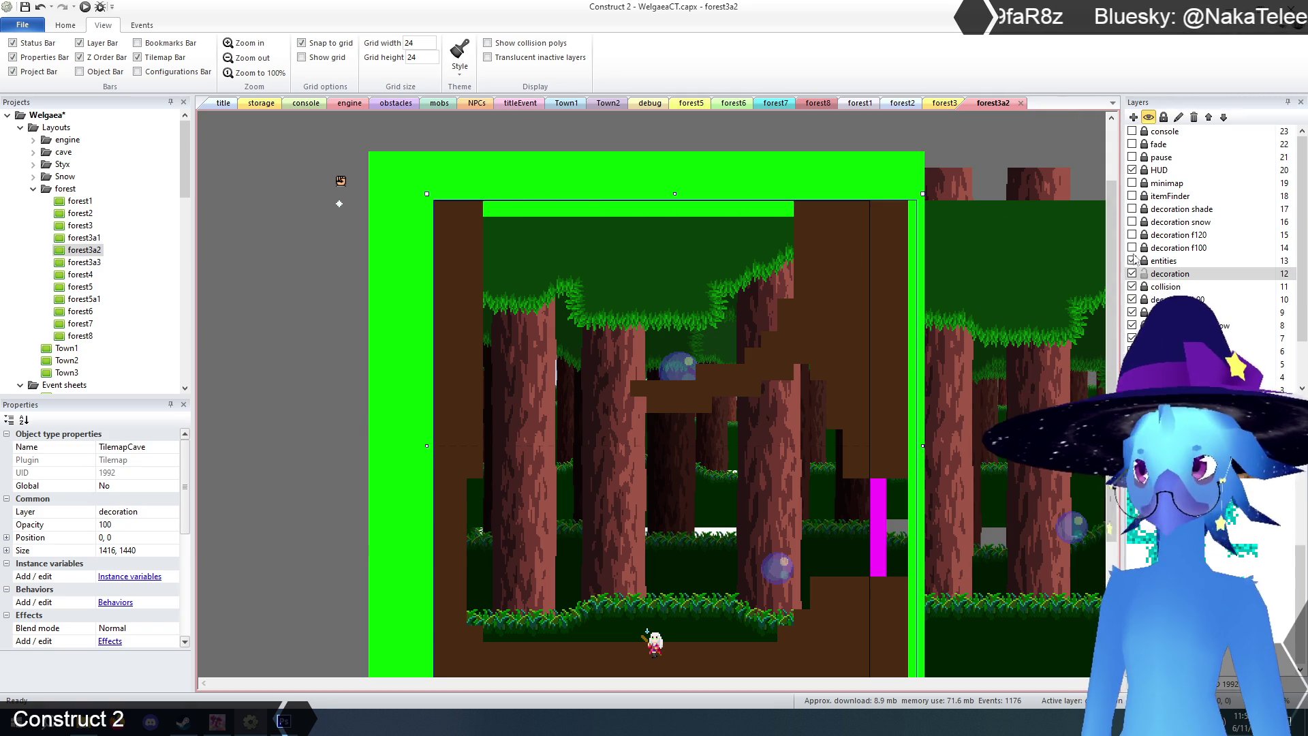
- On the collision layer, erase the green collision strip along the top
click(1166, 287)
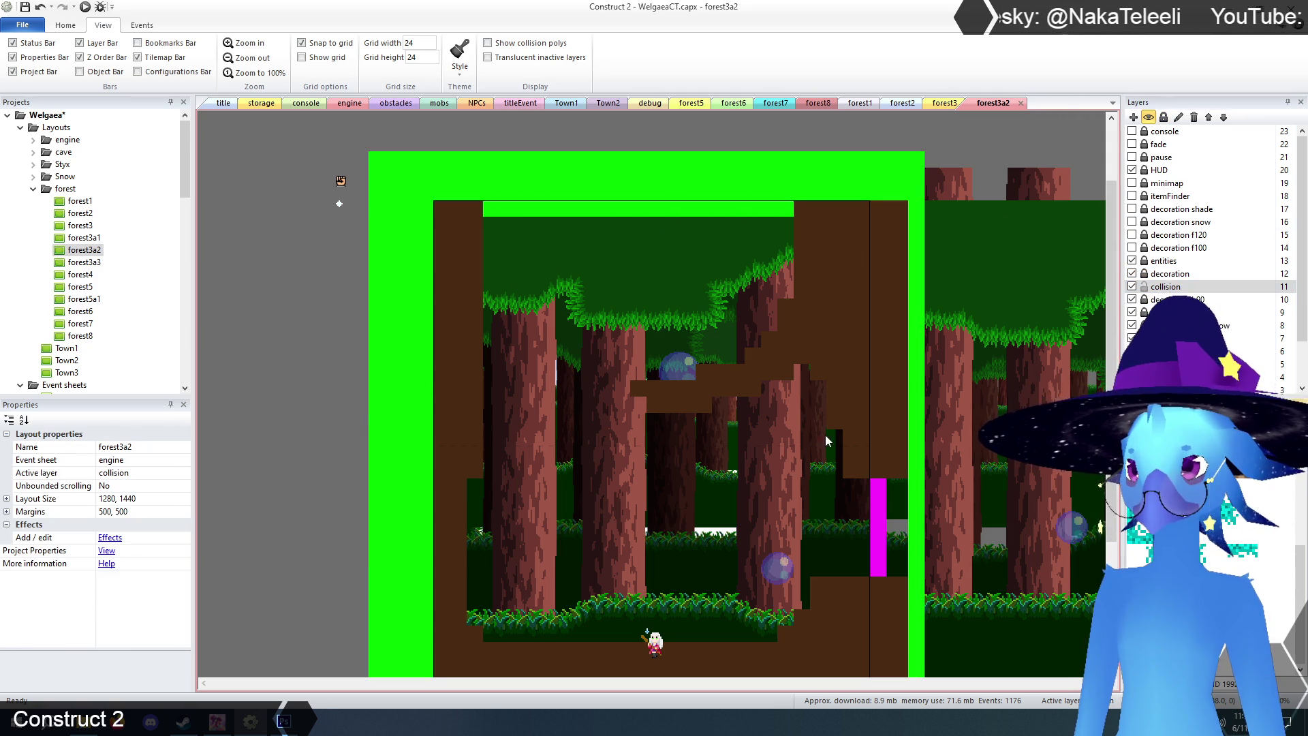
key(ctrl+a)
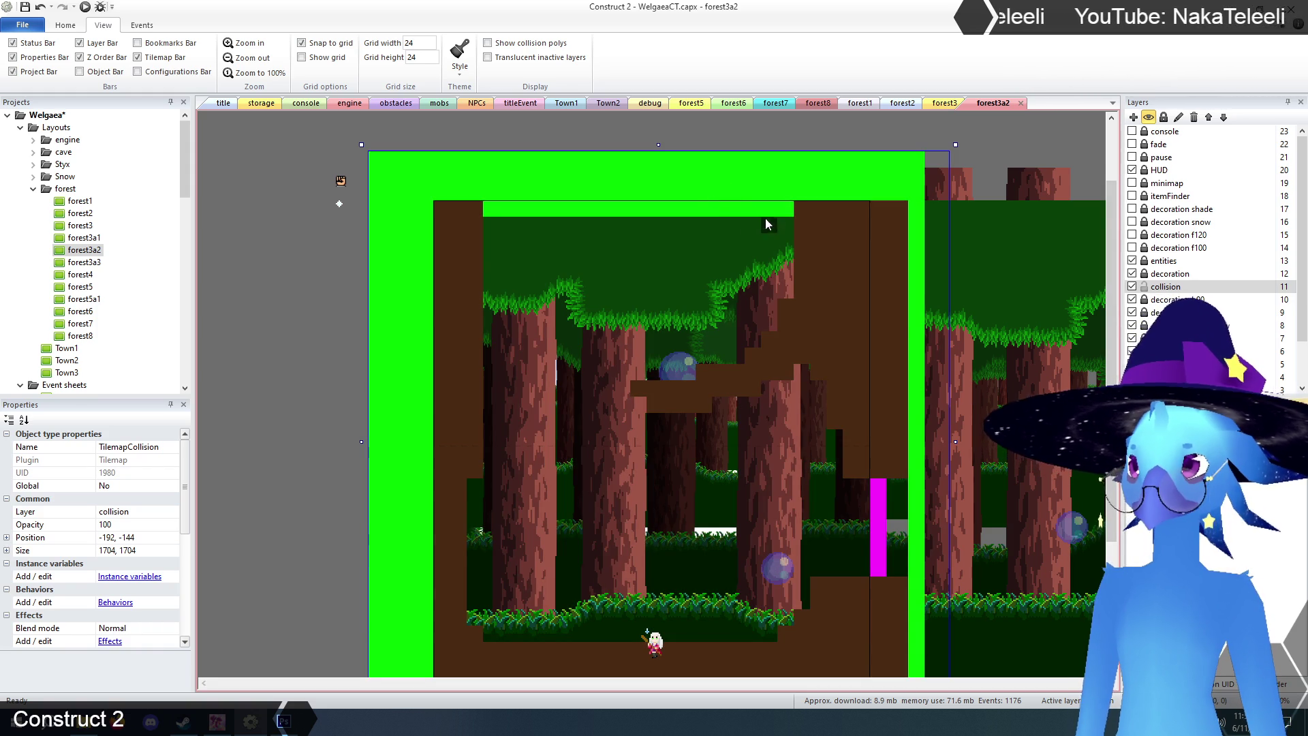
mouse_move(783, 207)
mouse_down()
mouse_move(500, 206)
mouse_move(786, 192)
mouse_up()
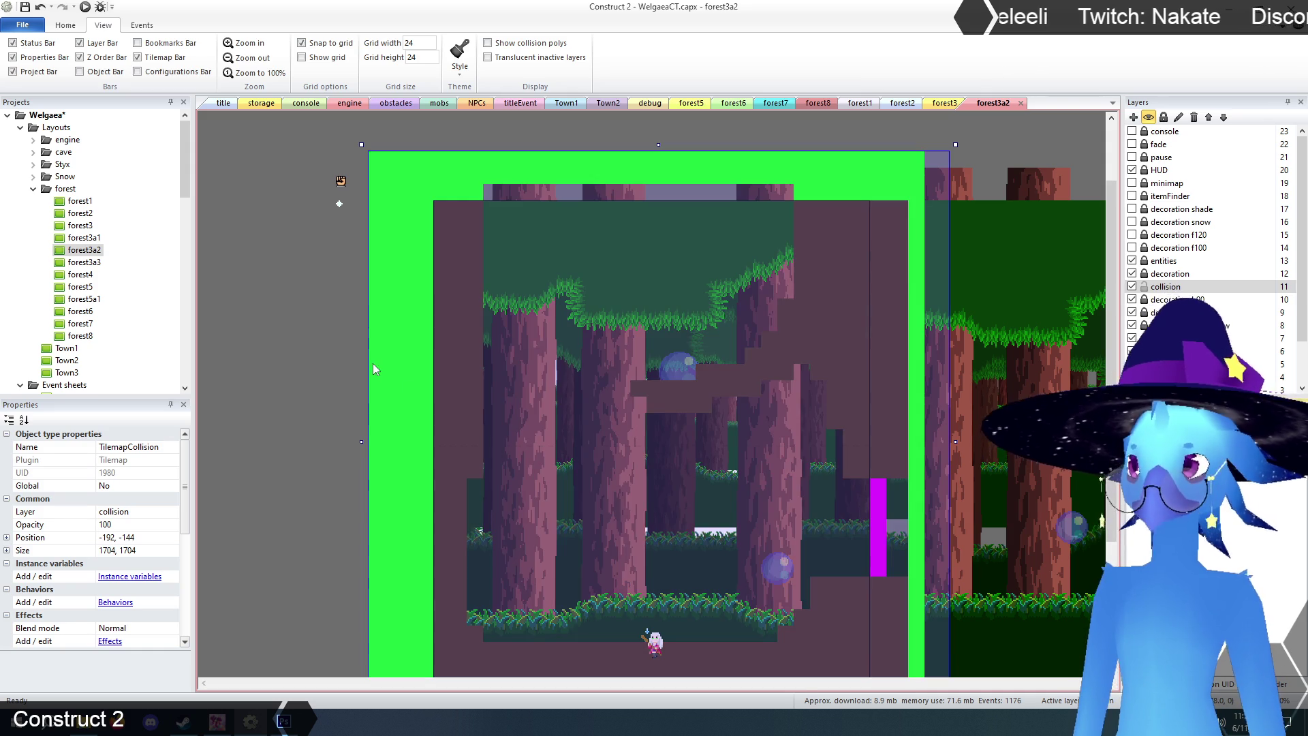
click(305, 330)
- Check the decoration layer's settings, then bring up forest3 for comparison
scroll(458, 322, down, 2)
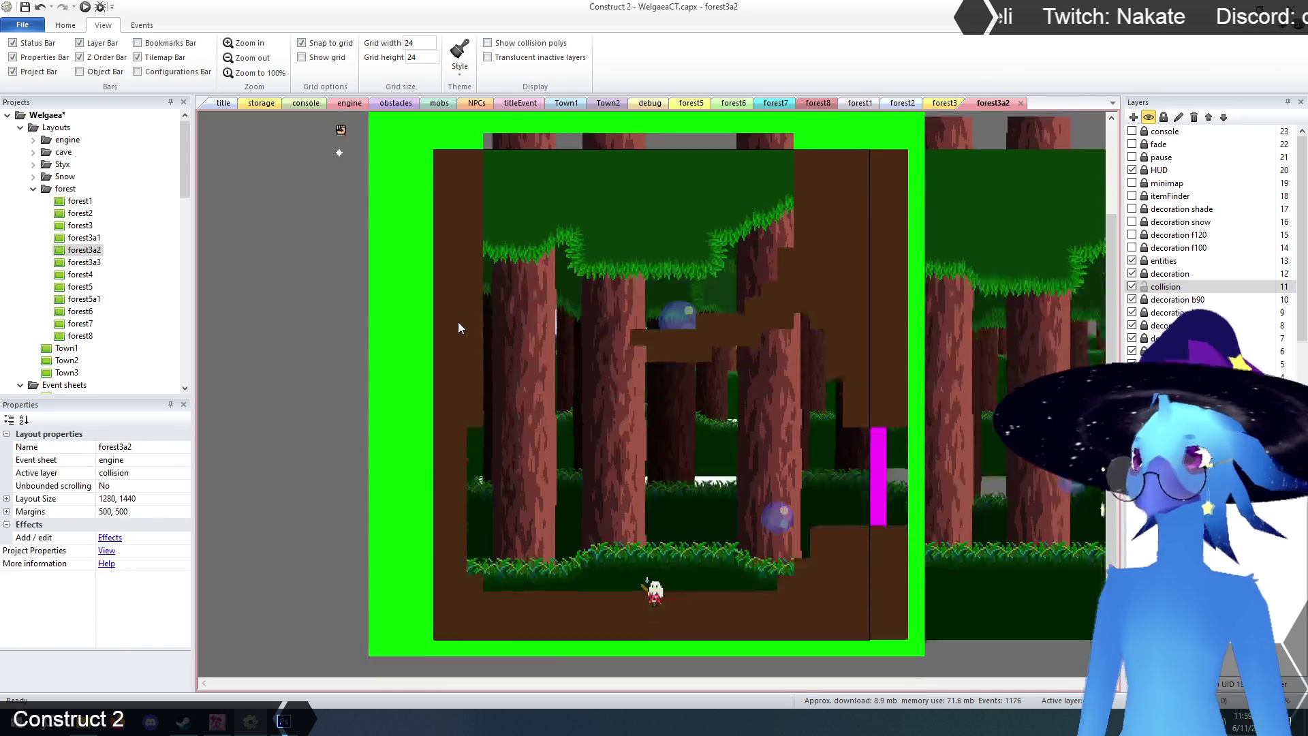
scroll(457, 322, up, 1)
scroll(468, 324, down, 1)
scroll(749, 317, up, 1)
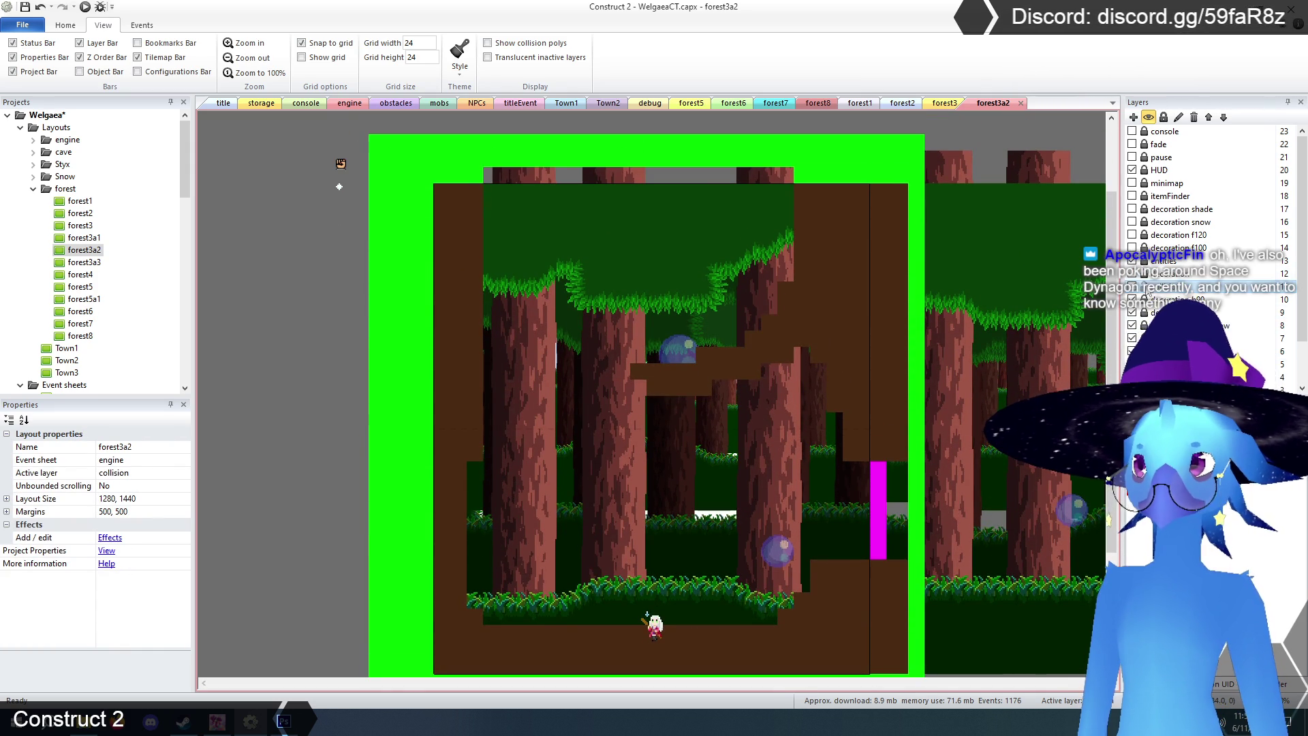
click(1162, 273)
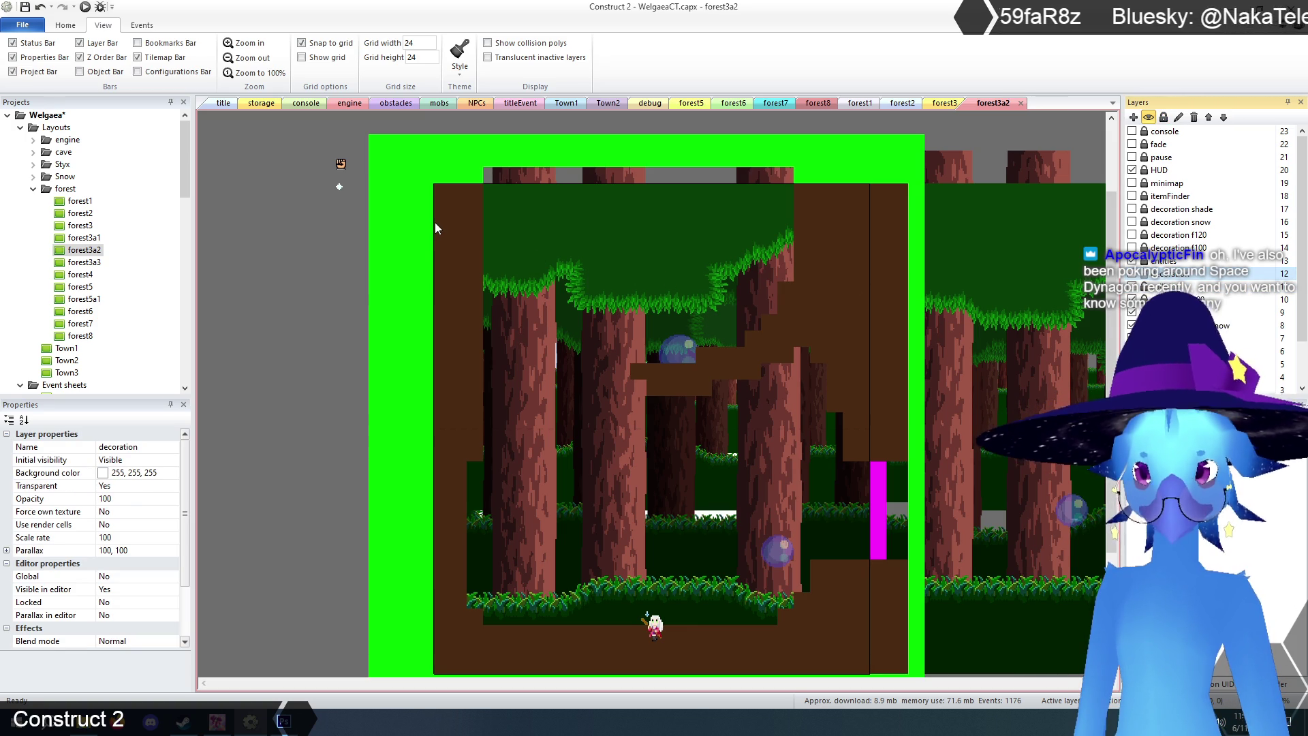
click(944, 103)
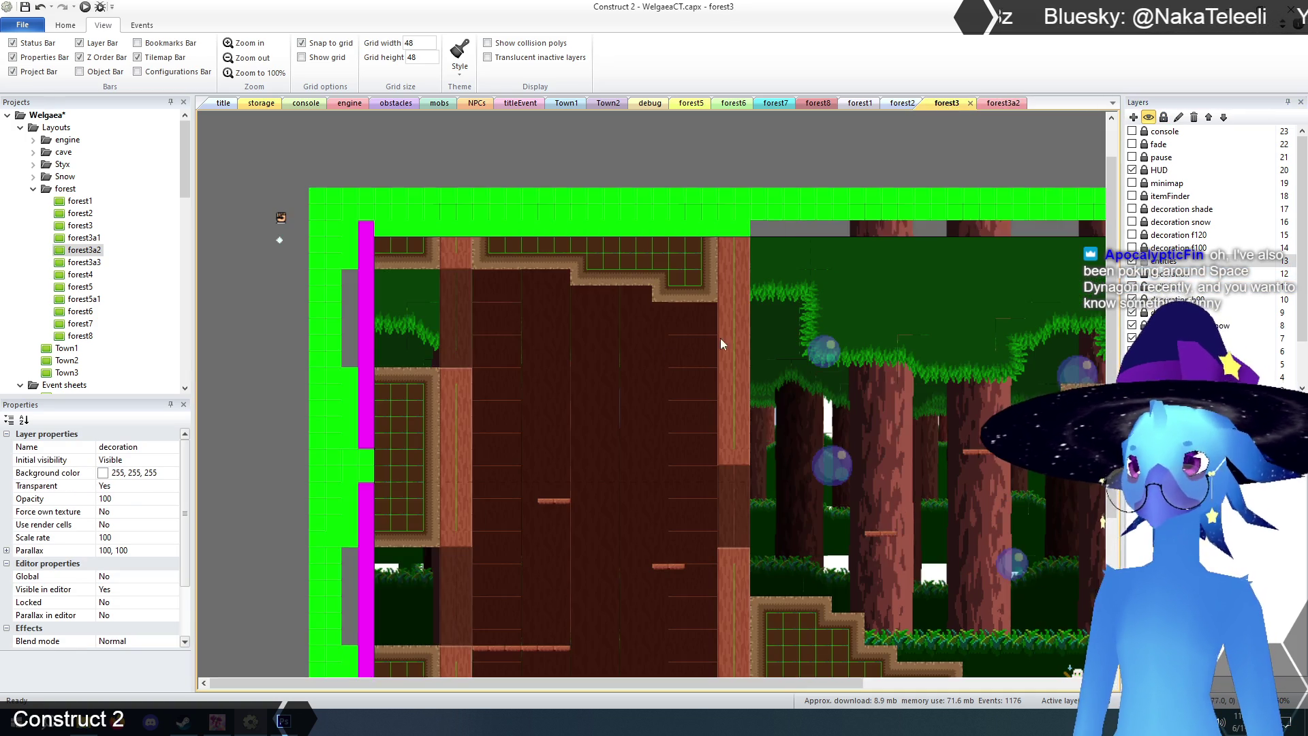
- Inspect forest3's collision layer and 1wayPlatform, then select forest3a2's 1wayPlatform
scroll(680, 337, down, 3)
click(673, 451)
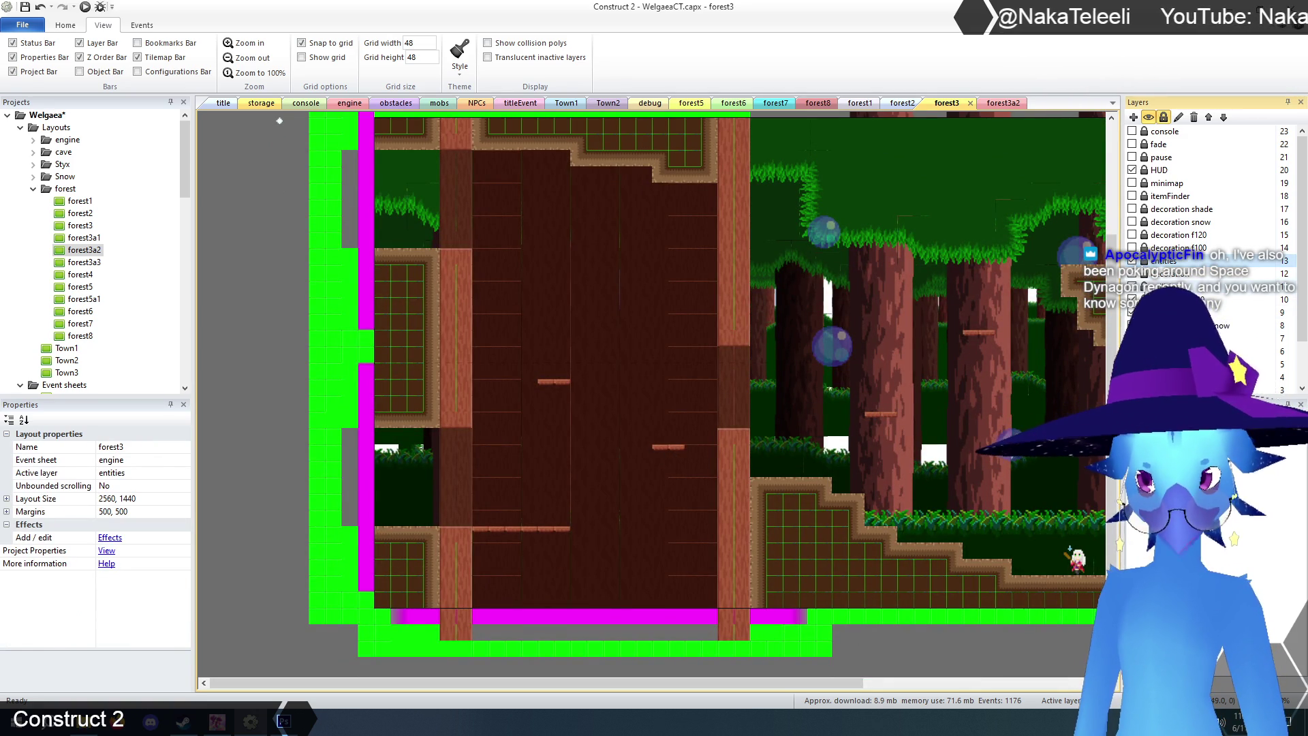
click(1171, 273)
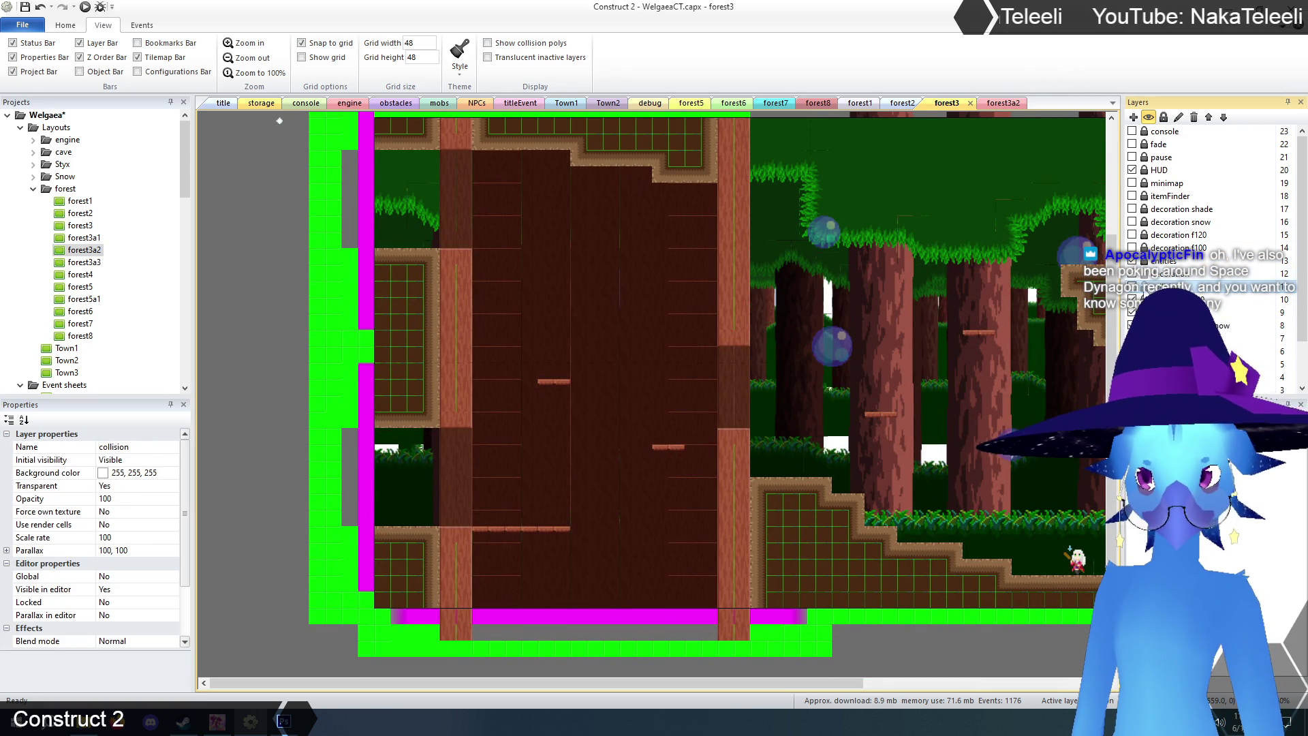
click(664, 451)
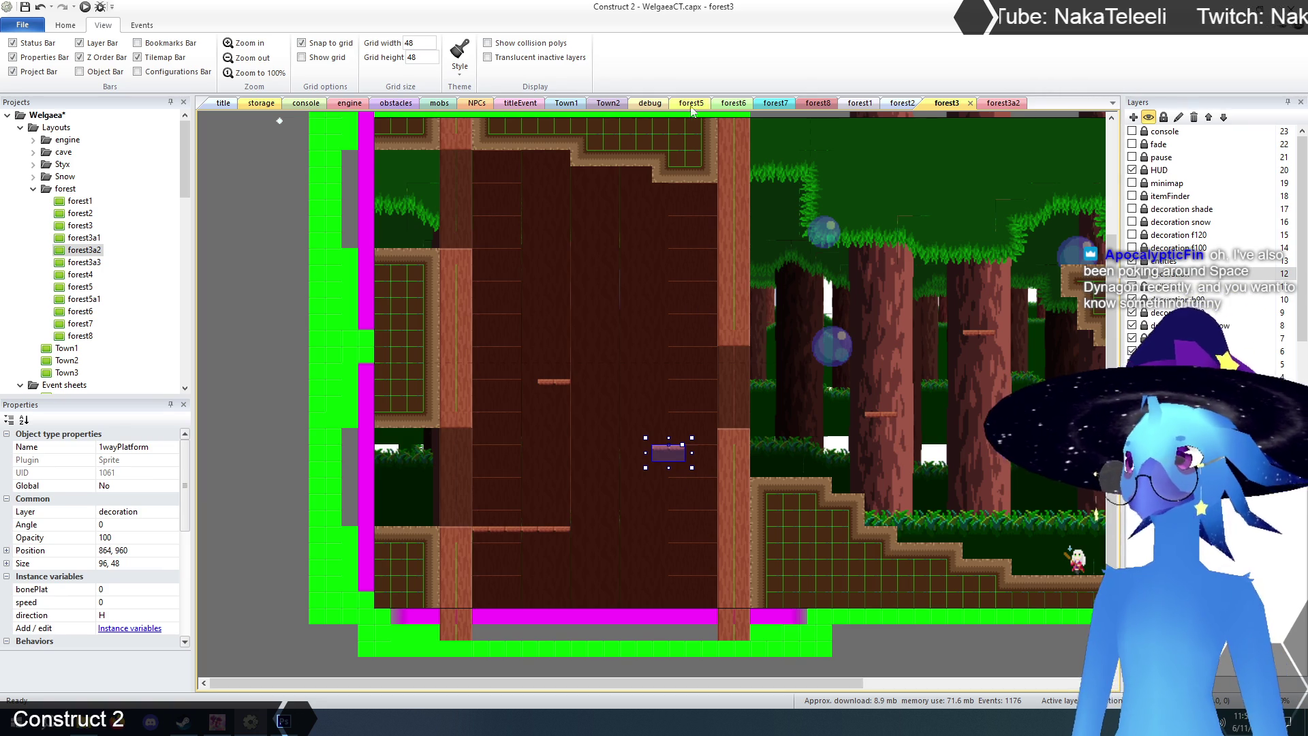
click(1003, 103)
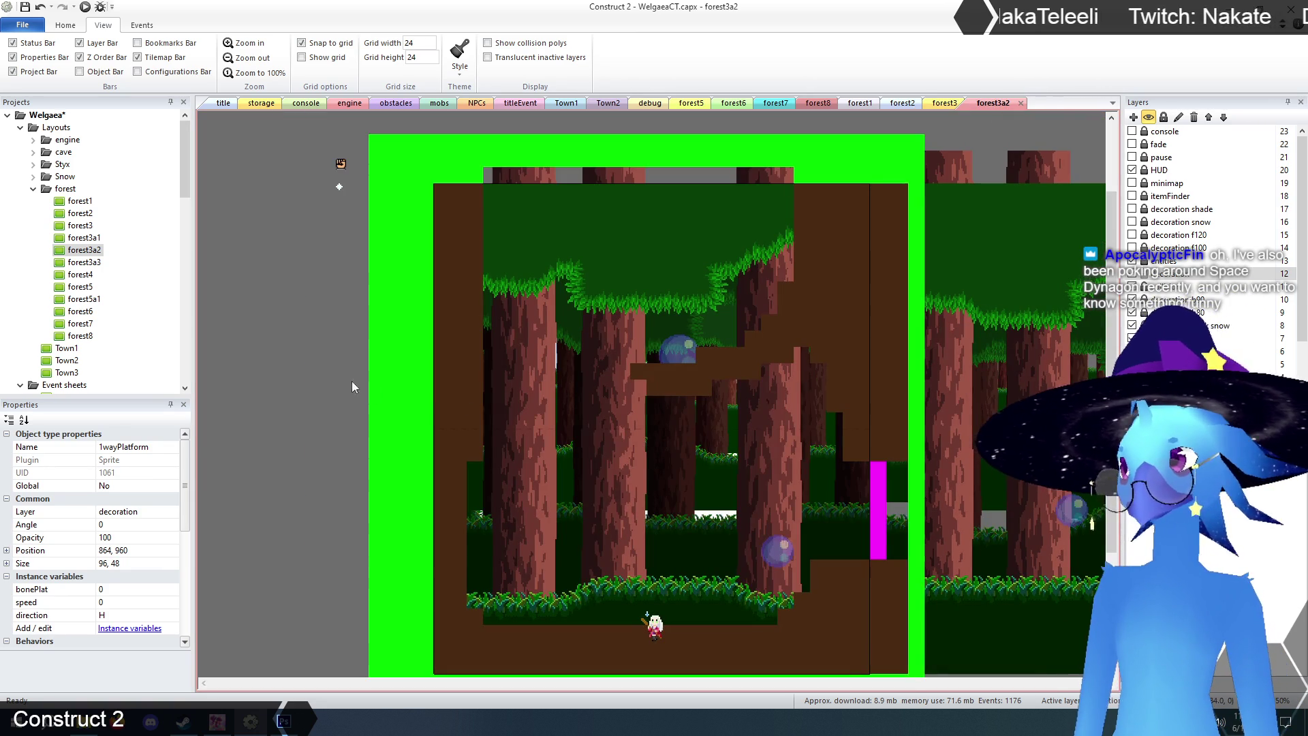
scroll(477, 409, down, 3)
click(598, 425)
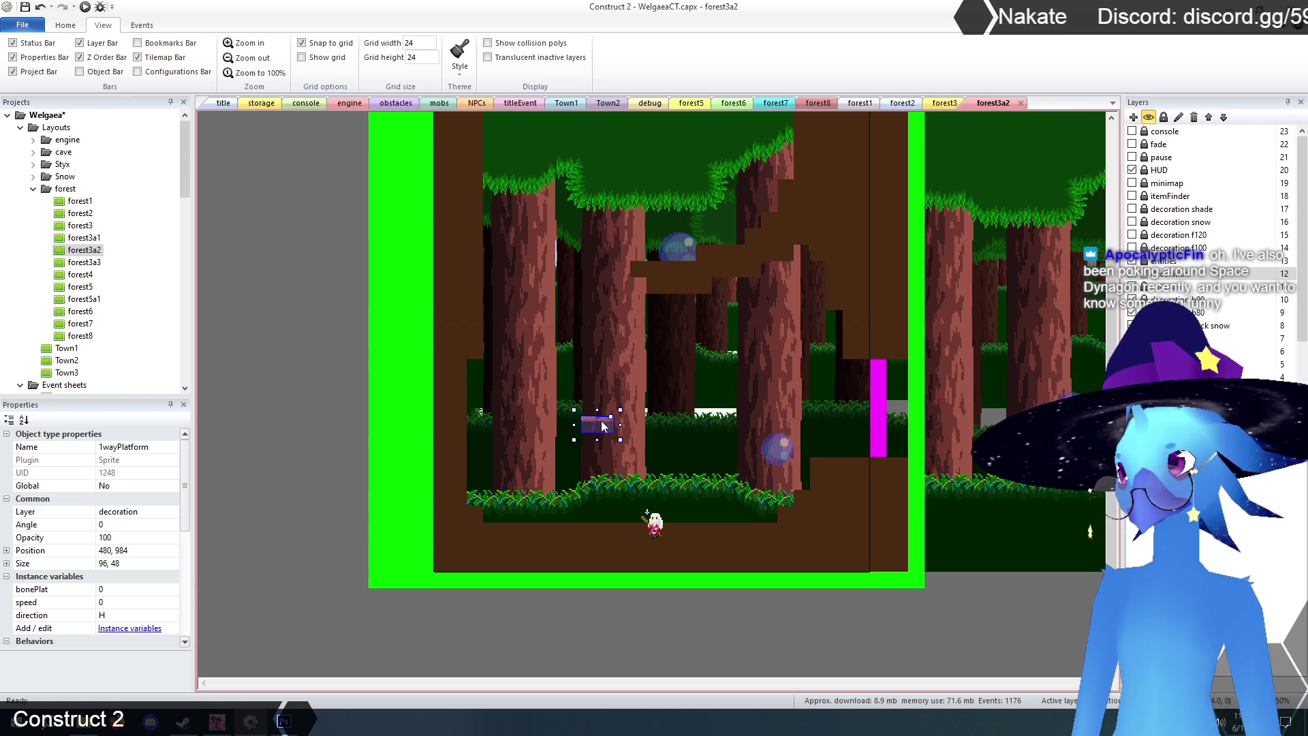
- Move the one-way platform one tile left and set the grid to 48 by 48
drag(604, 425, 572, 425)
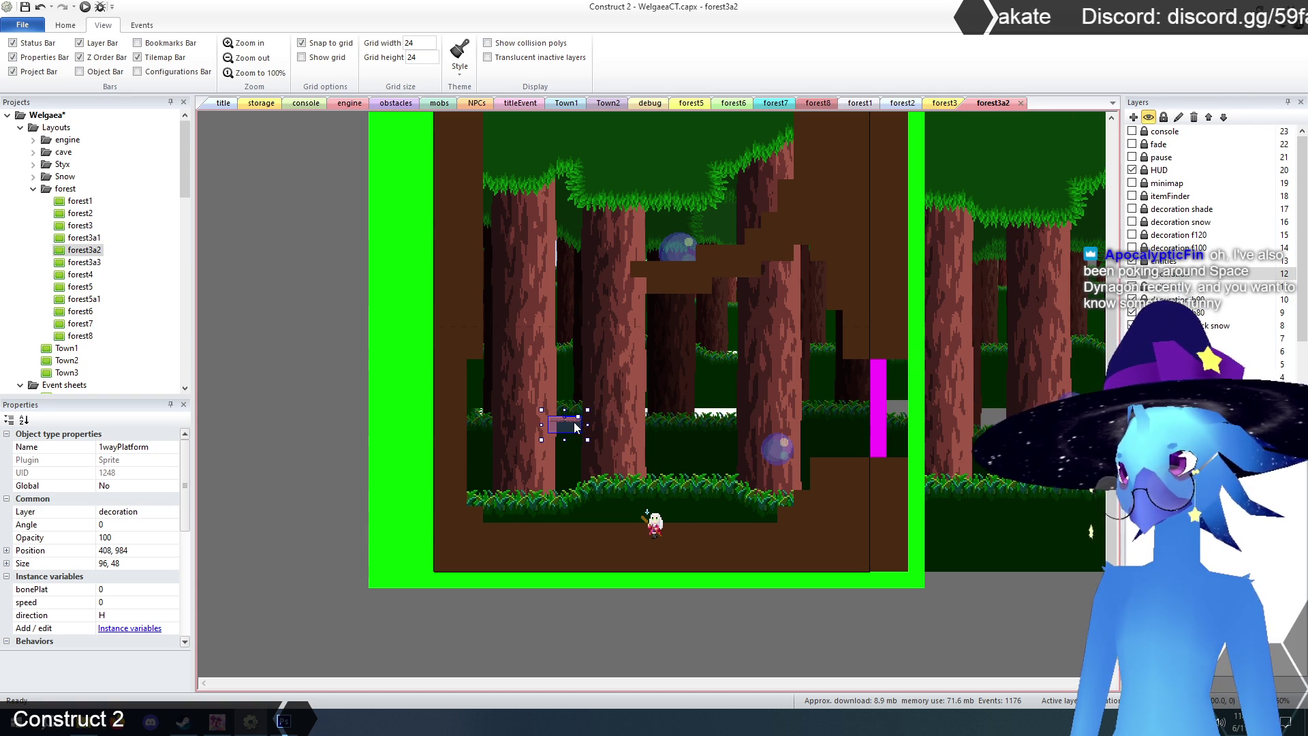
double_click(426, 47)
text(48)
double_click(427, 58)
text(48)
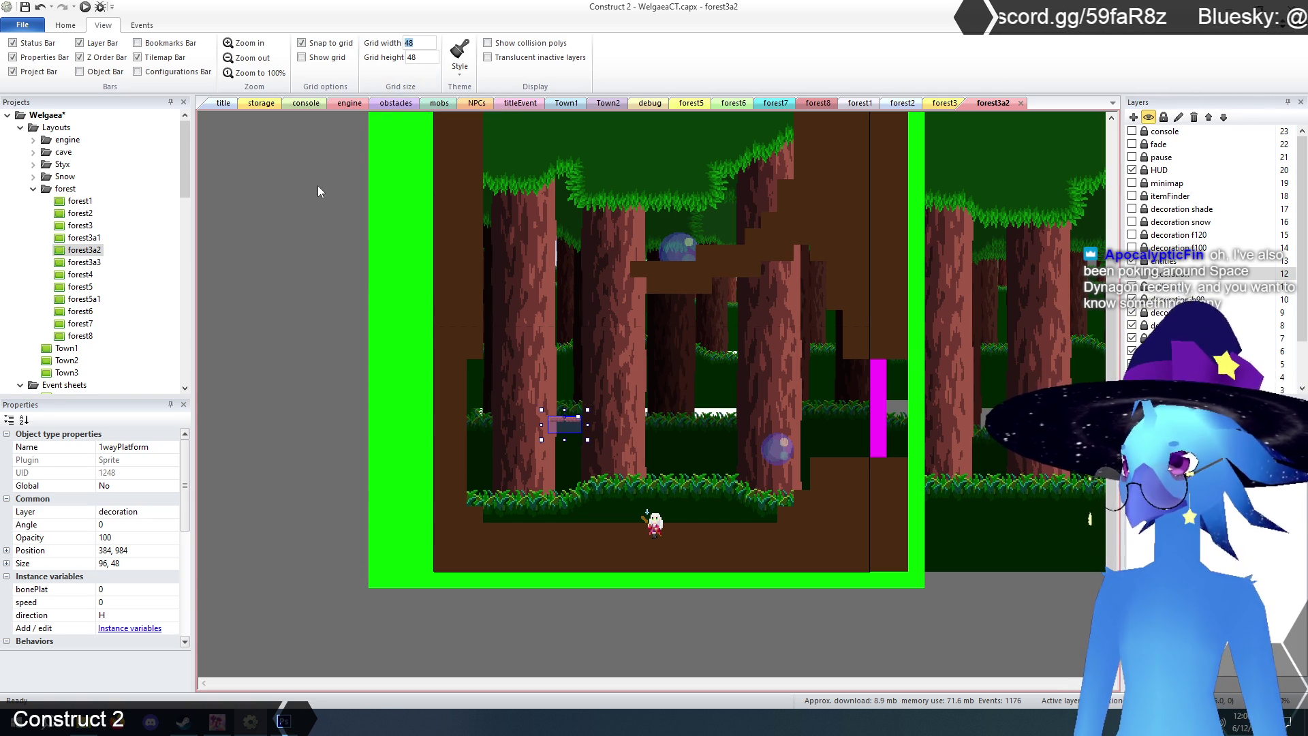
click(350, 361)
- Shift the hidden one-way platform by the tree one cell left and down
scroll(476, 470, up, 3)
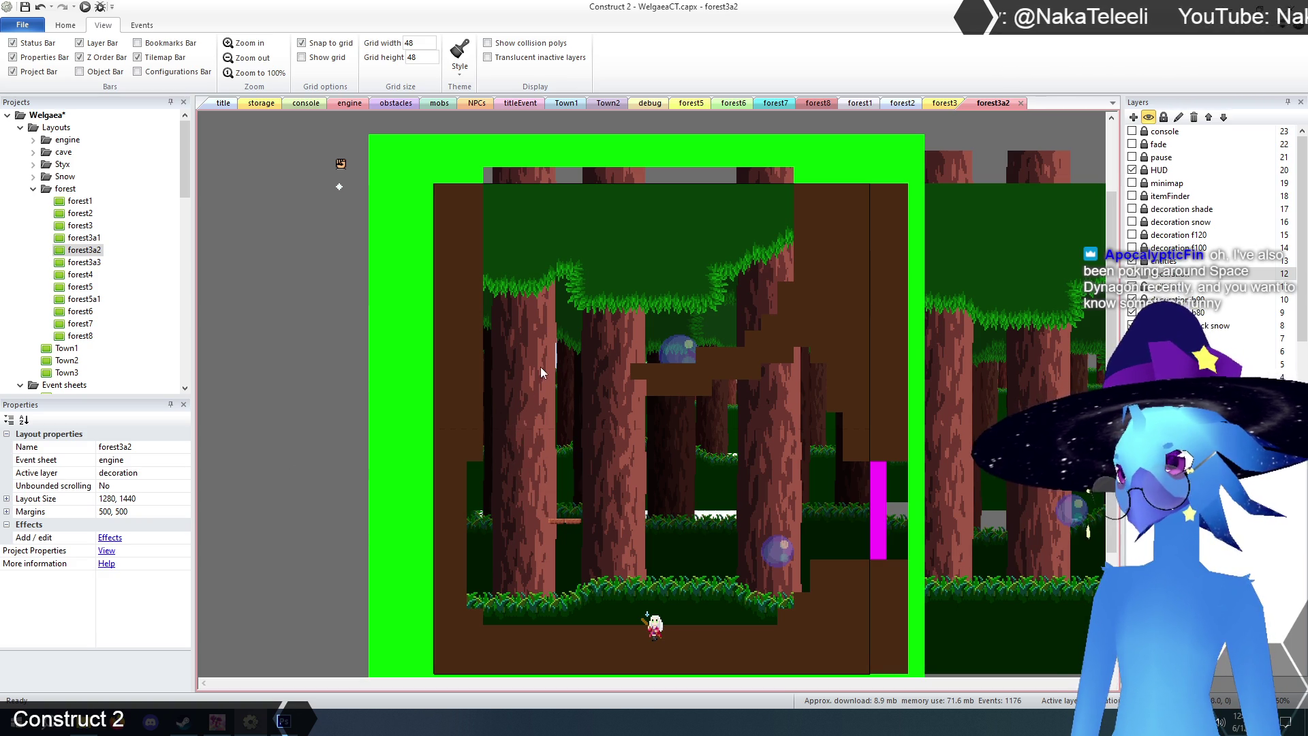
click(562, 467)
drag(566, 471, 554, 475)
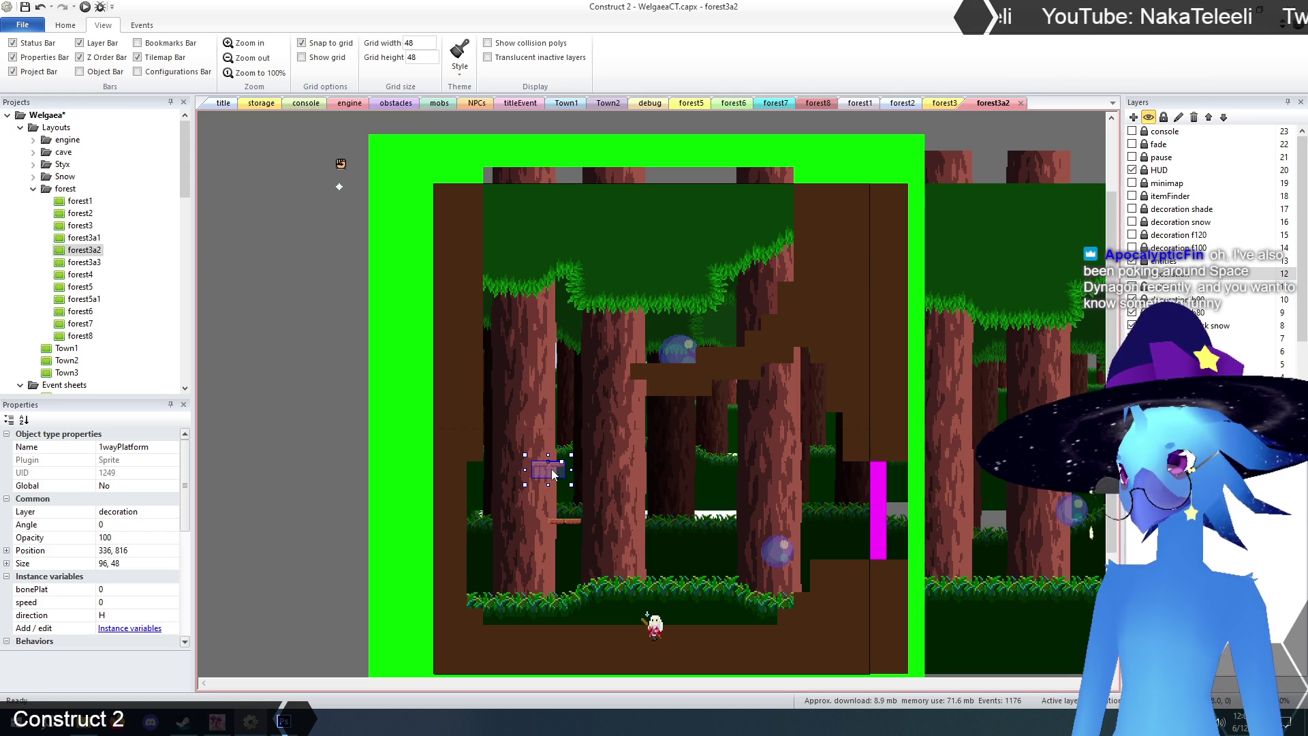
click(318, 481)
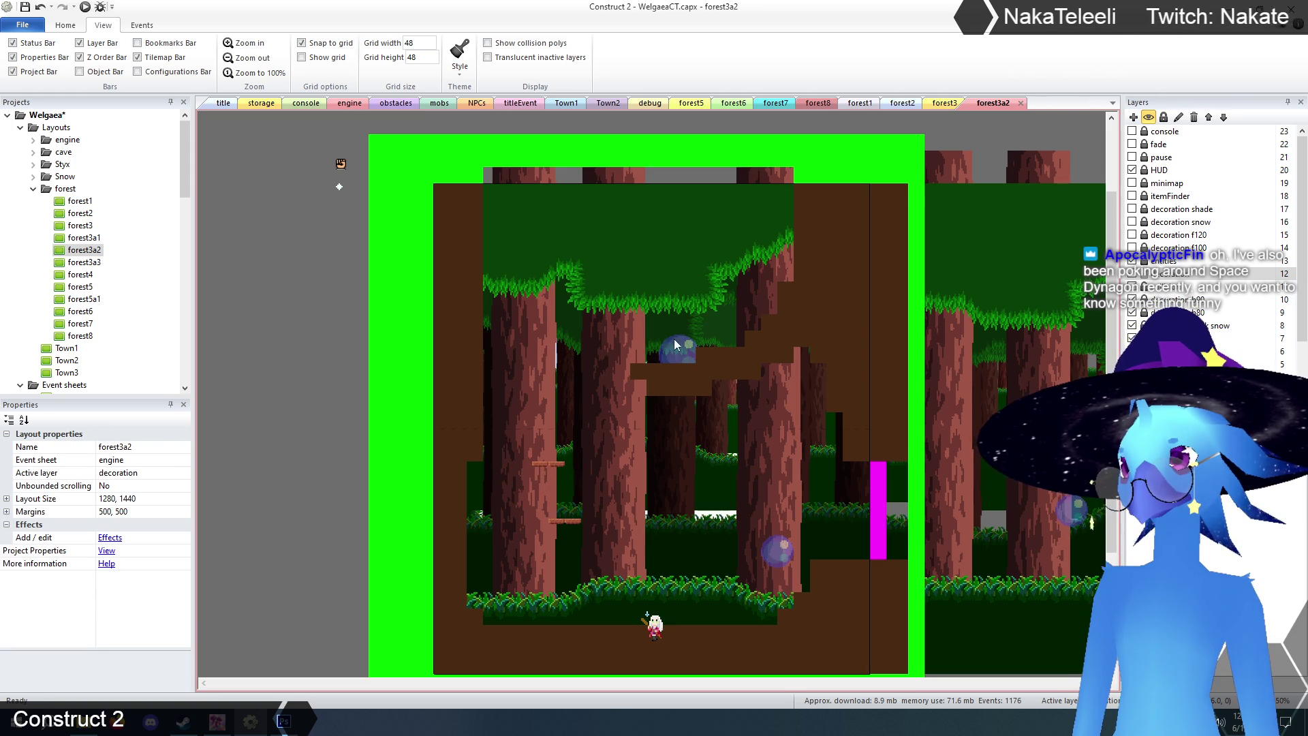
scroll(363, 403, down, 1)
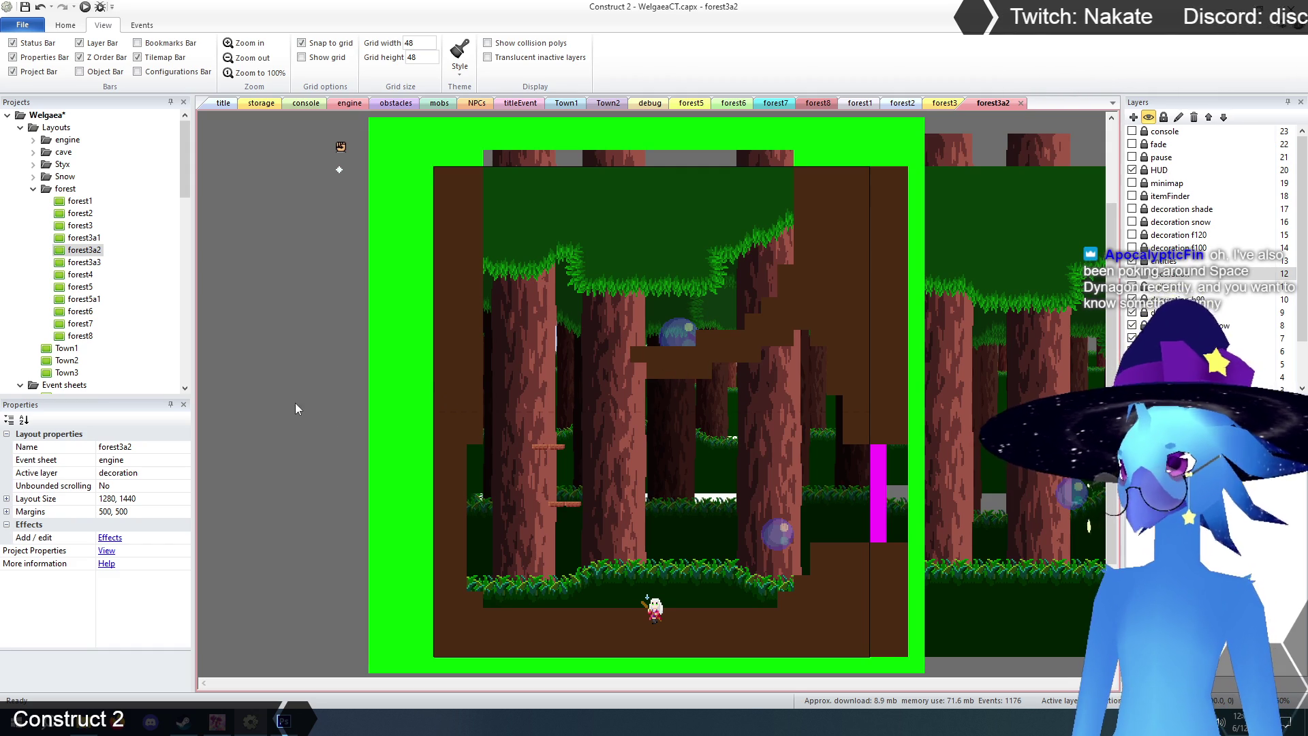
click(222, 102)
- Playtest in Chrome, jumping and walking from the title screen up through the forest rooms to forest3a2
click(85, 6)
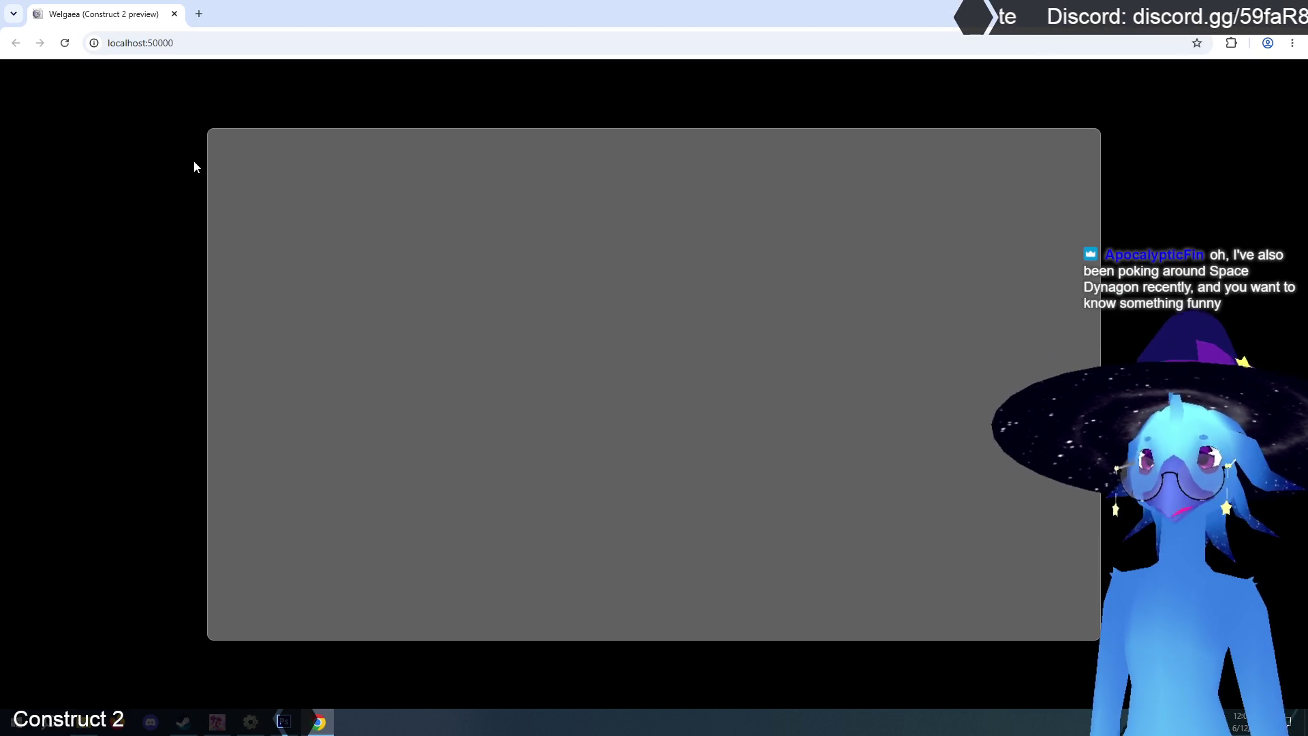
key(Return)
key(Return)
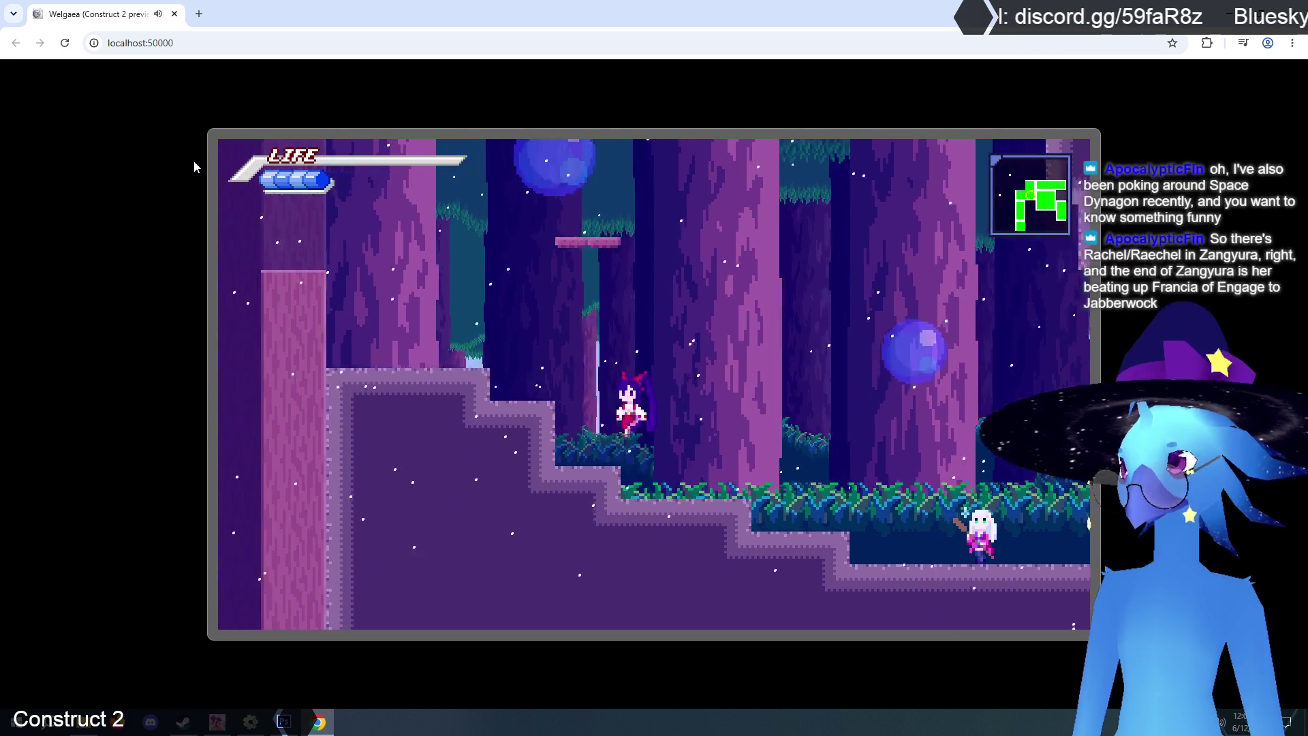
key(z)
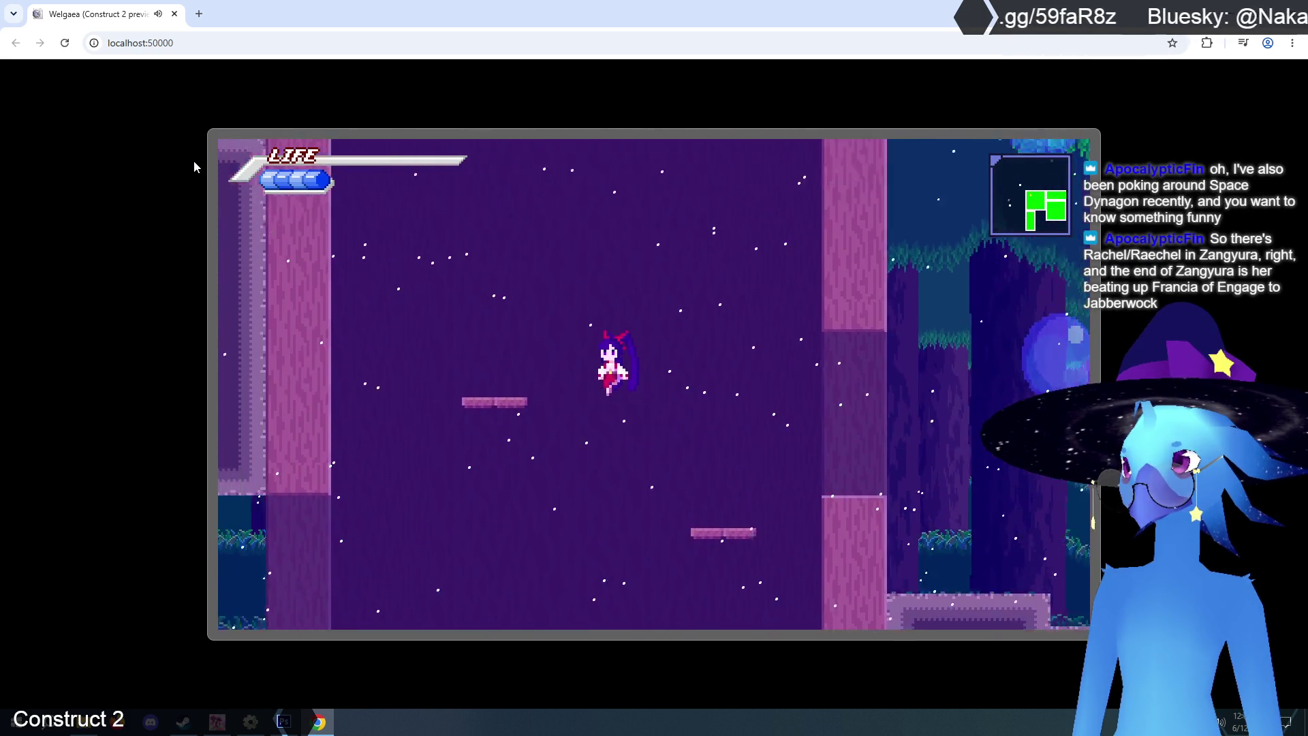
key(z)
key(Left)
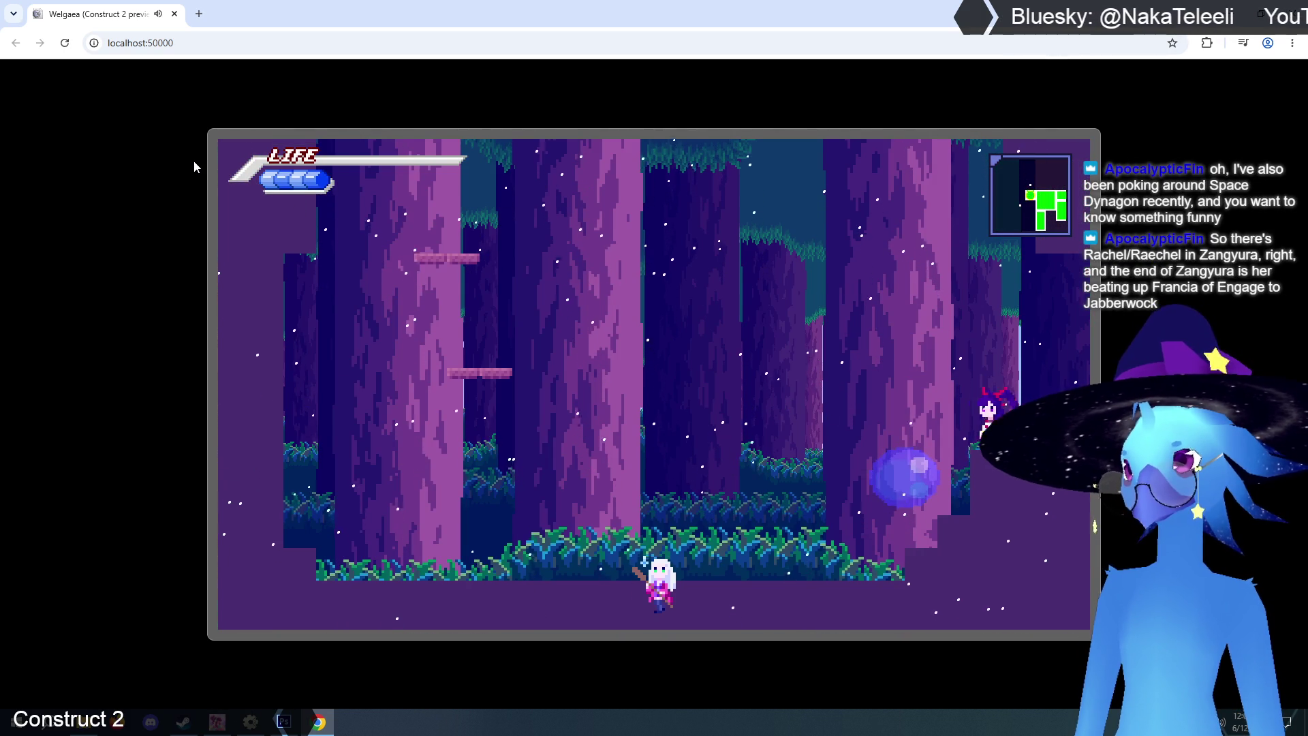
key(z)
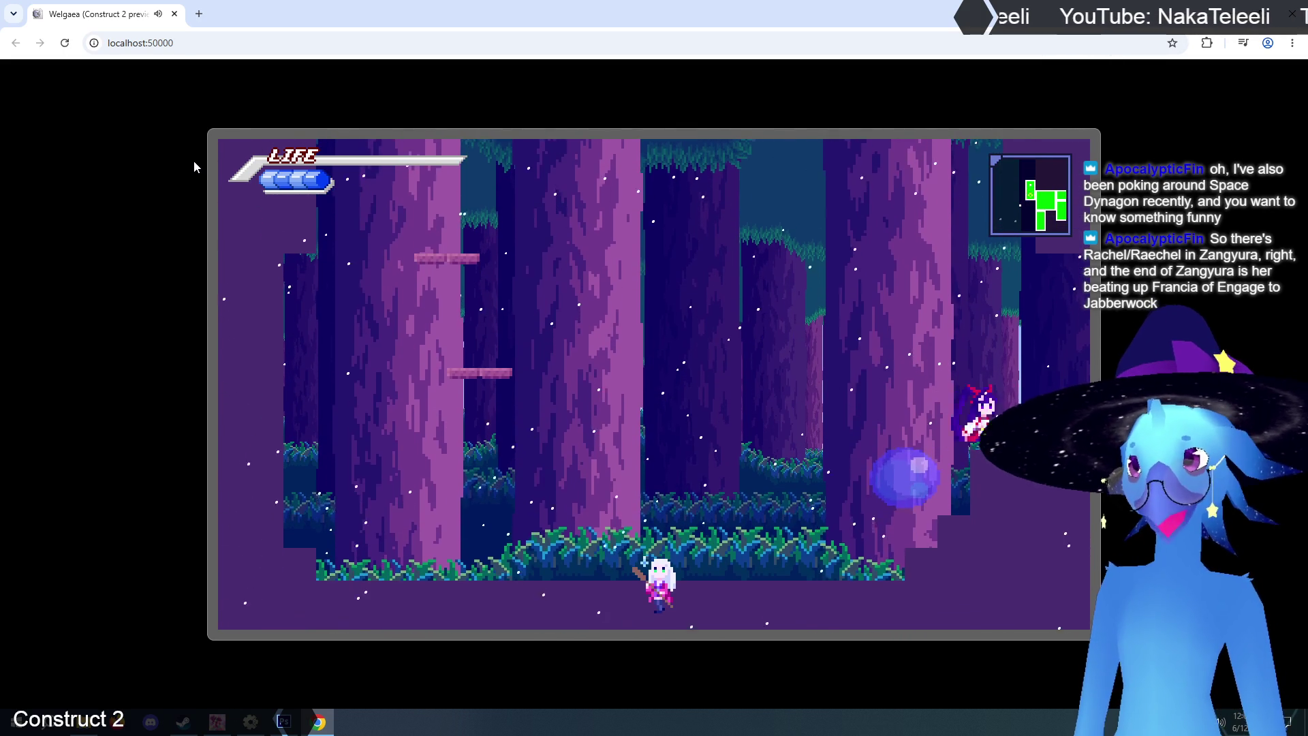
key(Left)
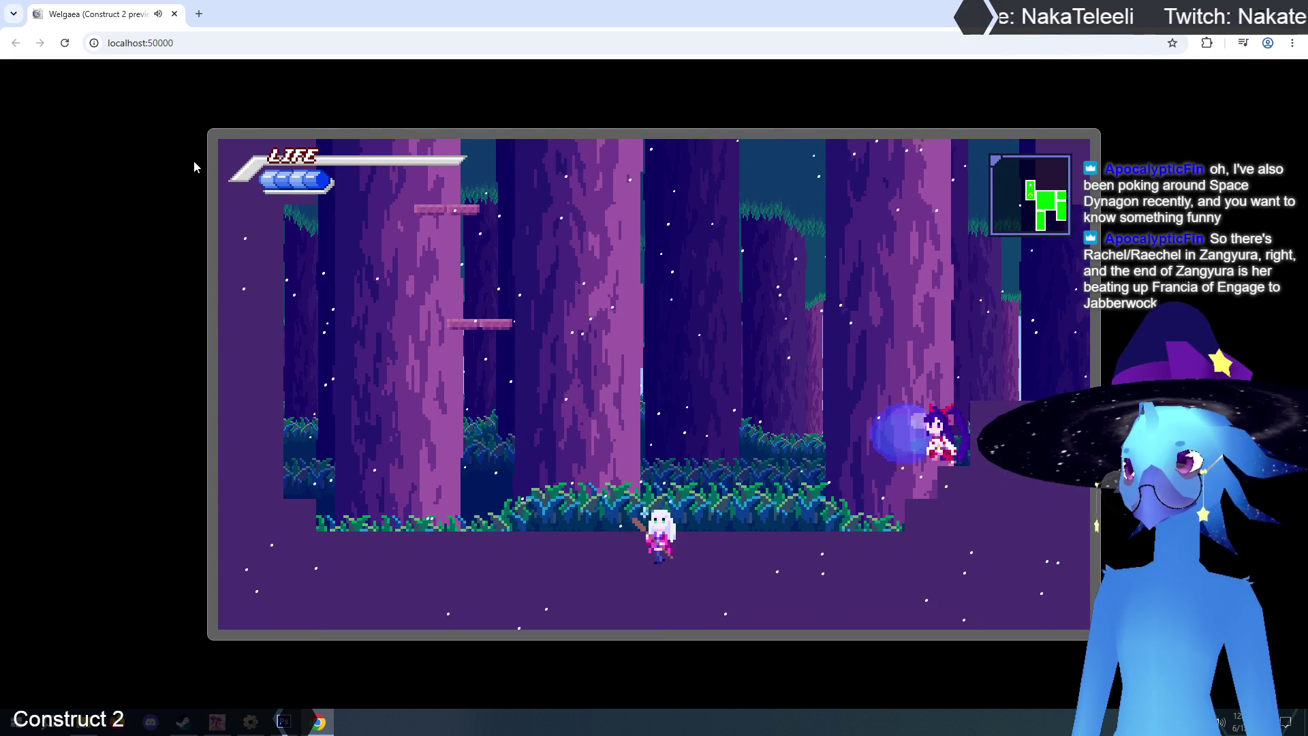
key(Left)
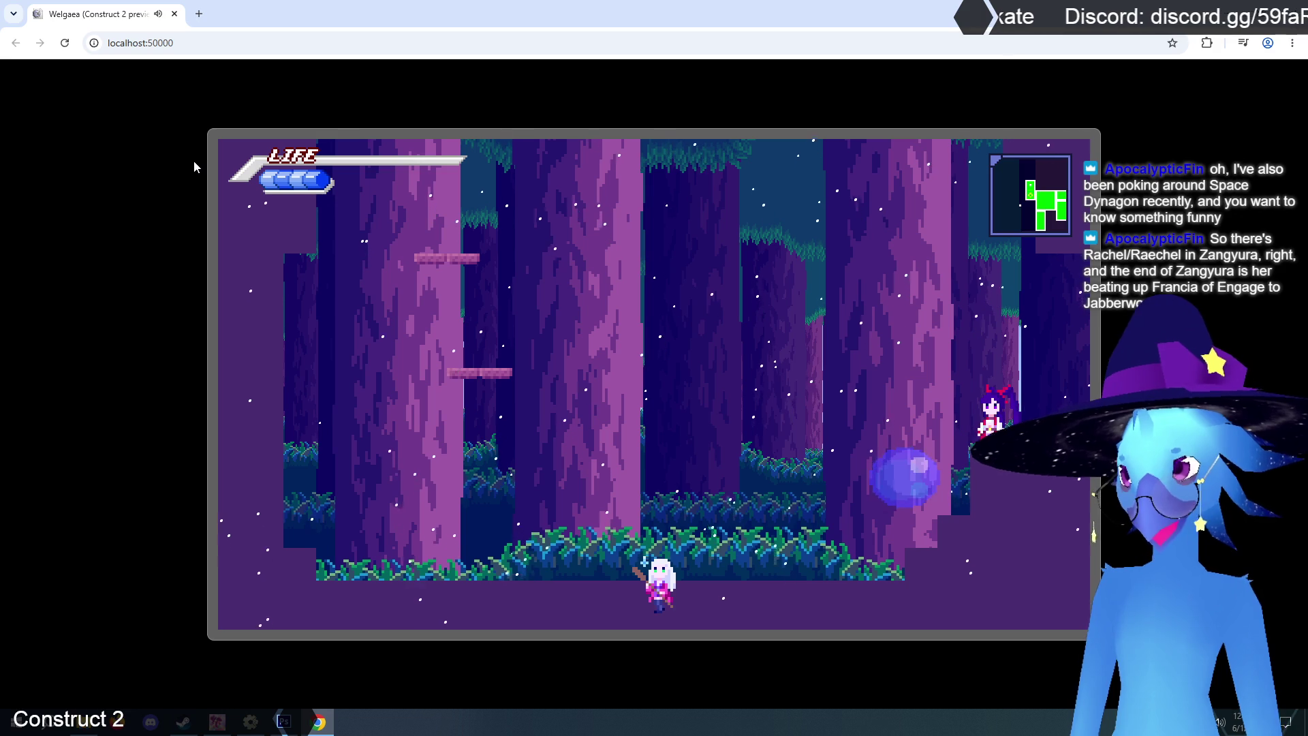
key(Up)
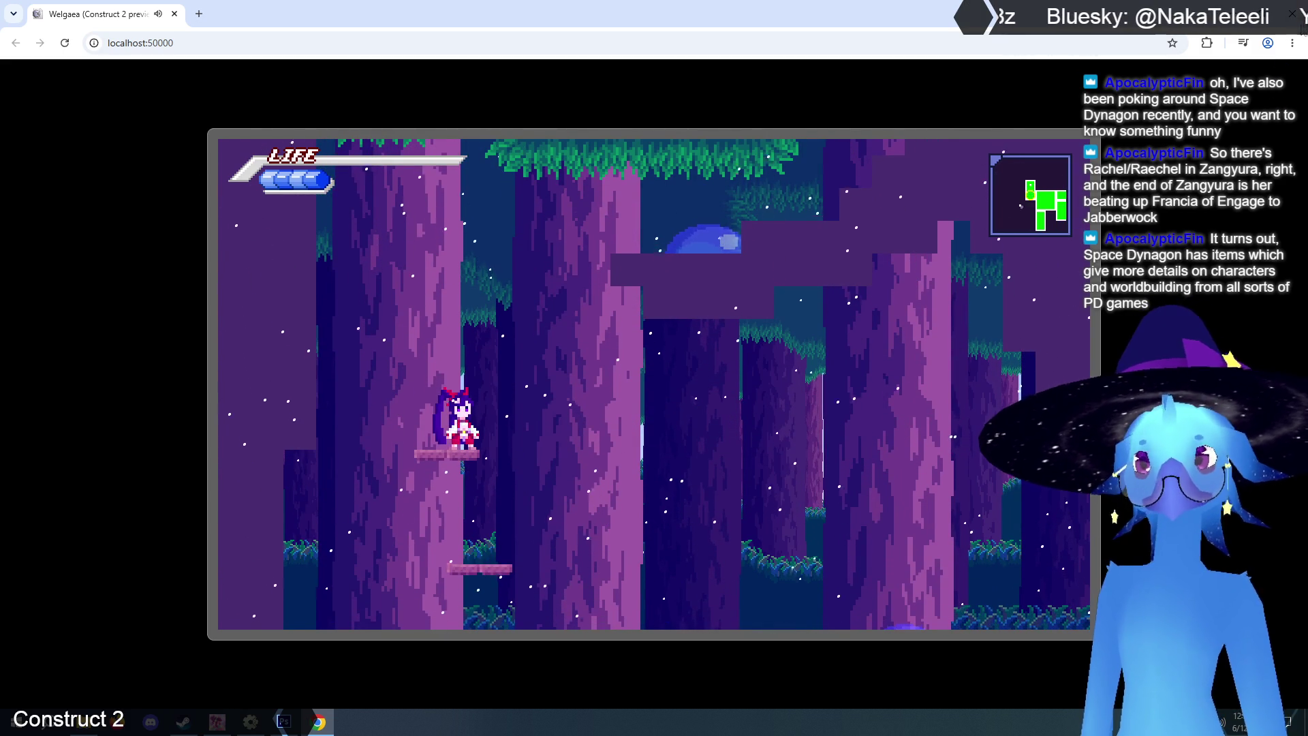
click(1292, 14)
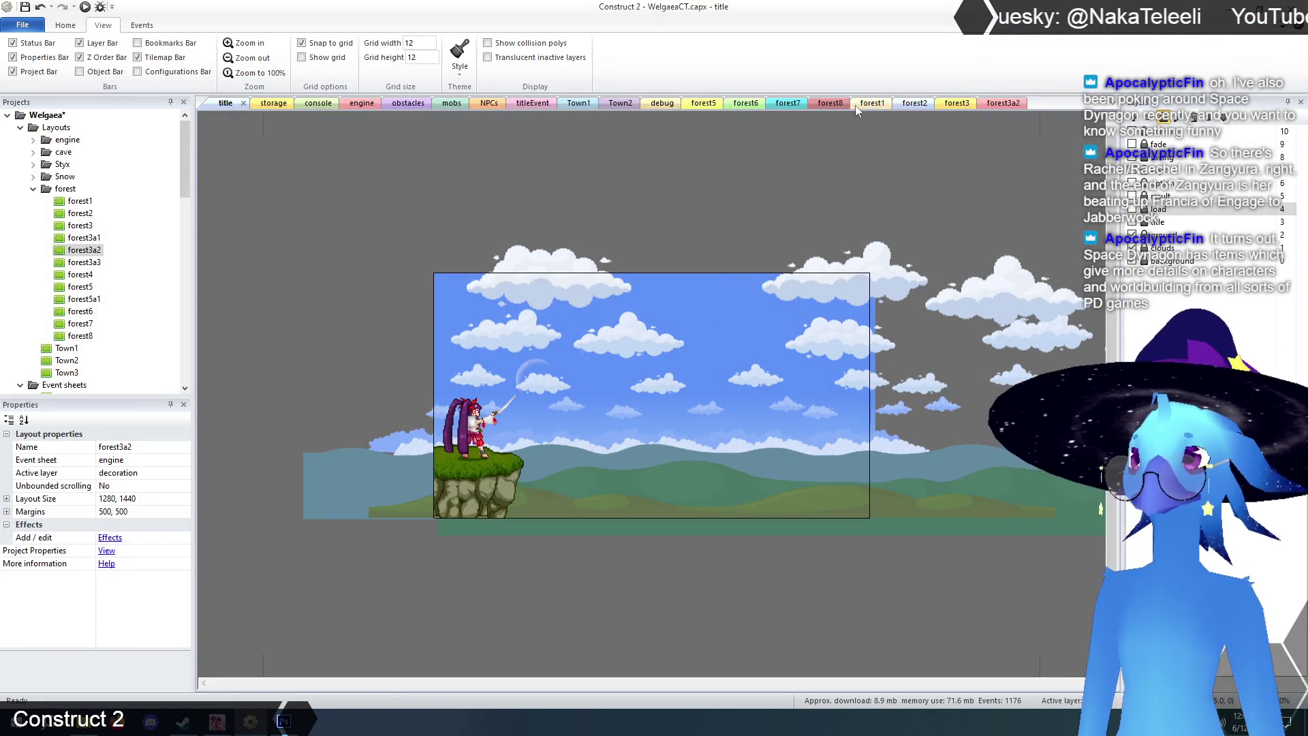
- Erase TilemapCave tiles over forest3a2's floating ledge and the stepped slope above it
click(1000, 104)
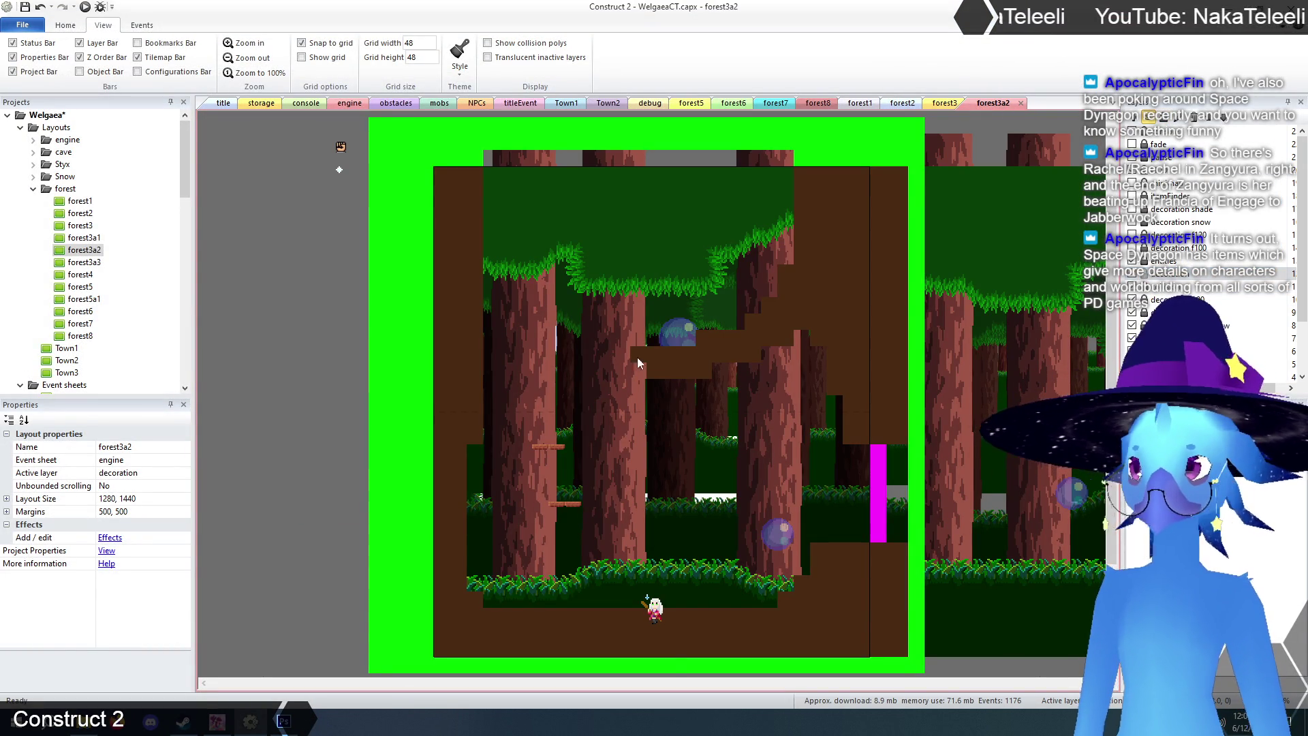
click(668, 417)
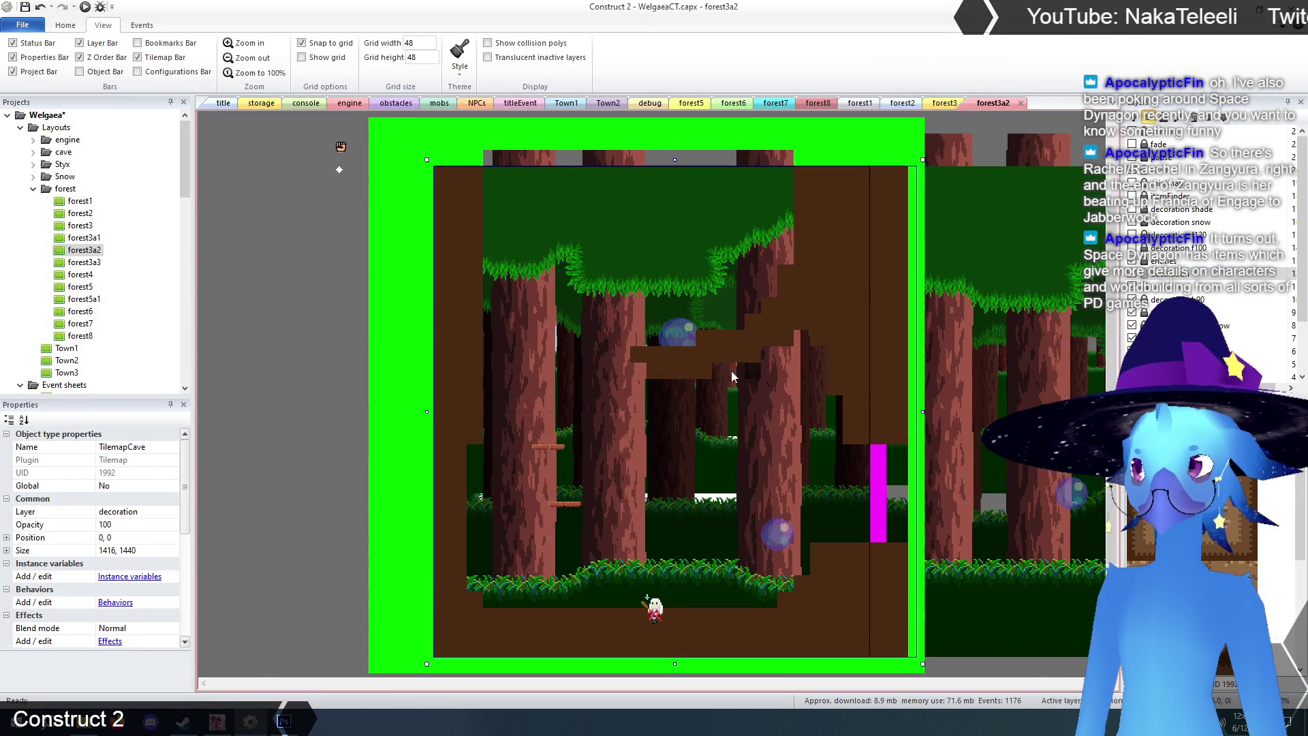
mouse_move(640, 357)
mouse_down()
mouse_move(706, 371)
mouse_move(637, 371)
mouse_up()
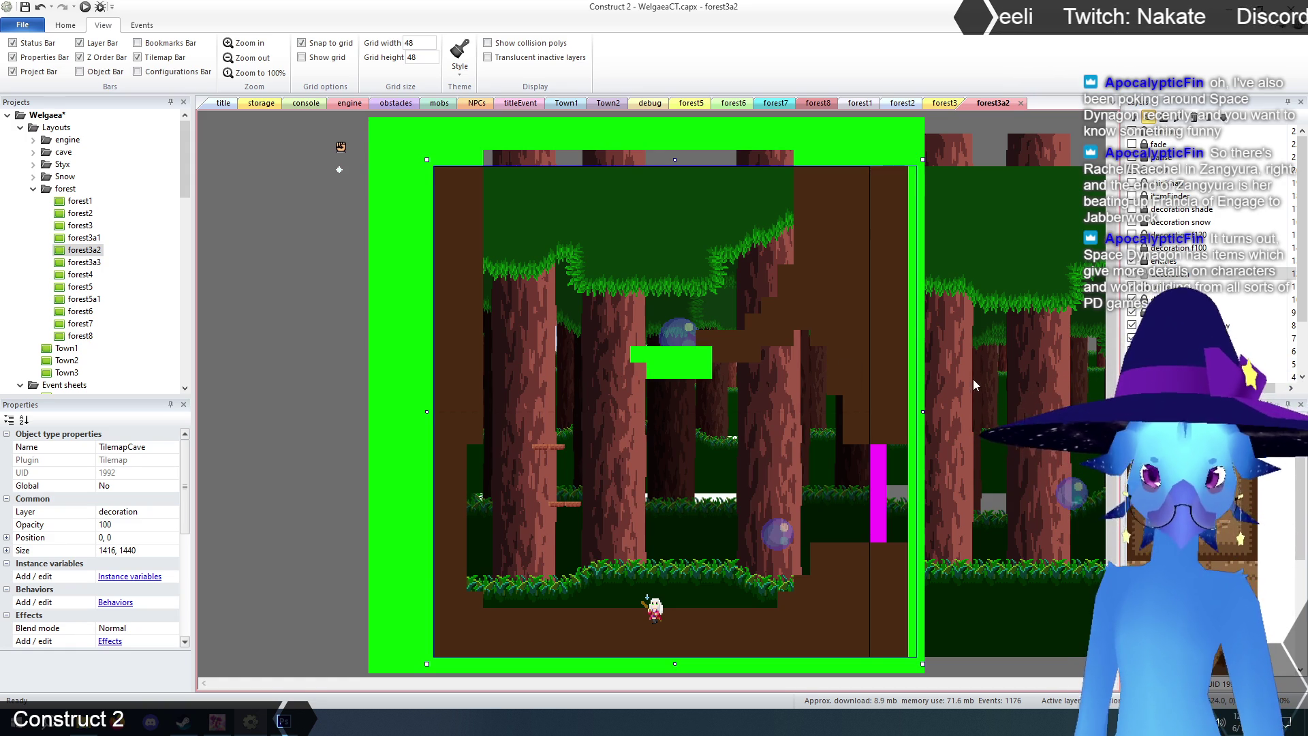
mouse_move(782, 270)
mouse_down()
mouse_move(784, 337)
mouse_move(749, 354)
mouse_move(725, 324)
mouse_move(704, 338)
mouse_up()
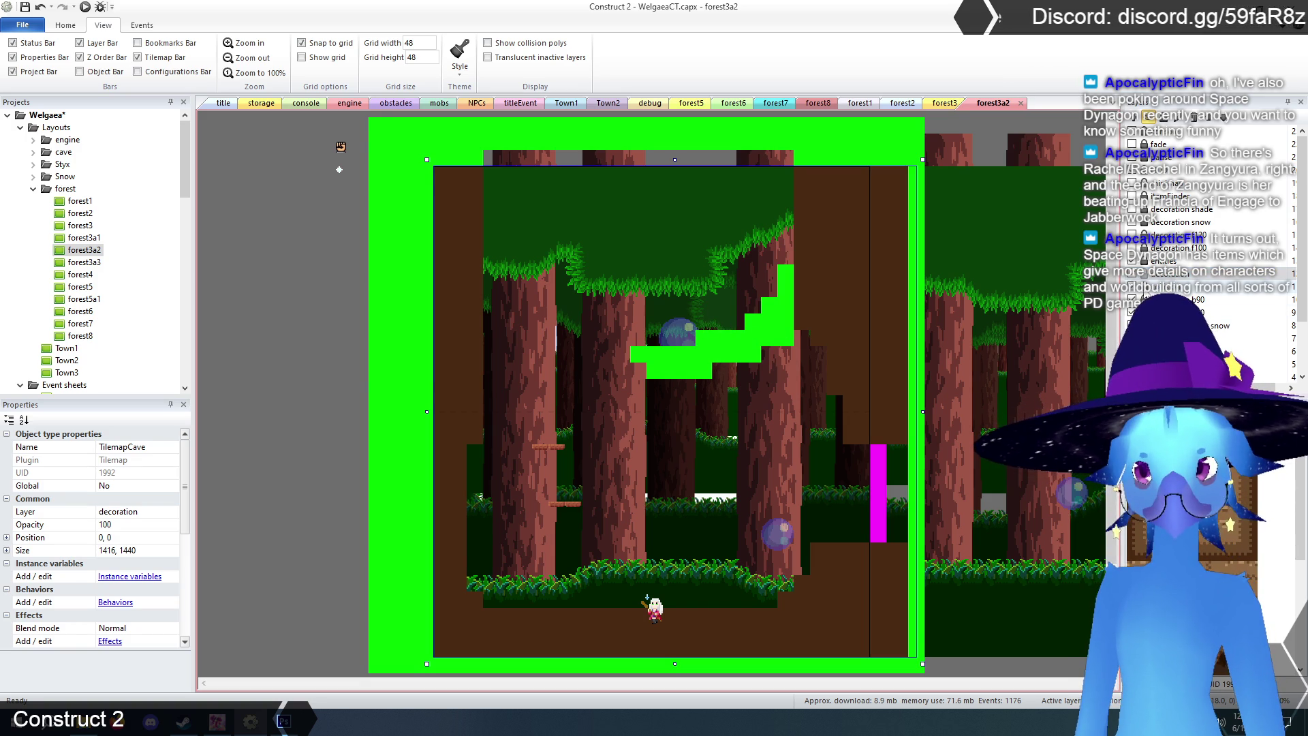
click(1171, 286)
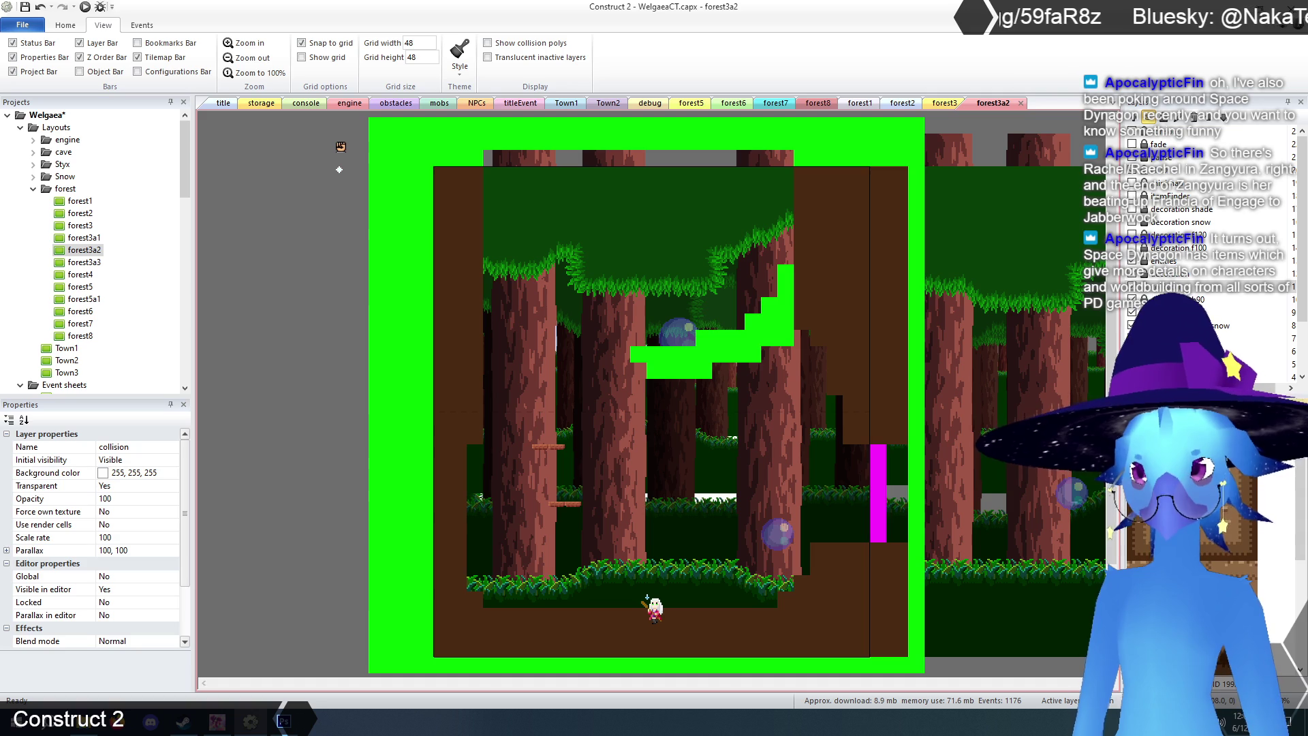
click(402, 354)
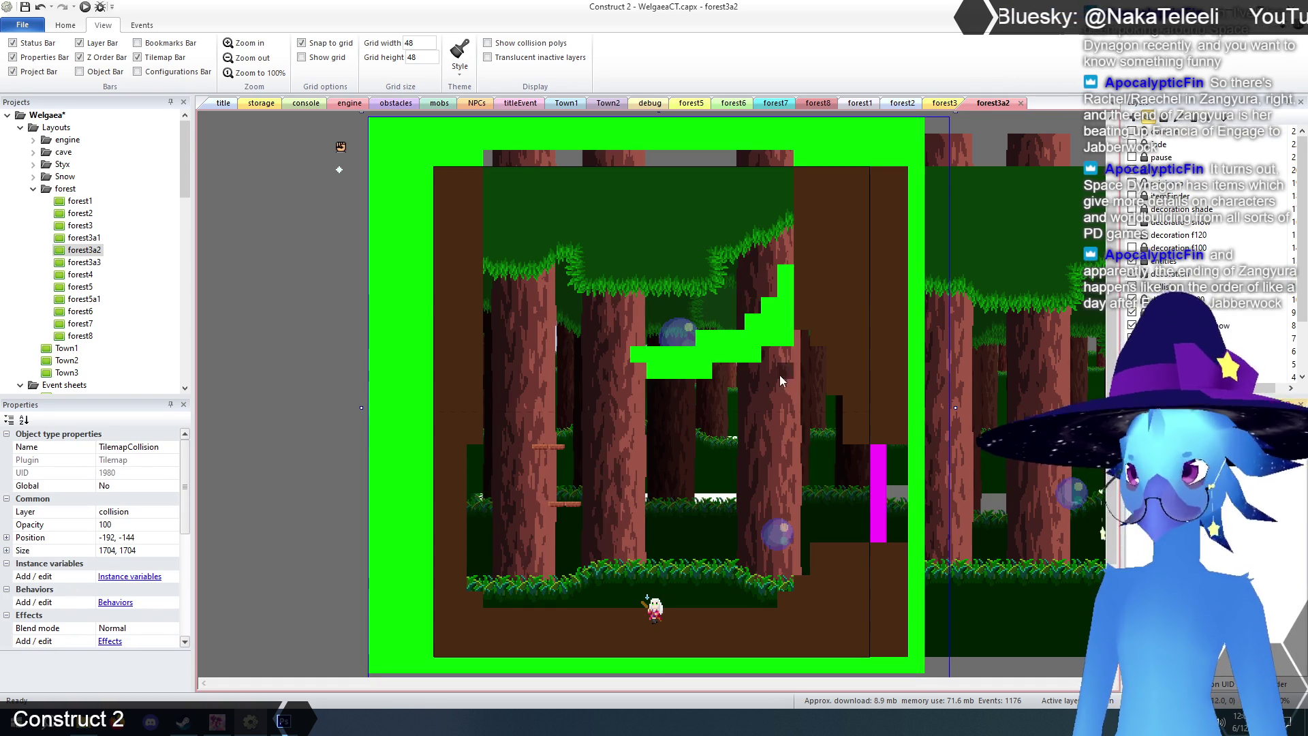
- Trim the floating step's collision tiles into a shorter ledge, removing stray tiles and adding a few
drag(708, 354, 637, 354)
drag(715, 375, 636, 369)
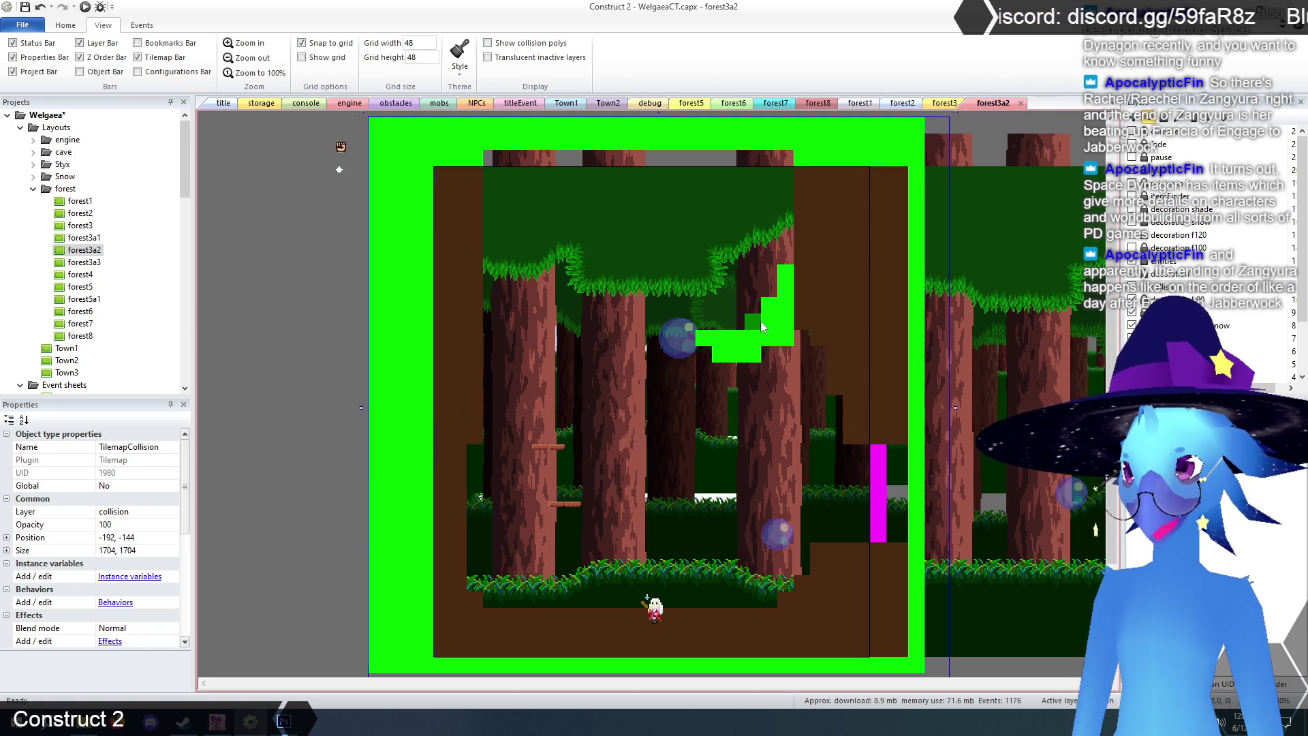
mouse_move(755, 328)
mouse_down()
mouse_move(782, 287)
mouse_move(785, 252)
mouse_up()
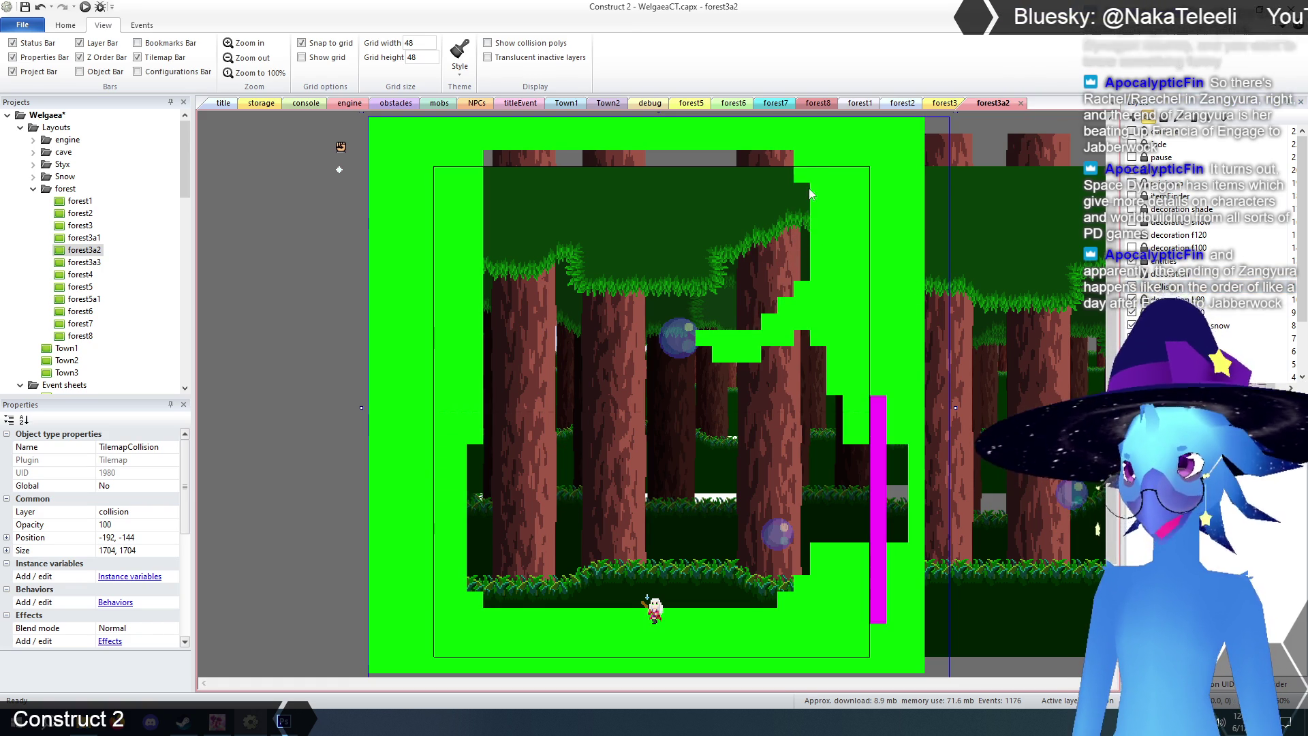
click(799, 159)
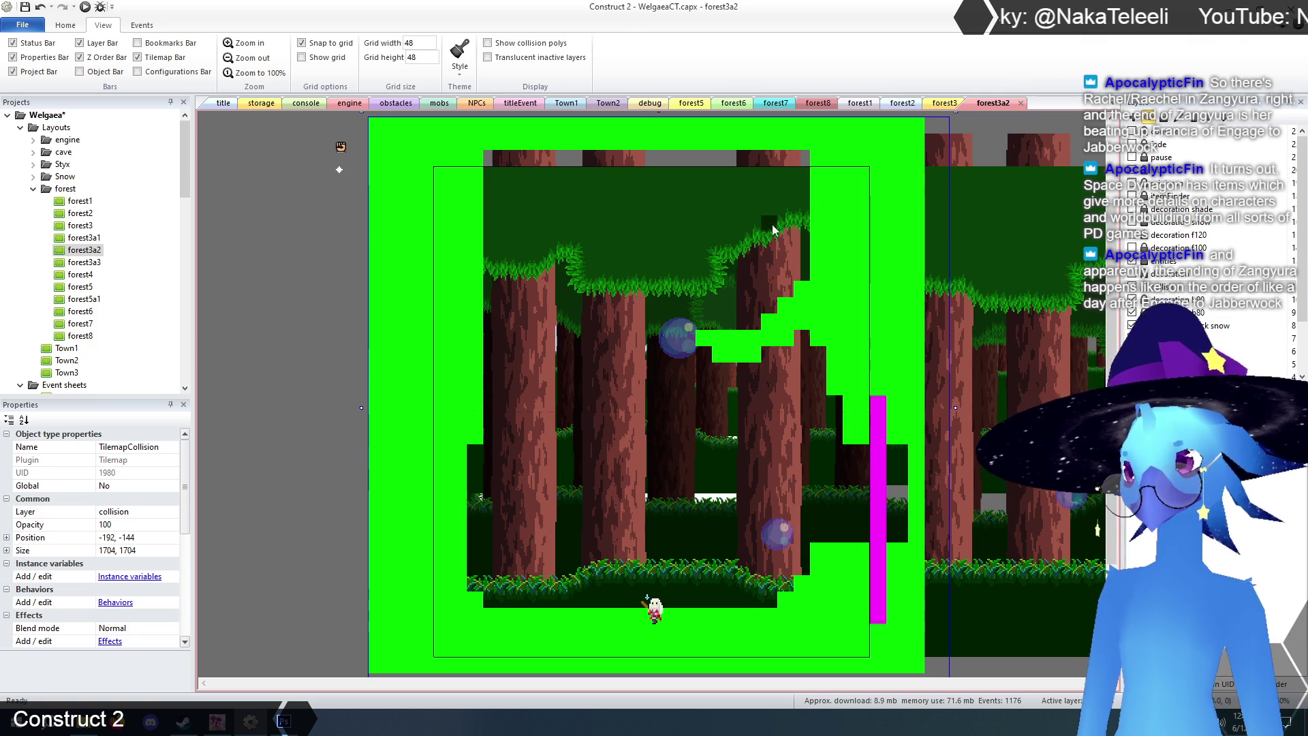
click(811, 339)
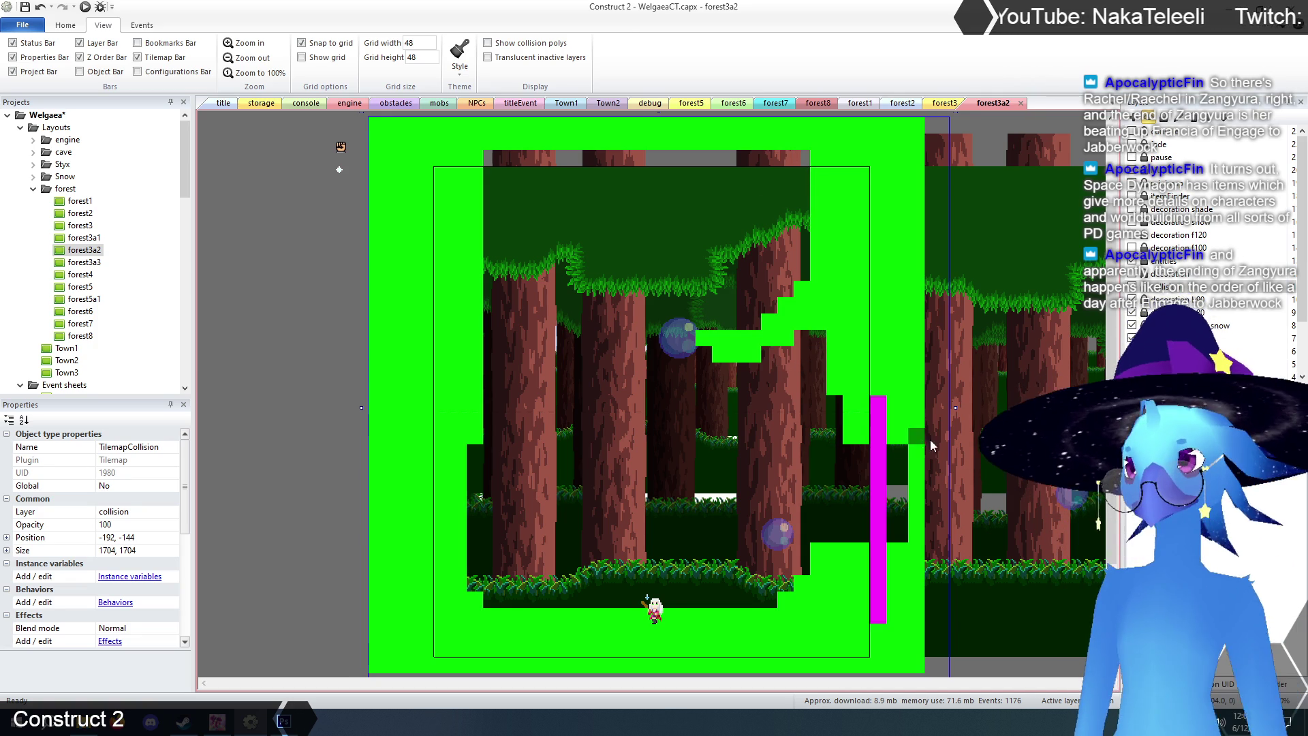
click(767, 354)
click(801, 338)
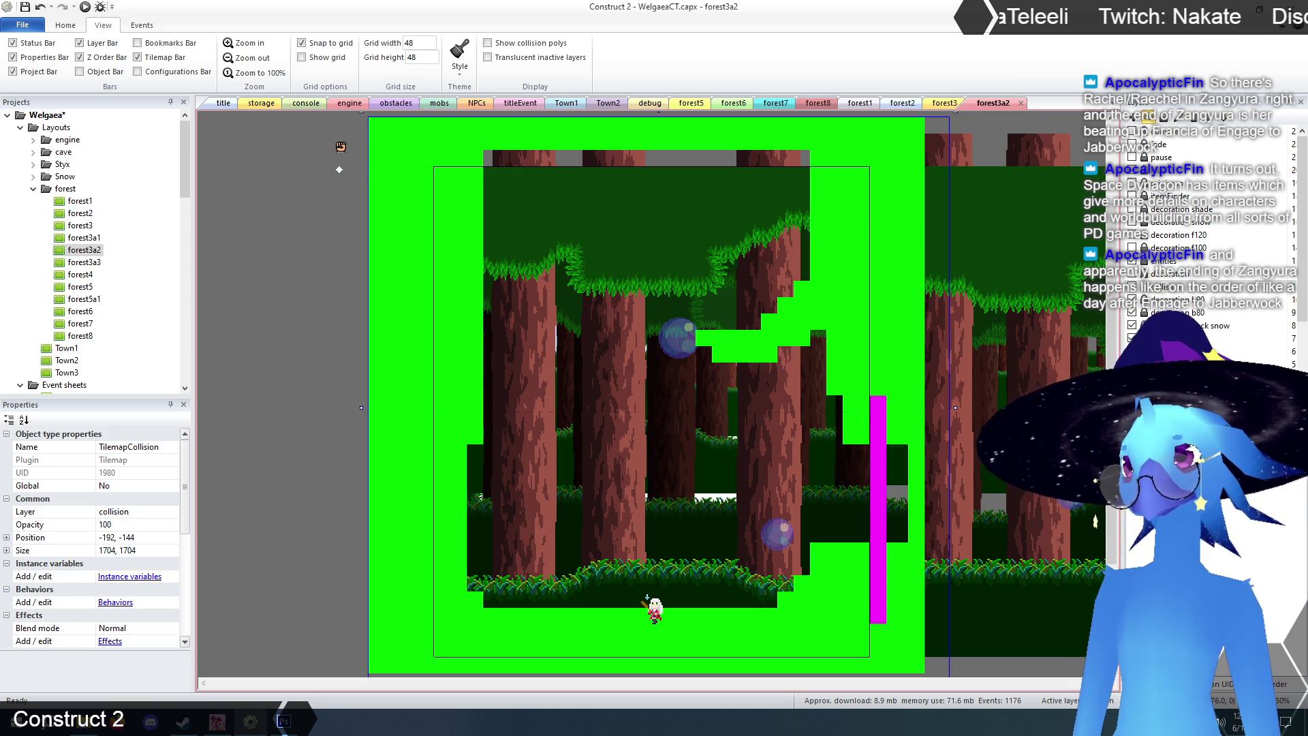
right_click(719, 353)
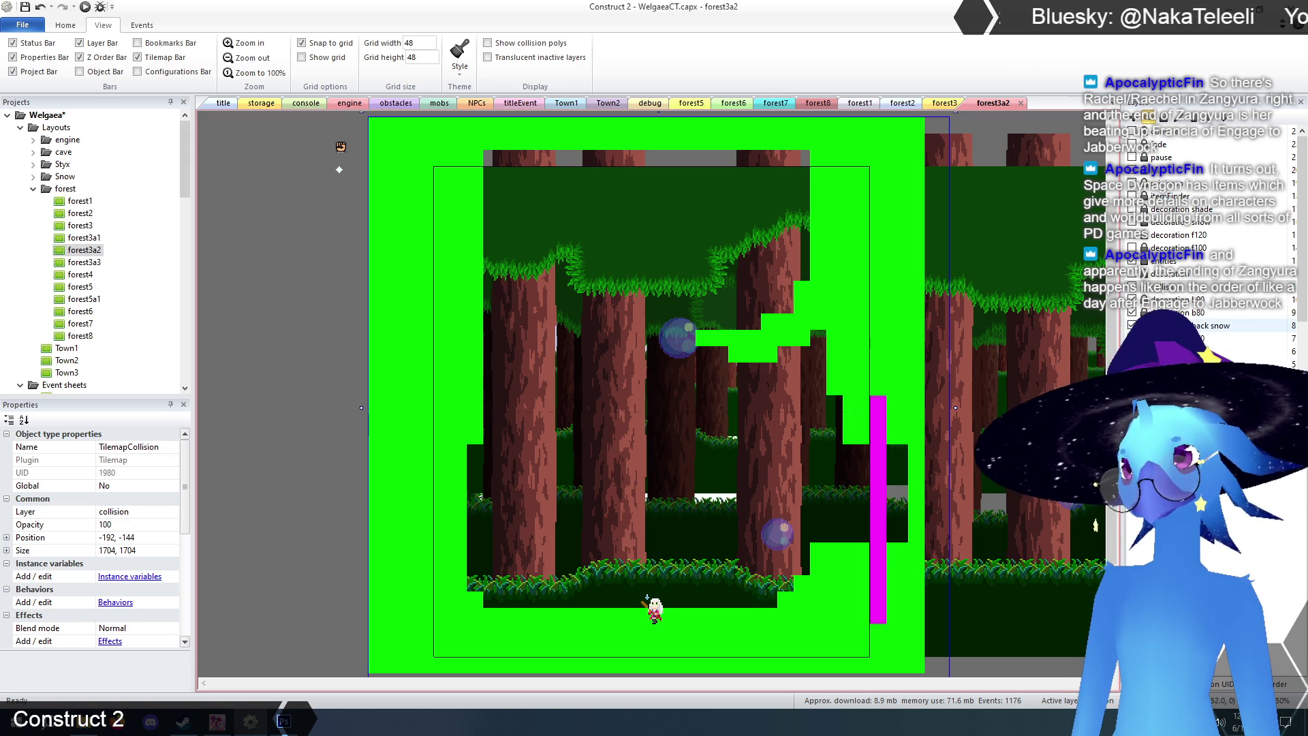
click(1131, 274)
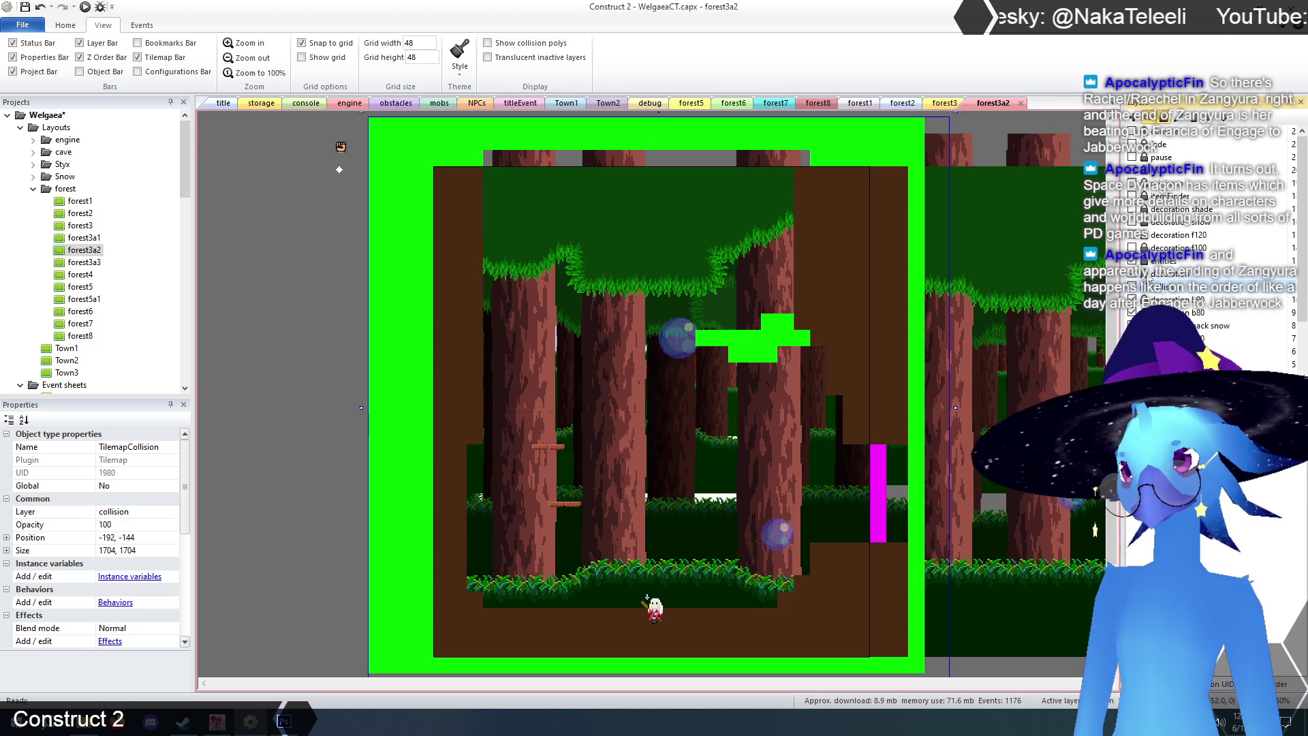
- Toggle the decoration layer's lock, undo the last collision erase, then show and unlock it
click(1166, 278)
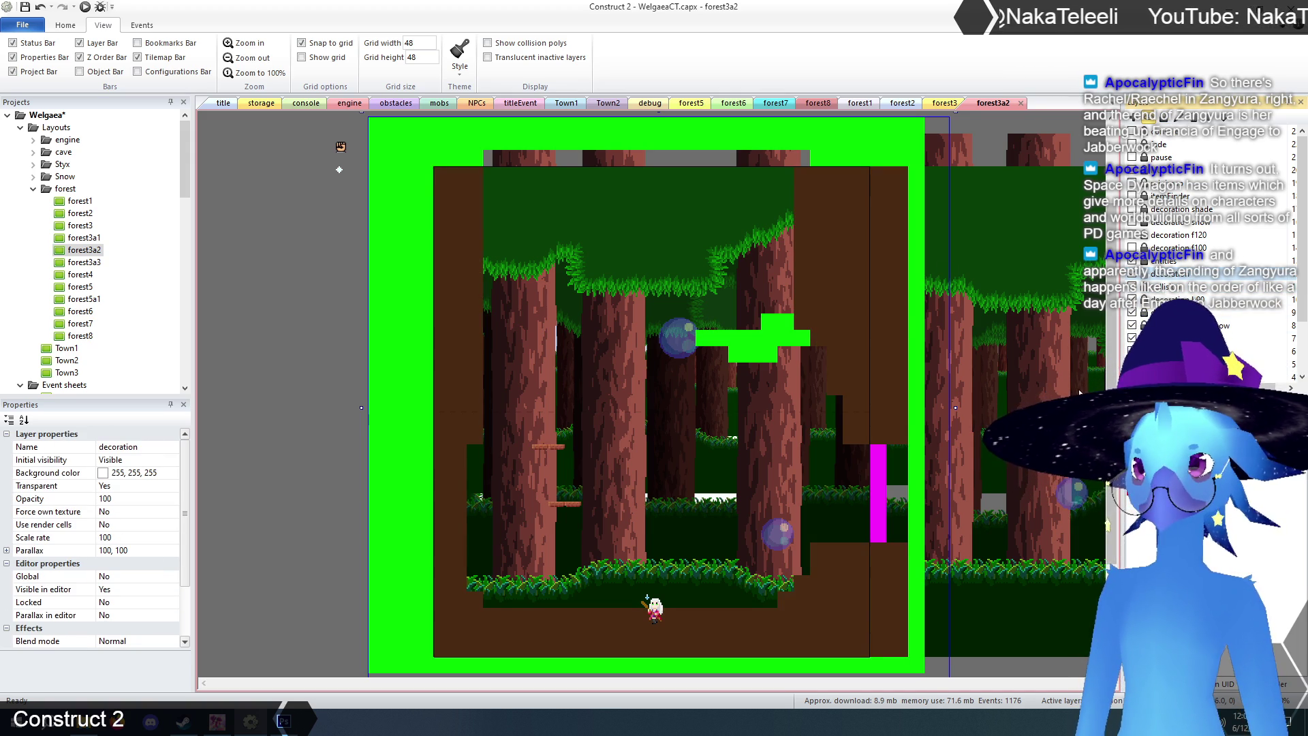
click(805, 244)
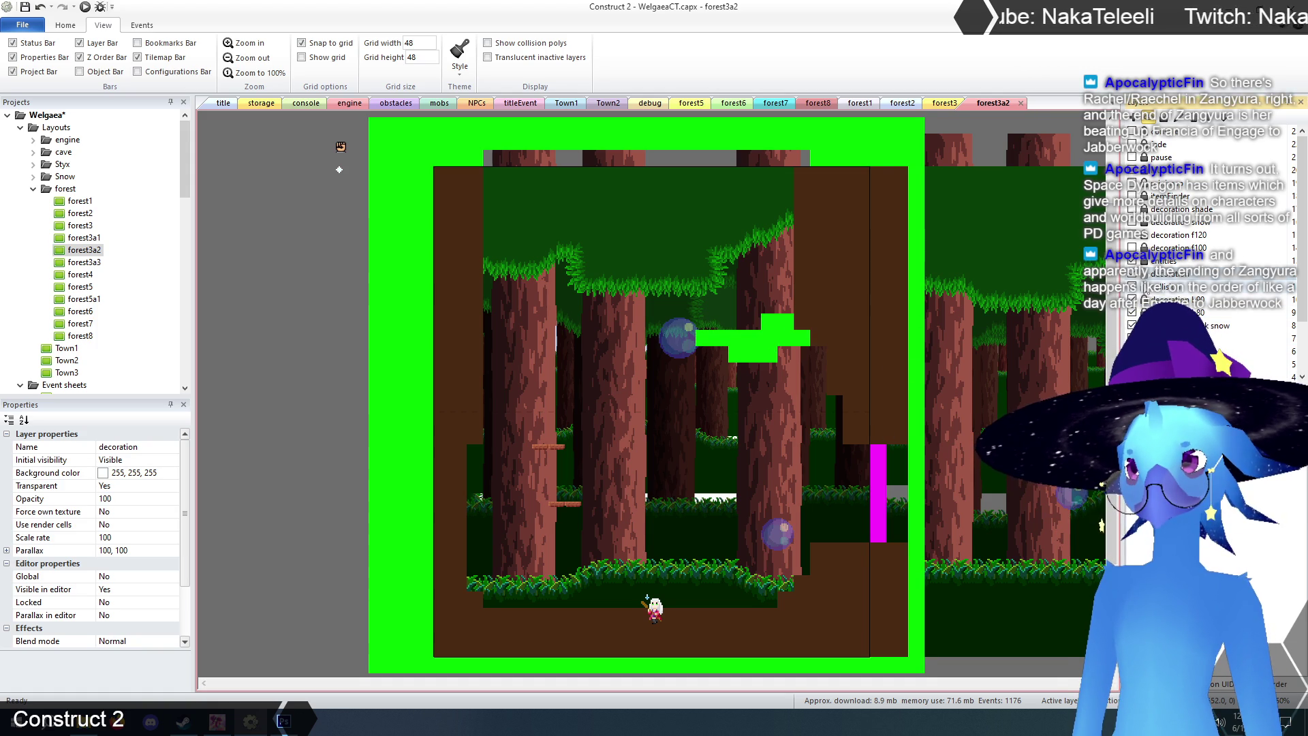
click(1144, 274)
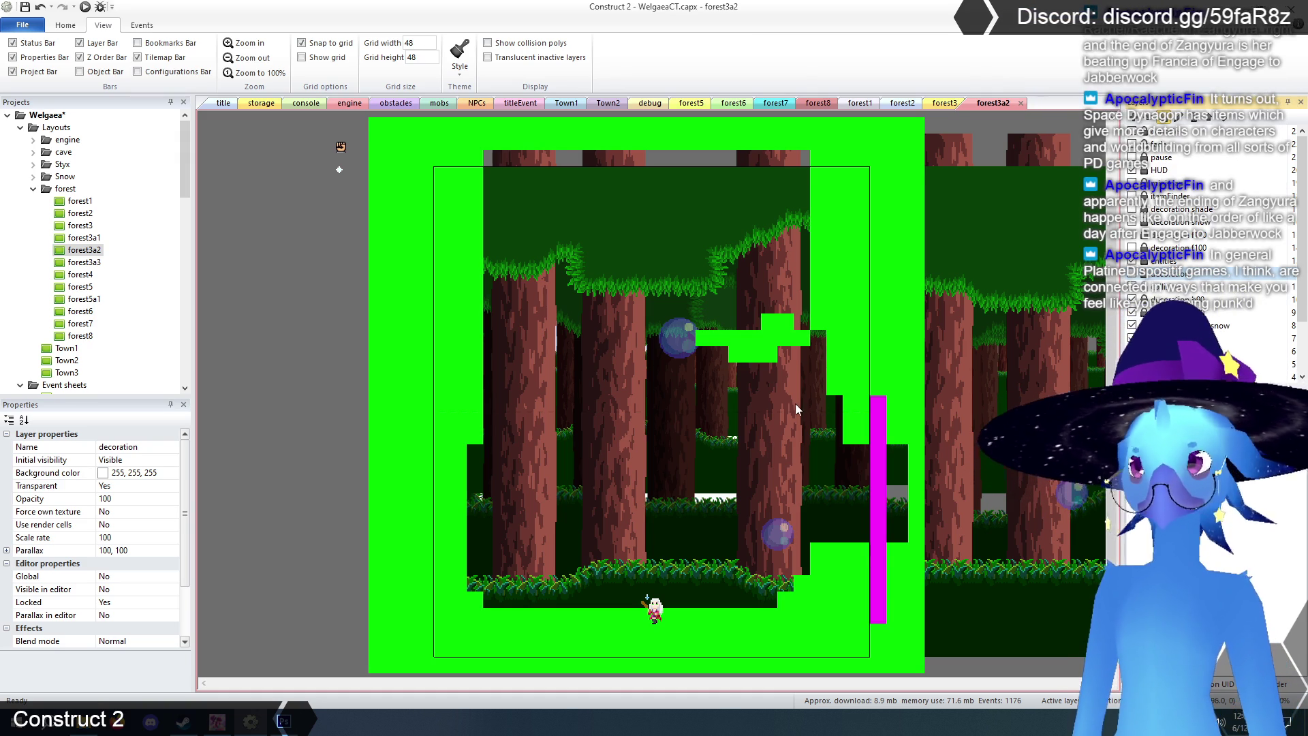
key(ctrl+z)
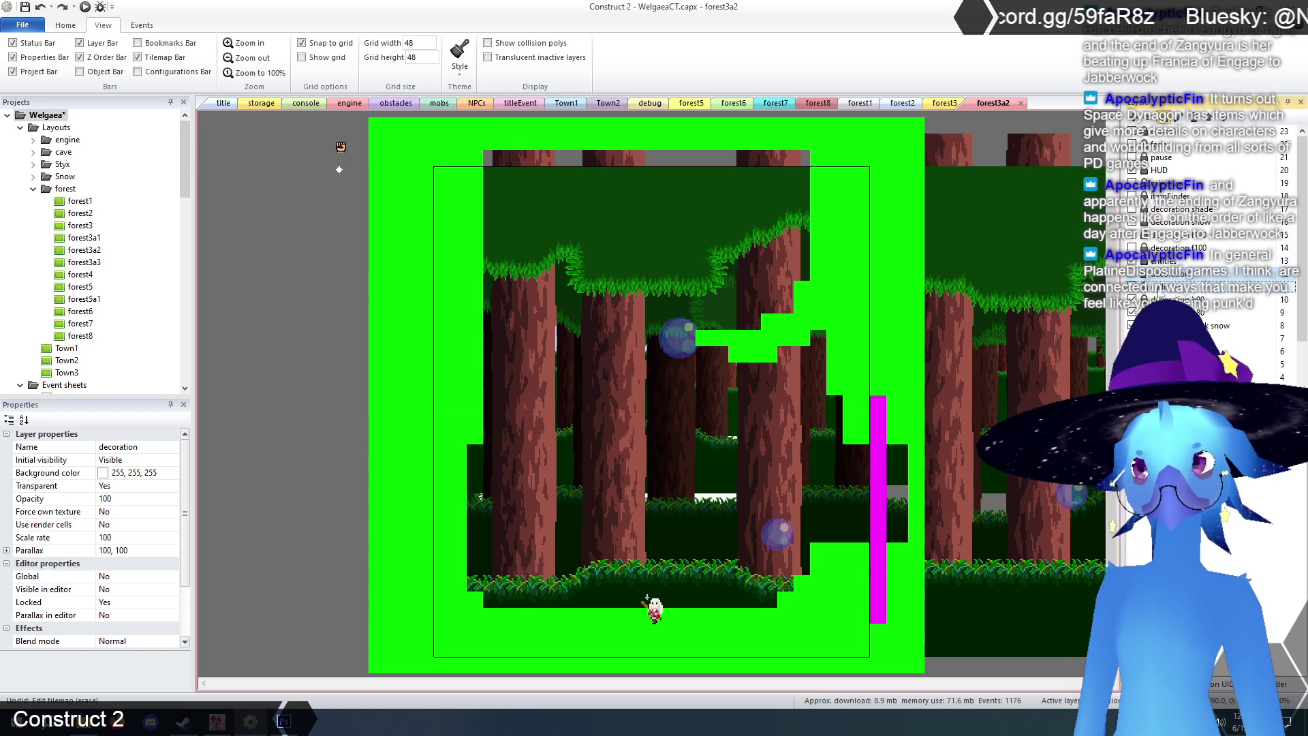
click(1132, 273)
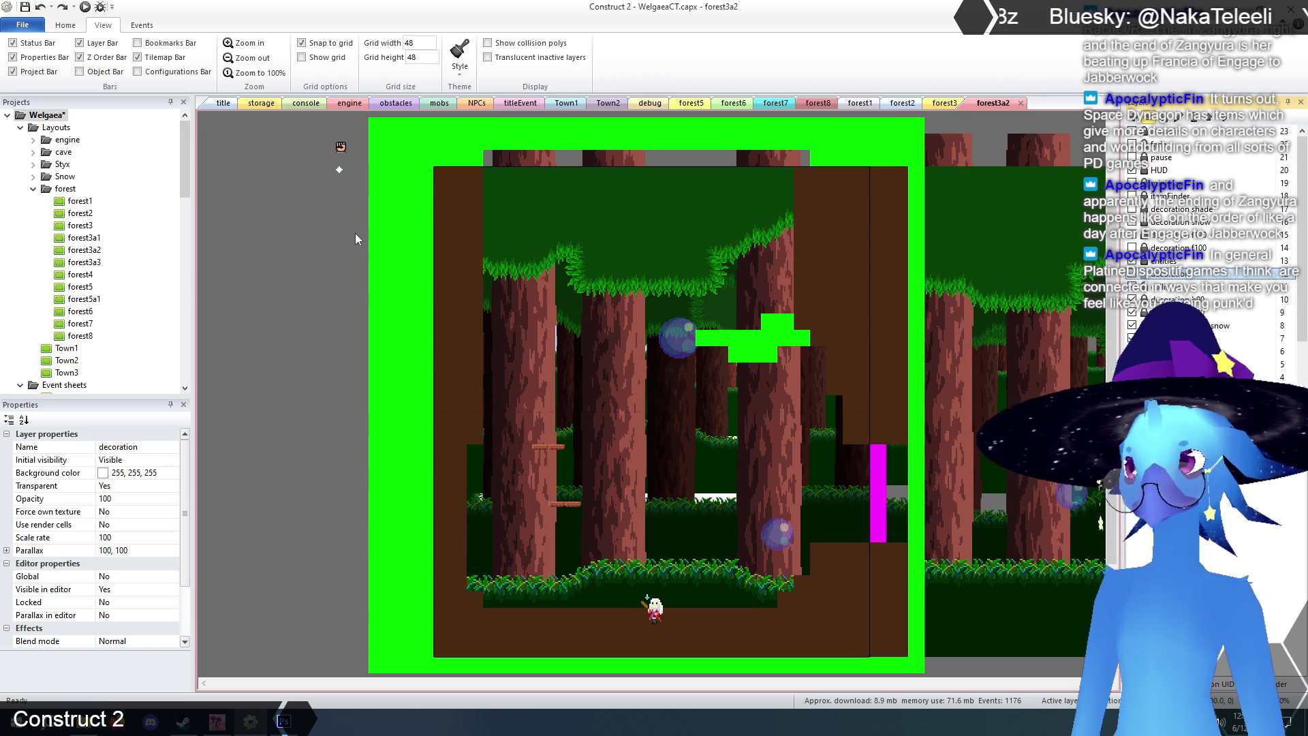
click(273, 291)
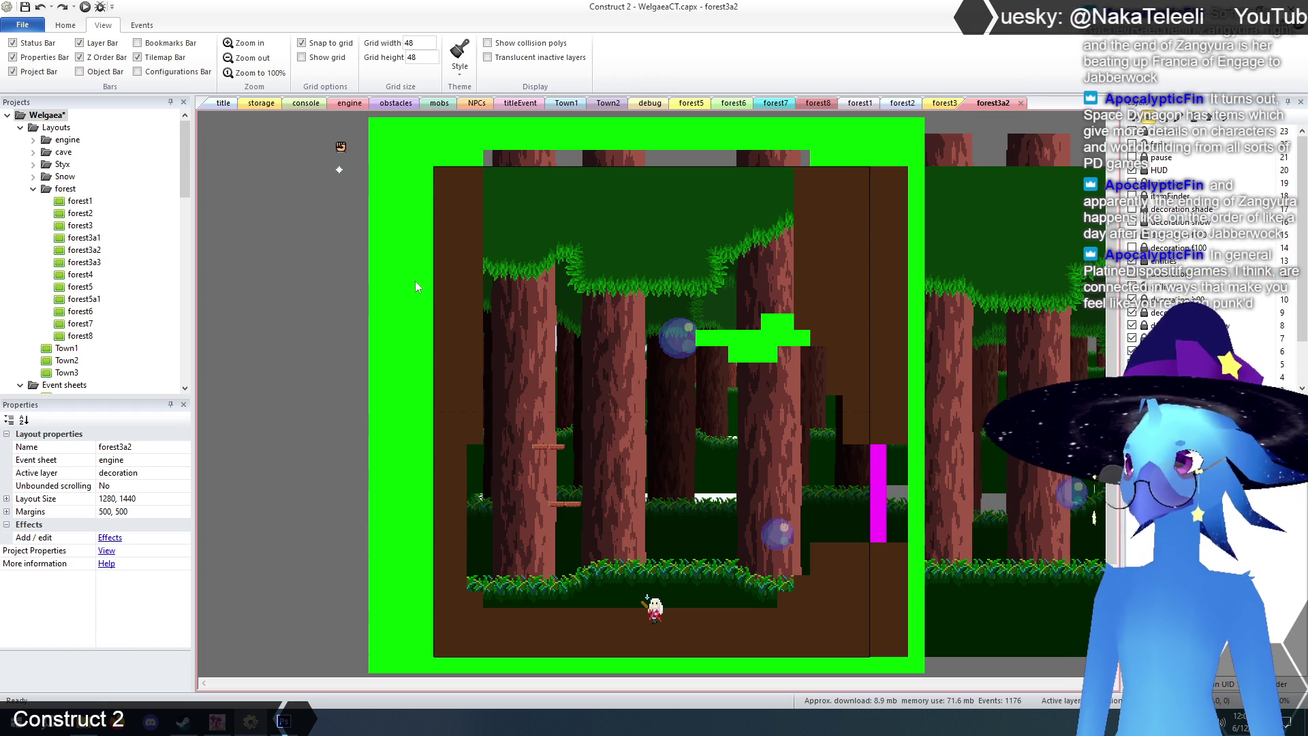
- Repaint cave tiles down the column beside the floating ledge to the lower block
click(664, 332)
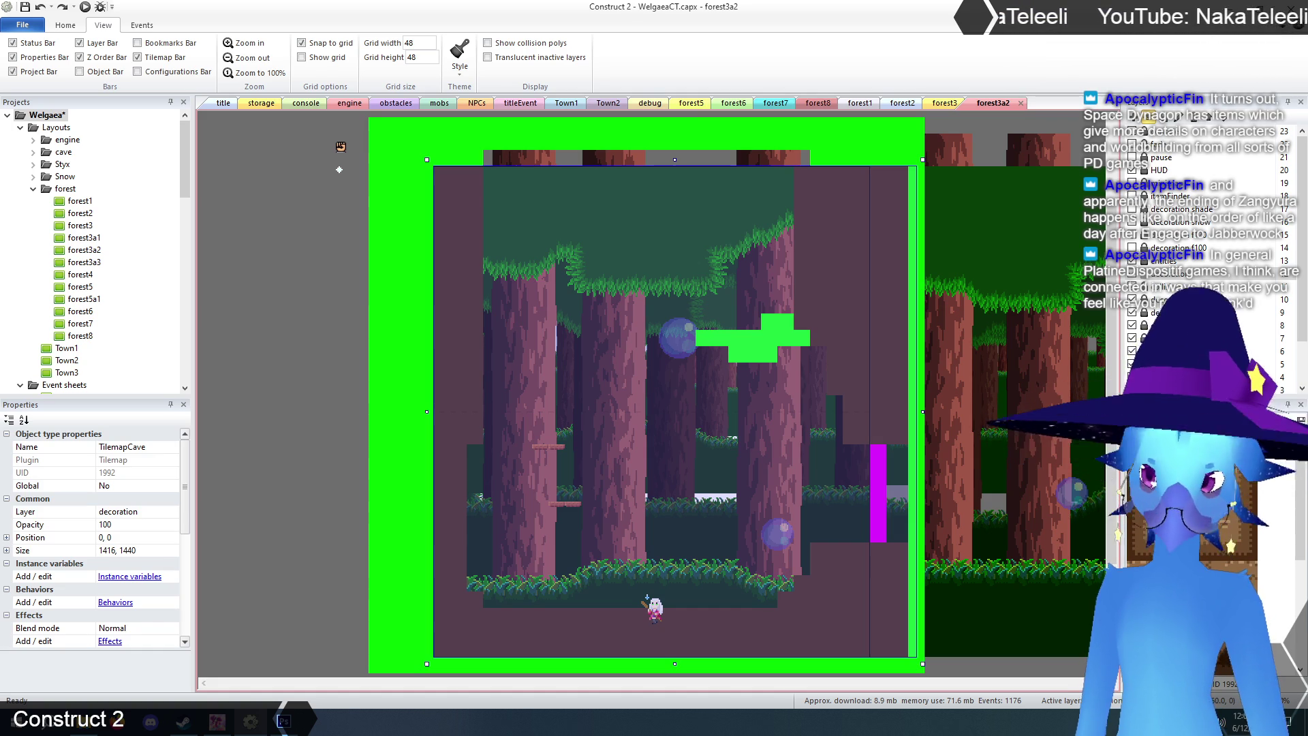
drag(802, 286, 805, 334)
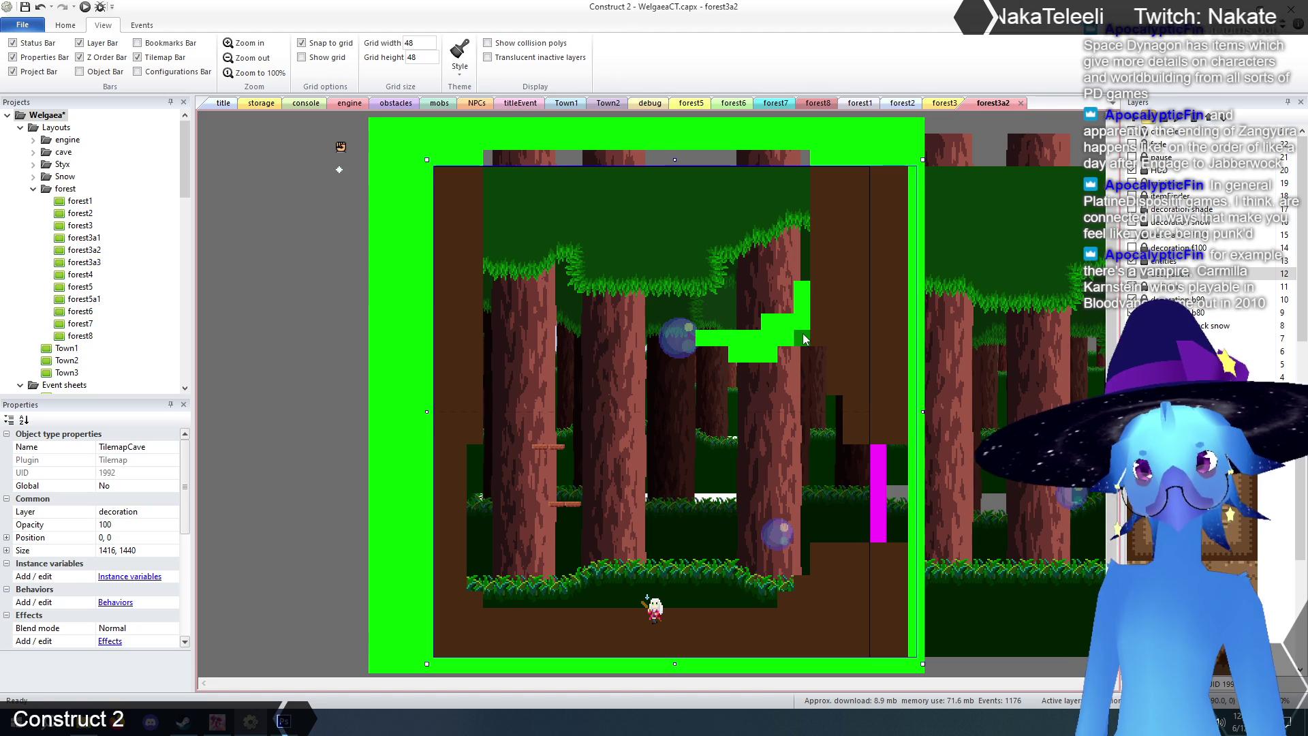
drag(822, 263, 835, 392)
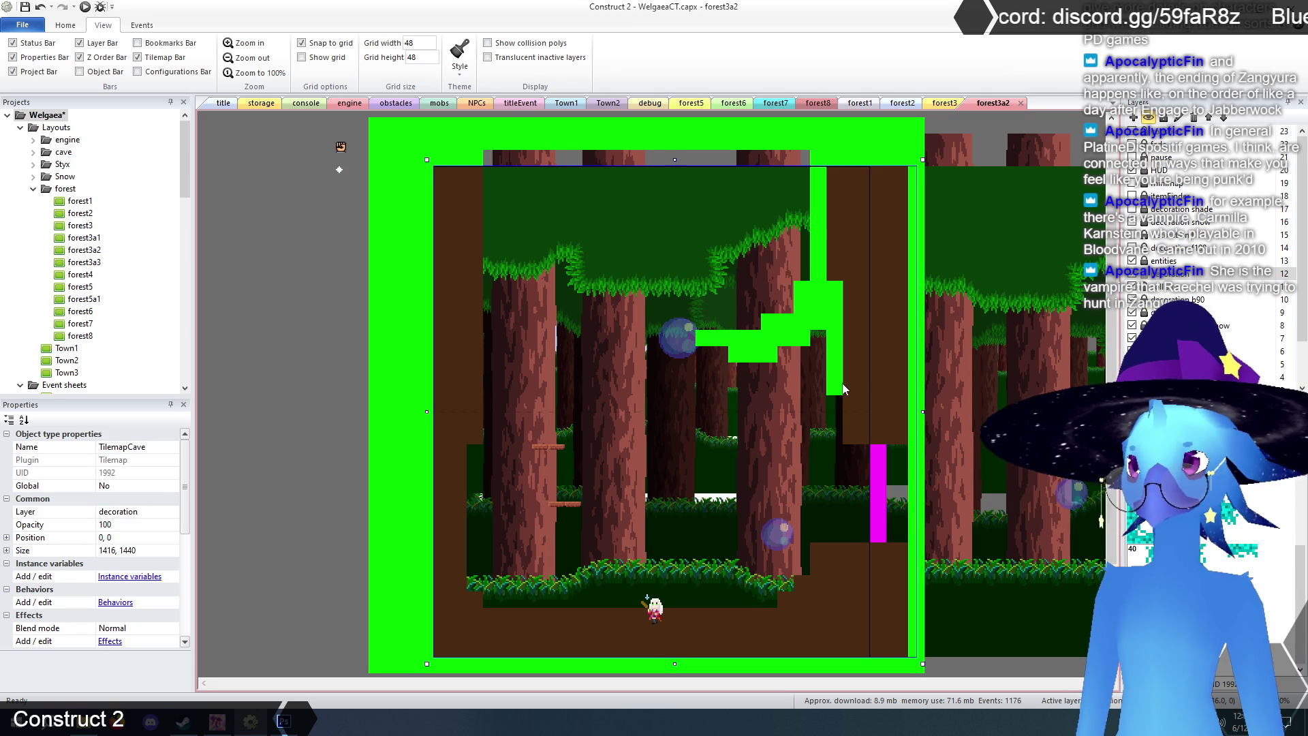
mouse_move(821, 326)
mouse_down()
mouse_move(823, 284)
mouse_move(803, 334)
mouse_move(709, 344)
mouse_move(762, 355)
mouse_up()
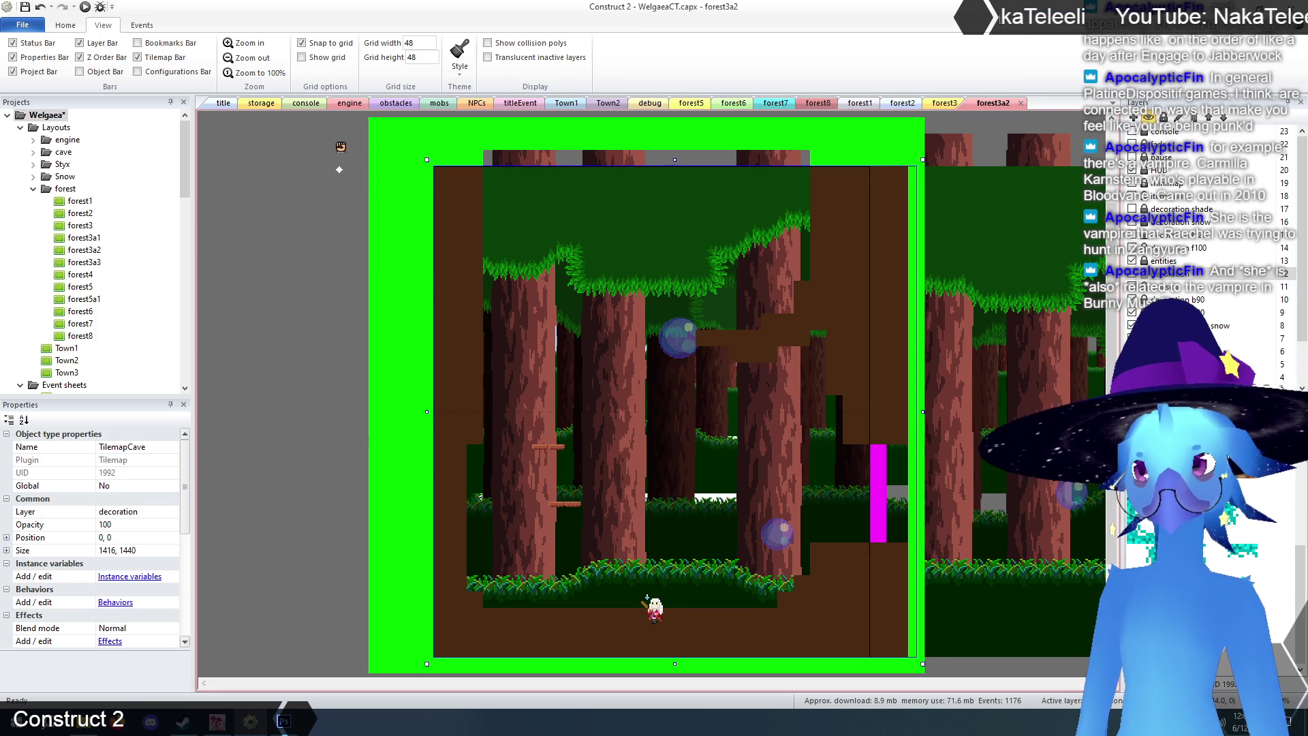
click(300, 325)
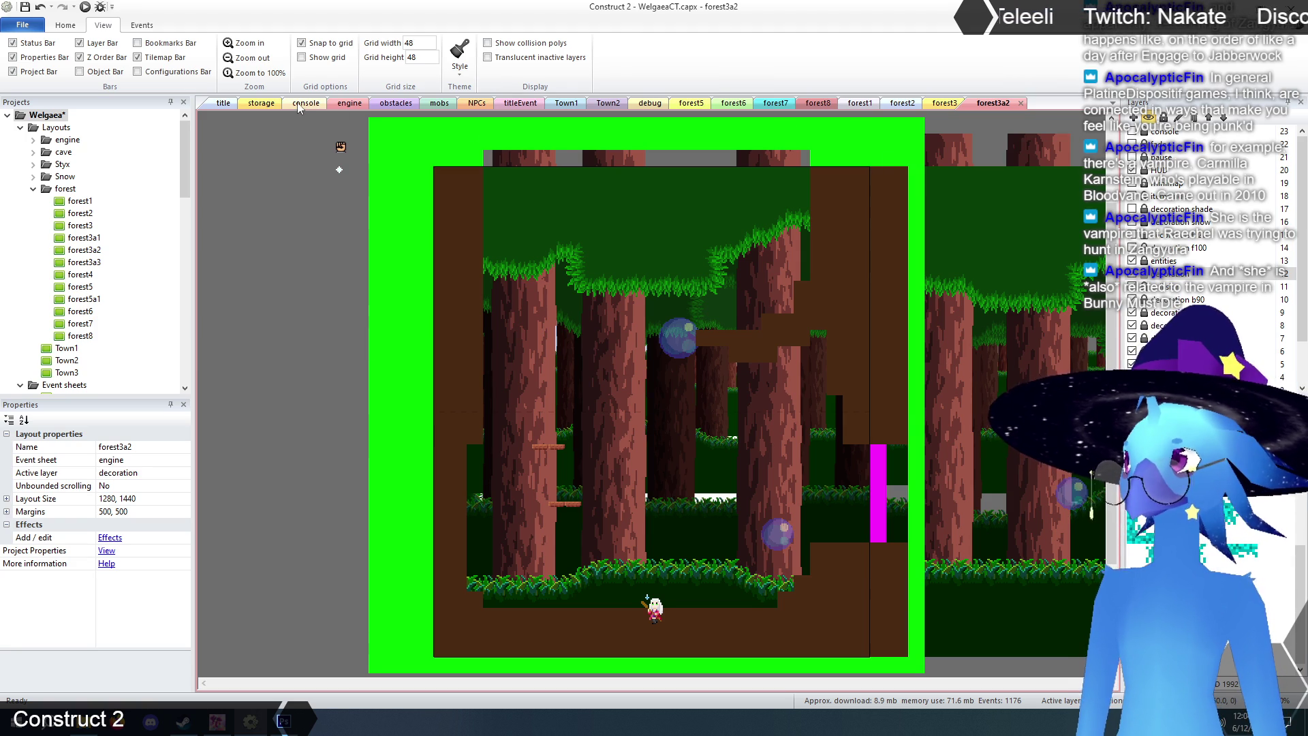
click(267, 104)
- Paste the WorldWater block onto the collision layer along the floor basin and raise it to about 1008×144
click(892, 536)
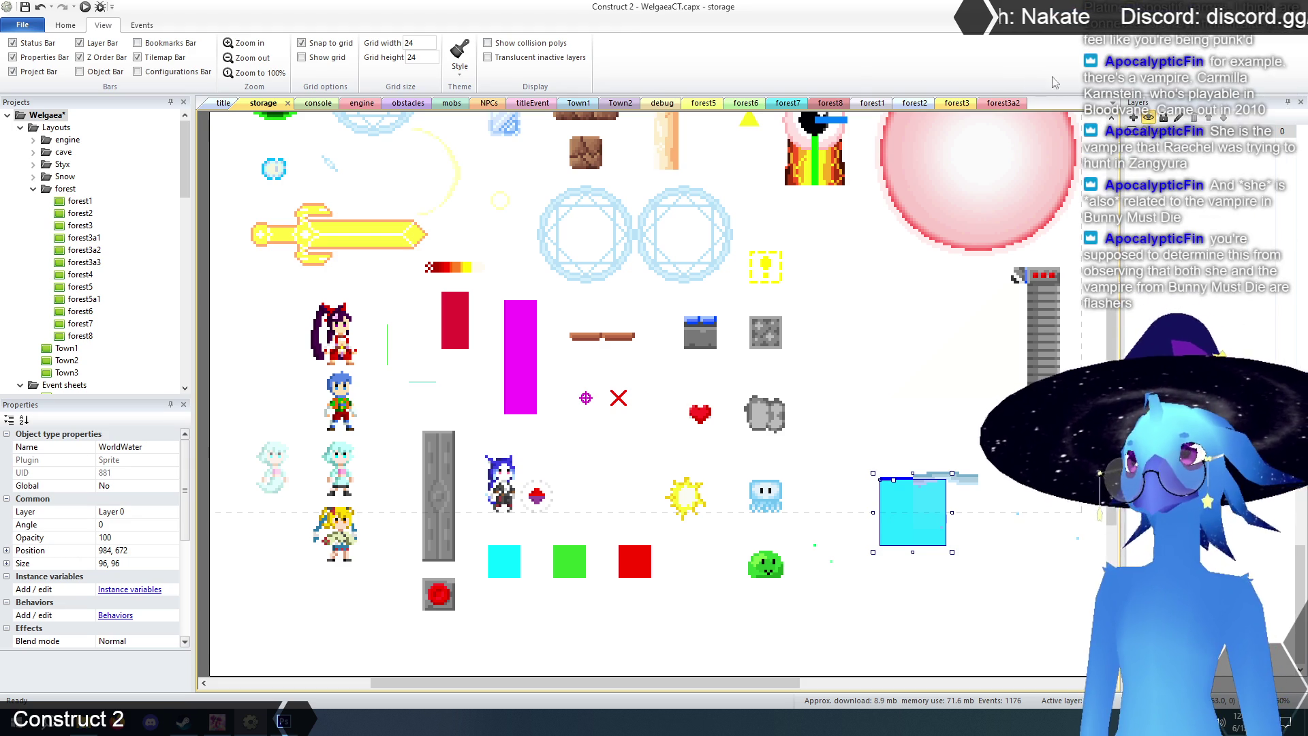
click(1008, 102)
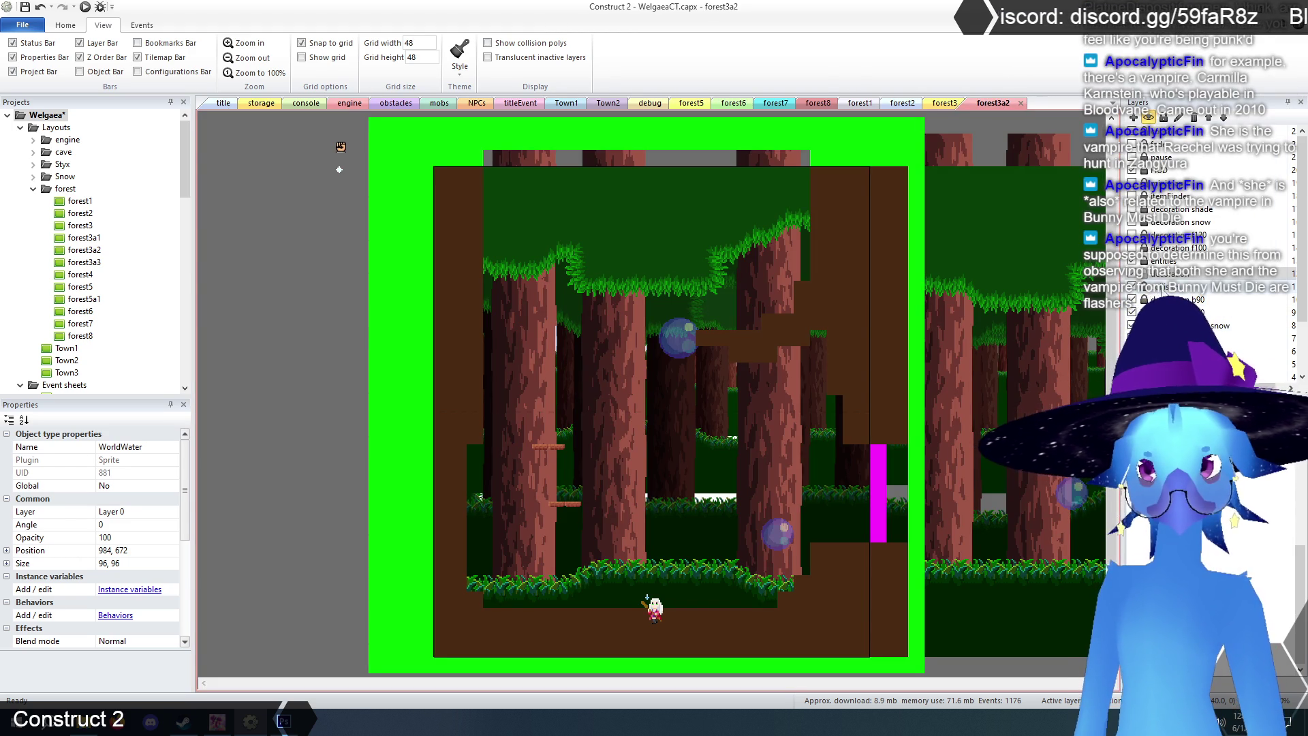
click(1172, 287)
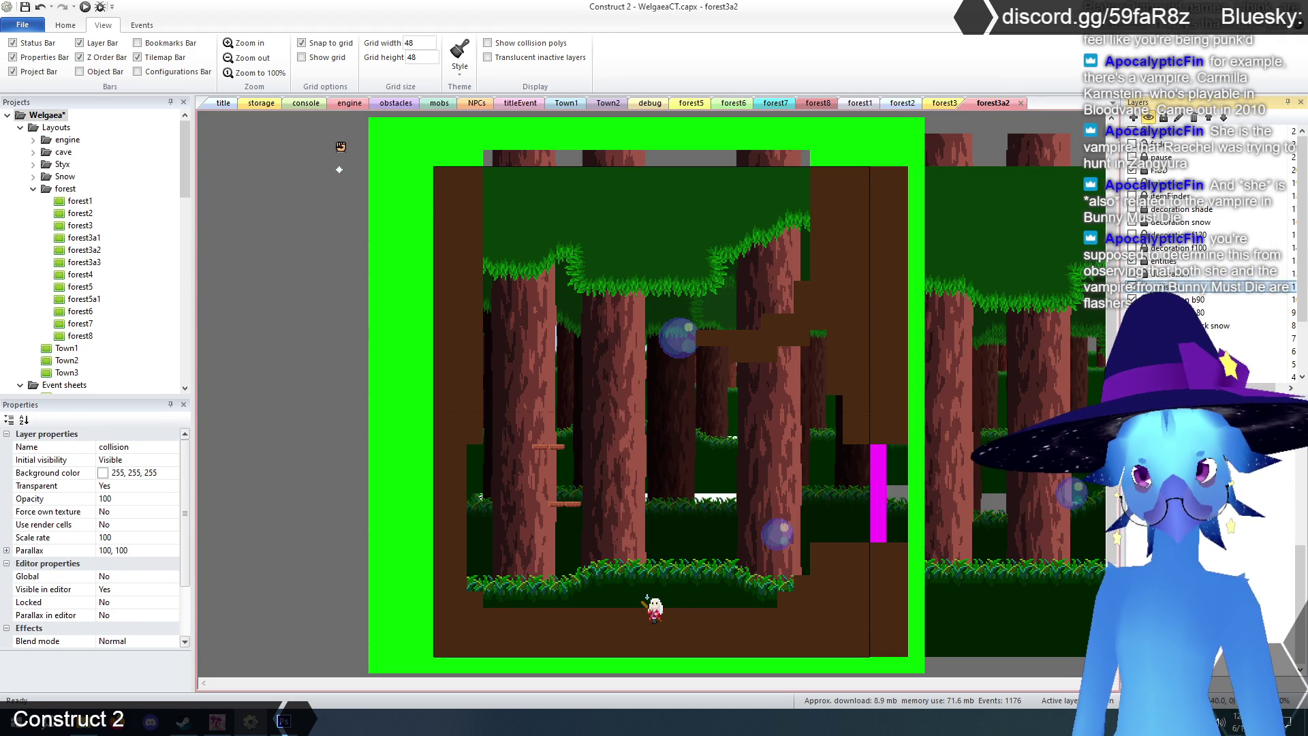
mouse_move(567, 587)
mouse_down()
mouse_move(489, 597)
mouse_move(800, 582)
mouse_up()
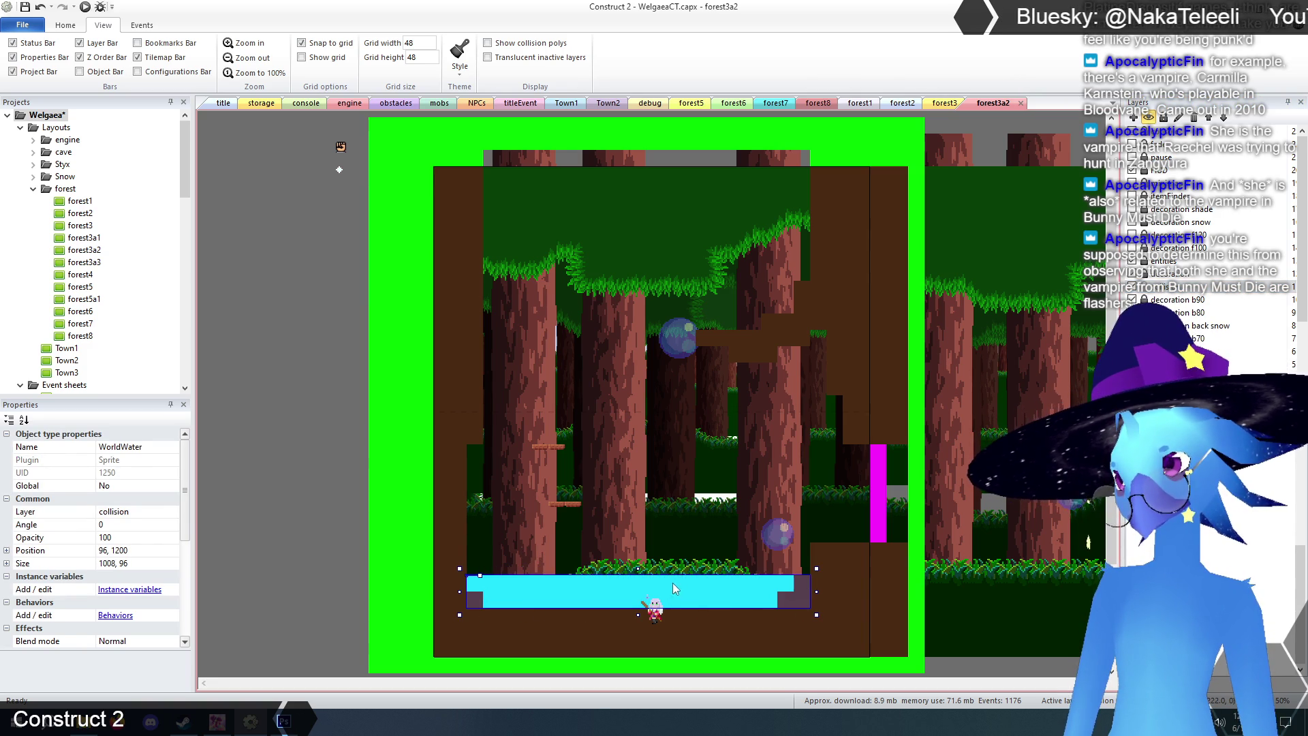
click(641, 572)
click(640, 578)
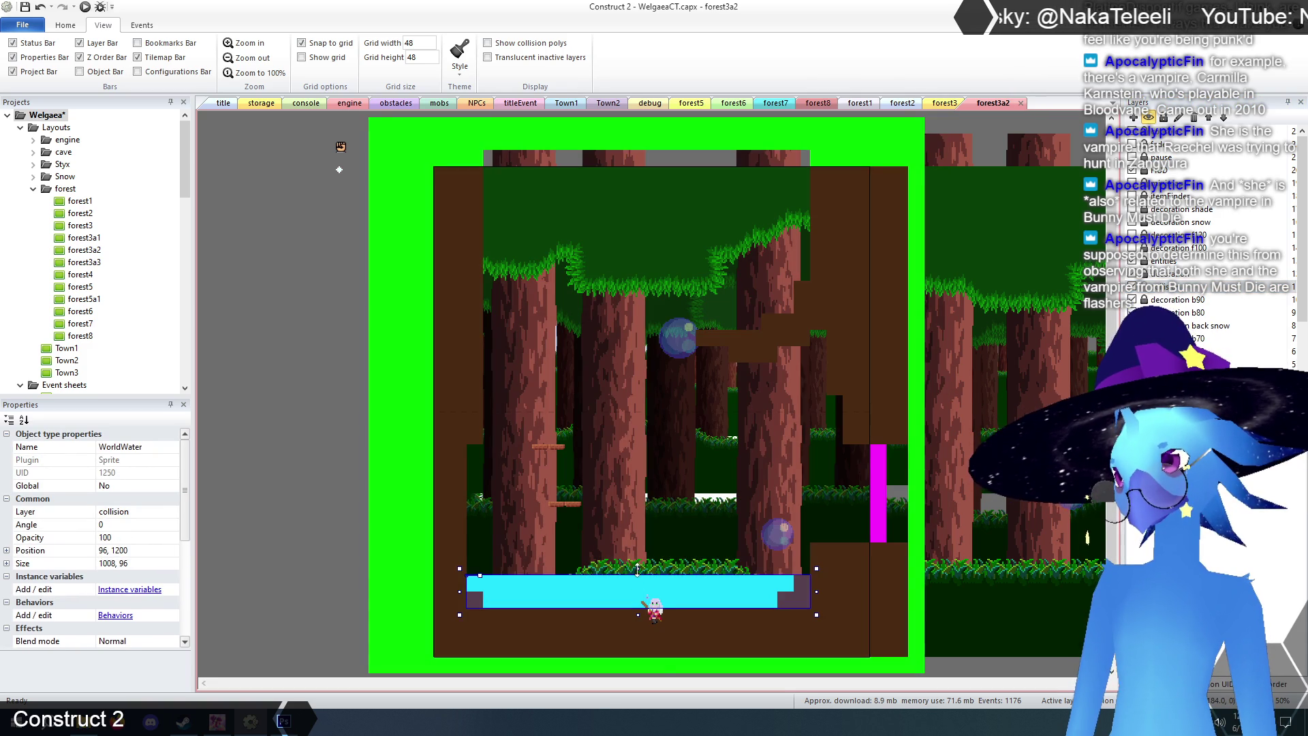
drag(637, 569, 637, 552)
click(272, 522)
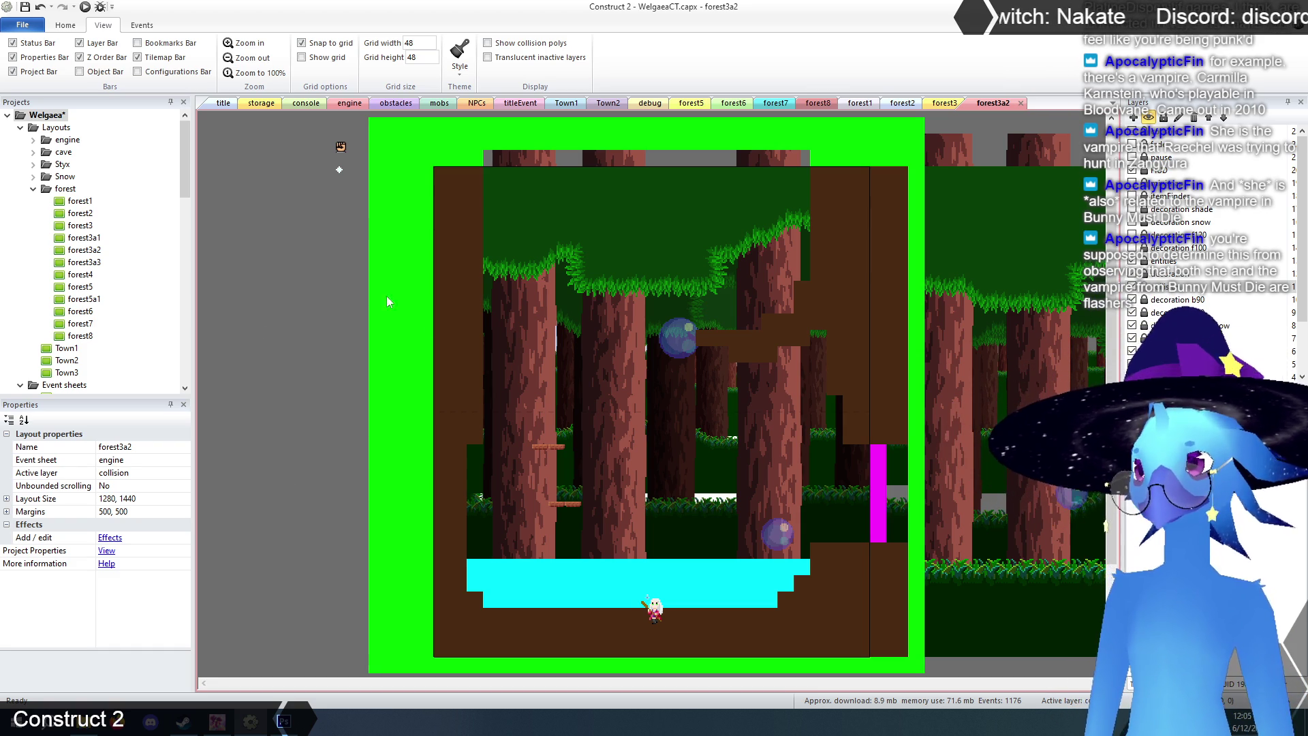
- Move the GenericNPC sprite out of the water onto the ledge at 1008, 336
click(654, 612)
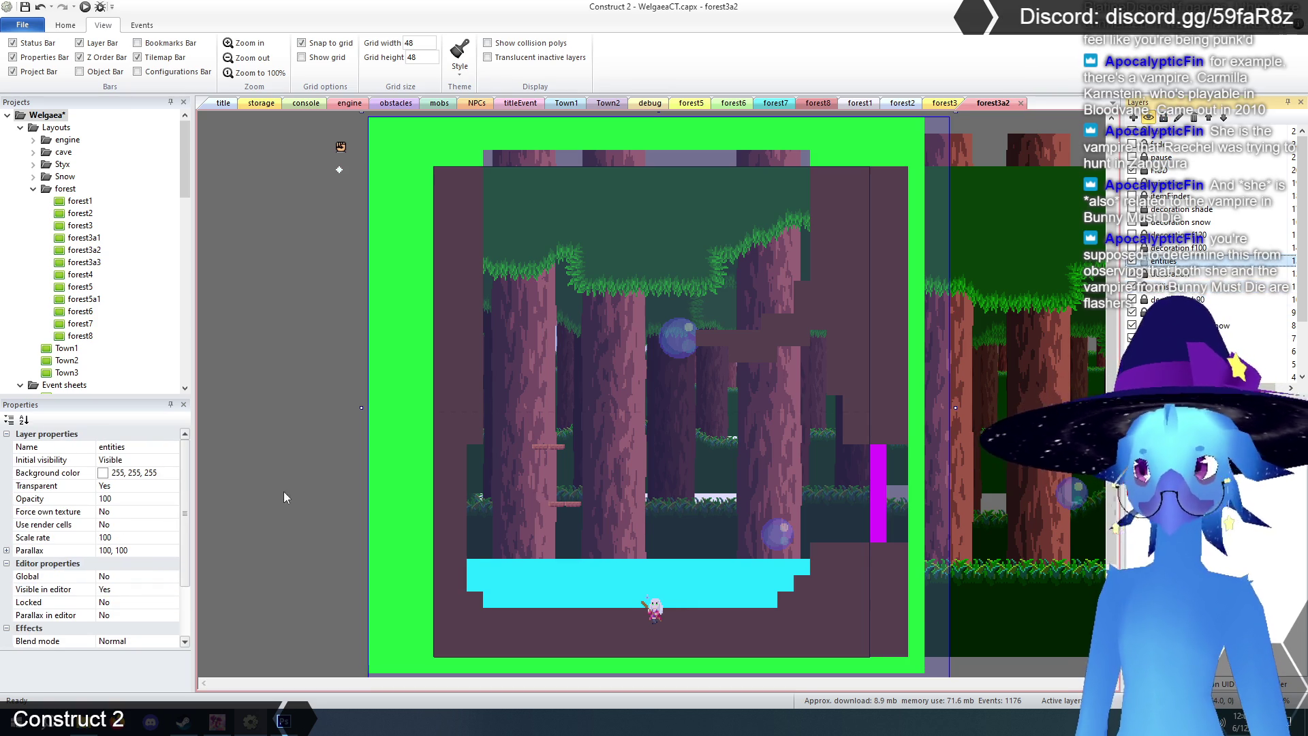
click(284, 474)
click(655, 613)
mouse_move(657, 615)
mouse_down()
mouse_move(733, 317)
mouse_move(776, 307)
mouse_up()
click(271, 523)
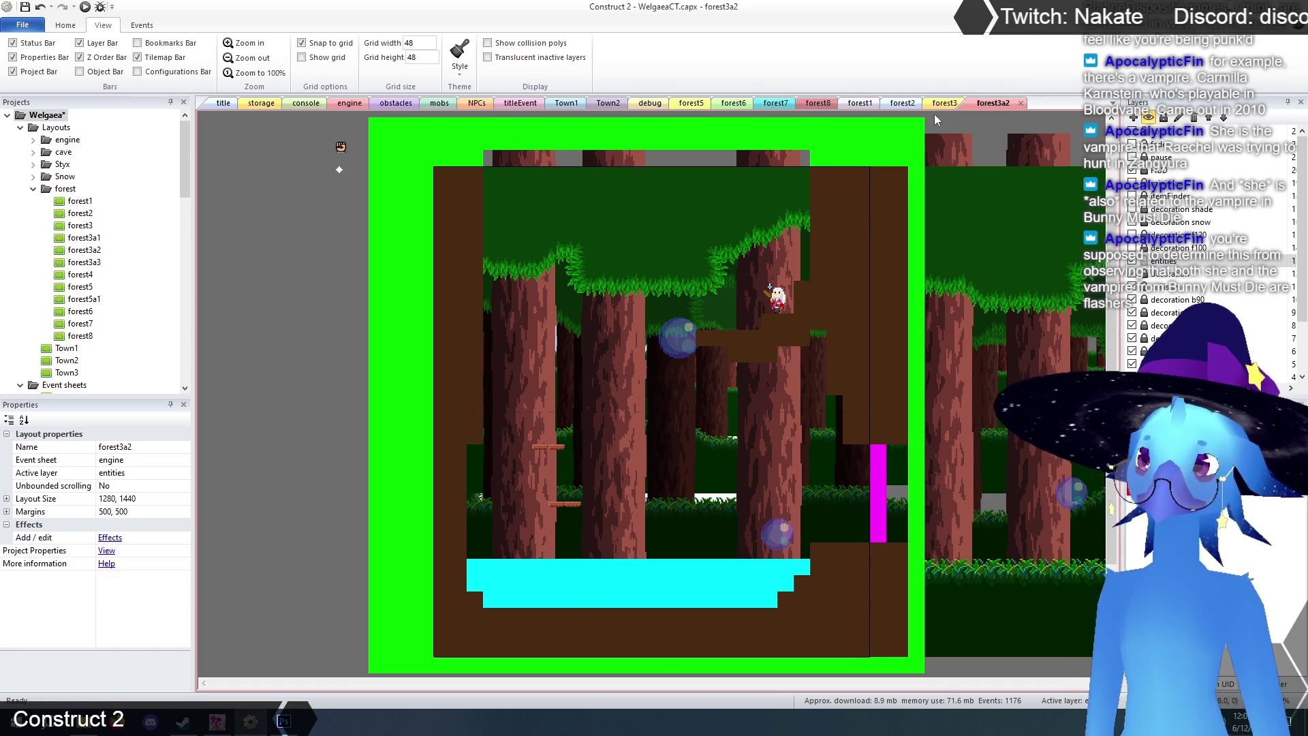
- Paste a waterSurface strip above the pool, aligned to its left end
click(267, 104)
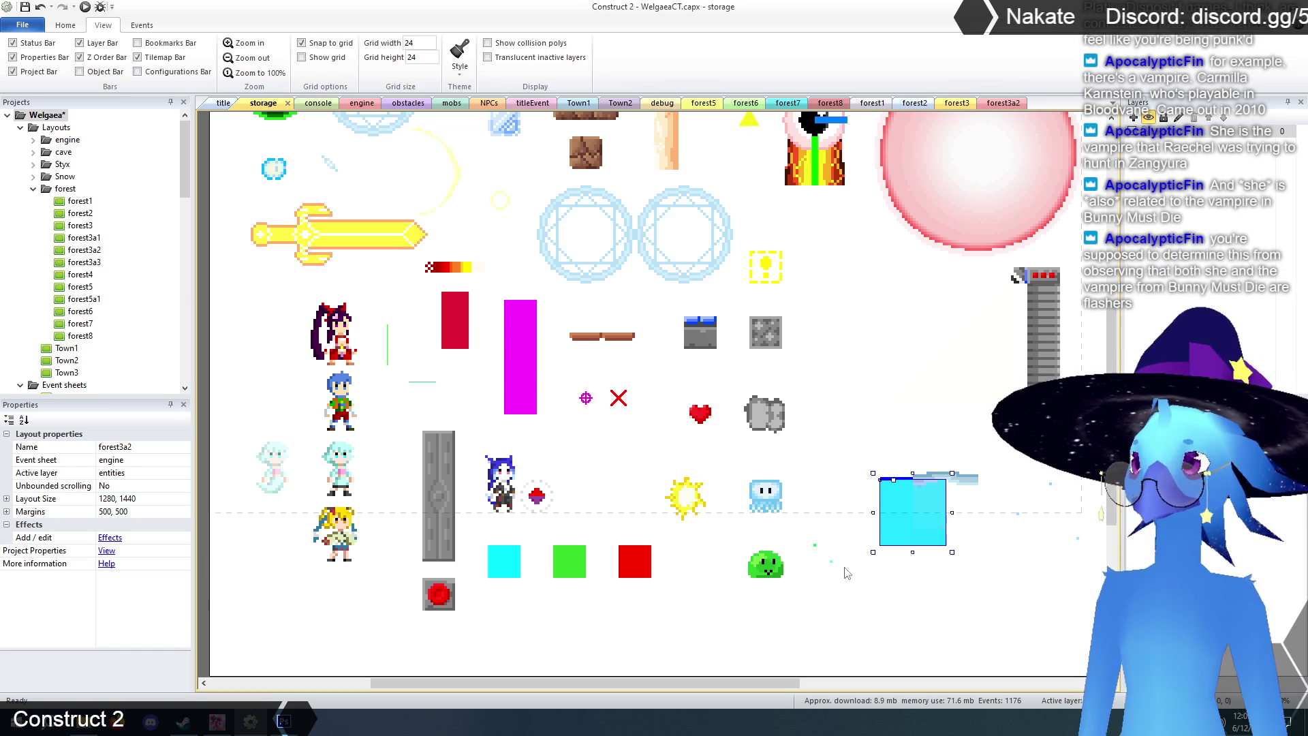
click(897, 472)
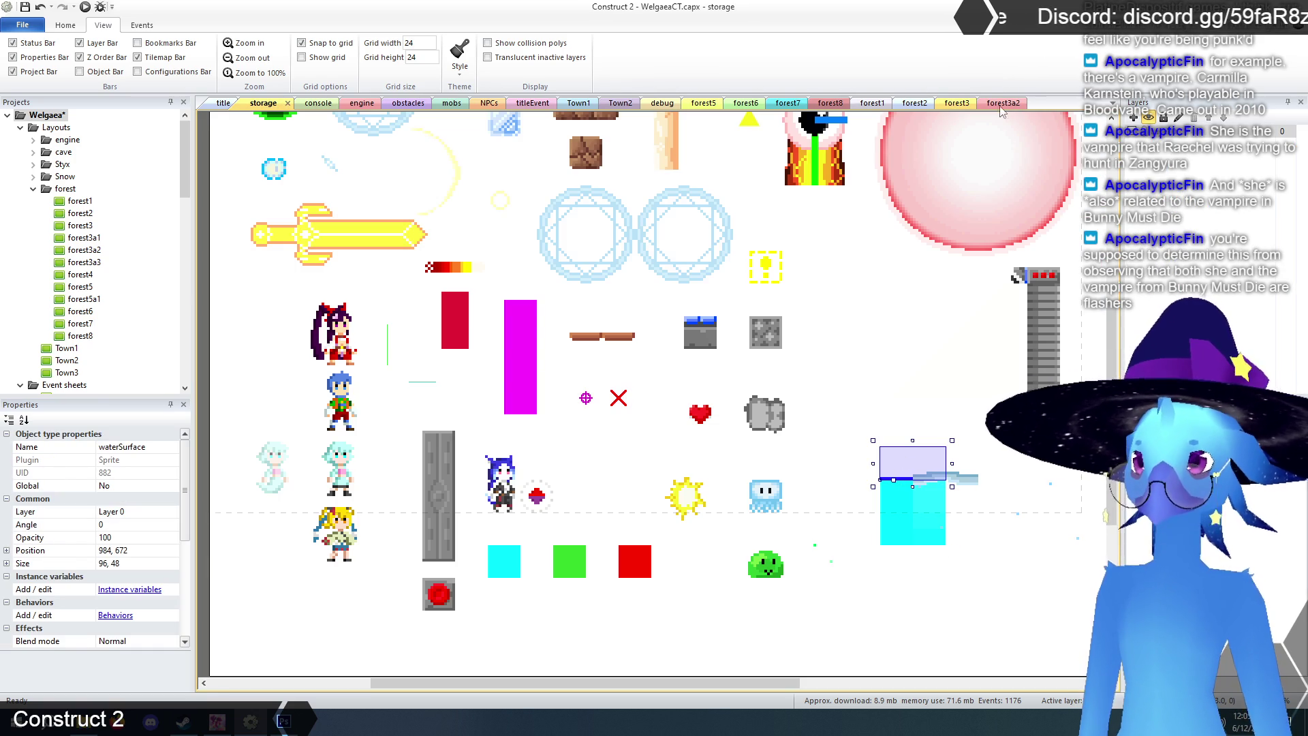
click(1003, 104)
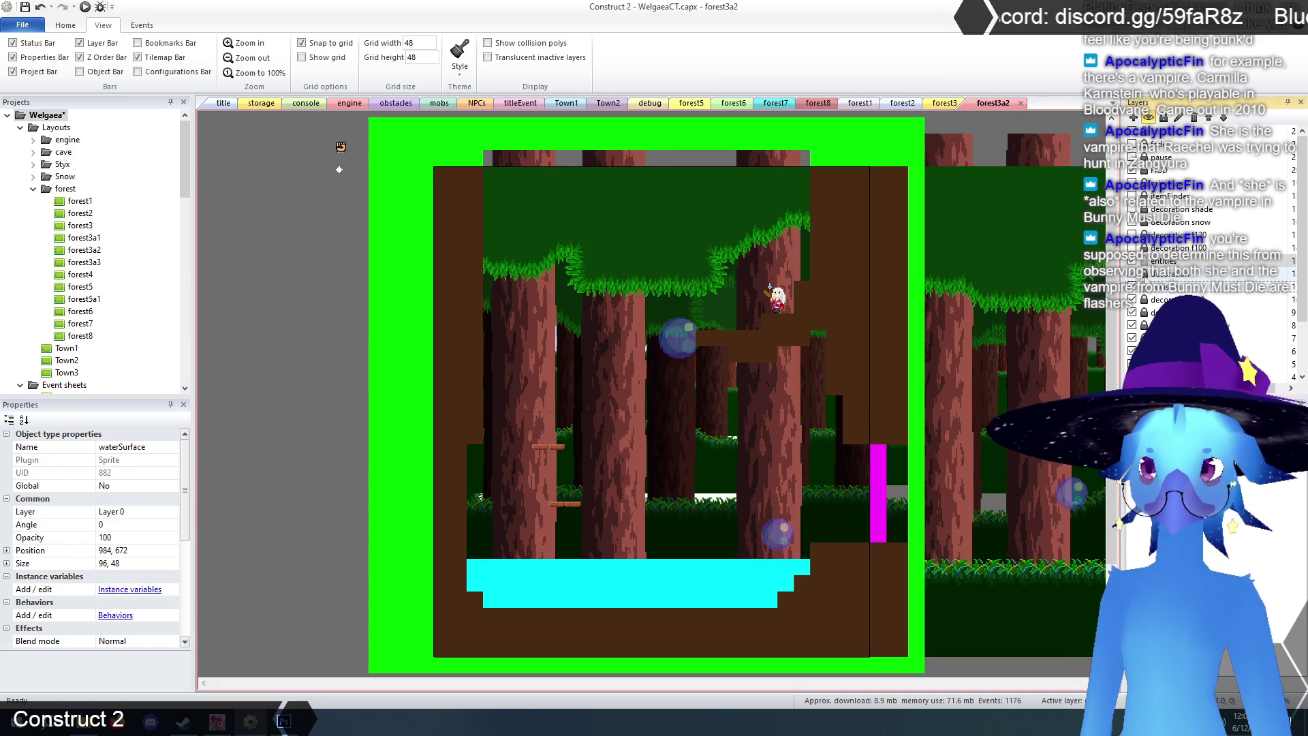
key(ctrl+v)
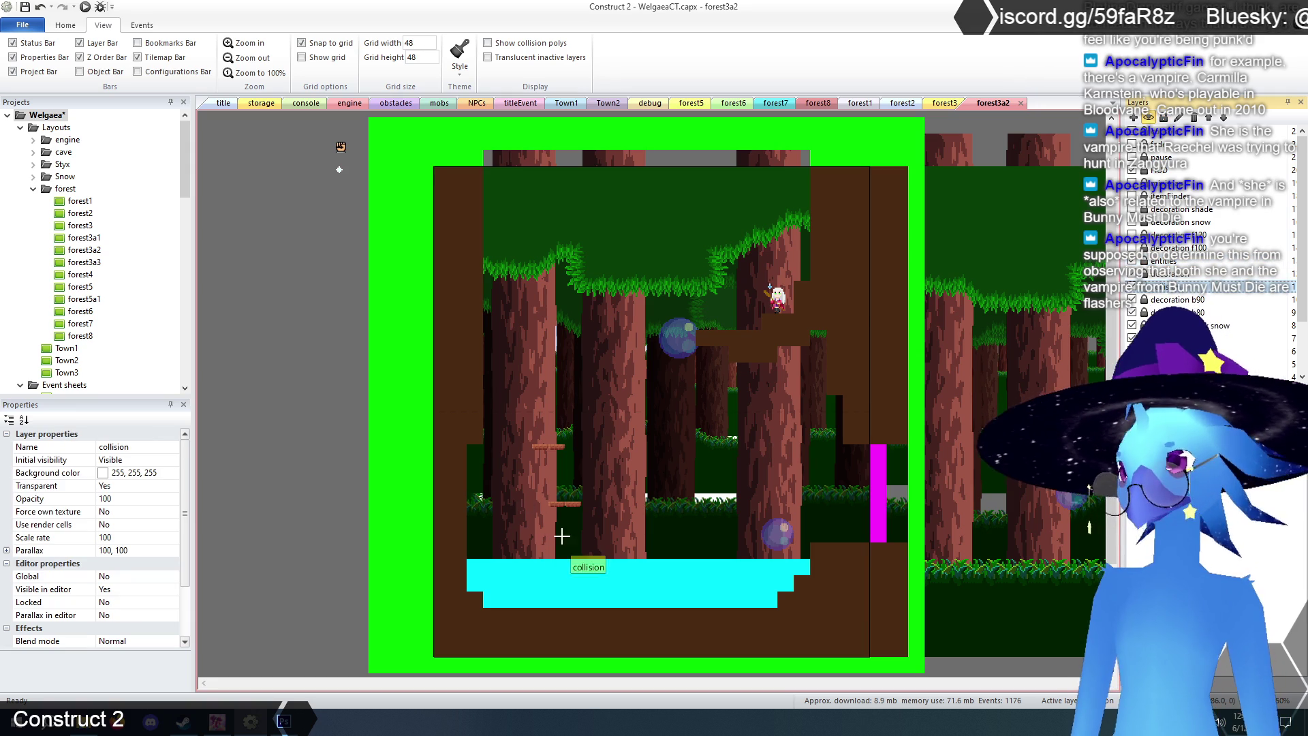
click(557, 549)
mouse_move(558, 549)
mouse_down()
mouse_move(491, 553)
mouse_move(778, 552)
mouse_move(812, 567)
mouse_up()
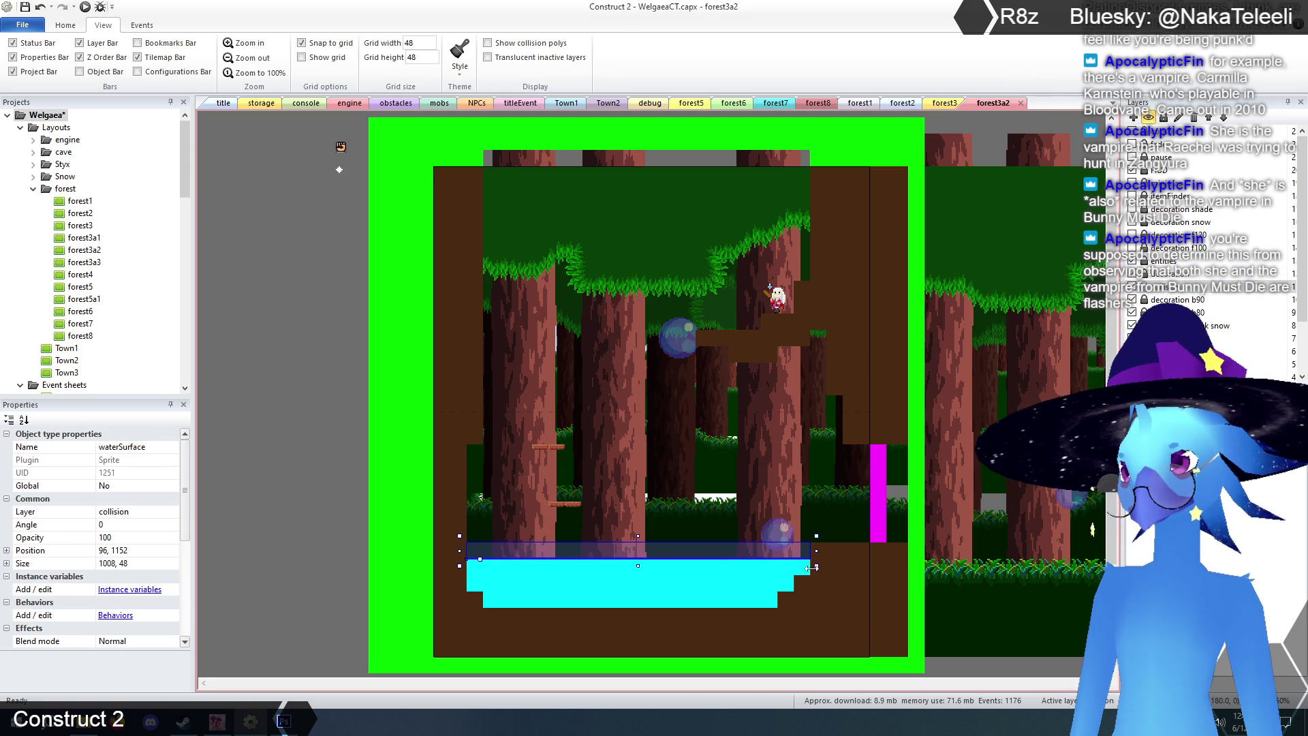
click(295, 541)
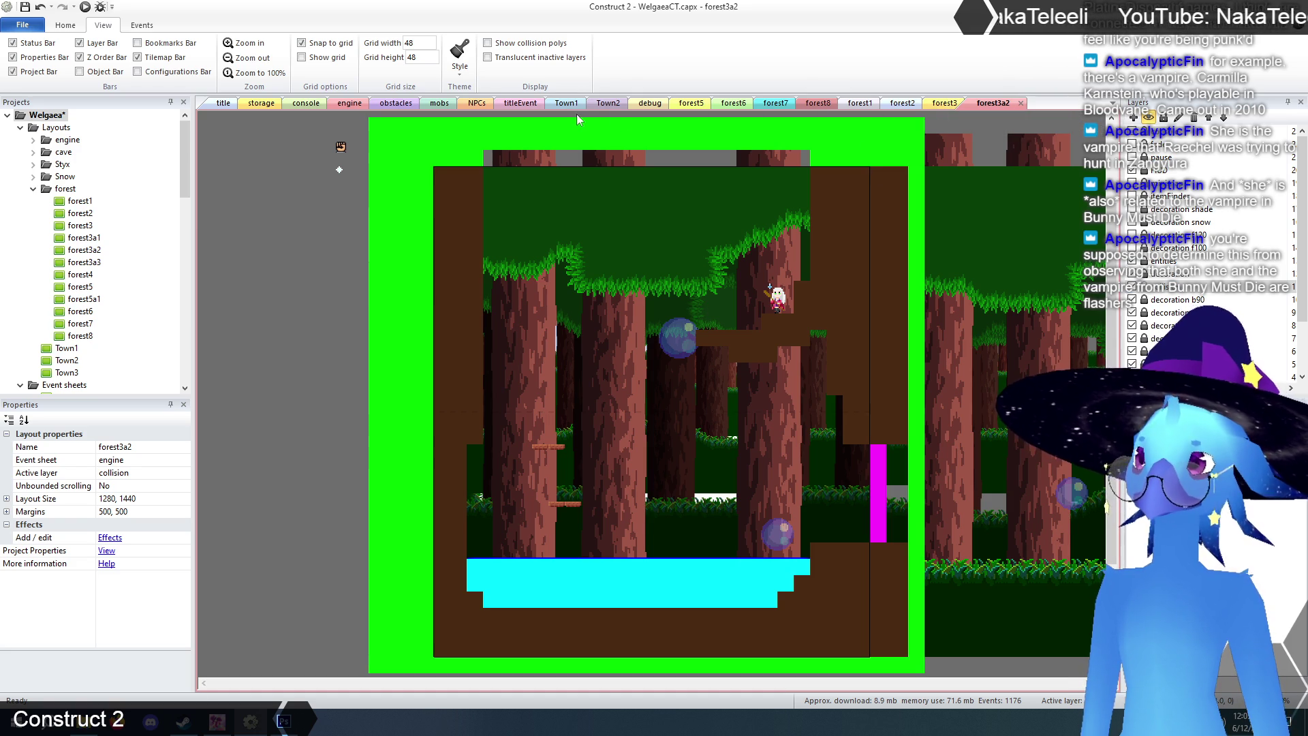
- Paste several waterGraphic tiles across the pool on the decoration layer
click(261, 104)
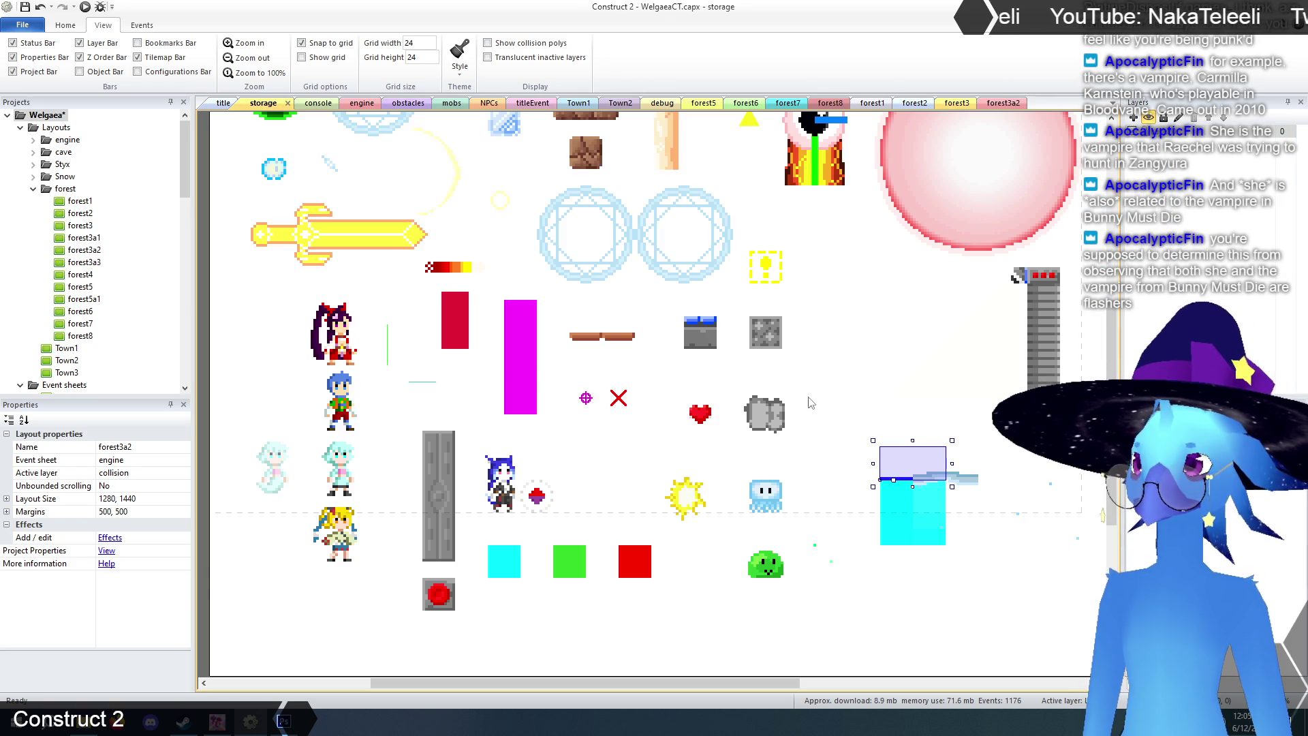
click(1020, 520)
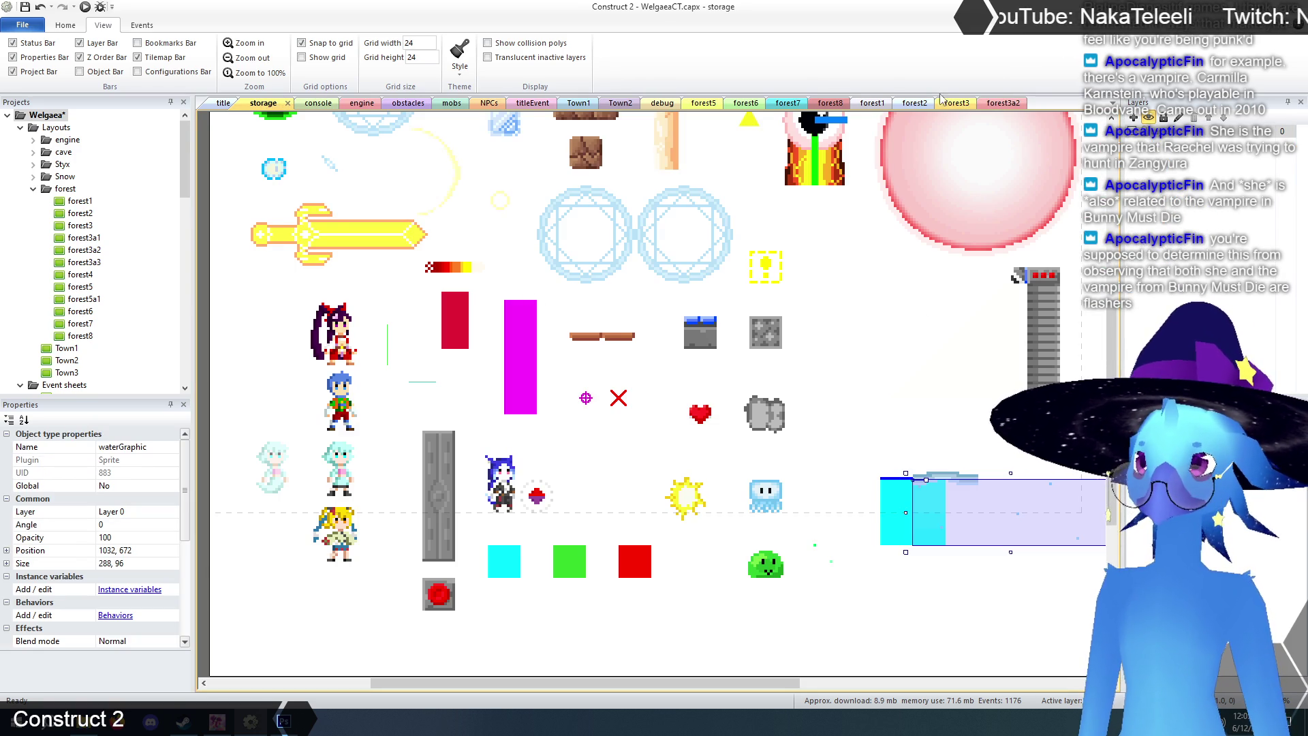
click(1005, 104)
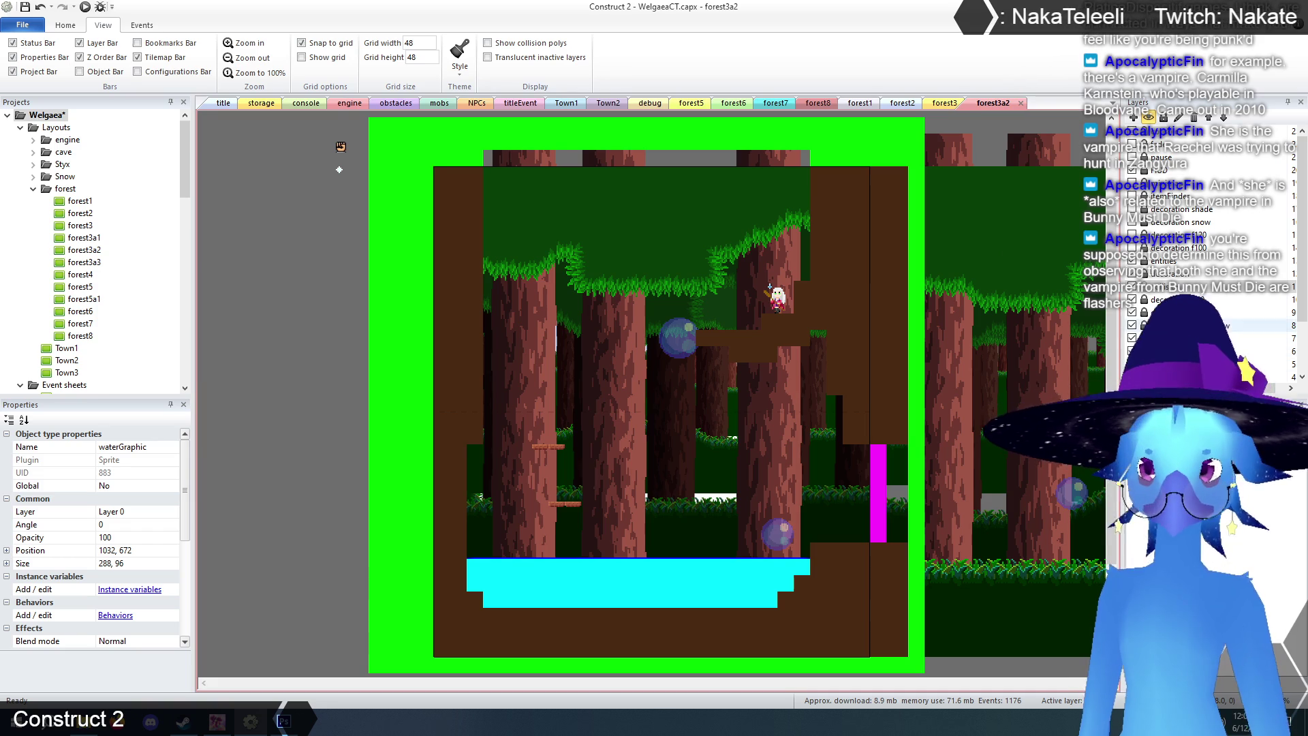
click(1162, 275)
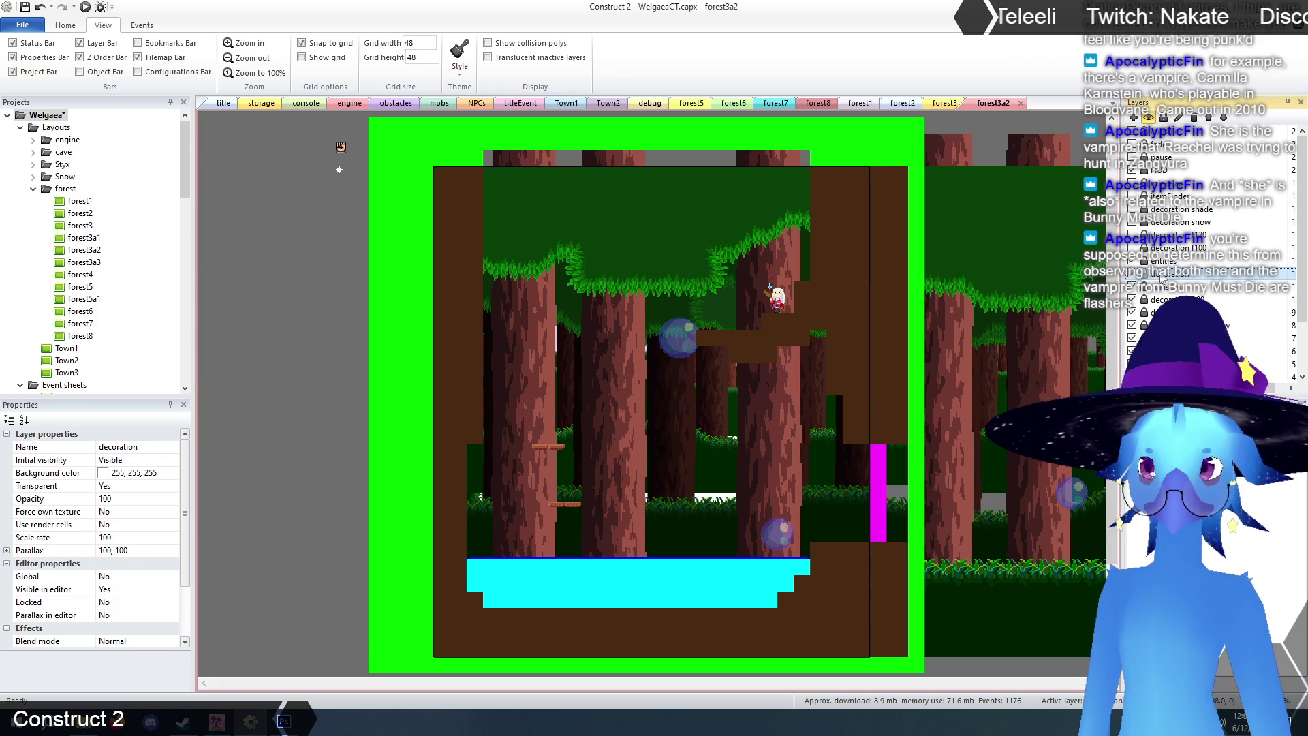
click(516, 573)
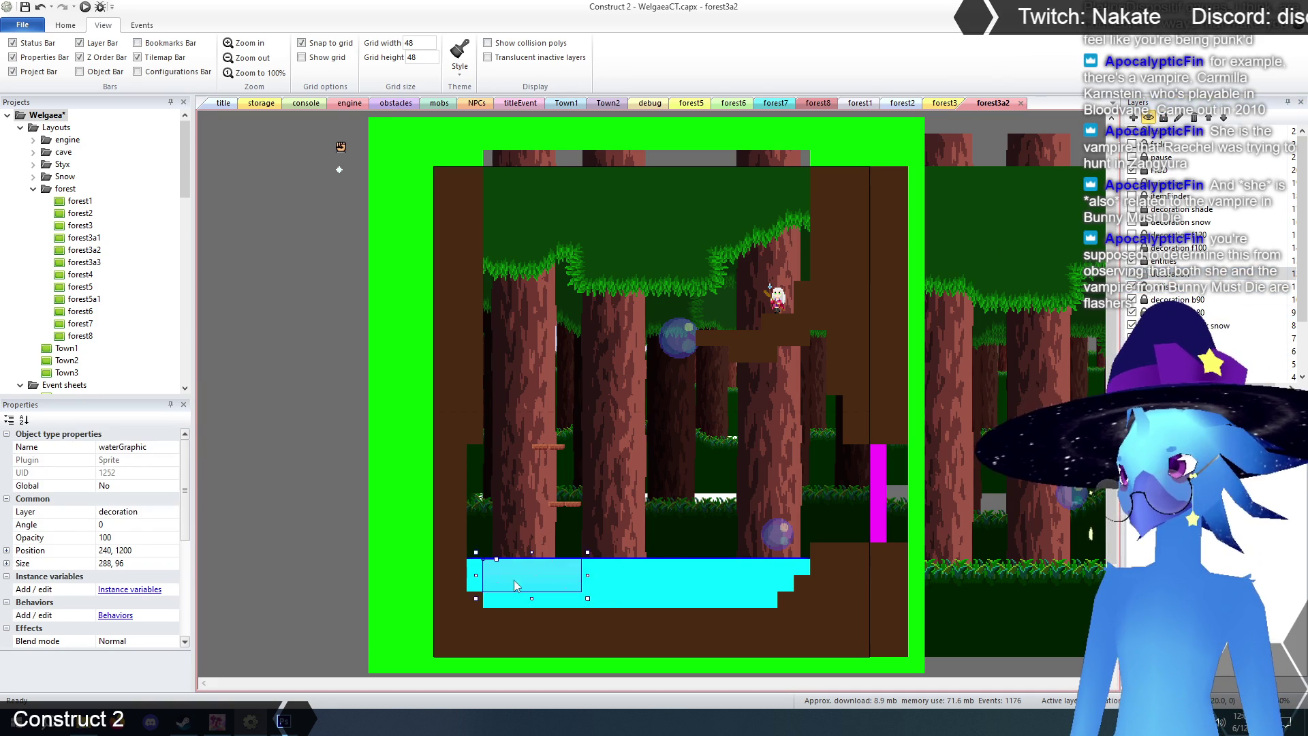
key(ctrl+c)
key(ctrl+v)
click(627, 587)
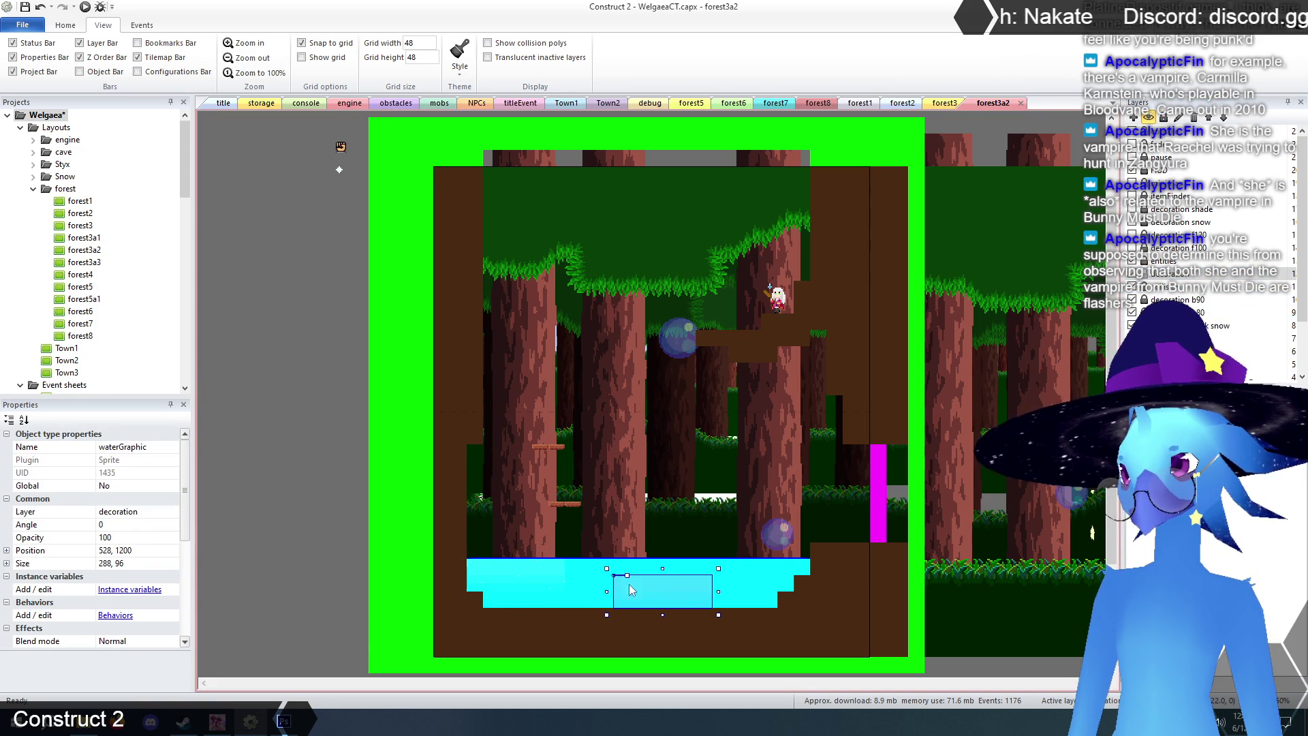
key(ctrl+v)
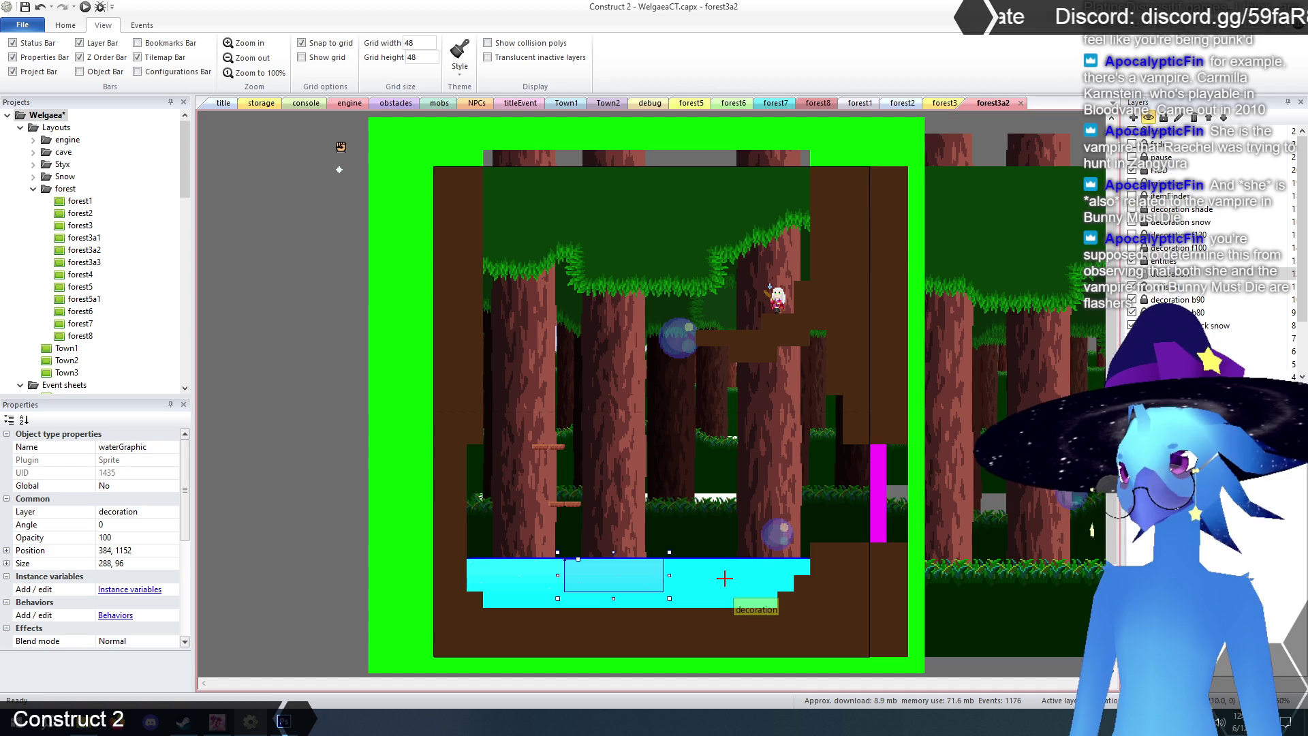
click(690, 576)
- Discard the extra waterGraphic copy and check the row of water tiles
key(ctrl+v)
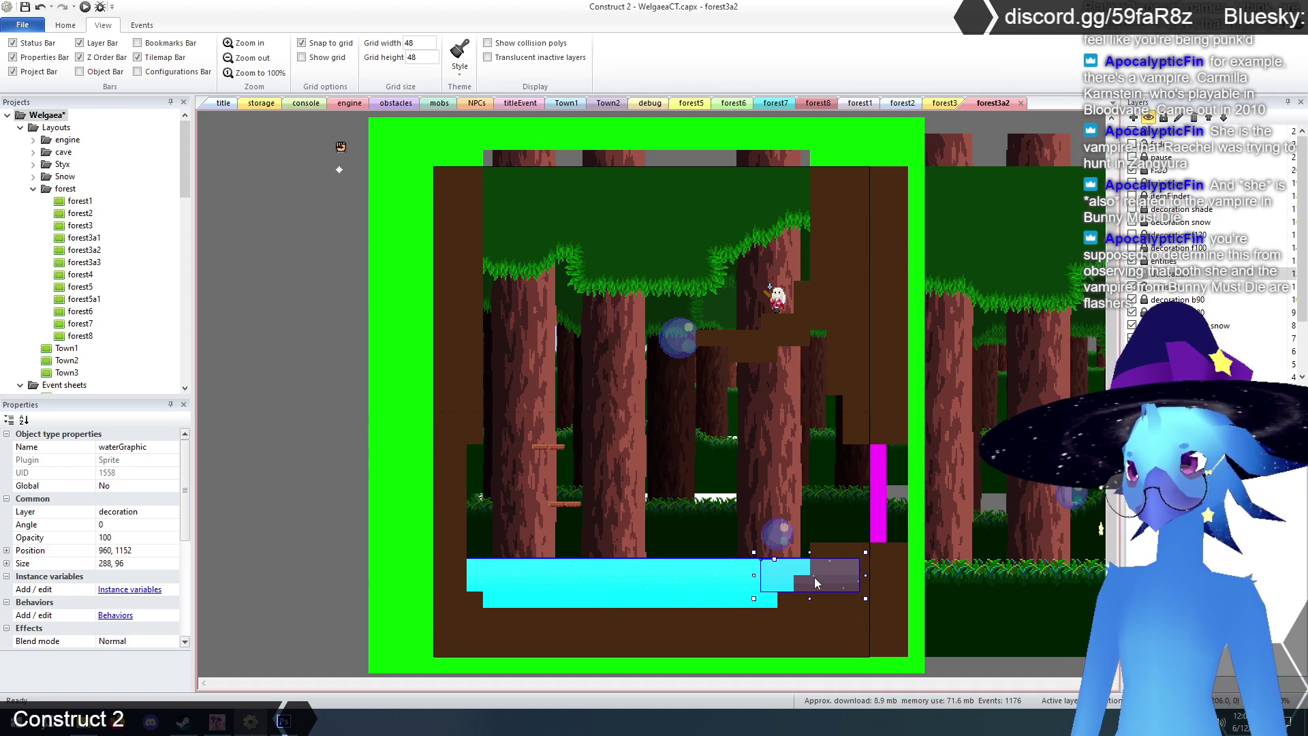
key(Escape)
click(729, 584)
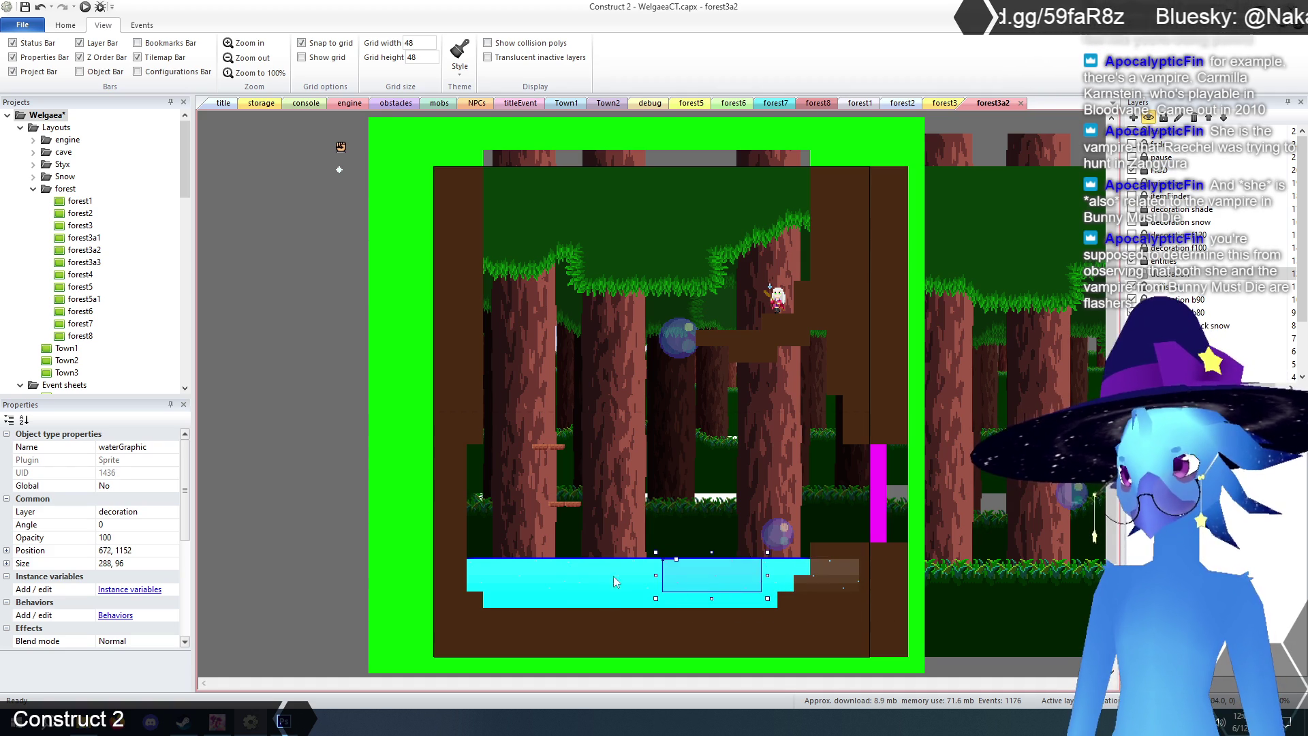
shift+click(602, 571)
shift+click(477, 574)
shift+click(783, 569)
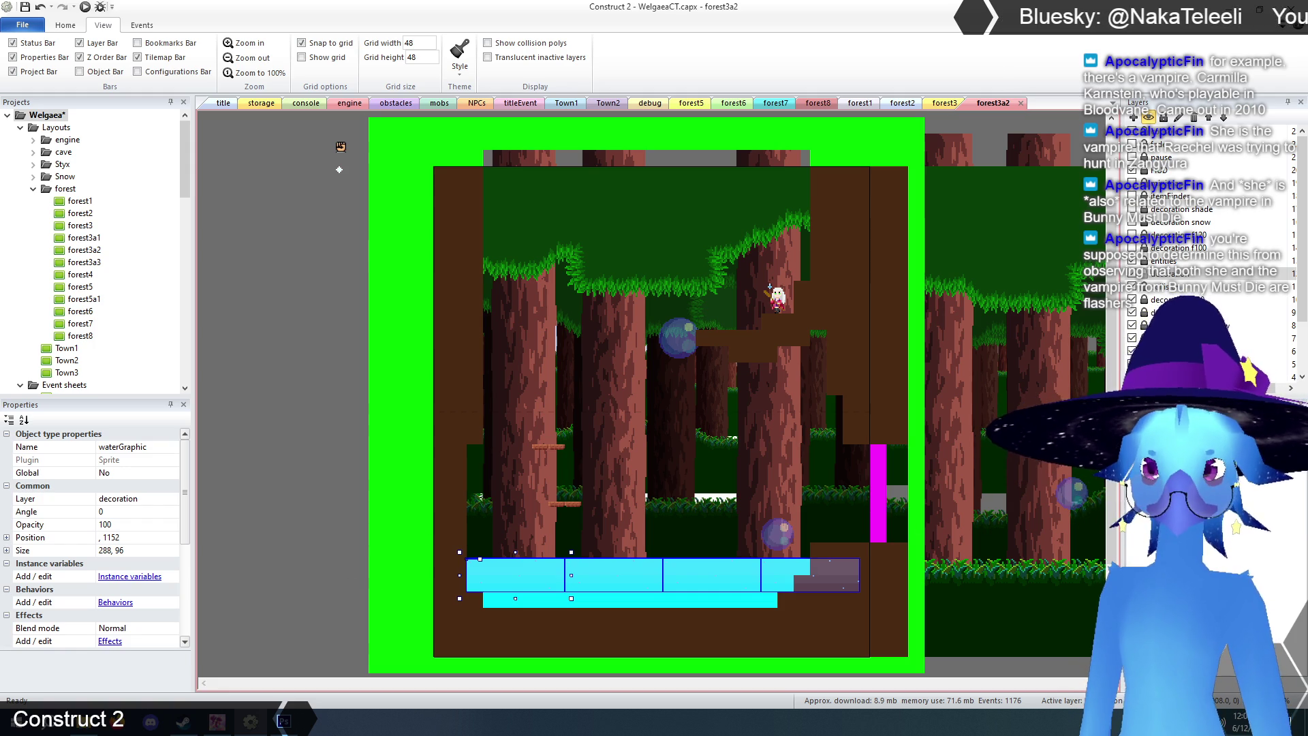
click(886, 341)
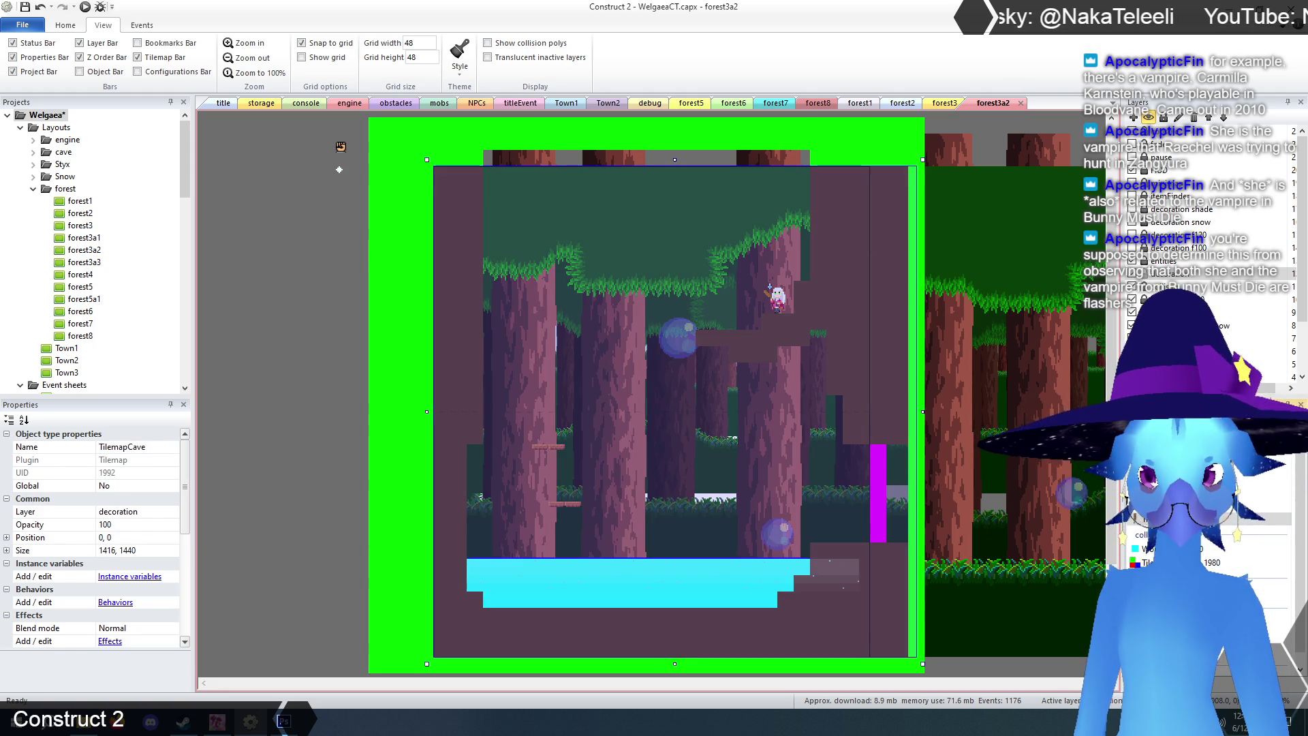
click(303, 509)
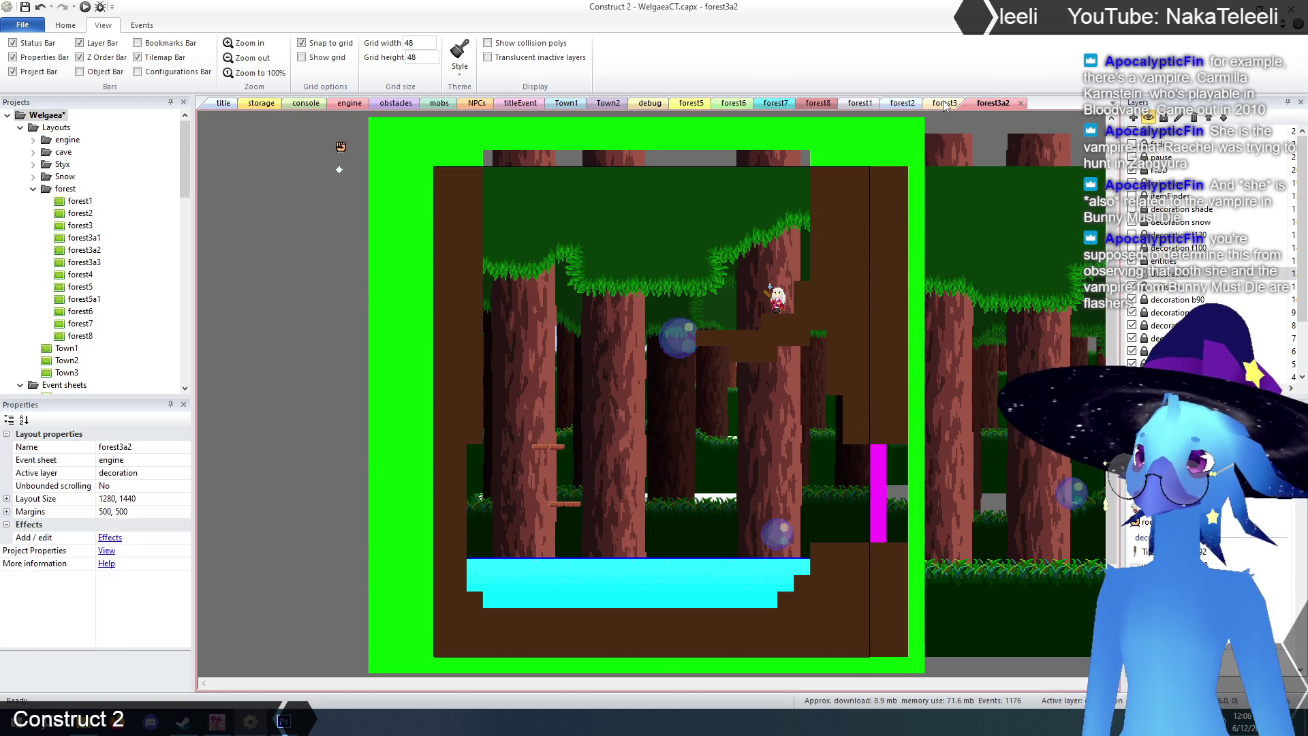
- Paste waterSurfaceSprite on the decoration f100 layer at the pool's top-left edge
click(945, 103)
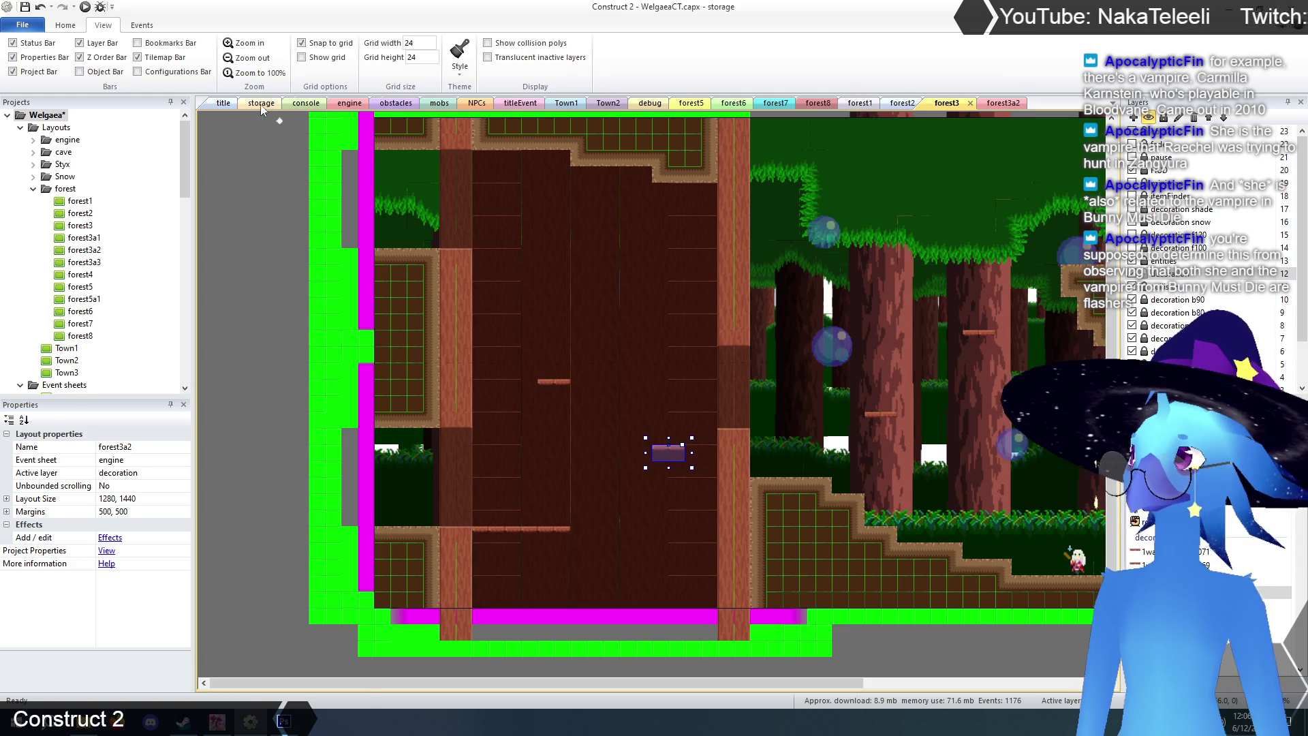
click(261, 104)
click(959, 476)
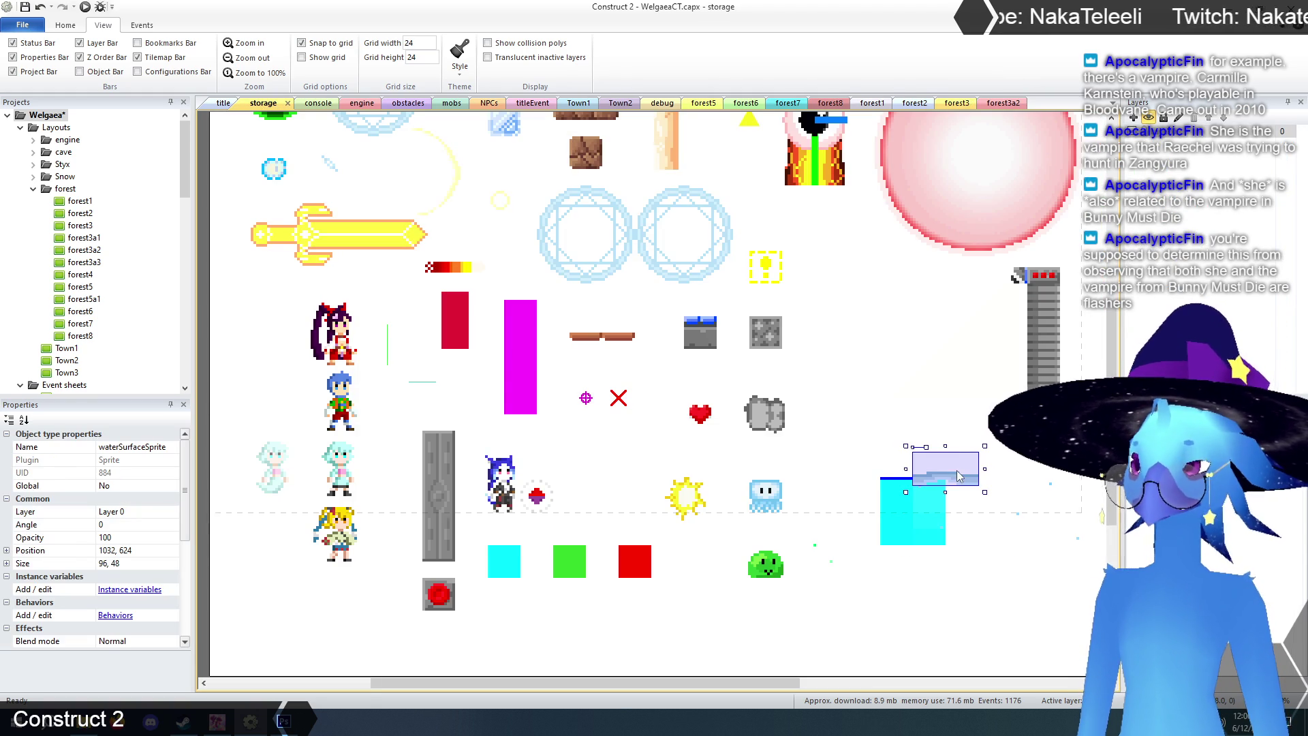
click(1002, 103)
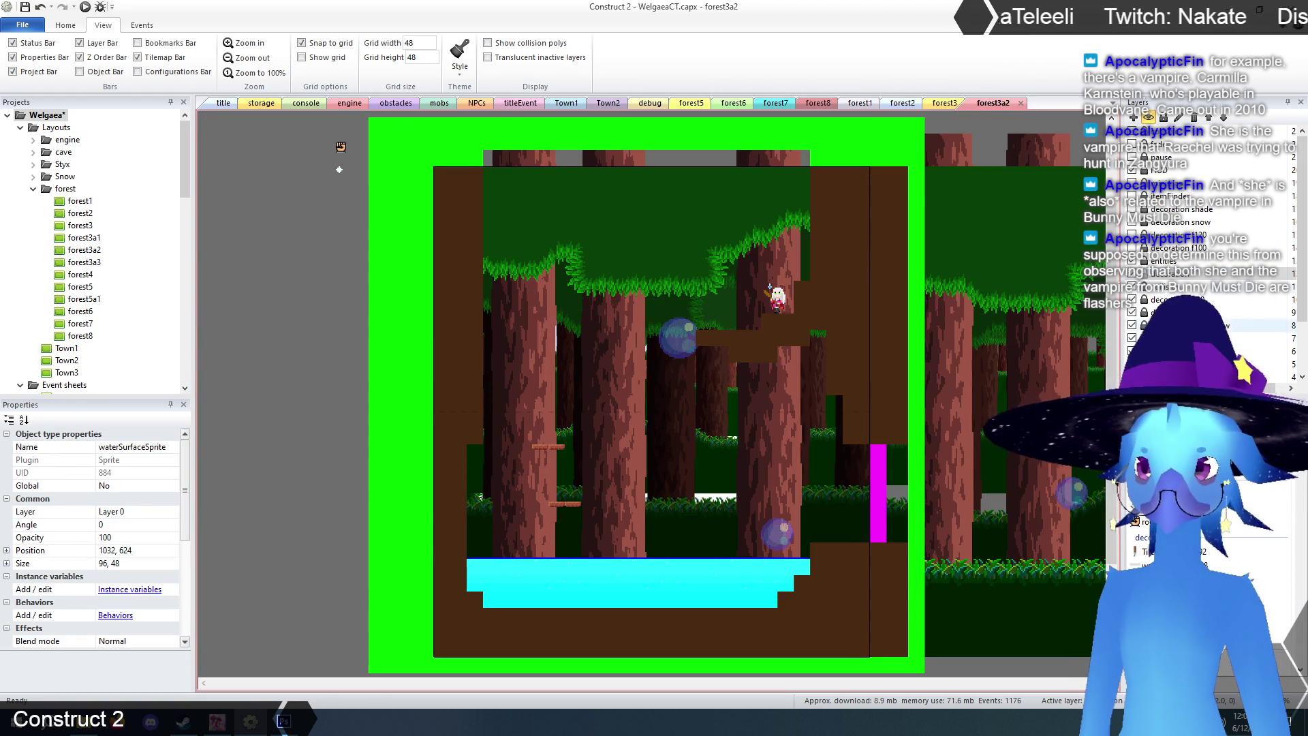
click(1179, 247)
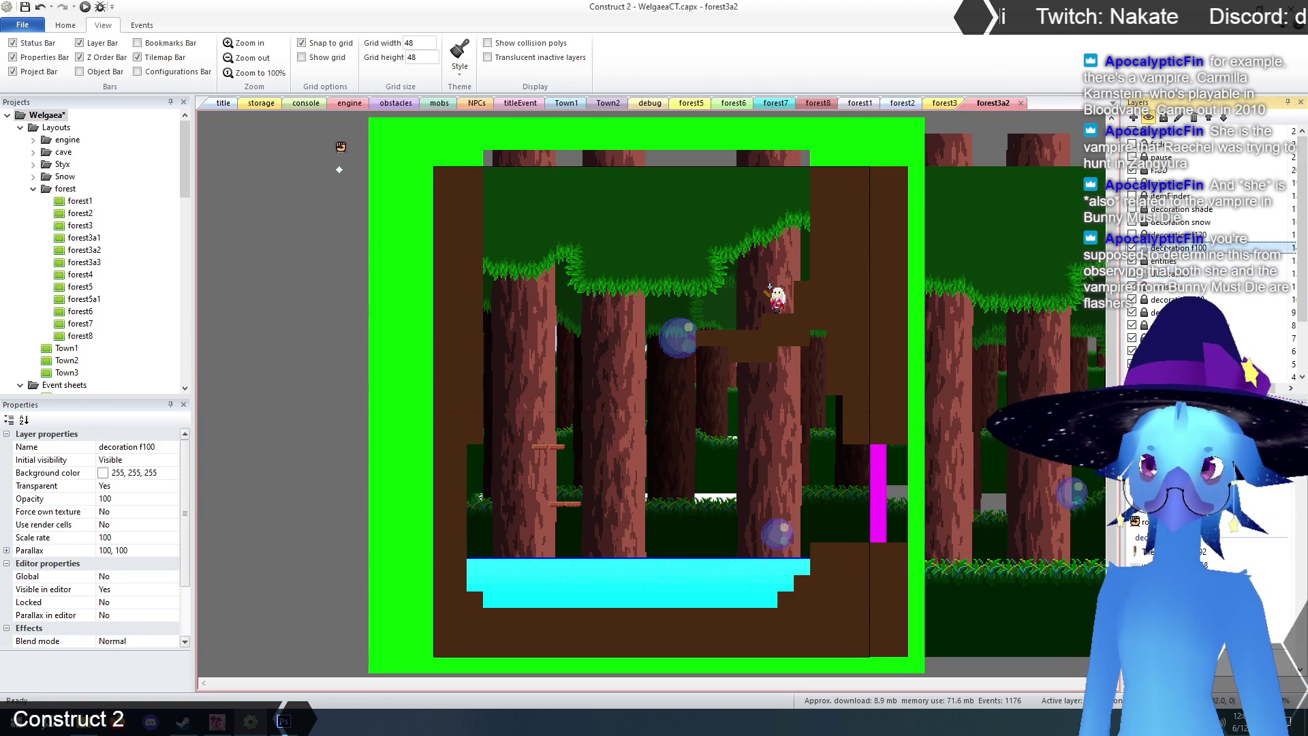
click(591, 535)
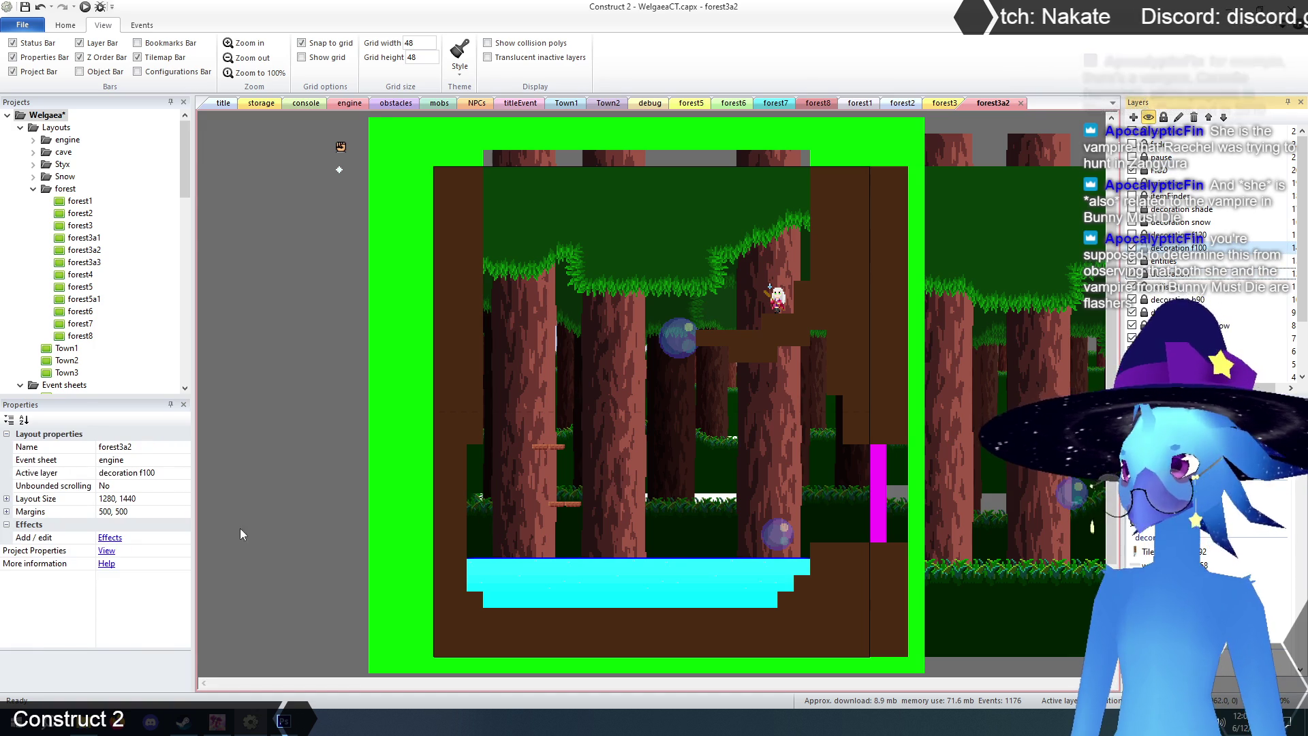
click(560, 571)
mouse_move(560, 570)
mouse_down()
mouse_move(494, 558)
mouse_move(627, 542)
mouse_move(579, 560)
mouse_move(646, 575)
mouse_move(623, 555)
mouse_move(682, 593)
mouse_move(695, 573)
mouse_move(656, 555)
mouse_move(722, 569)
mouse_move(699, 558)
mouse_move(741, 584)
mouse_move(715, 566)
mouse_move(765, 577)
mouse_move(750, 569)
mouse_move(782, 560)
mouse_up()
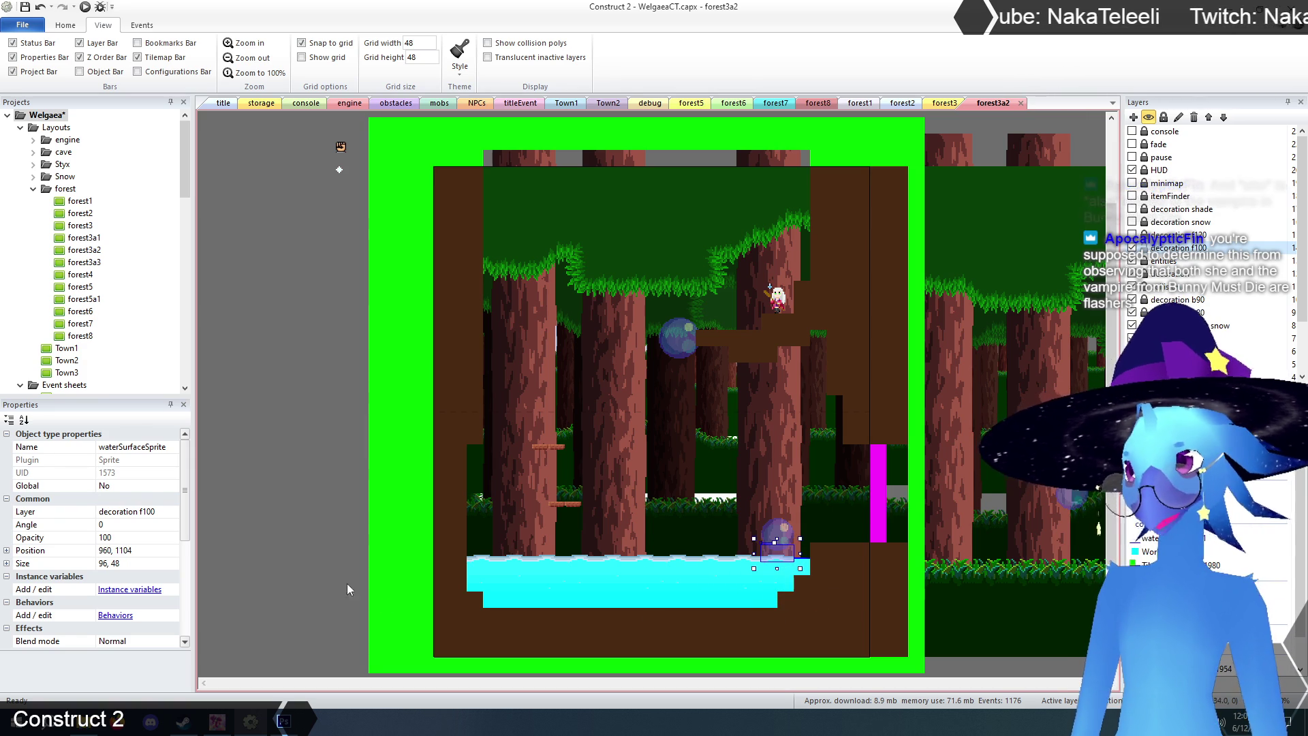
click(322, 564)
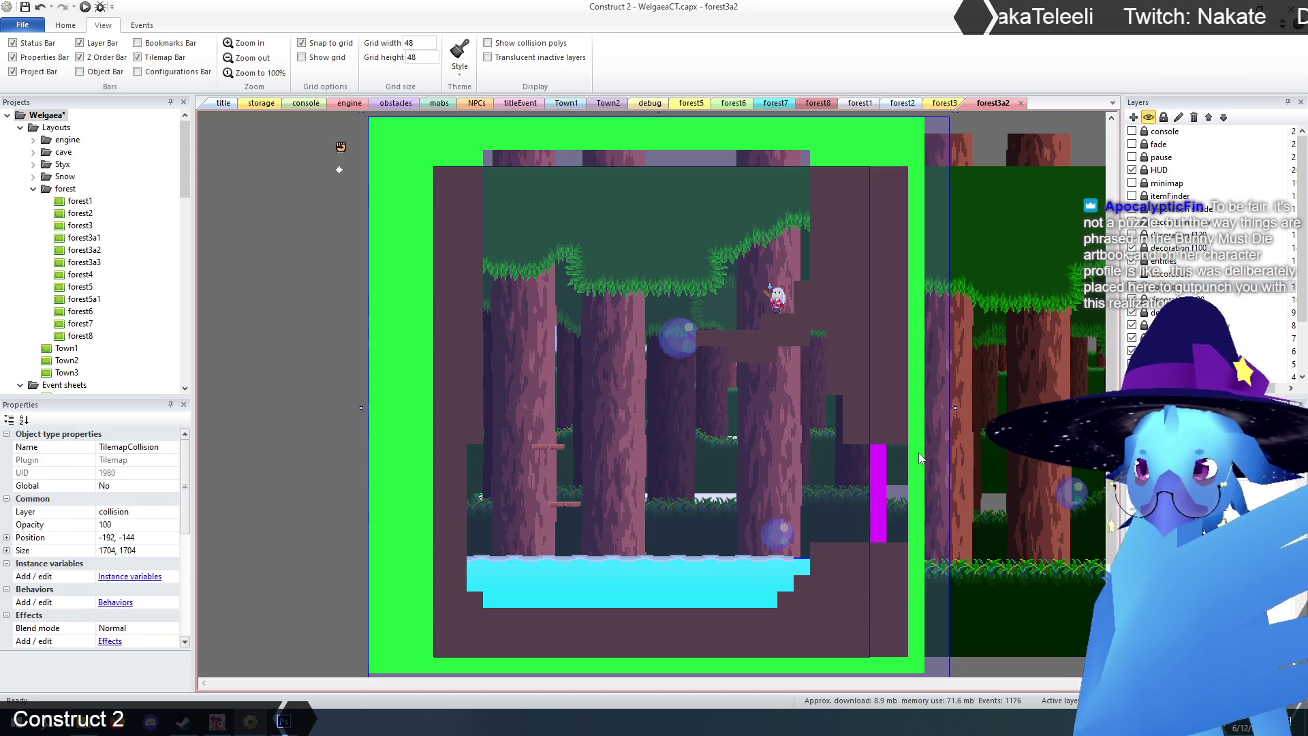
click(1053, 537)
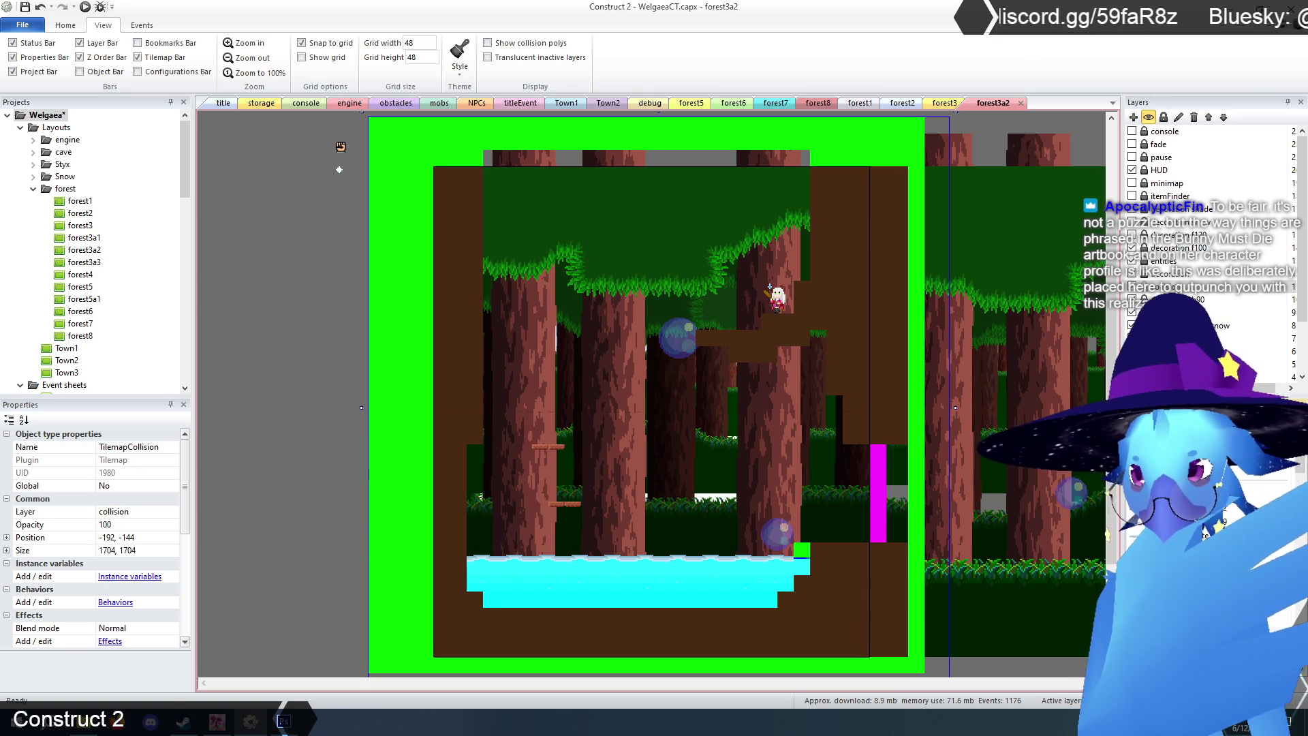
- Check the new collision tile at the water pool's right end
click(279, 481)
click(403, 463)
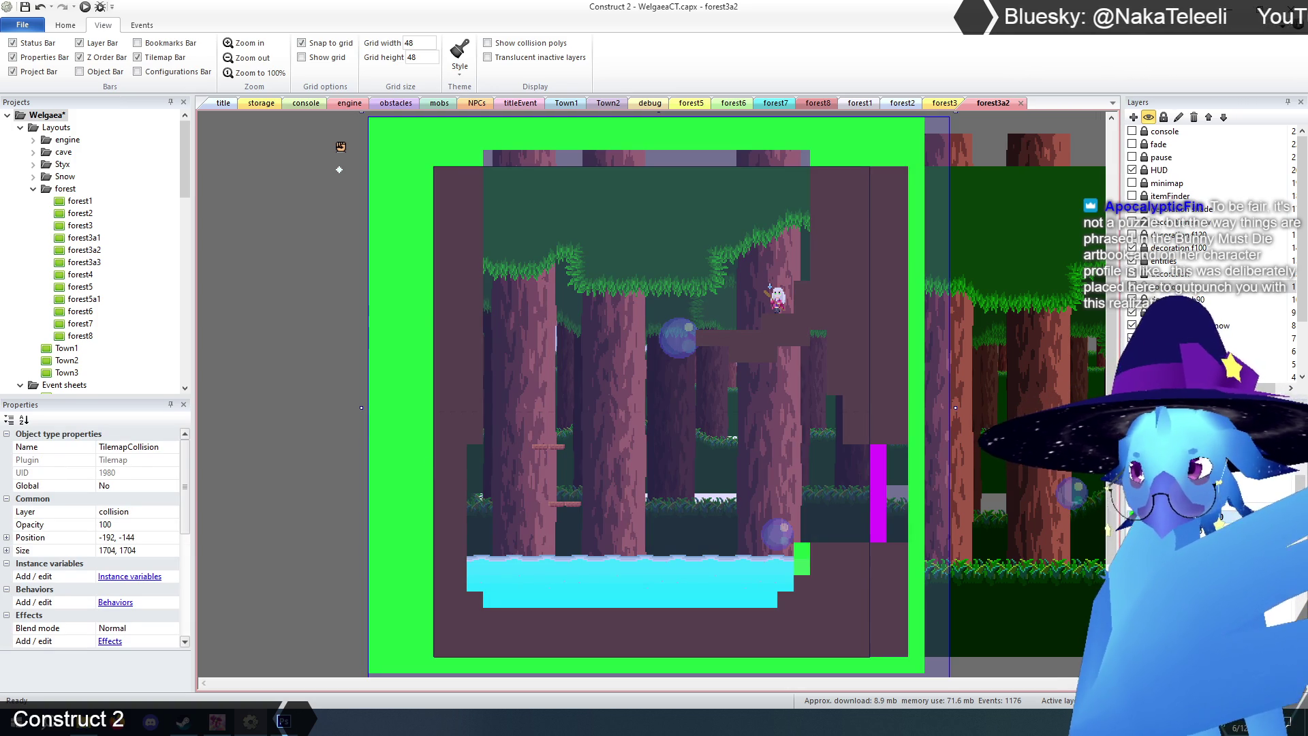
click(337, 528)
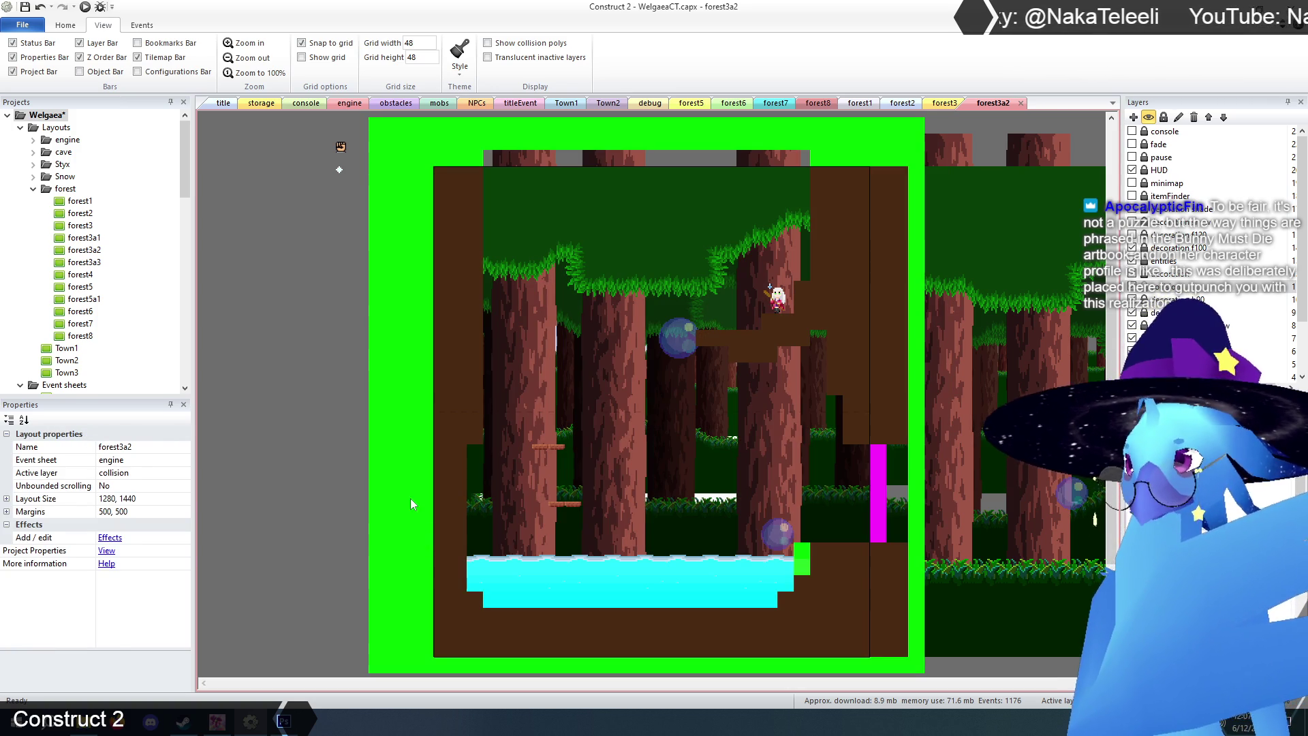
click(416, 504)
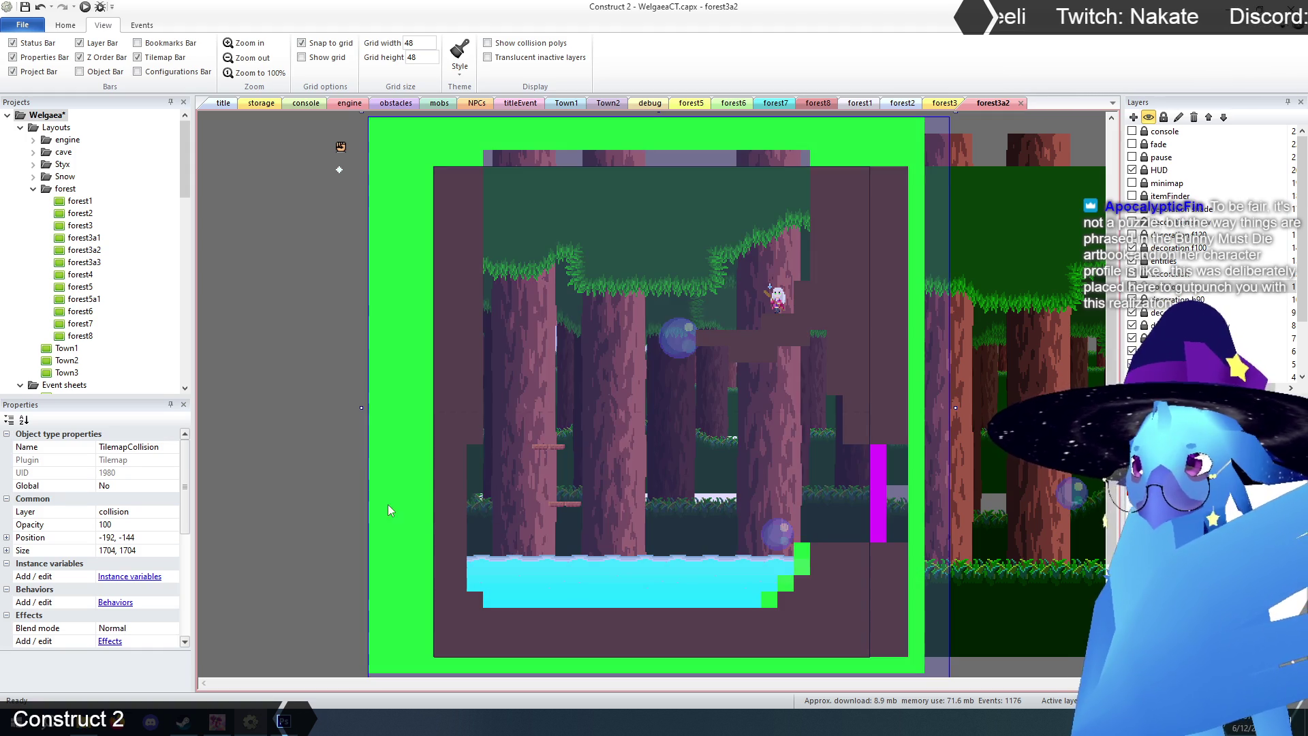
click(308, 502)
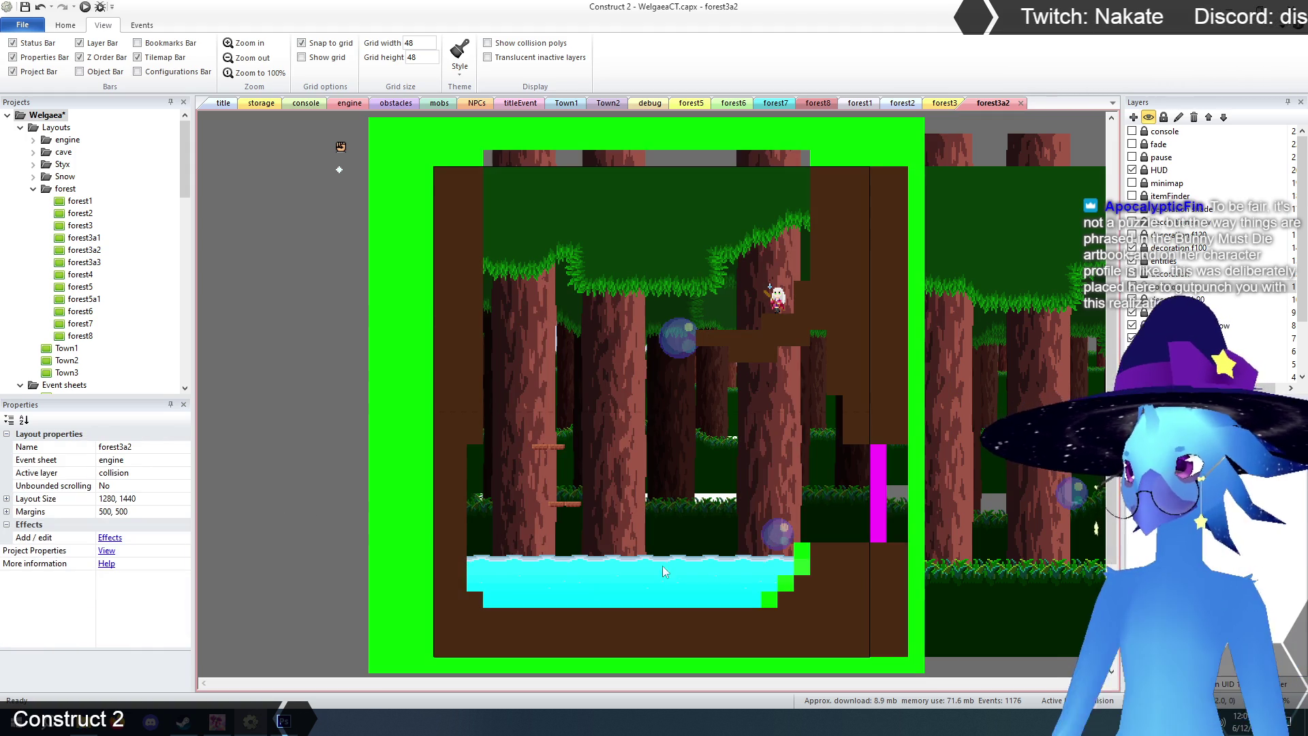
- Narrow the waterSurface strip and WorldWater pool to 960 wide, and activate the decoration layer
click(734, 554)
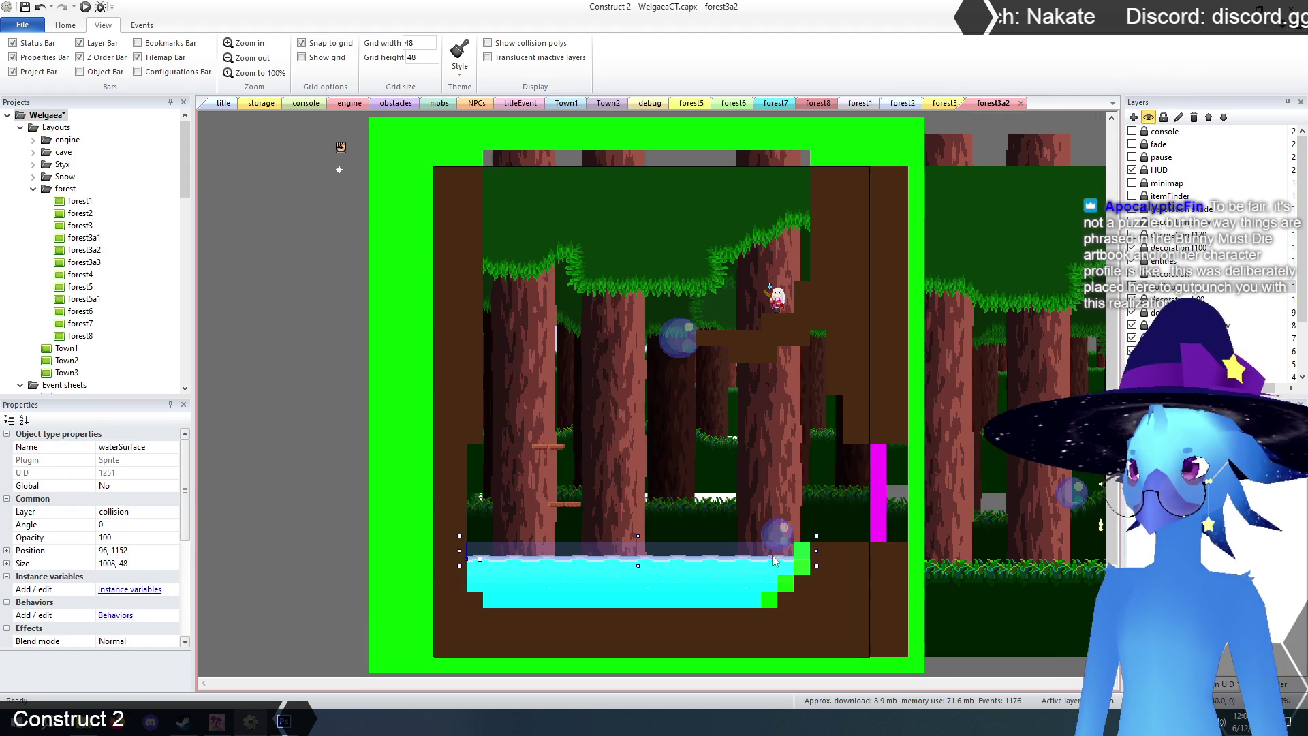
drag(816, 550, 801, 550)
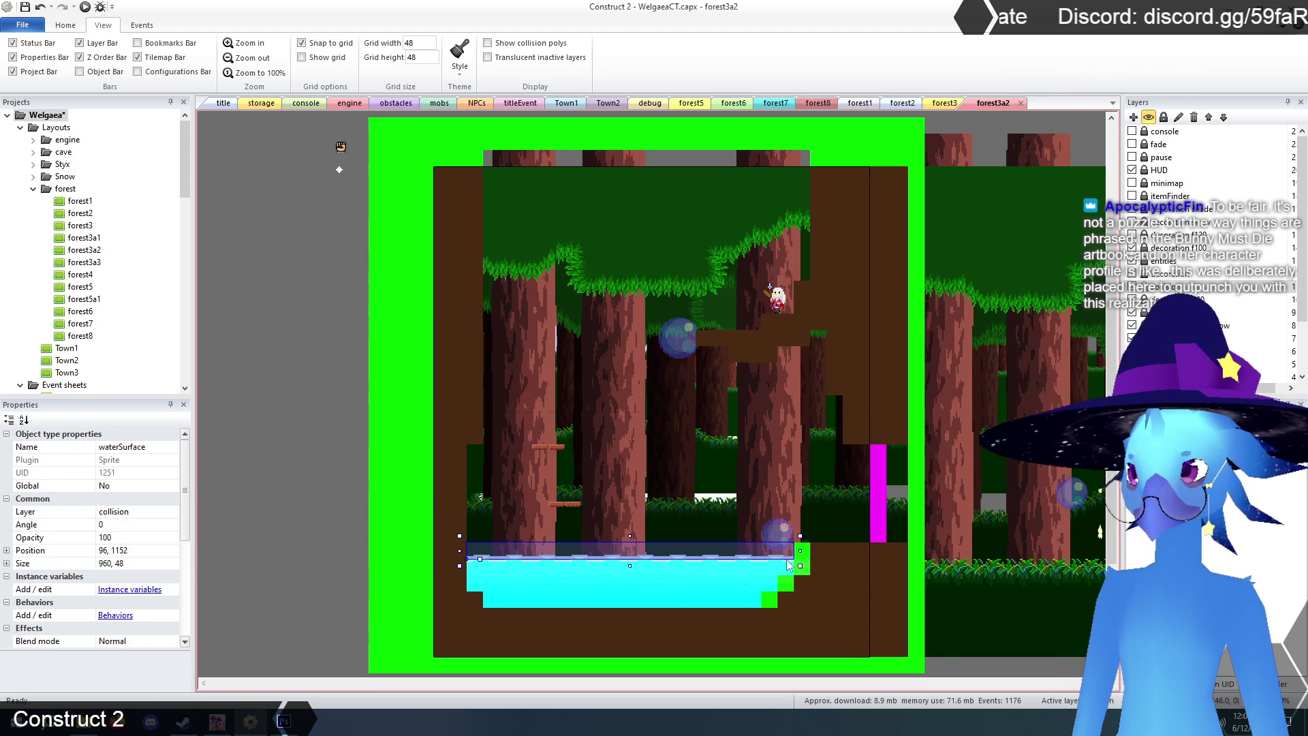
click(808, 583)
drag(815, 583, 799, 584)
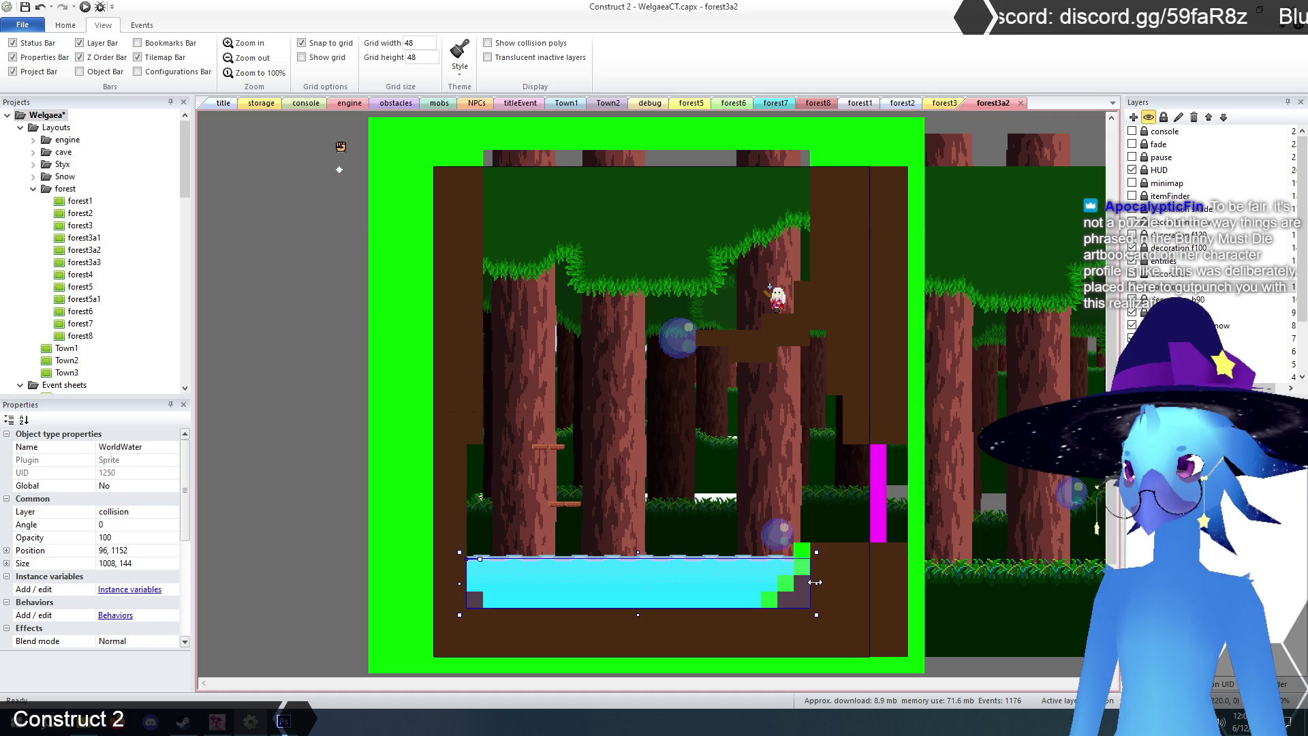
click(305, 535)
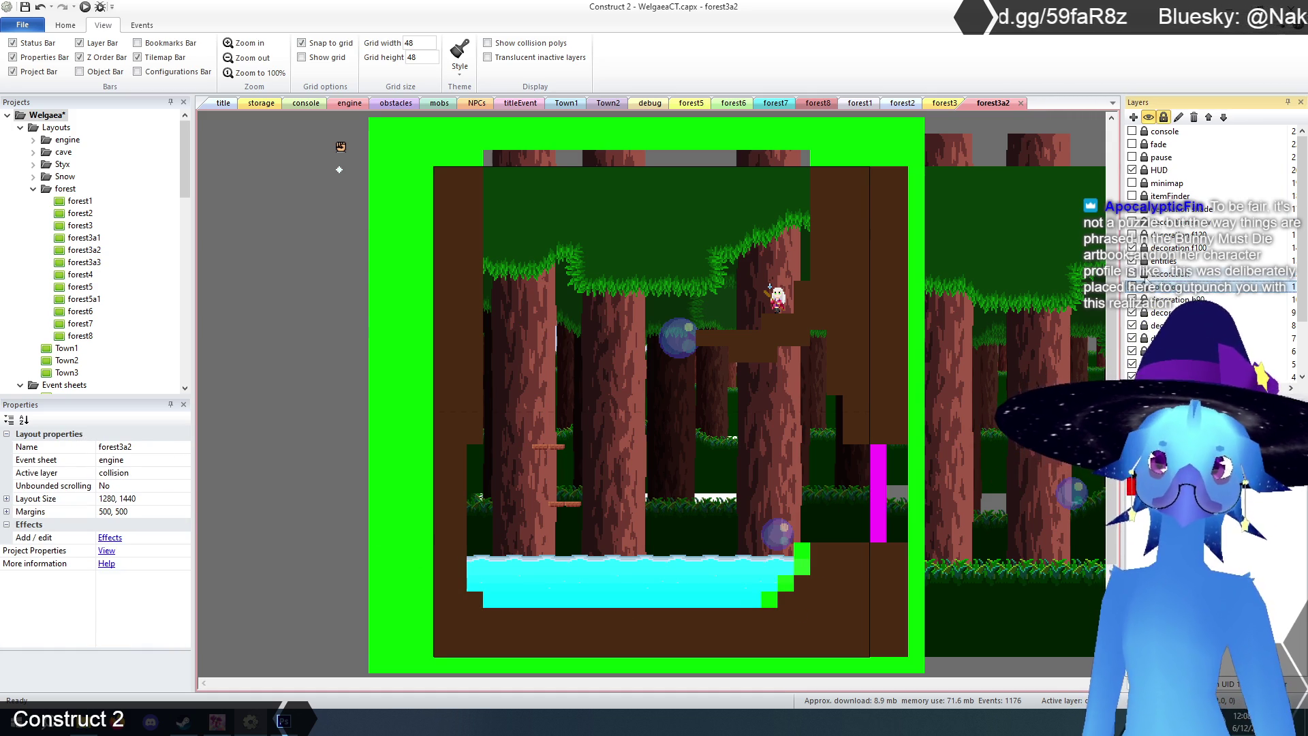
click(795, 517)
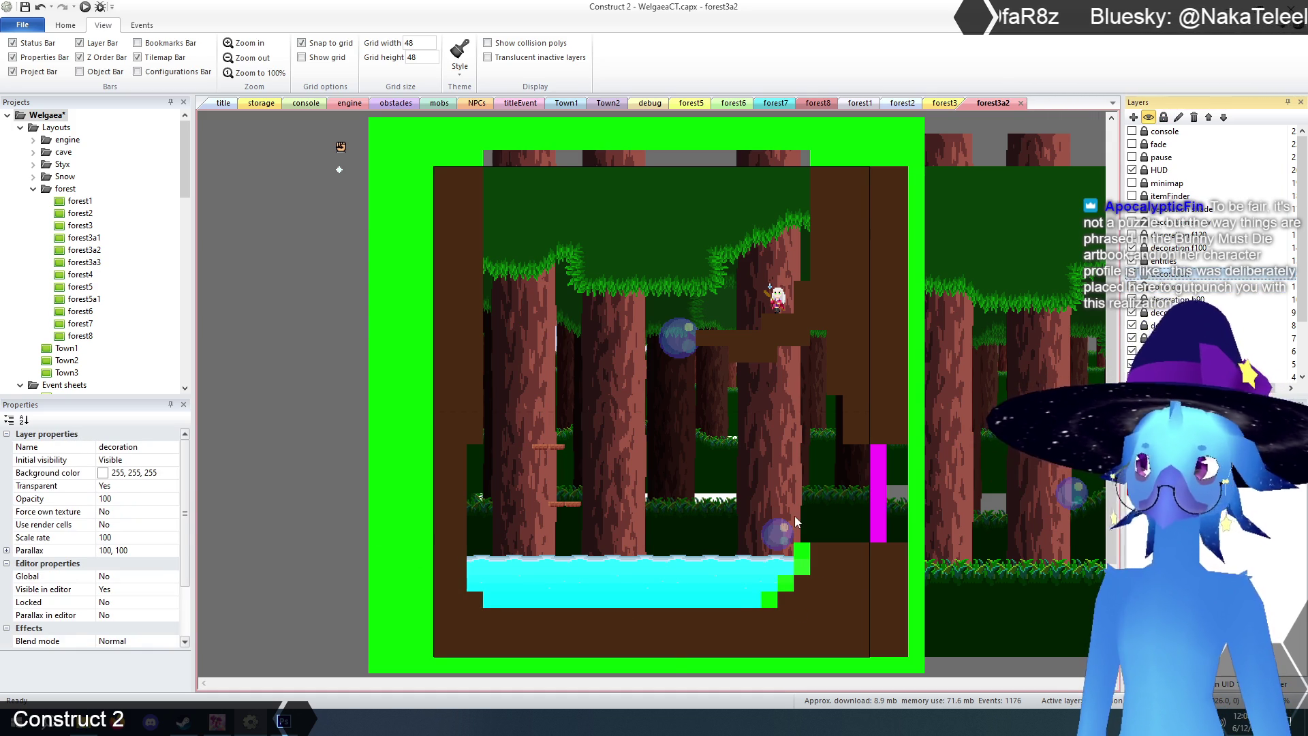
- Paint cave tiles over the green stepped edge beside the water
click(795, 517)
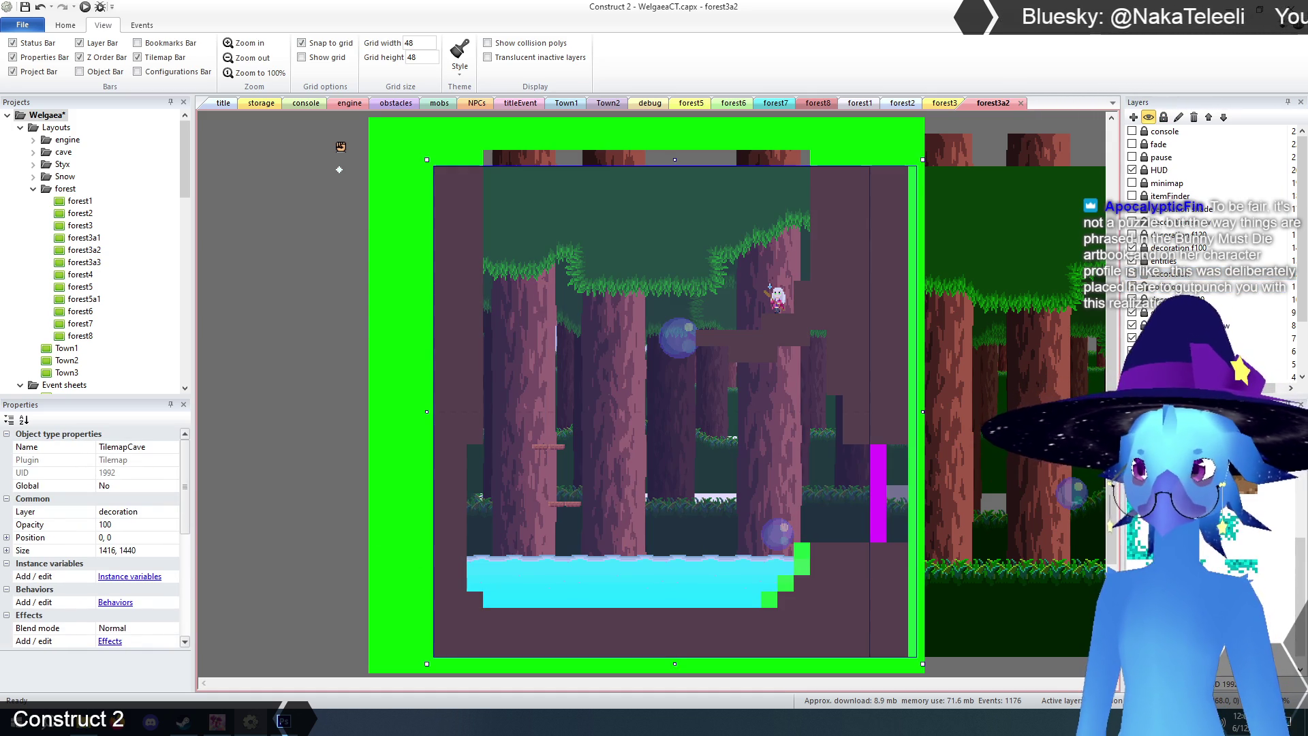
drag(801, 551, 774, 595)
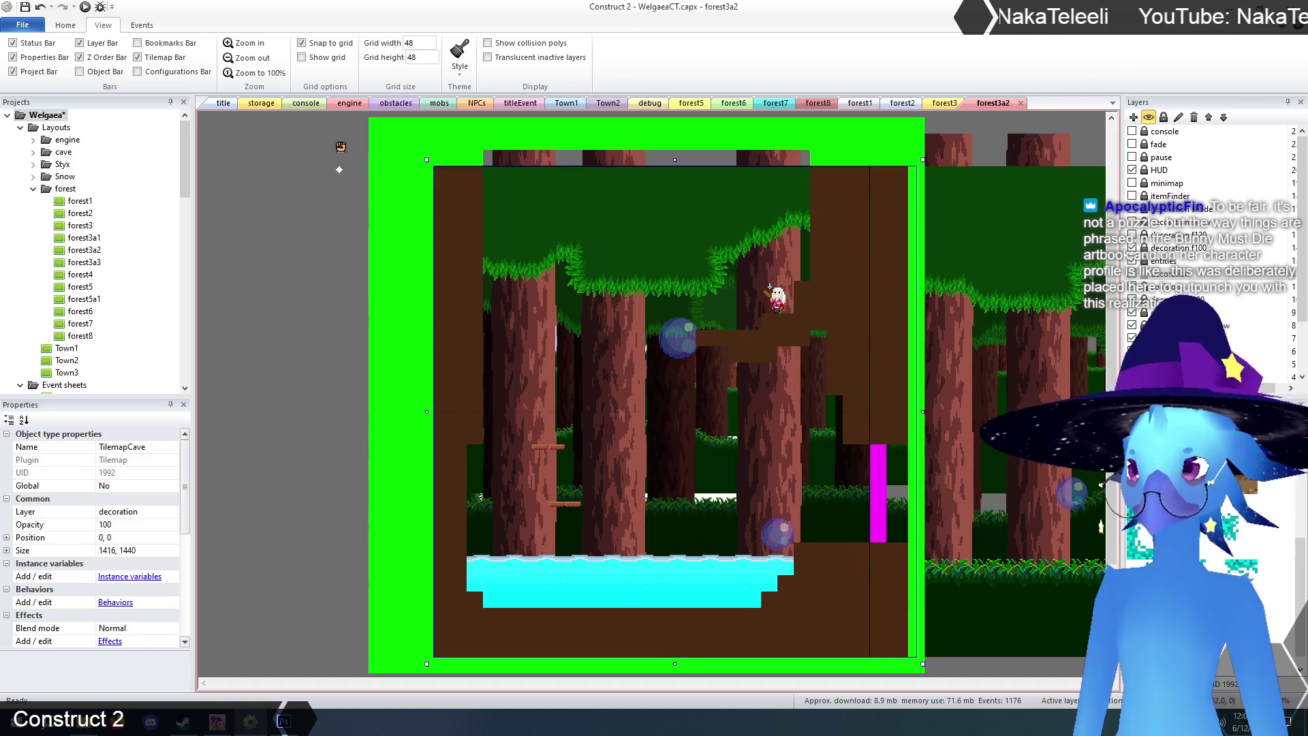
click(535, 541)
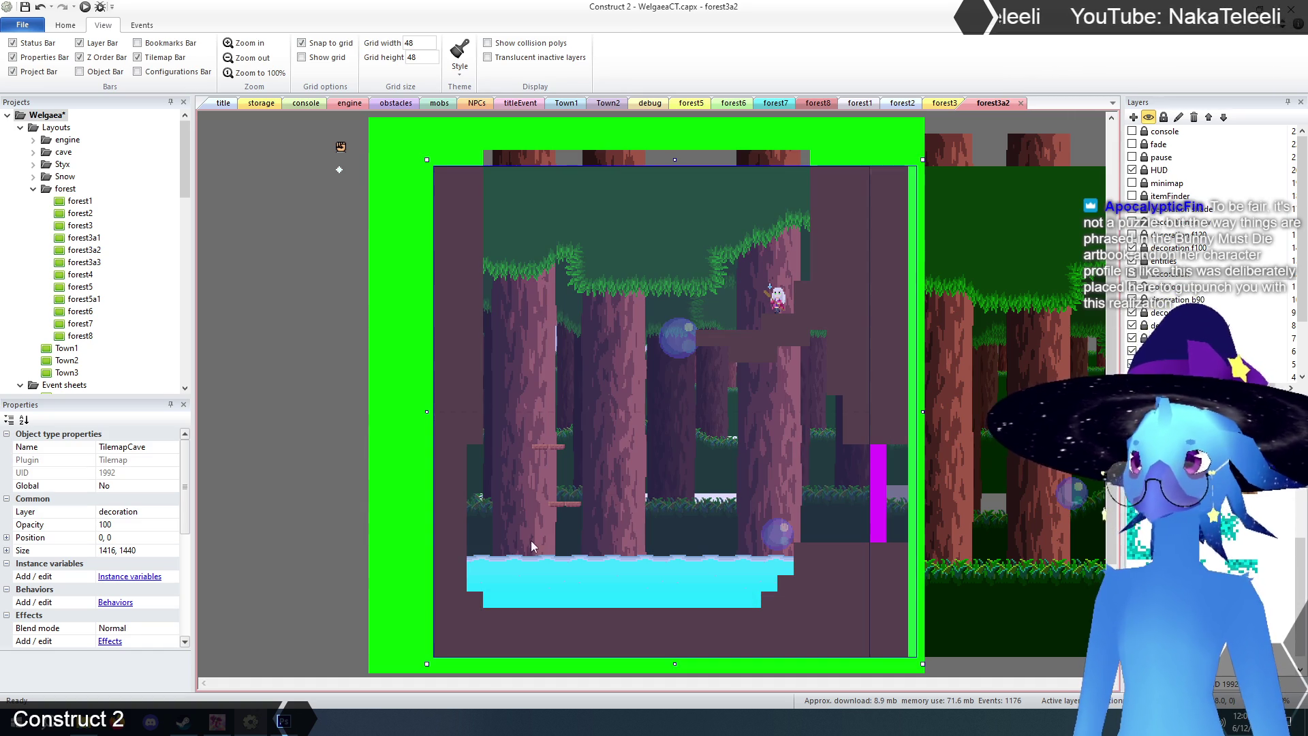
- Move the lower one-way platform down slightly
click(563, 504)
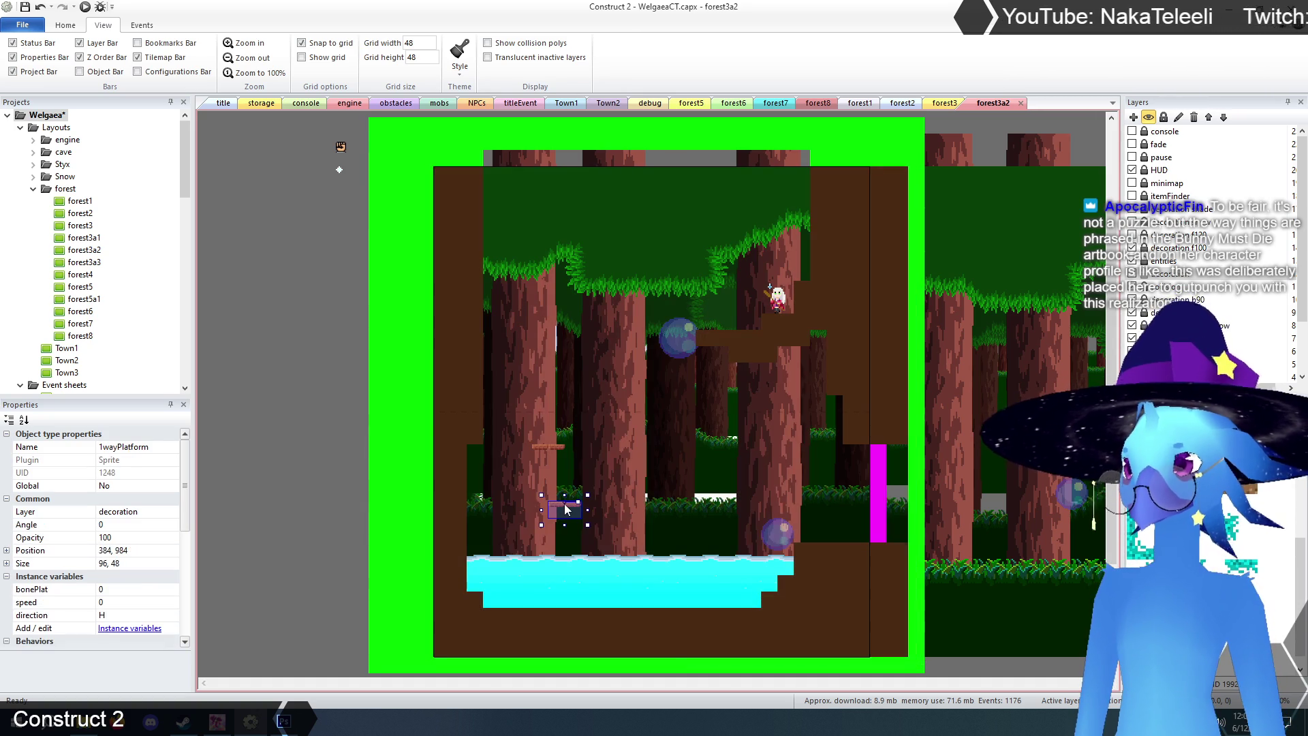
click(565, 505)
click(567, 505)
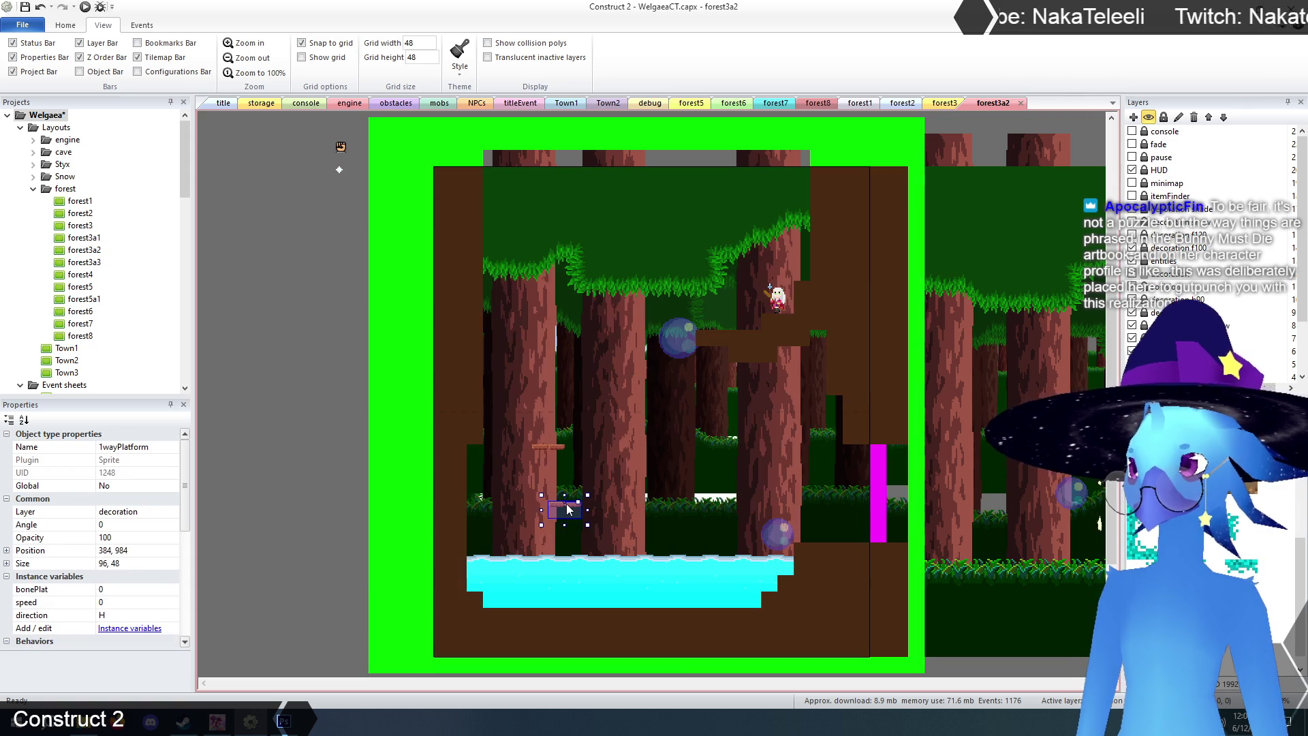
drag(566, 508, 561, 511)
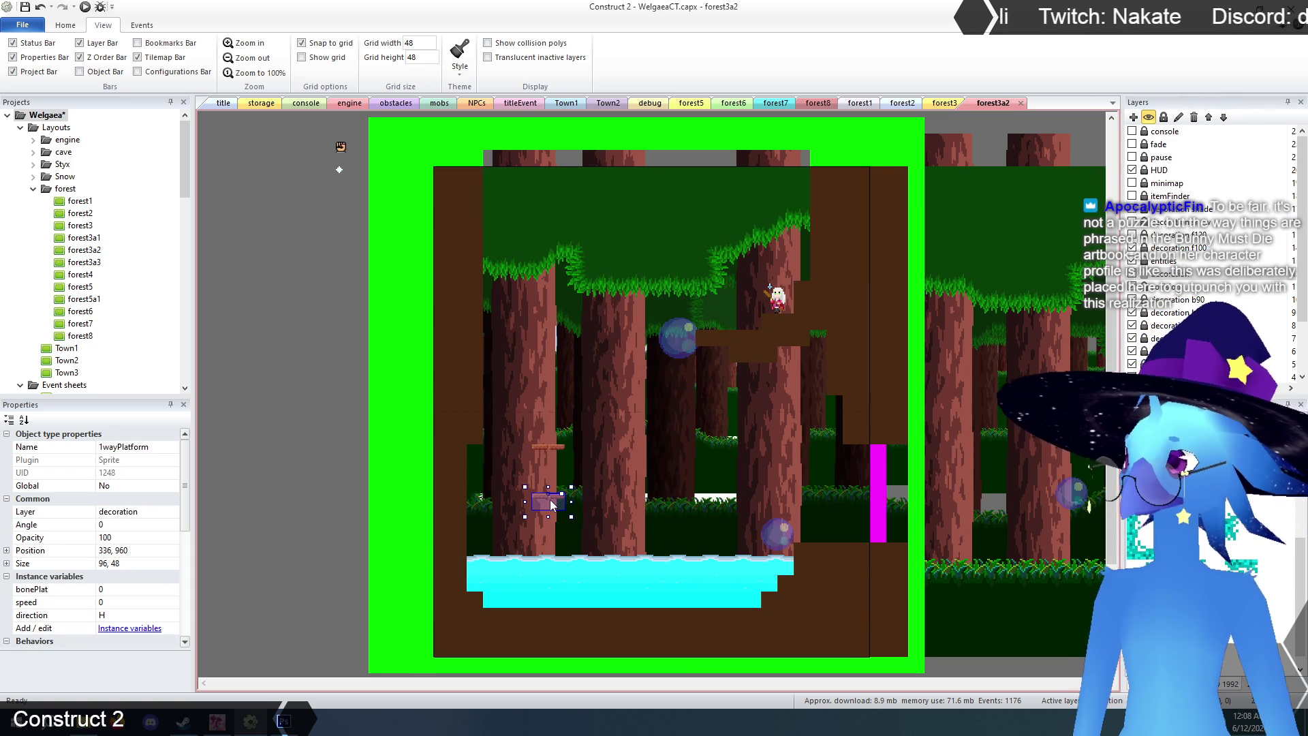
- Raise the upper one-way platform one grid step, then go to the title layout
click(555, 447)
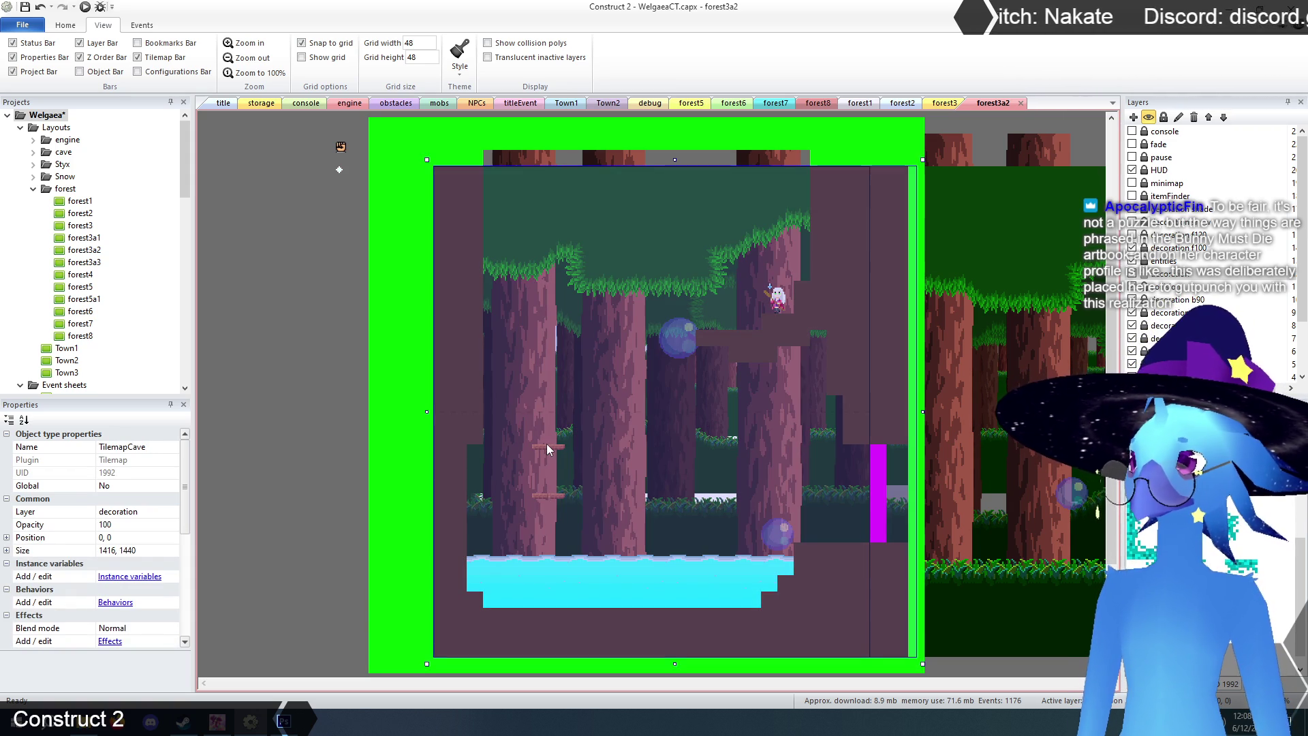
click(548, 450)
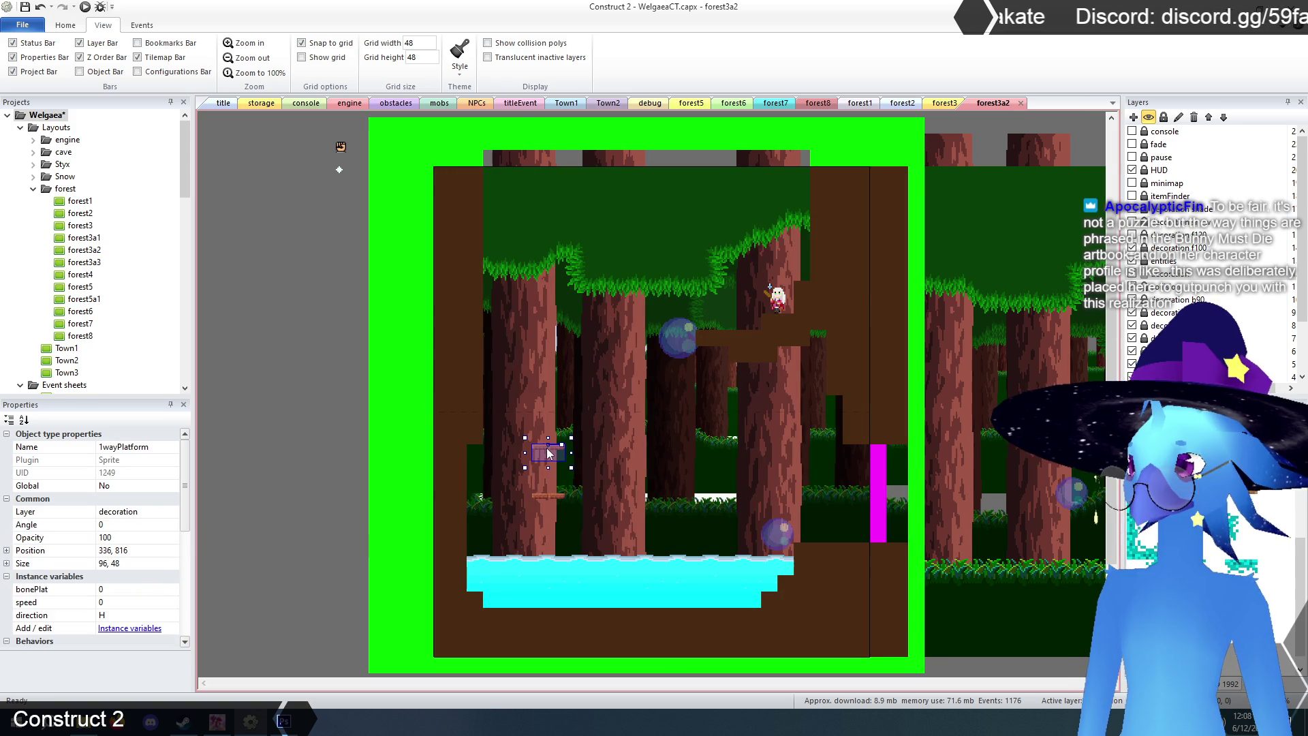
click(550, 450)
click(550, 448)
drag(550, 447, 552, 451)
click(273, 475)
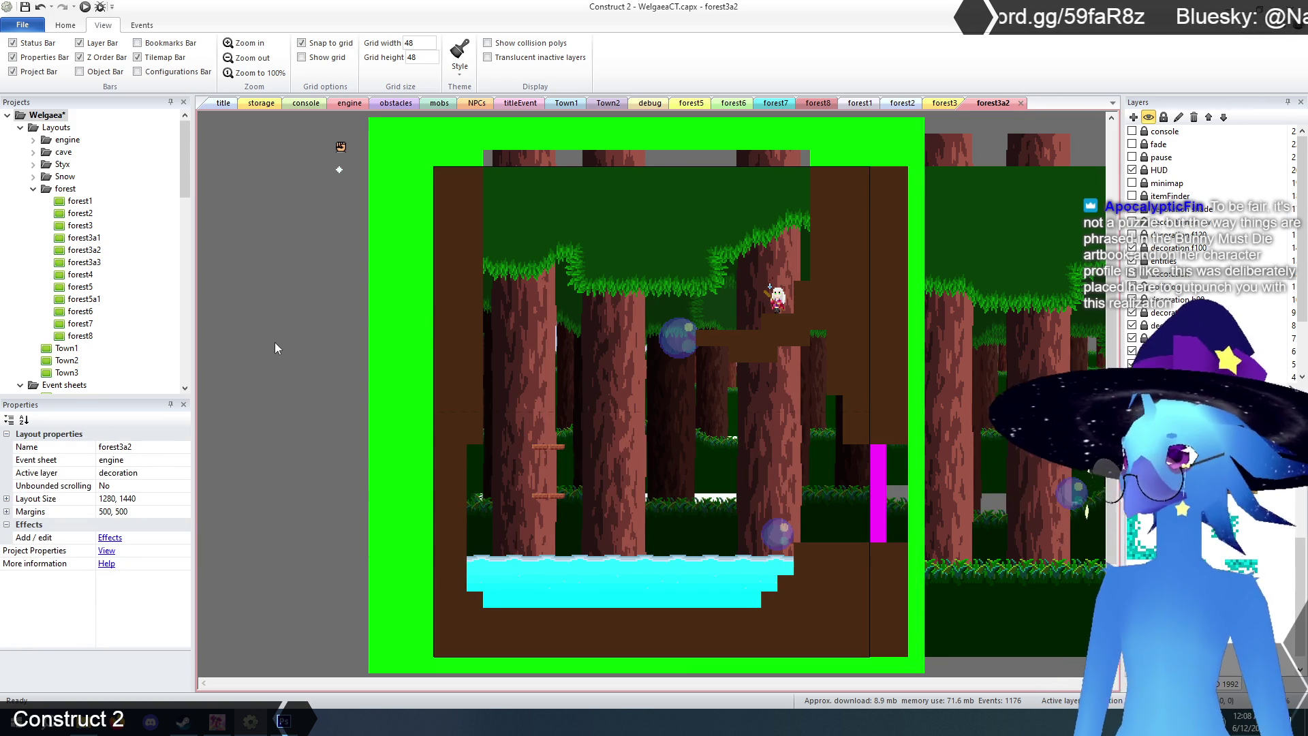
click(223, 104)
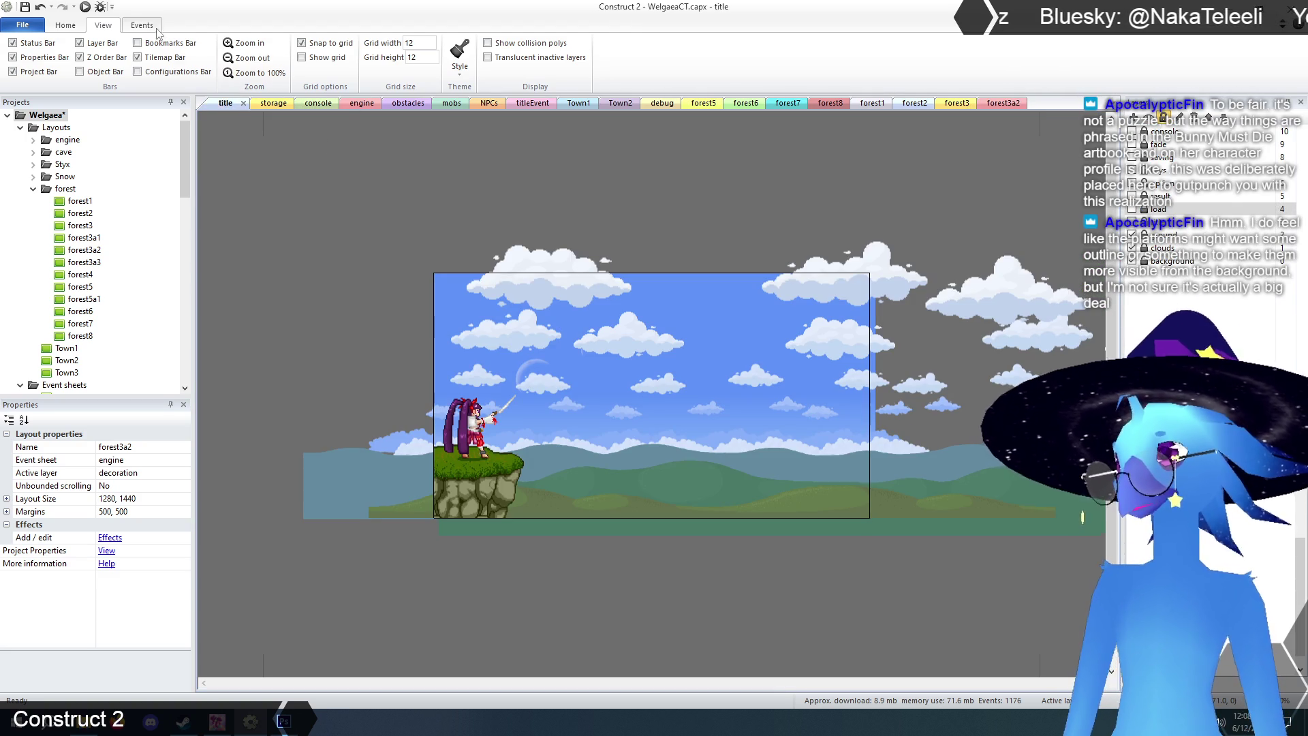
click(85, 8)
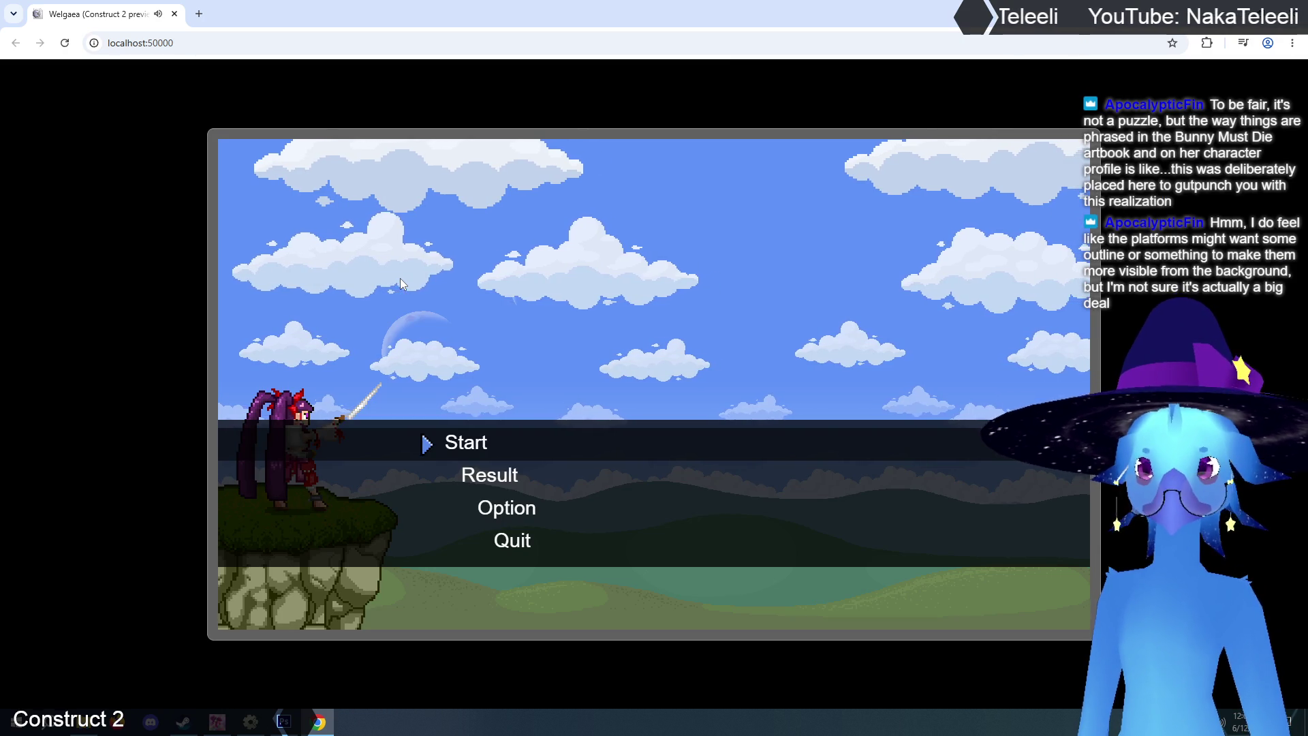
key(Return)
key(Left)
key(Up)
key(Left)
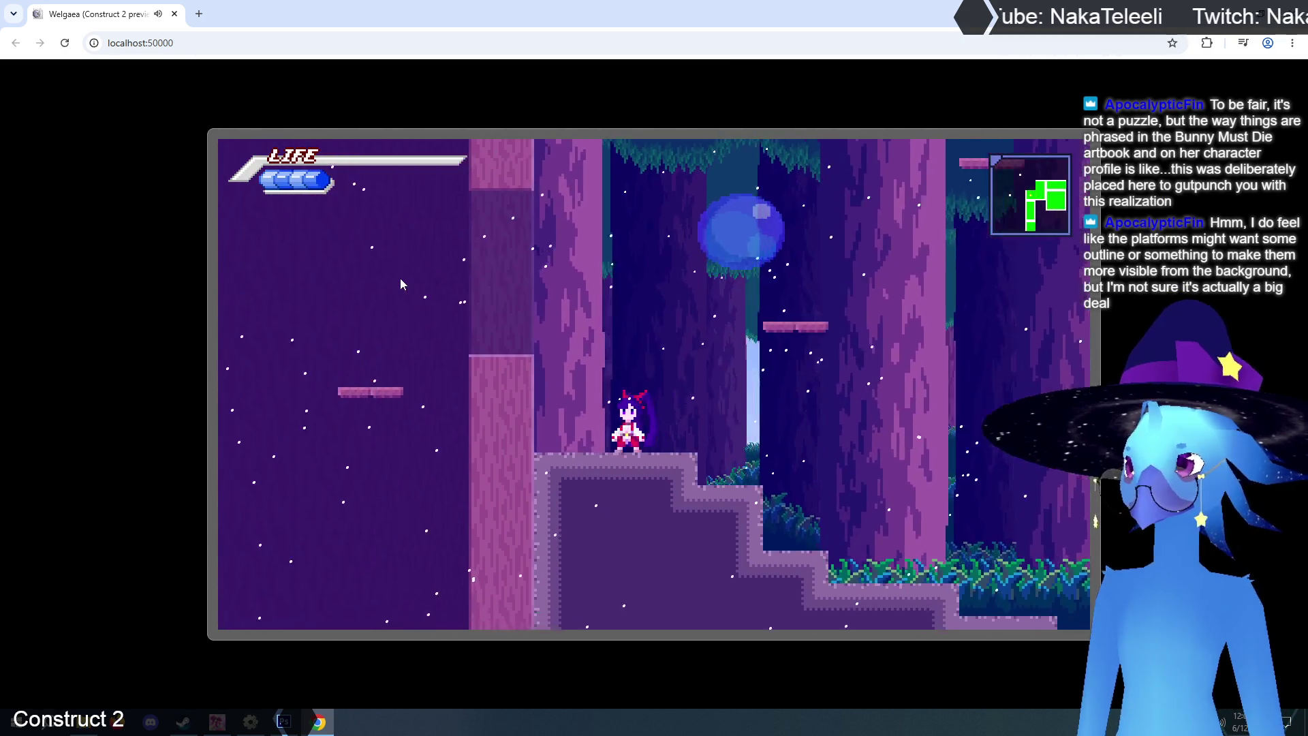
key(Up)
key(Left)
key(Up)
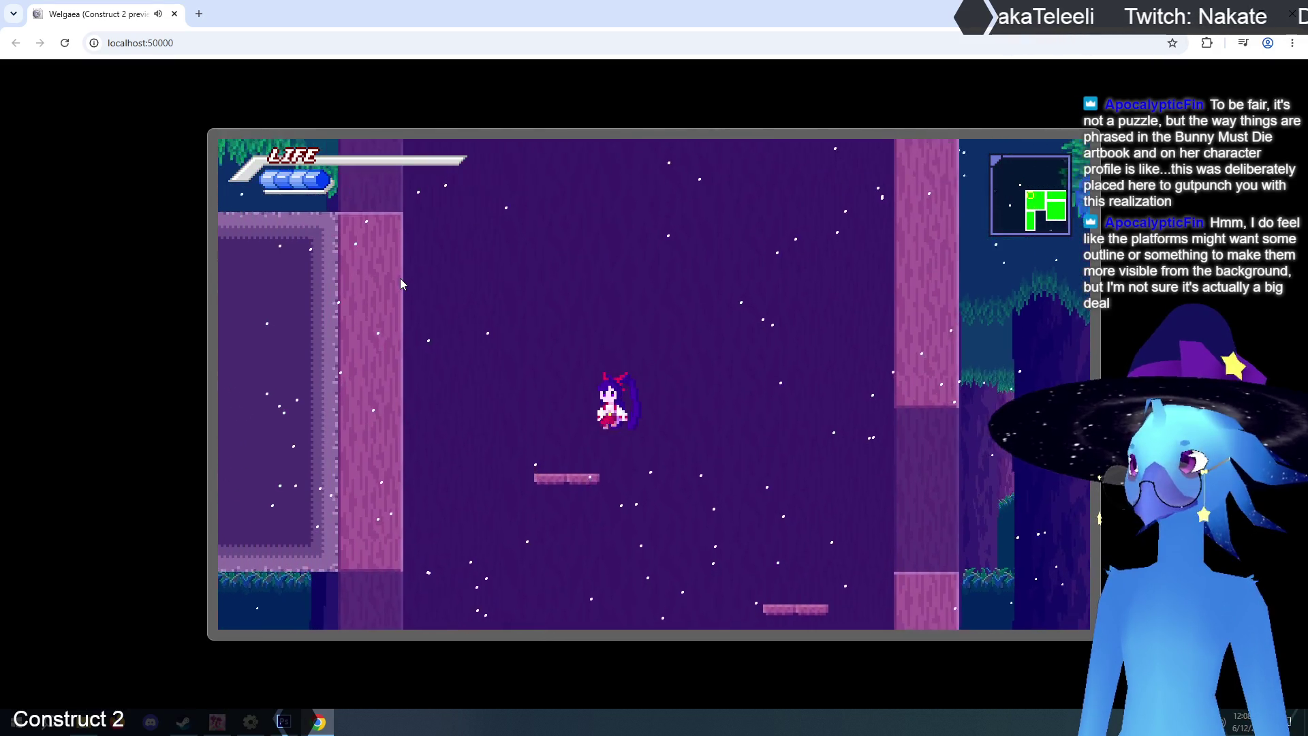
key(x)
key(Left)
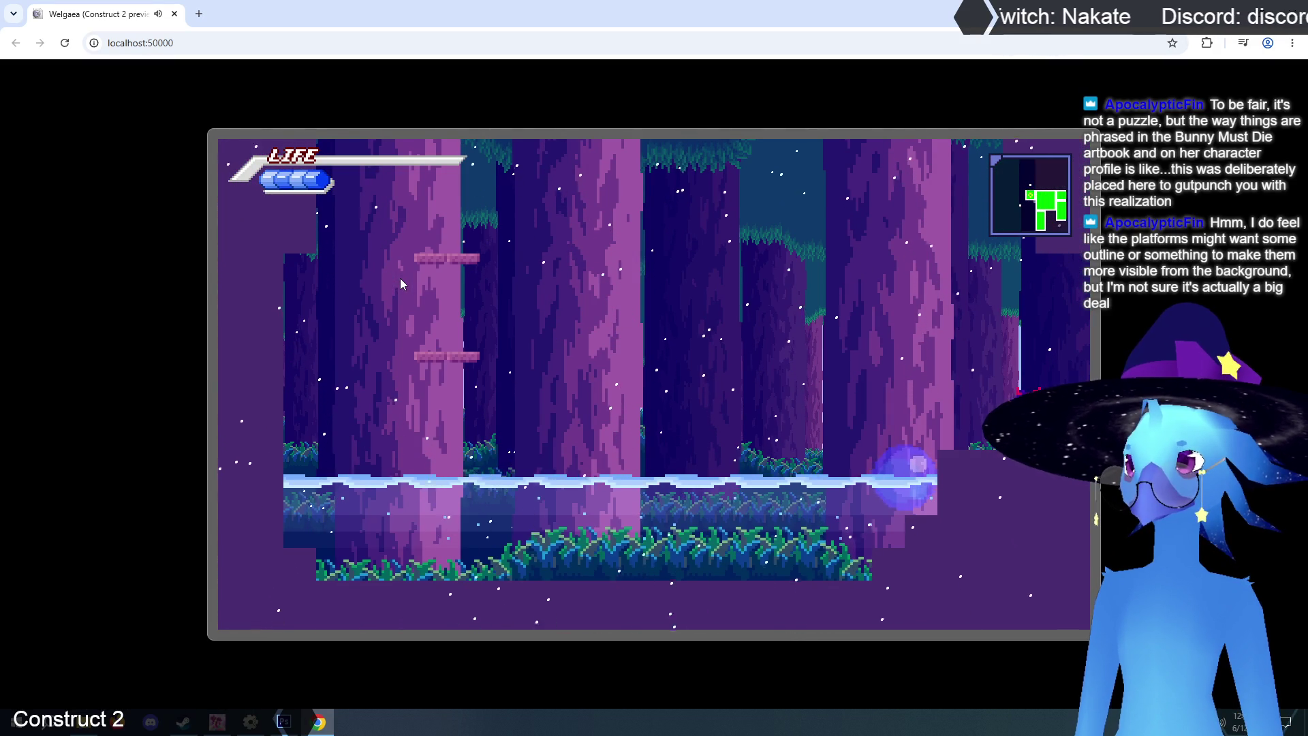
key(Up)
key(Left)
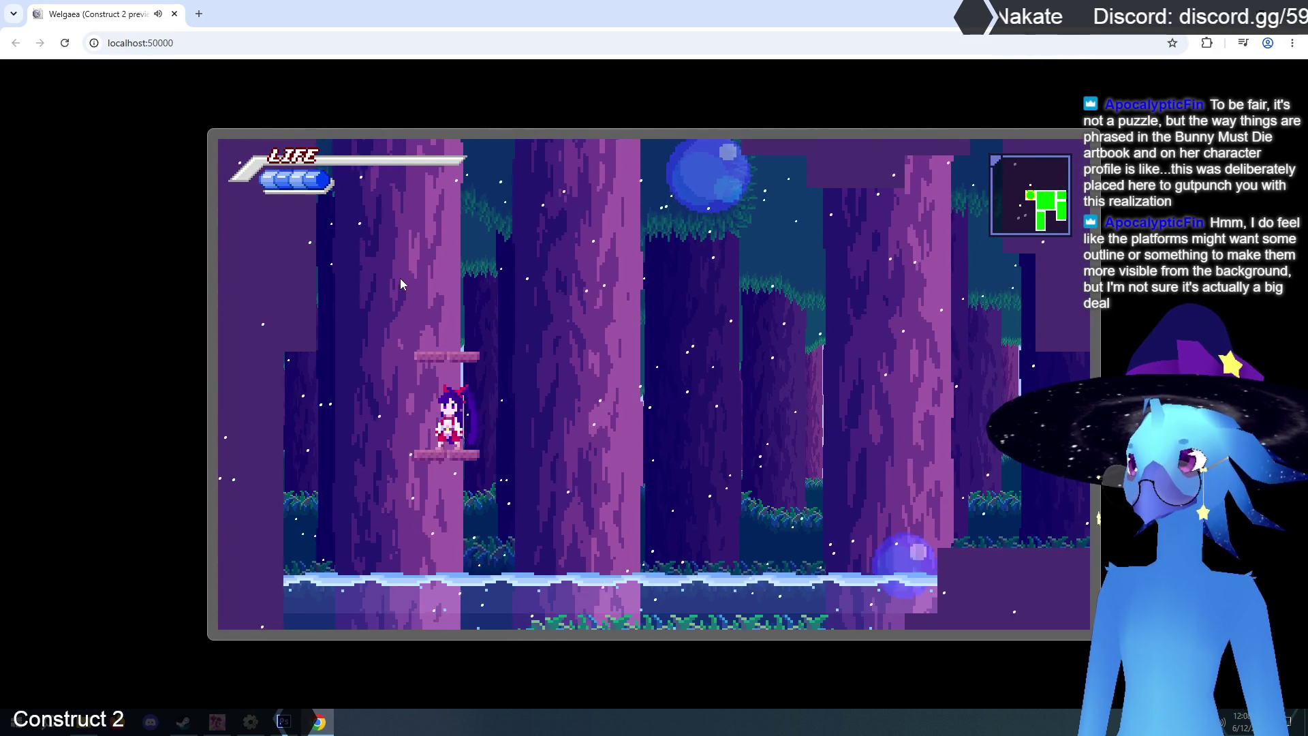
key(Right)
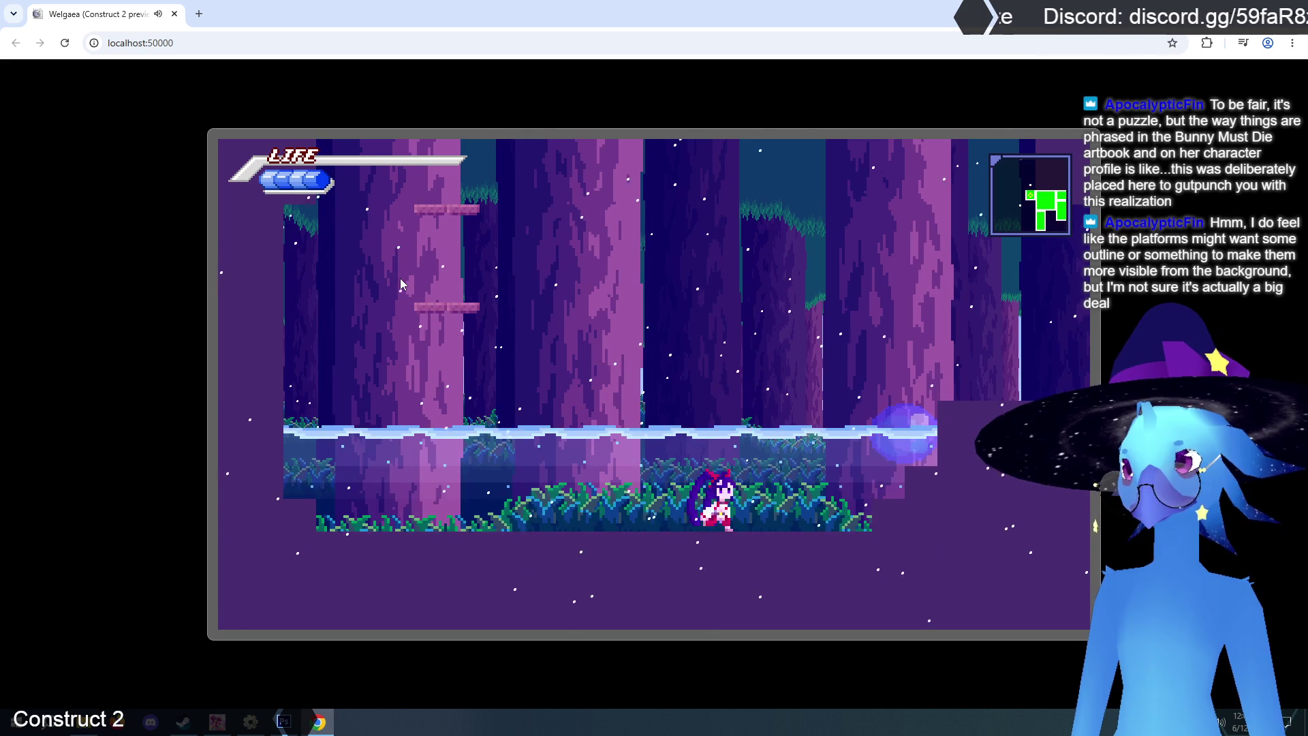
key(Up)
key(Right)
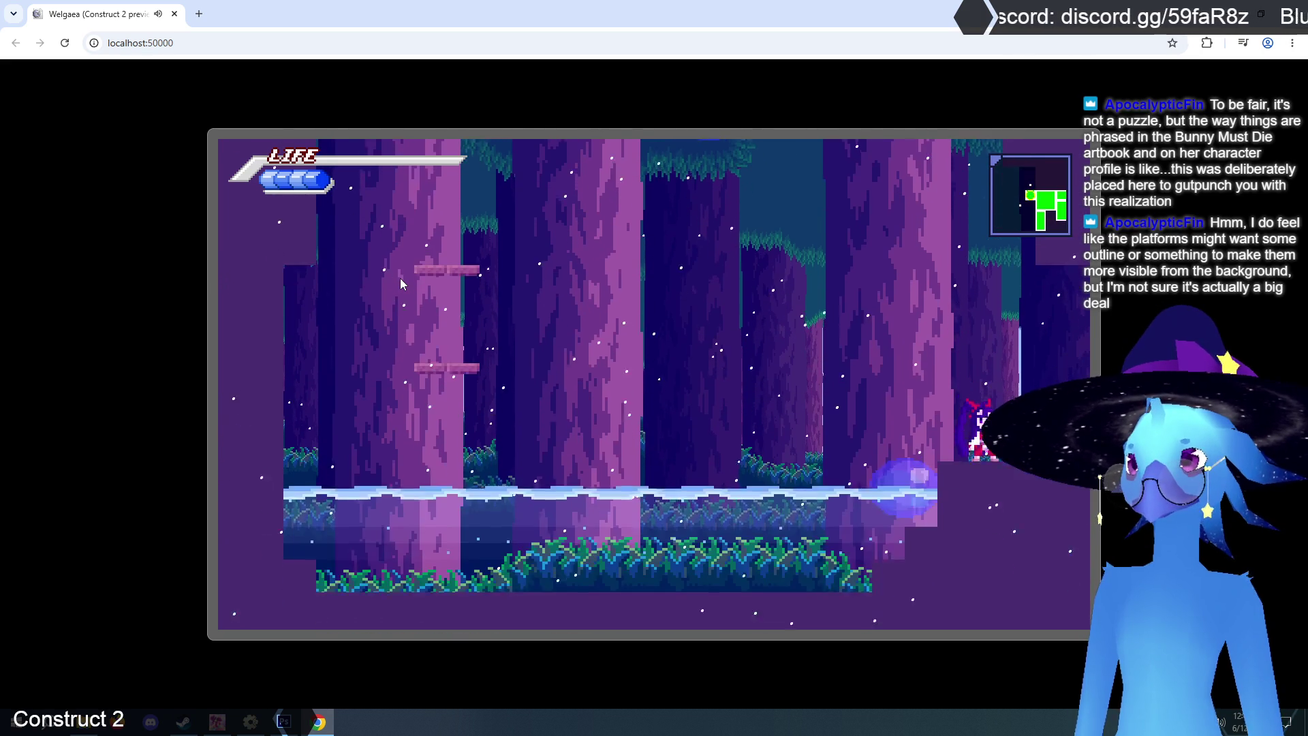
key(Left)
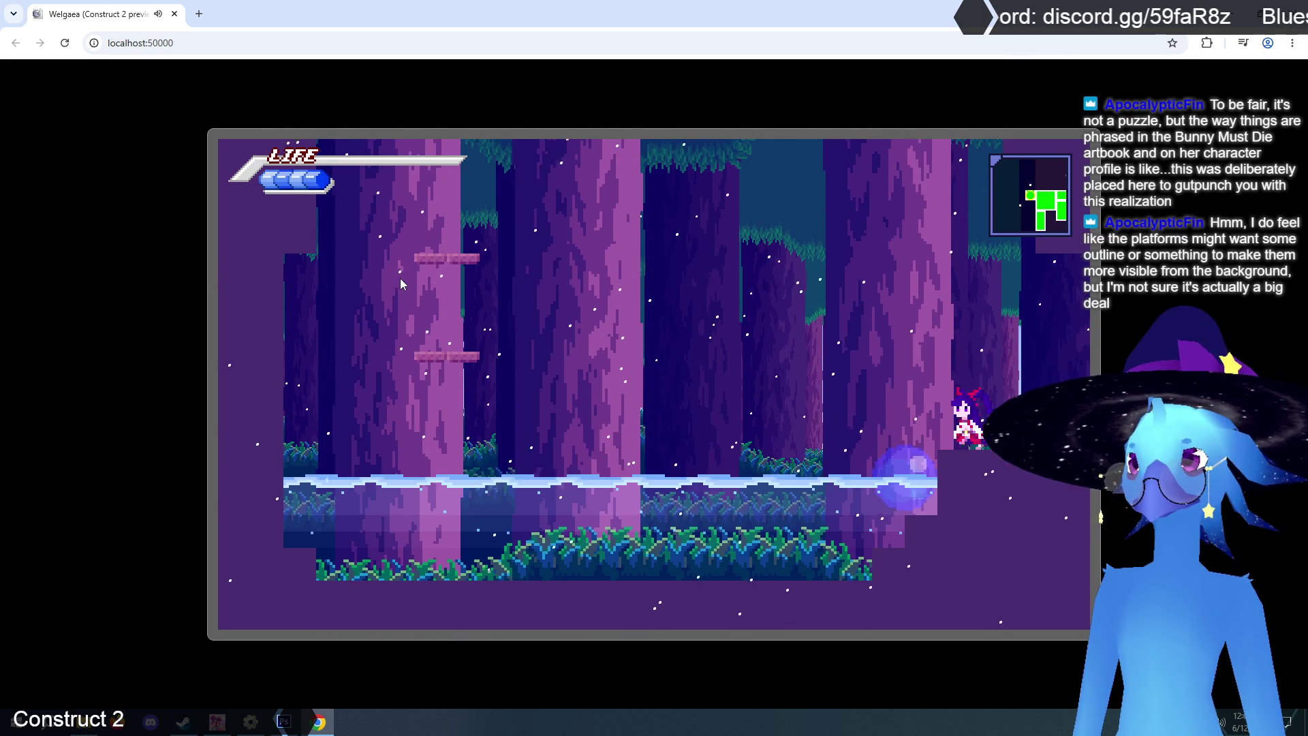
key(Left)
key(Up)
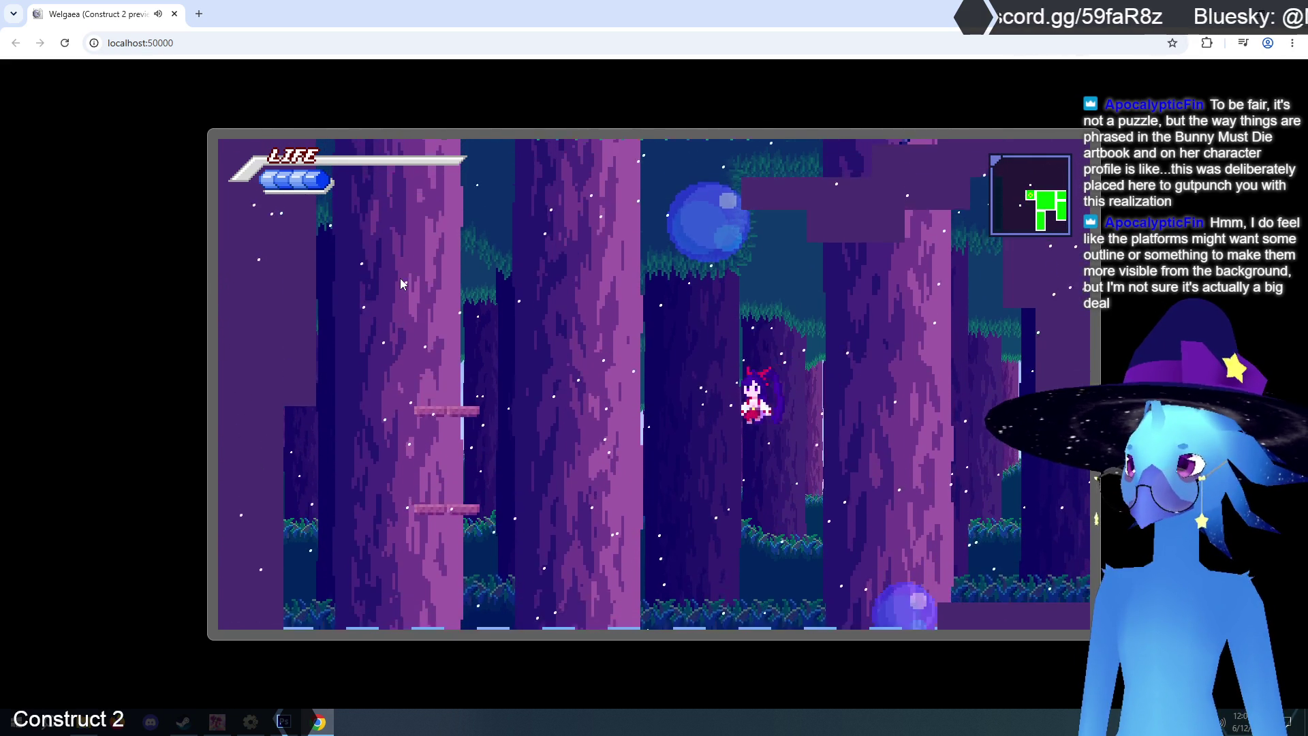
key(Left)
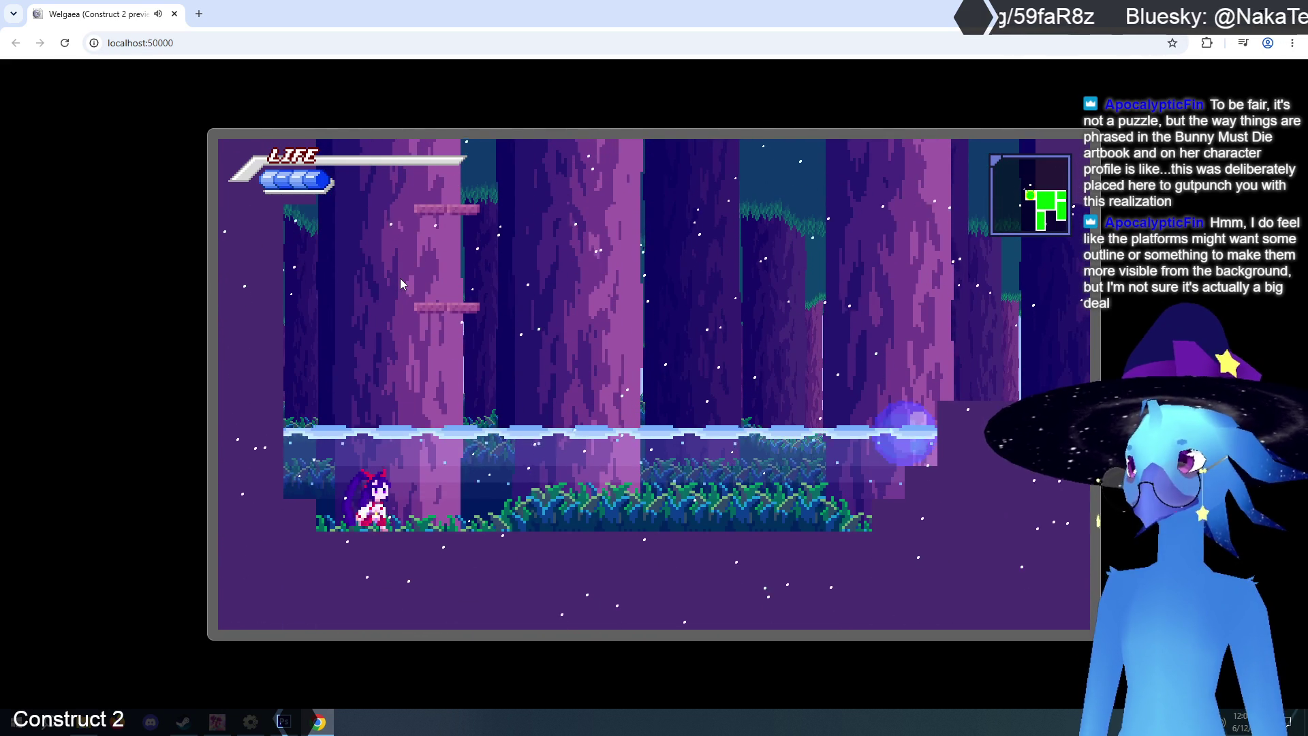
key(Right)
key(Right)
key(Up)
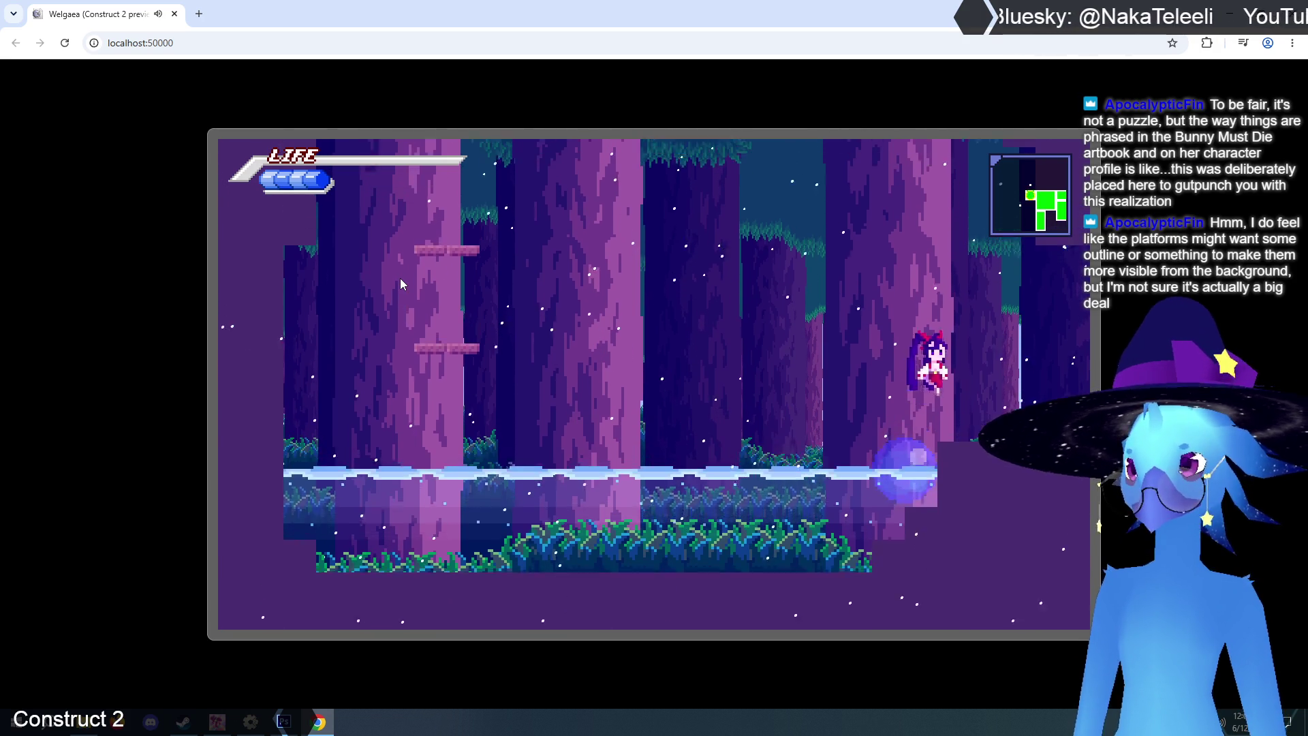
key(Left)
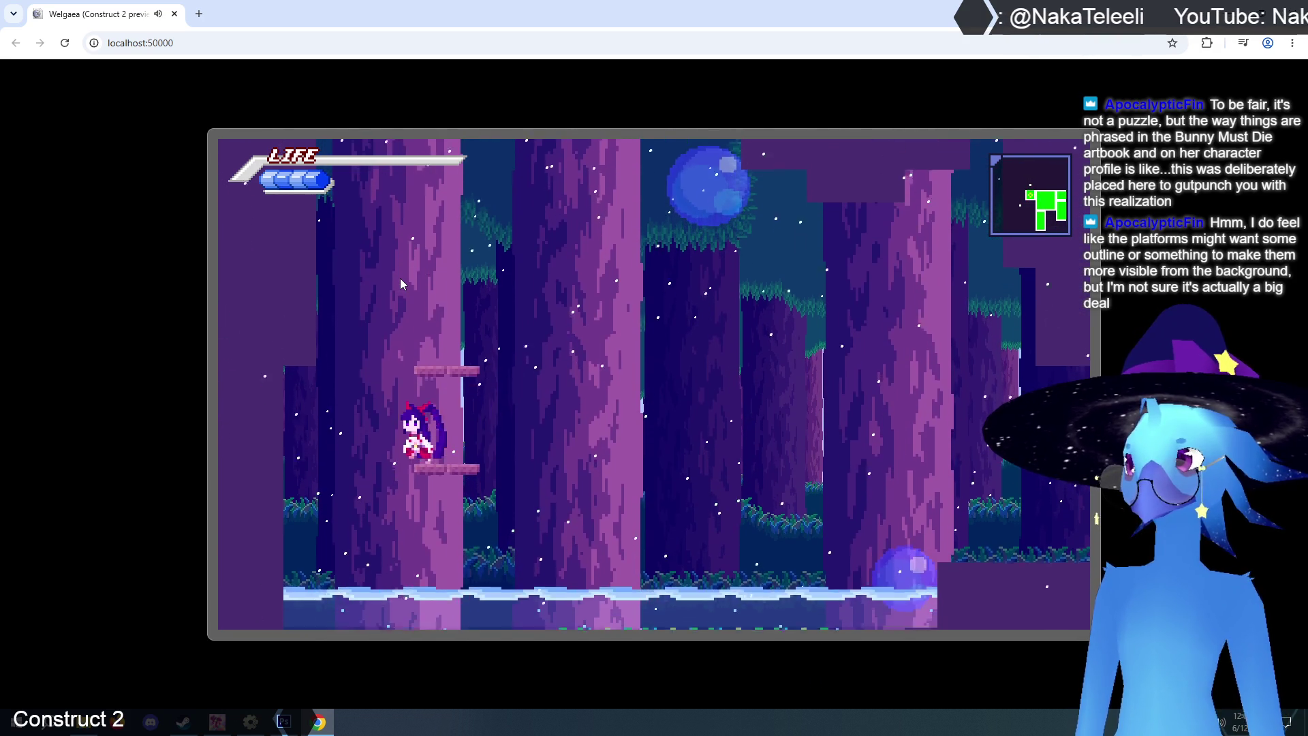
key(Up)
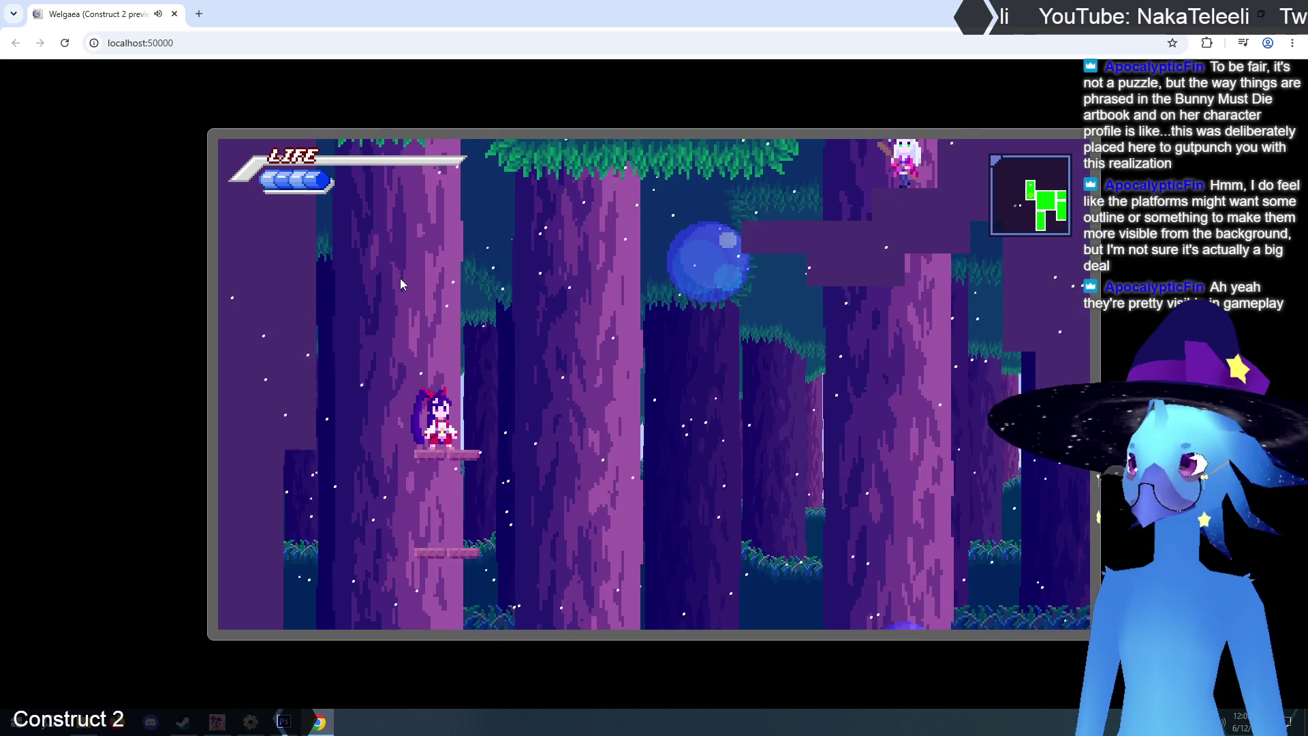
key(Up)
key(Left)
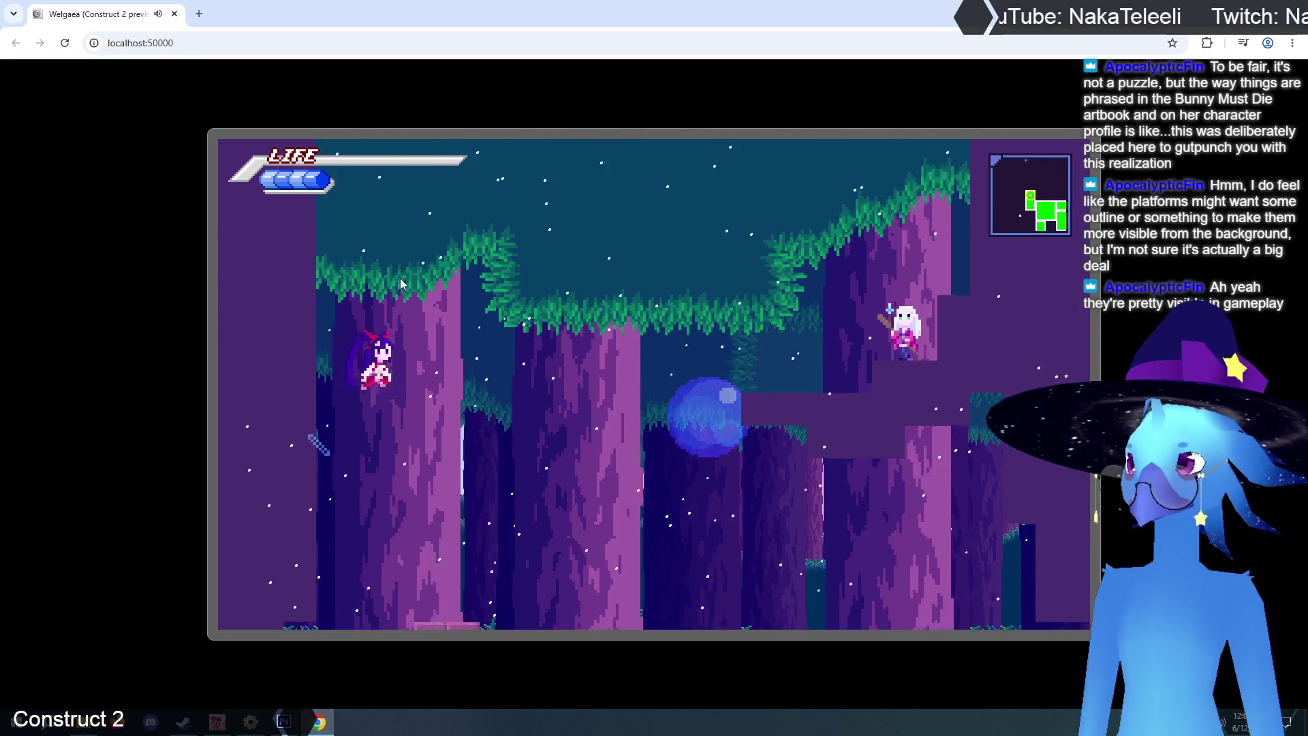
key(Right)
key(Left)
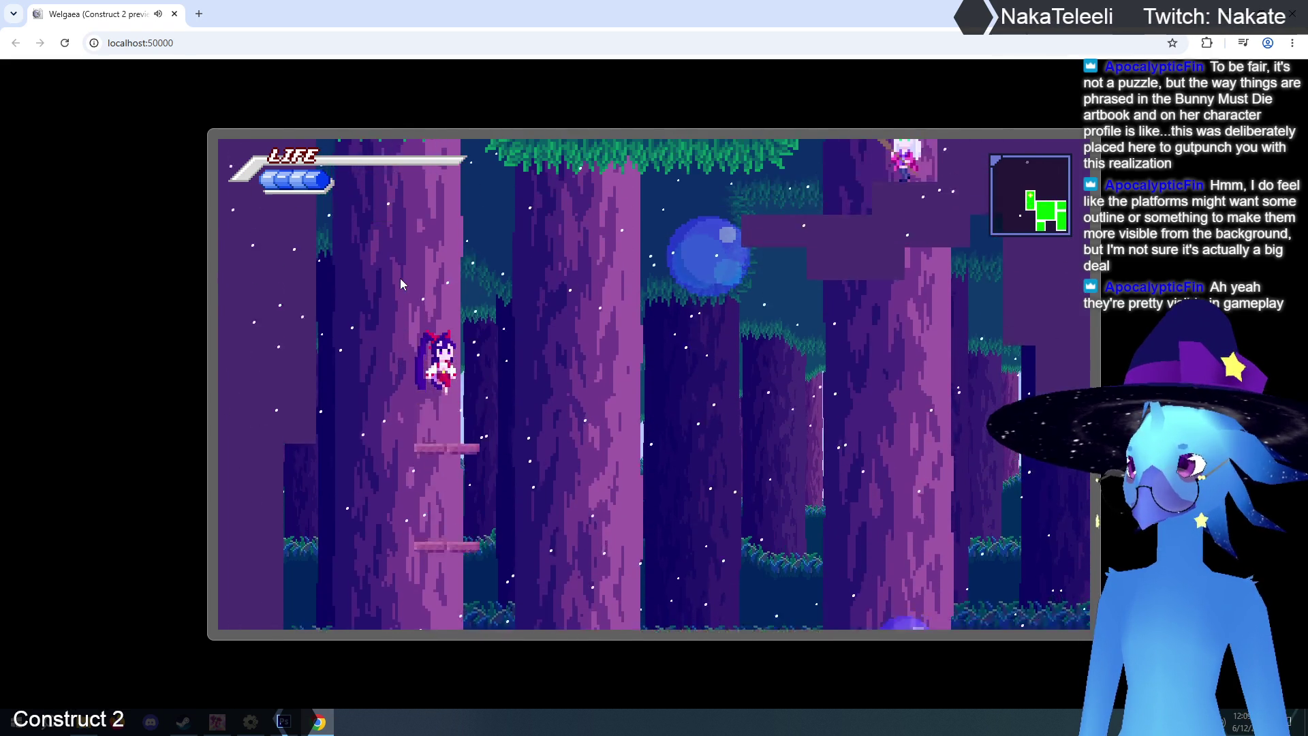
key(Up)
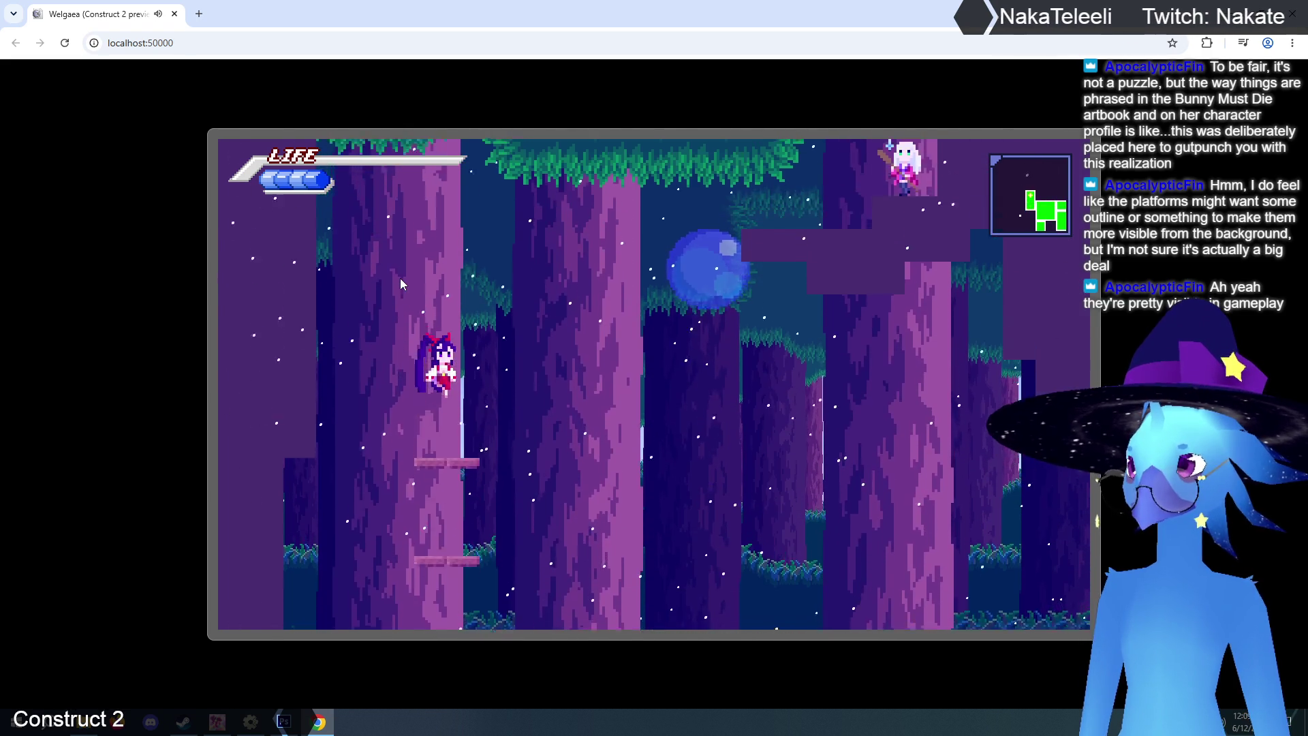
key(Right)
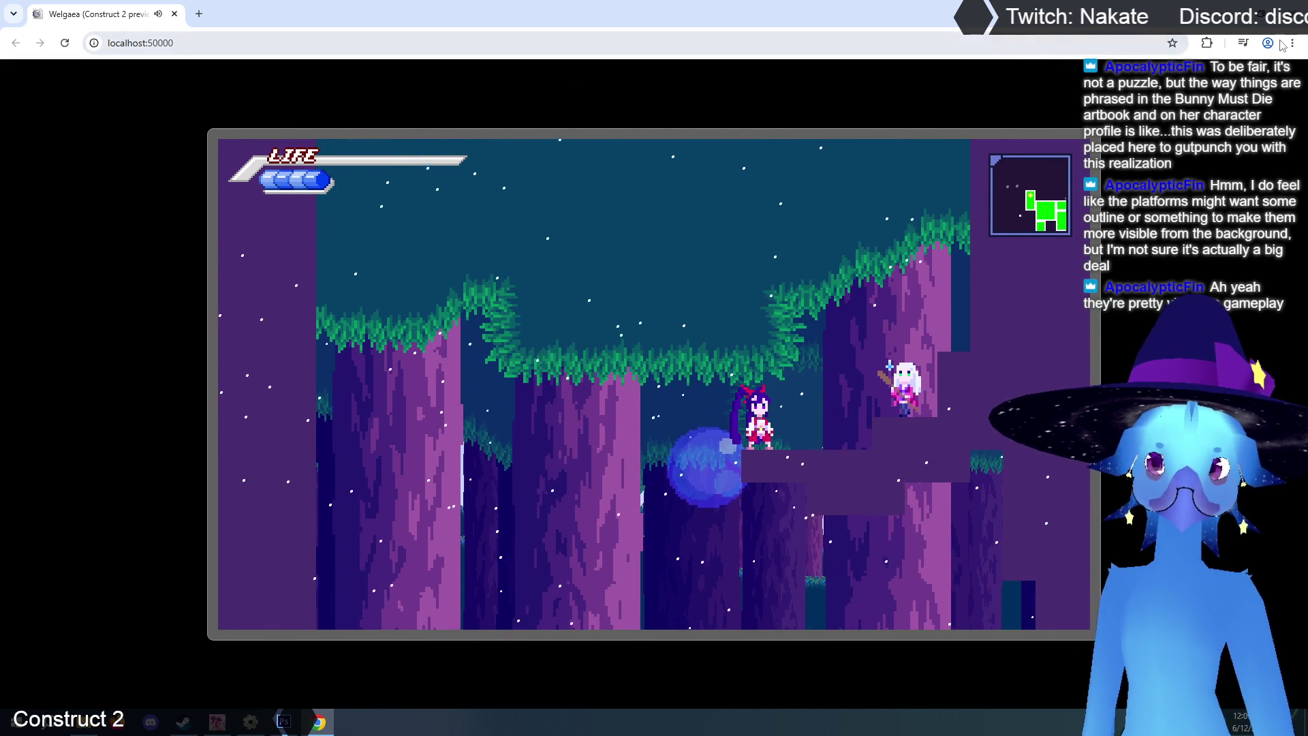
key(ctrl+w)
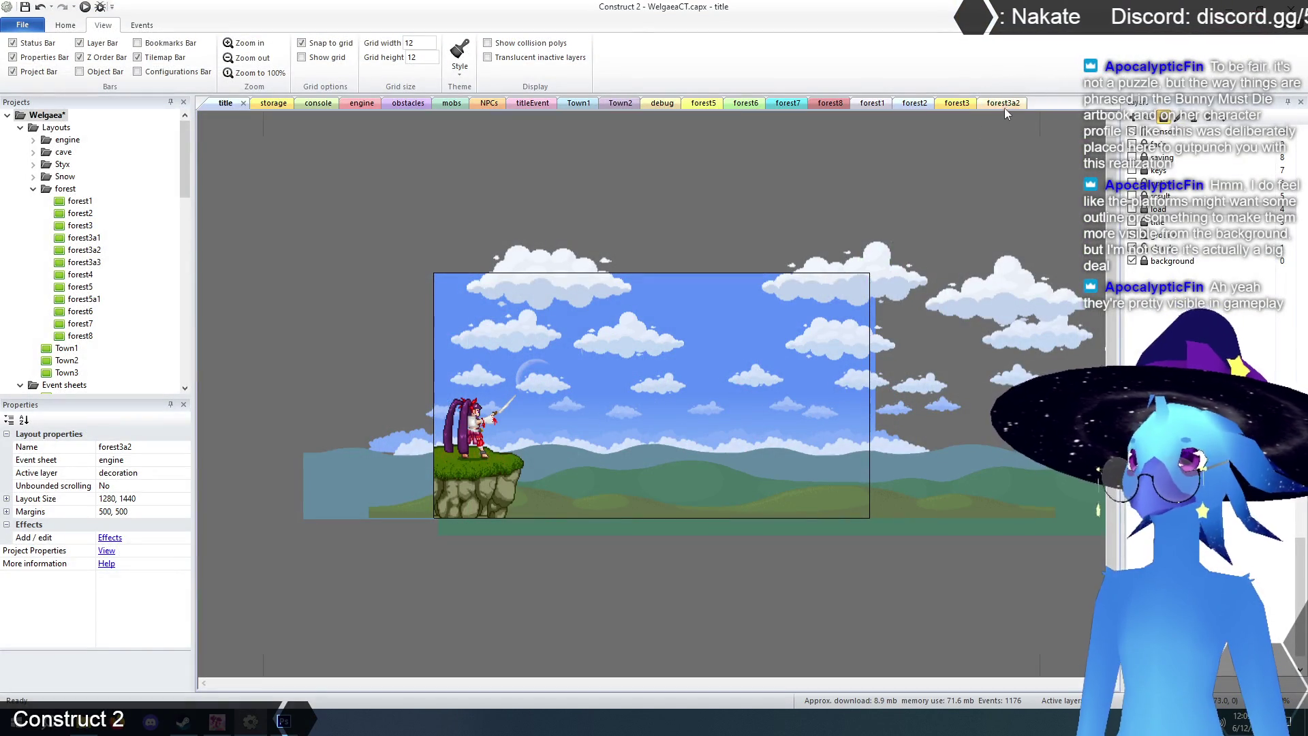
- Shift the lower one-way platform in forest3a2 slightly left
click(1003, 104)
click(546, 501)
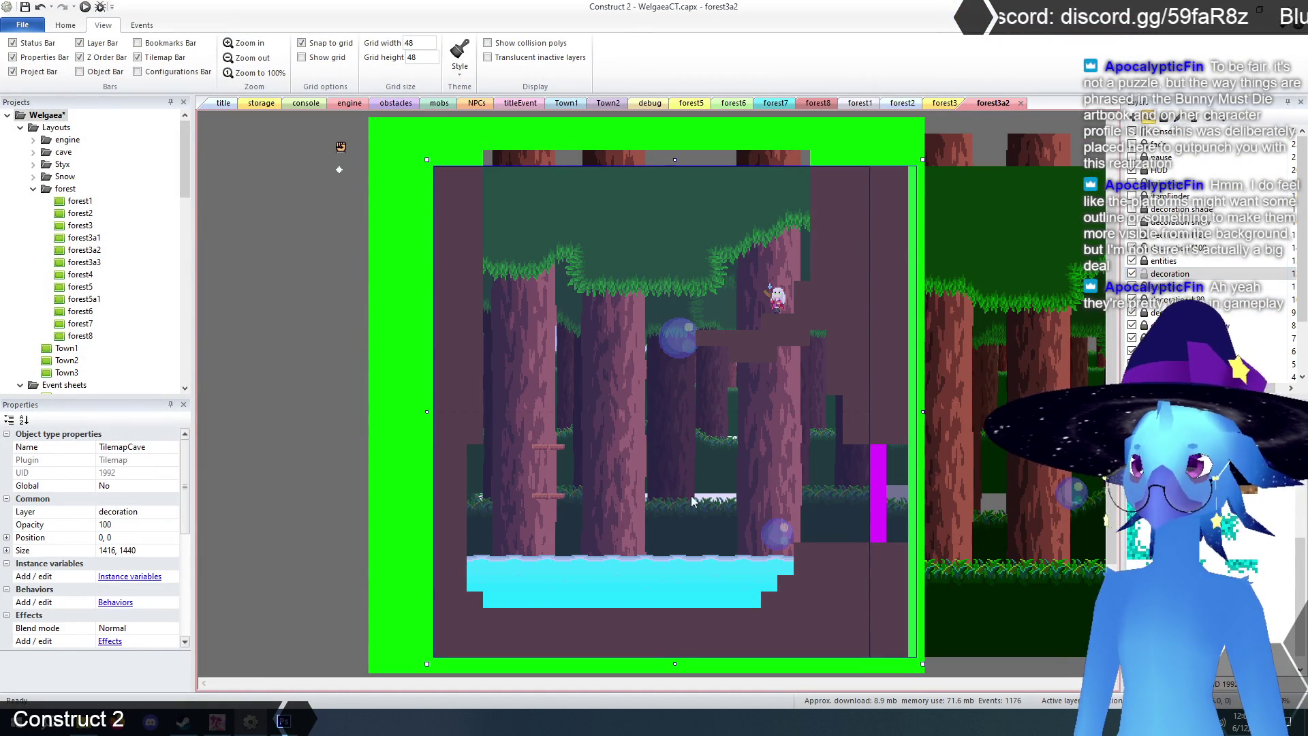
click(552, 497)
click(549, 502)
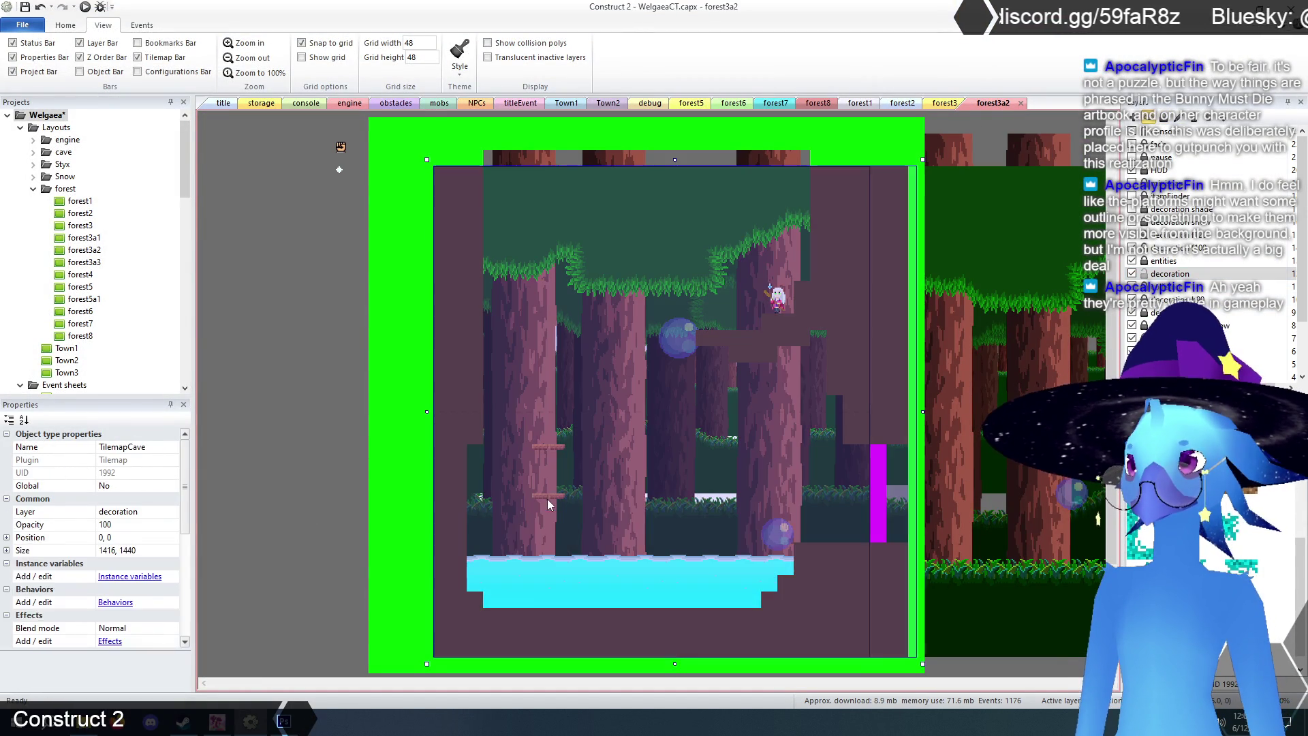
drag(543, 495, 534, 503)
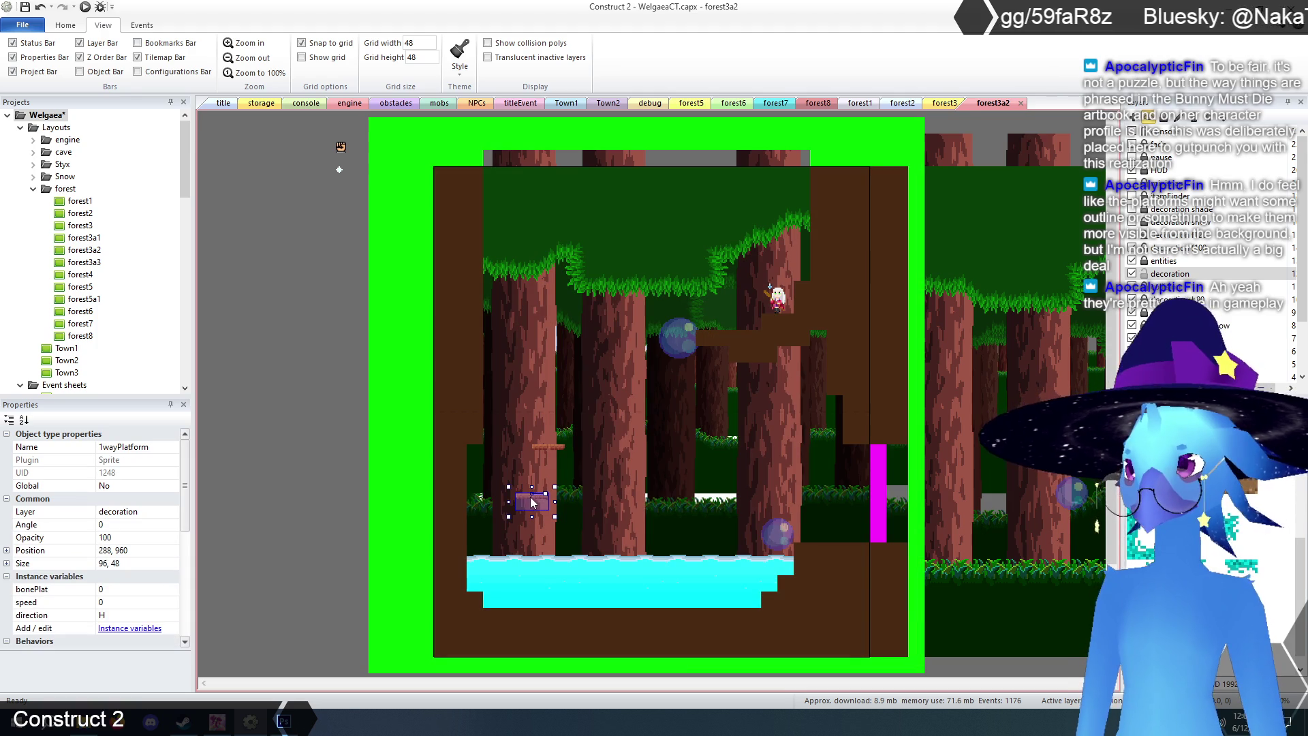
click(632, 525)
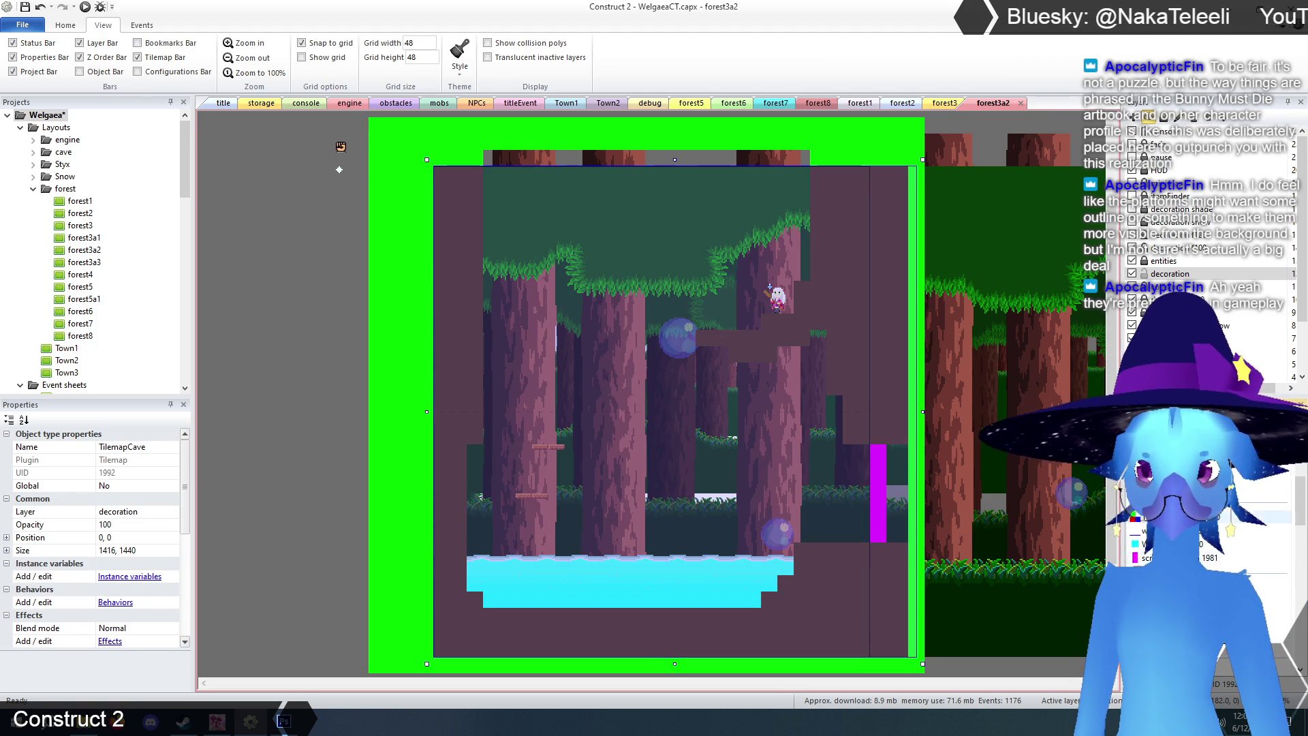
- Inspect the waterGraphic and 1wayPlatform objects, then launch the browser preview
scroll(1226, 557, down, 3)
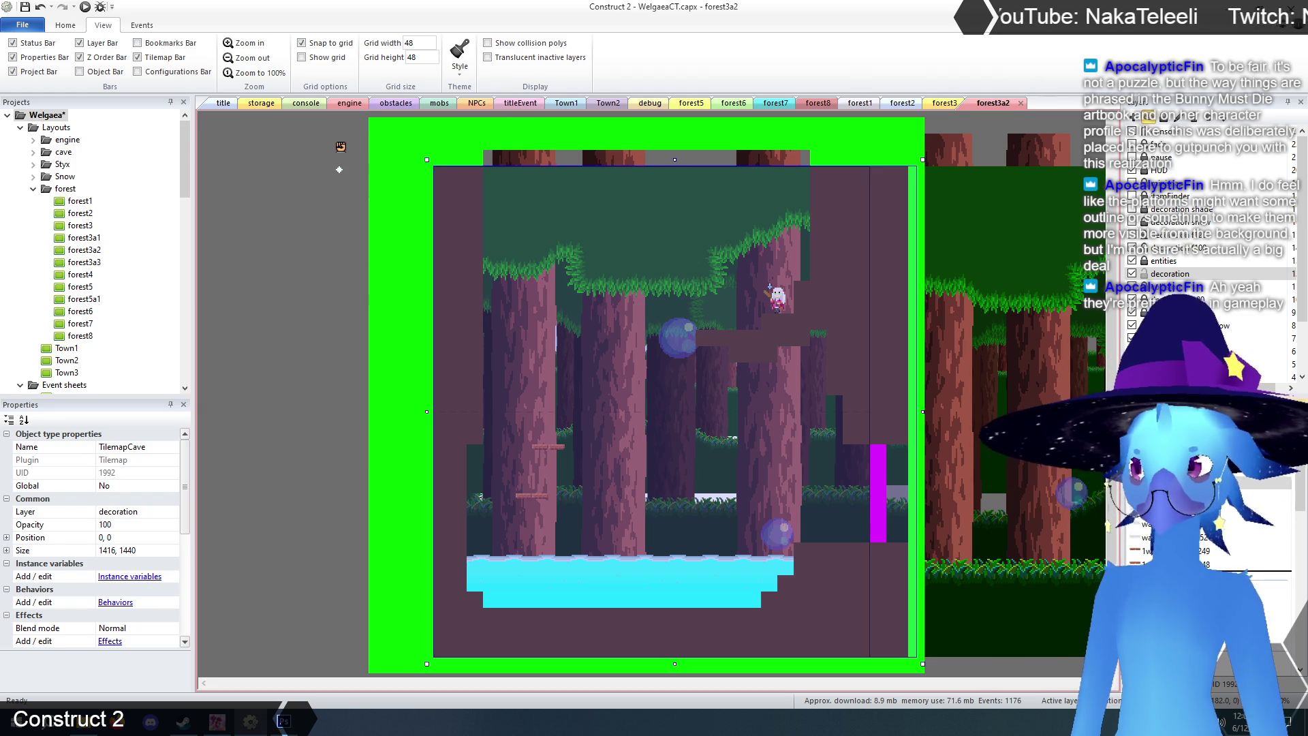
click(1254, 564)
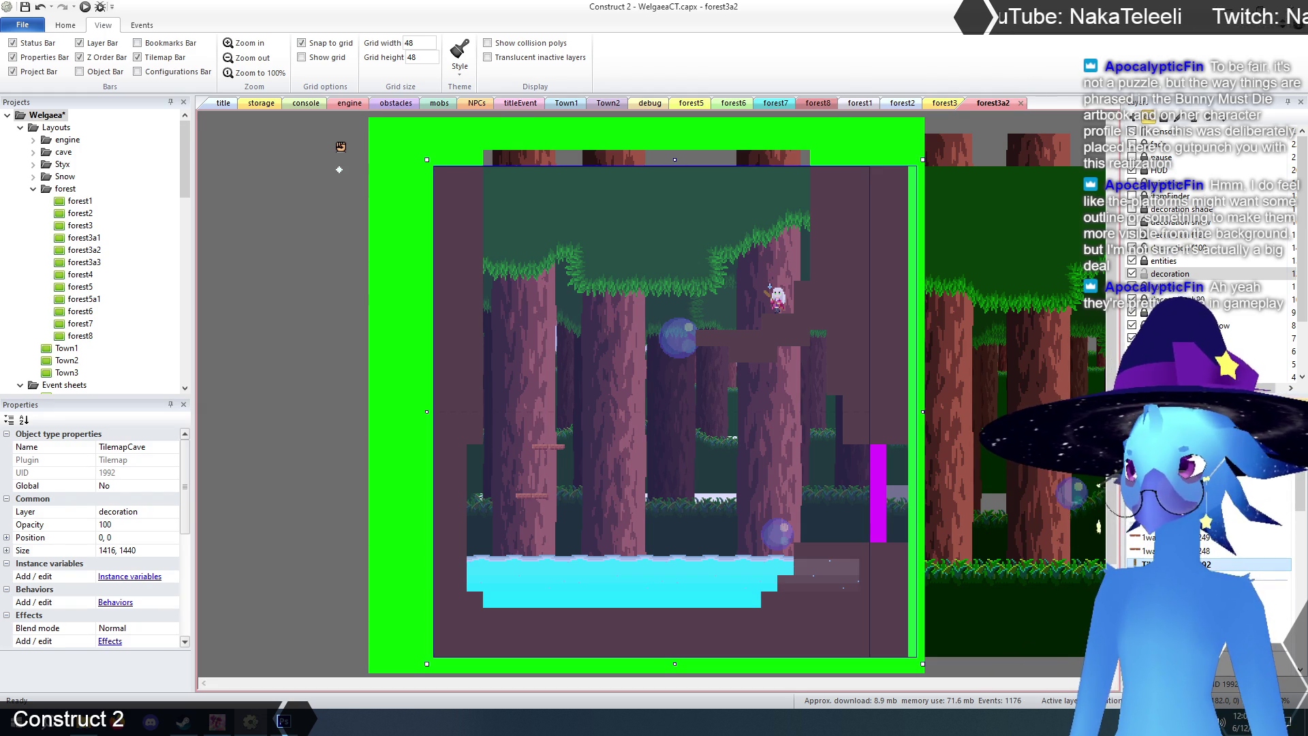
click(1253, 523)
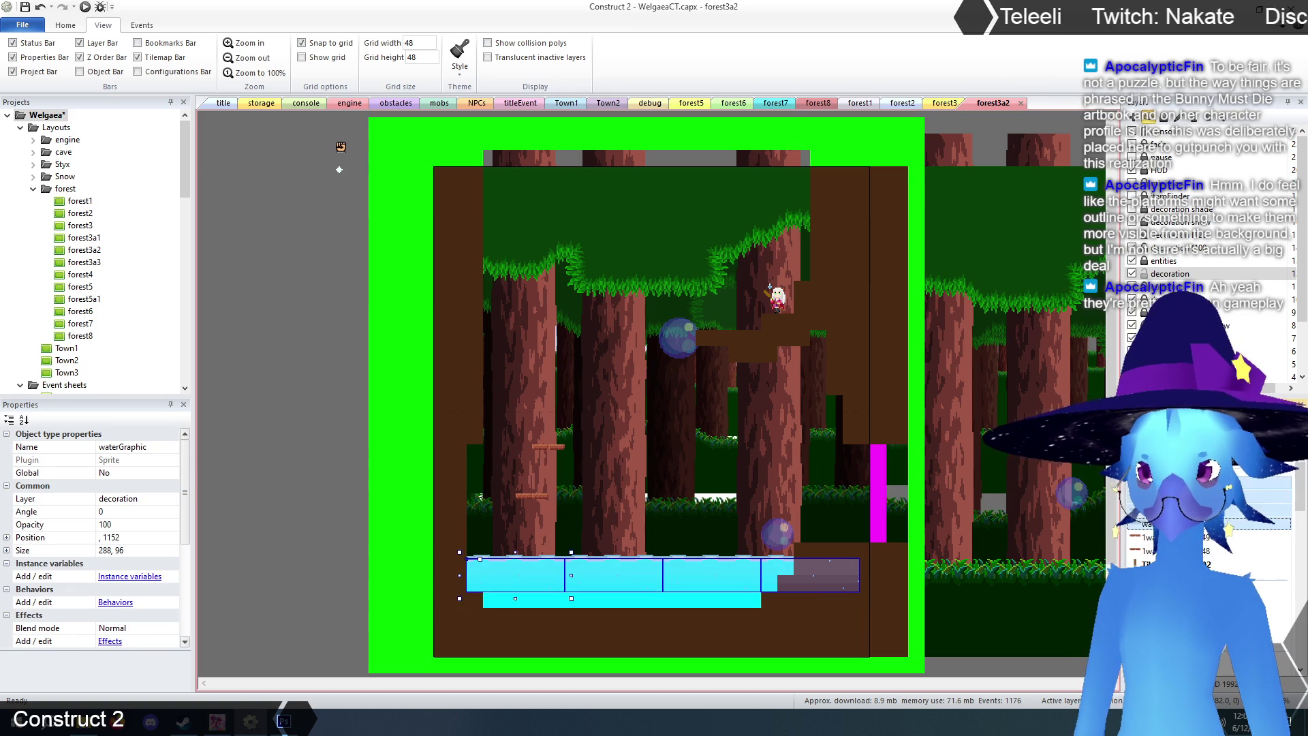
scroll(1212, 538, down, 2)
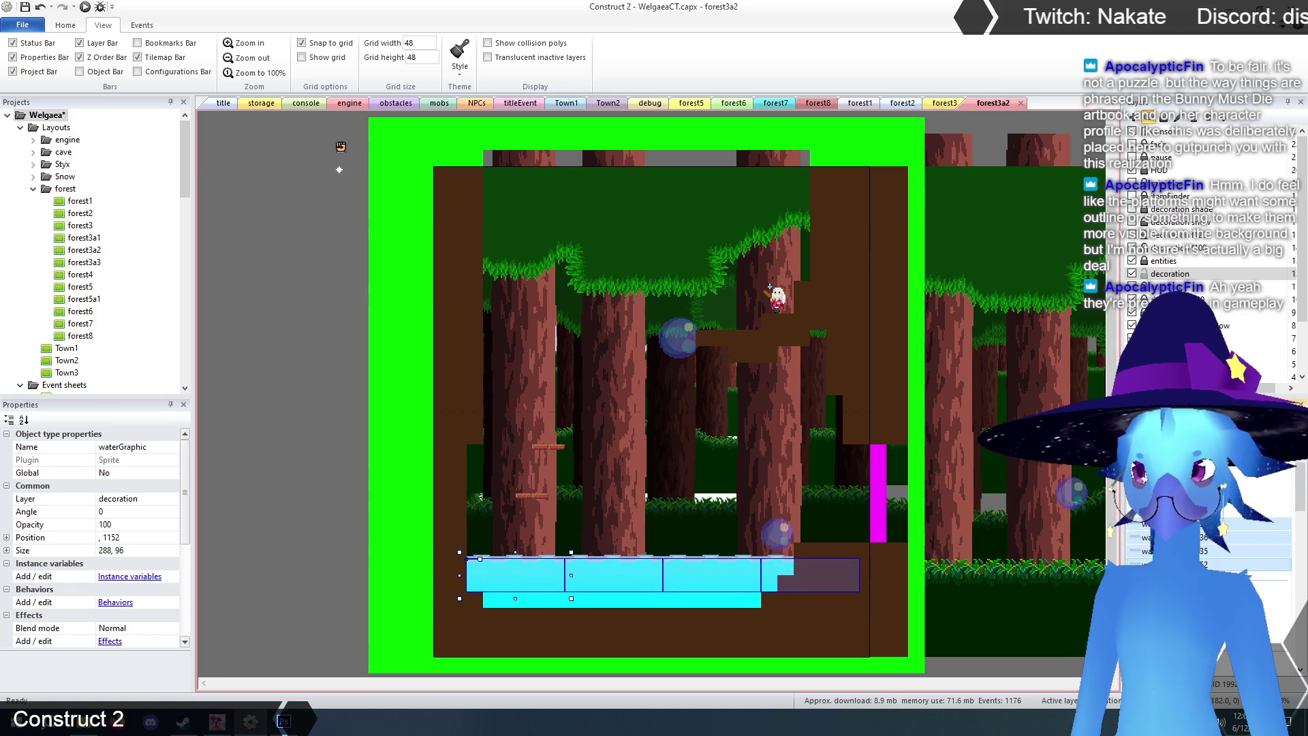
click(280, 464)
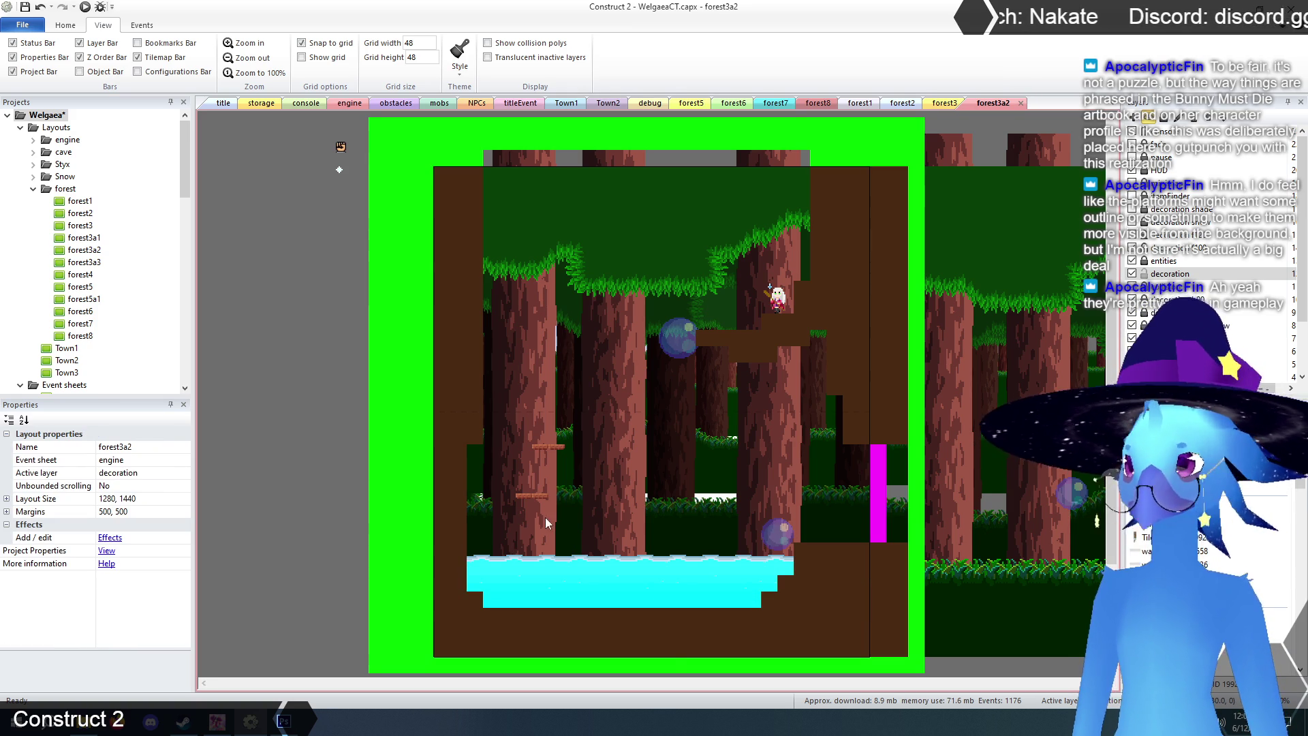
click(532, 500)
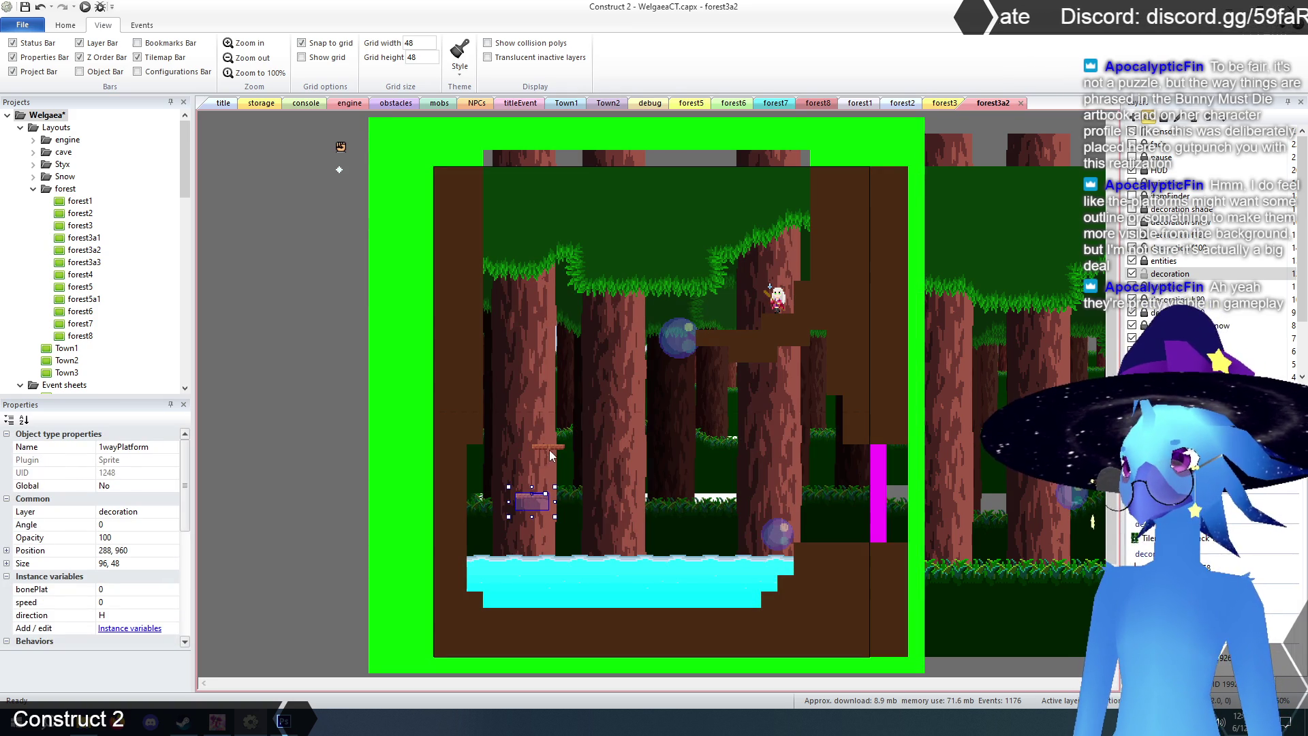
click(307, 454)
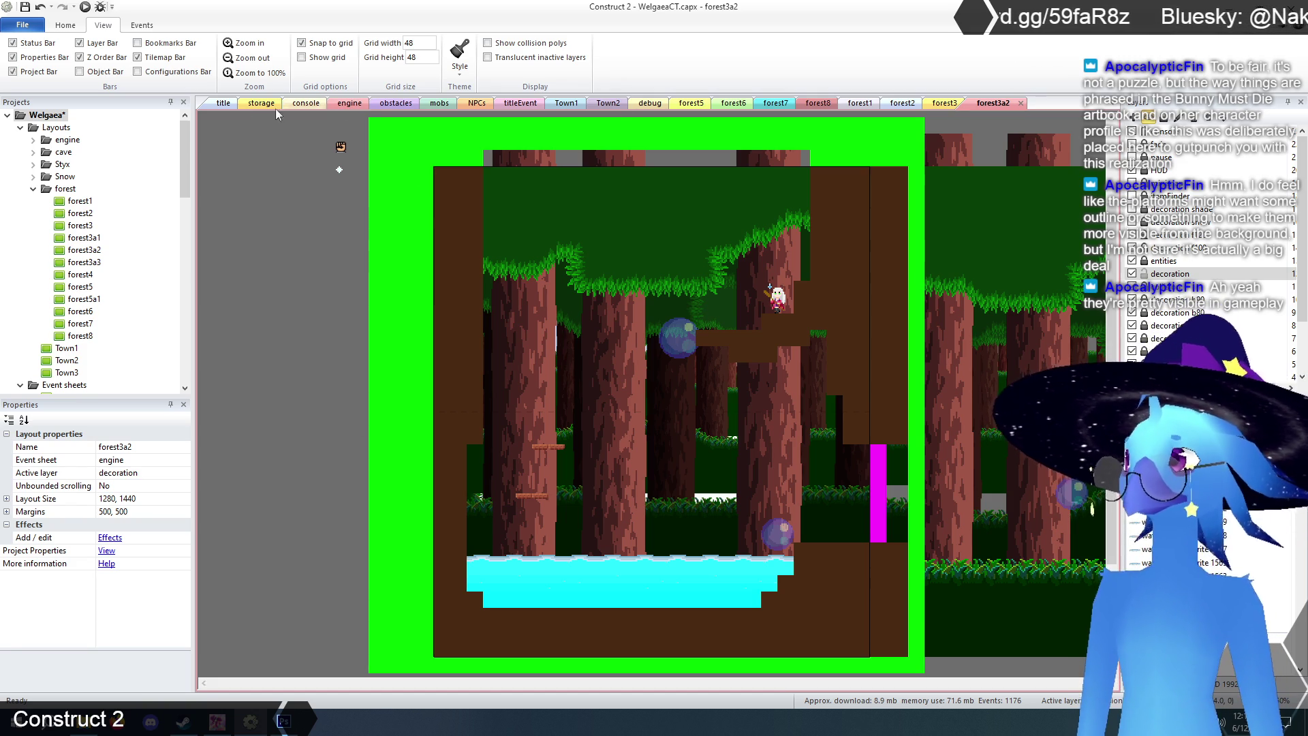
click(219, 104)
click(86, 7)
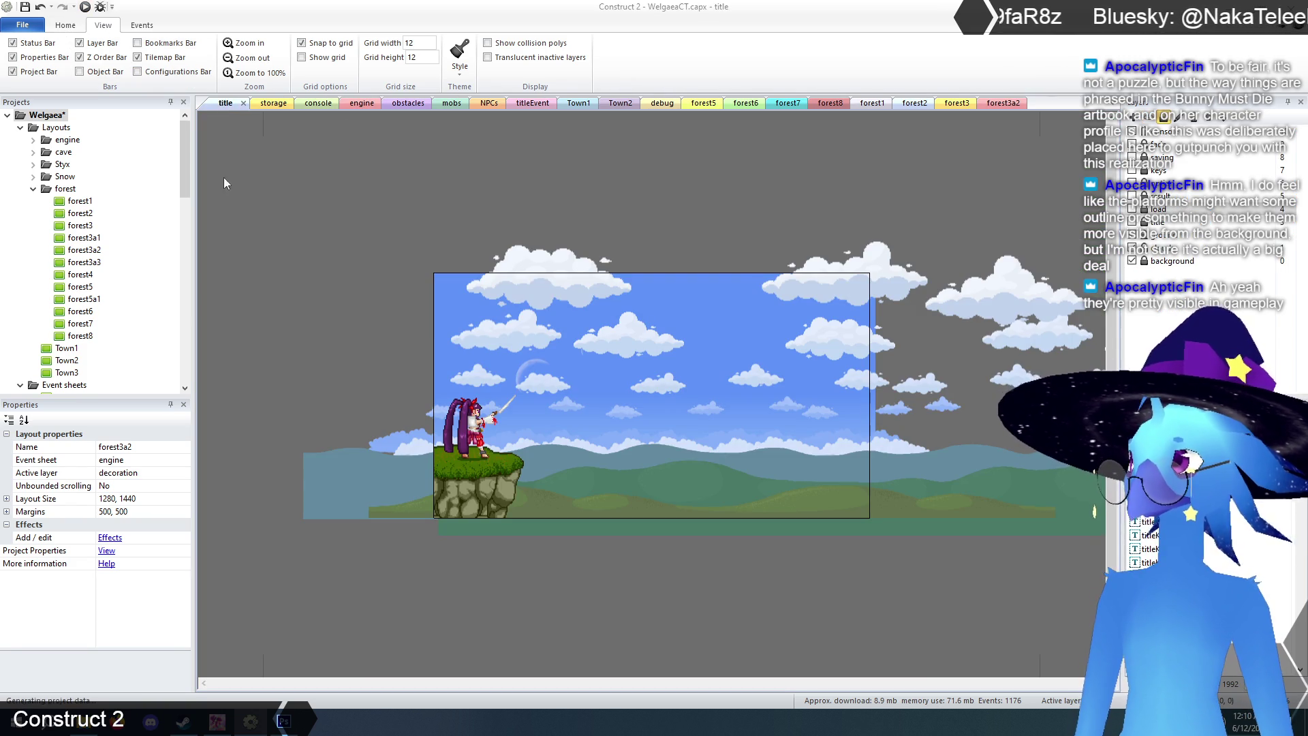
- Load Save 1 and run left into the forest room, jumping on its platforms
key(Return)
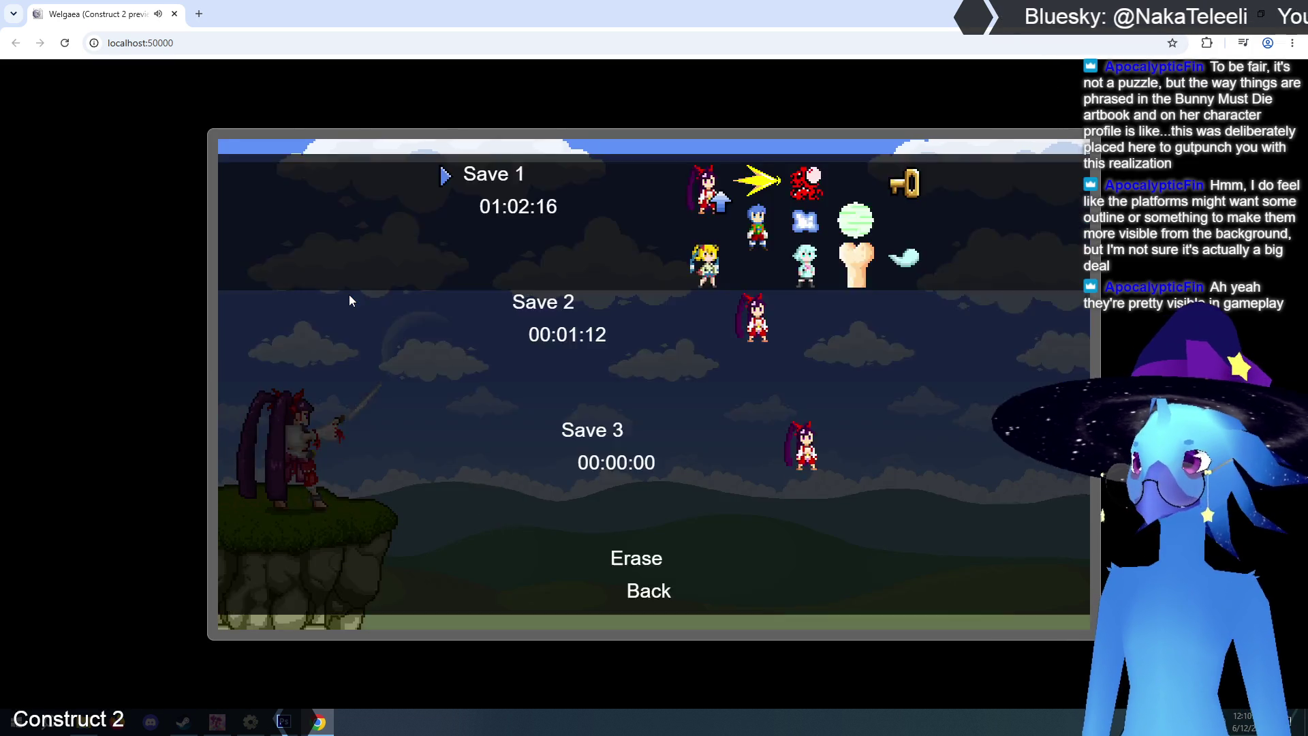
key(Return)
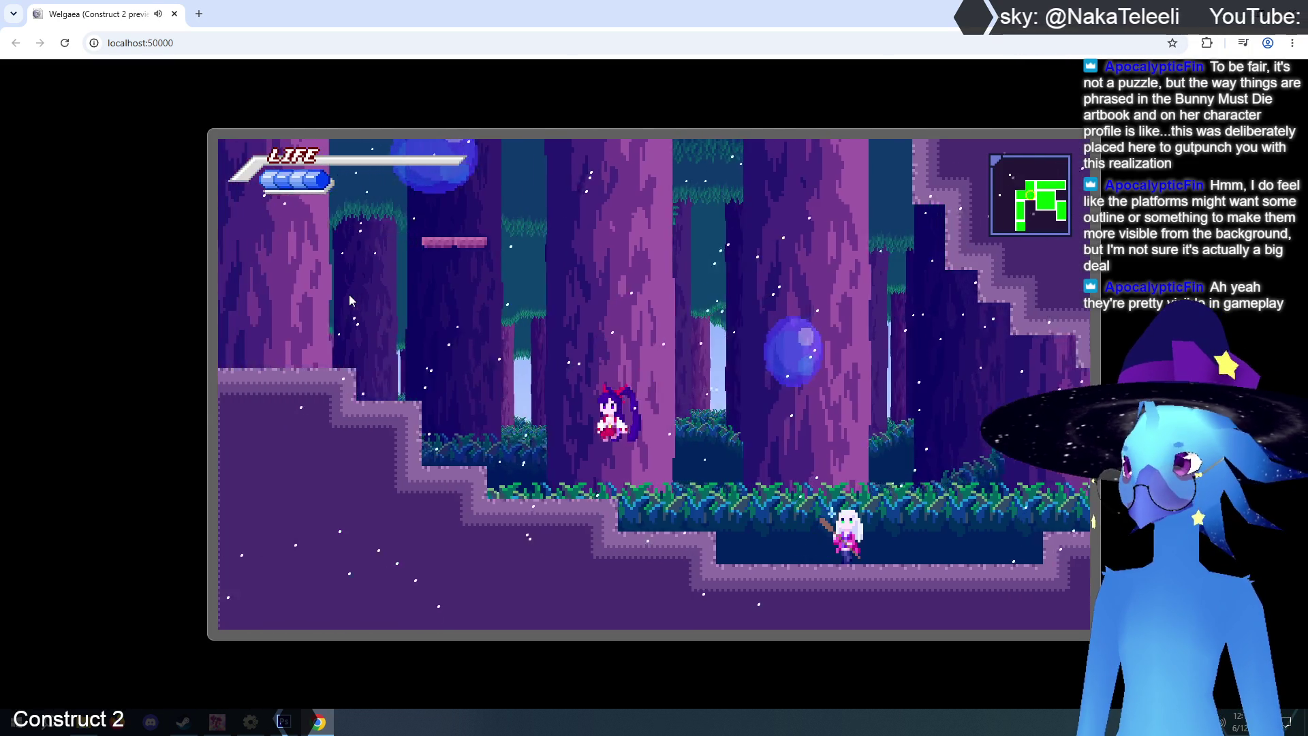
key(Left)
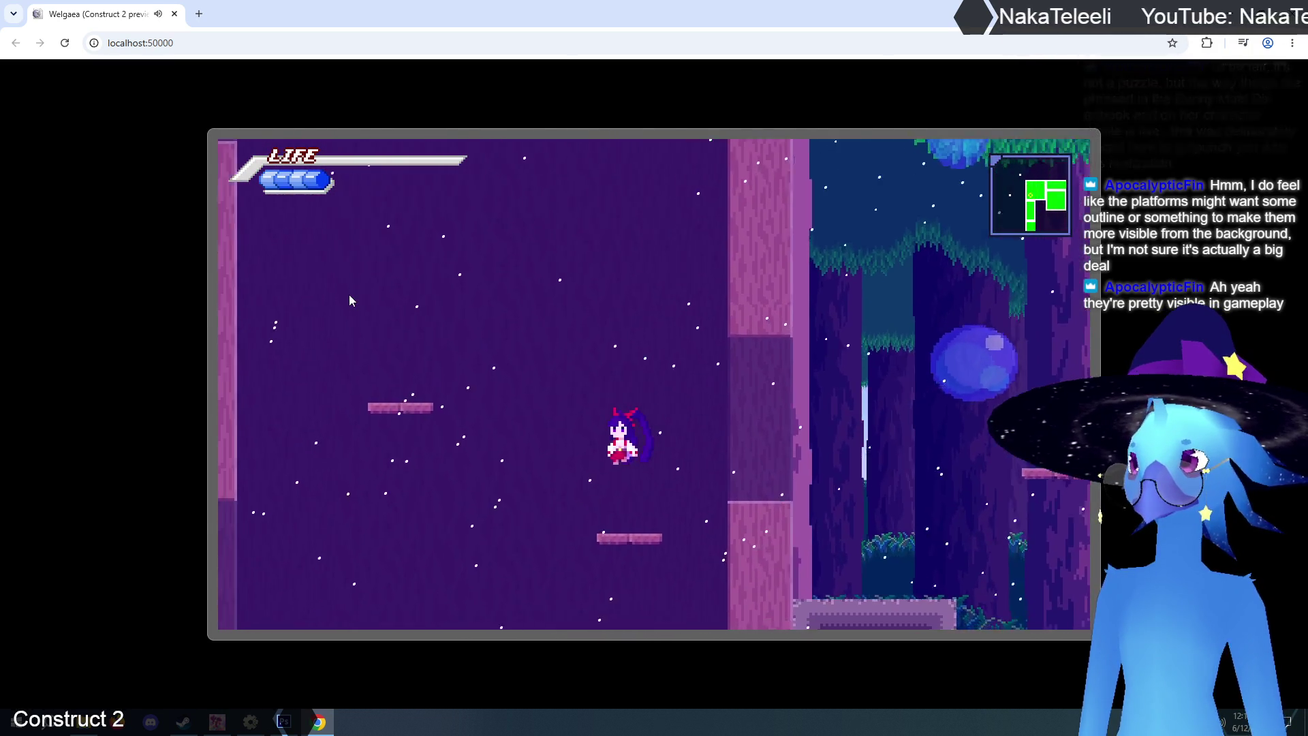
key(Left)
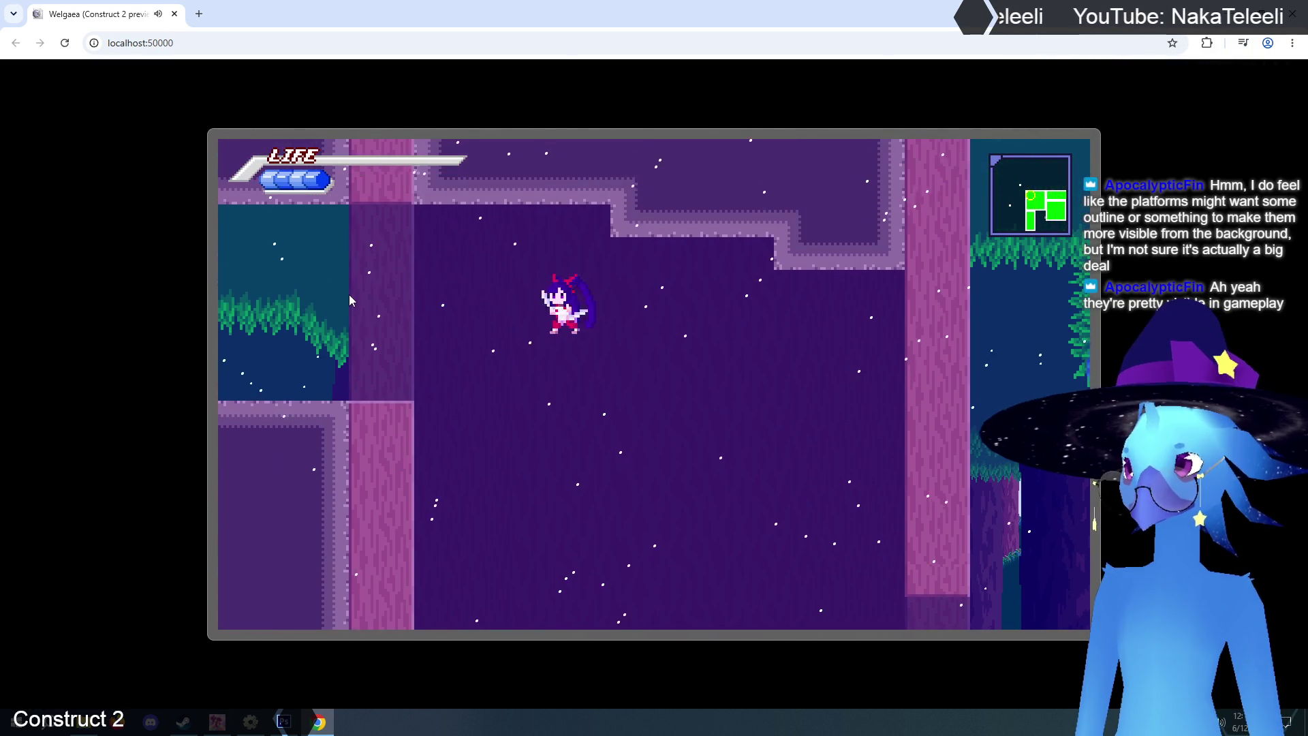
key(Left)
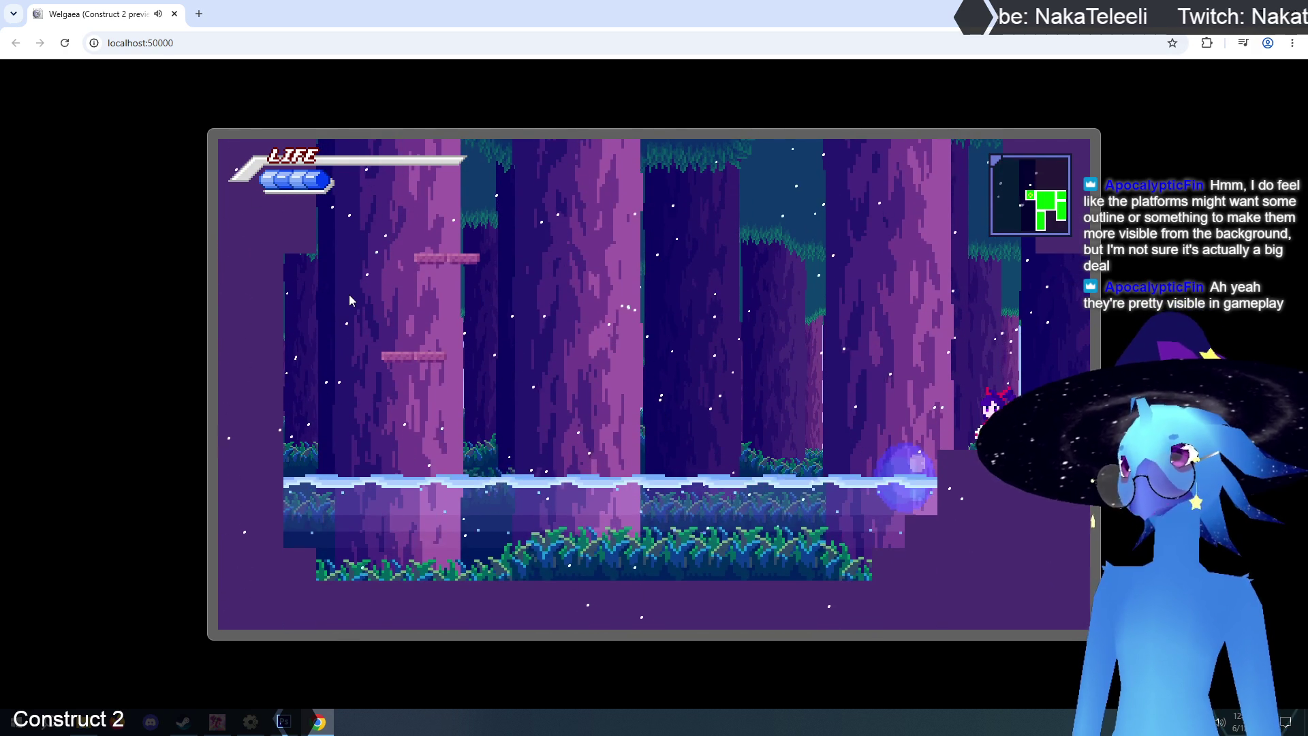
key(Up)
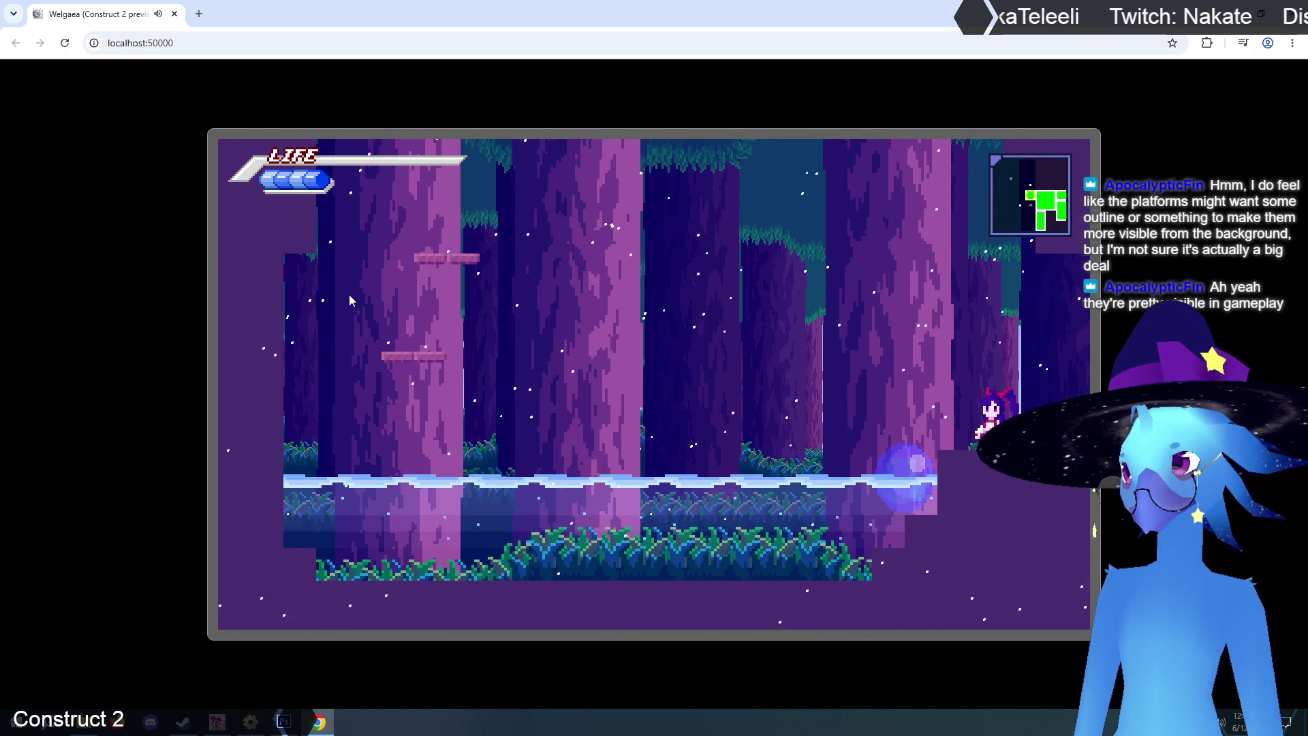
key(Up)
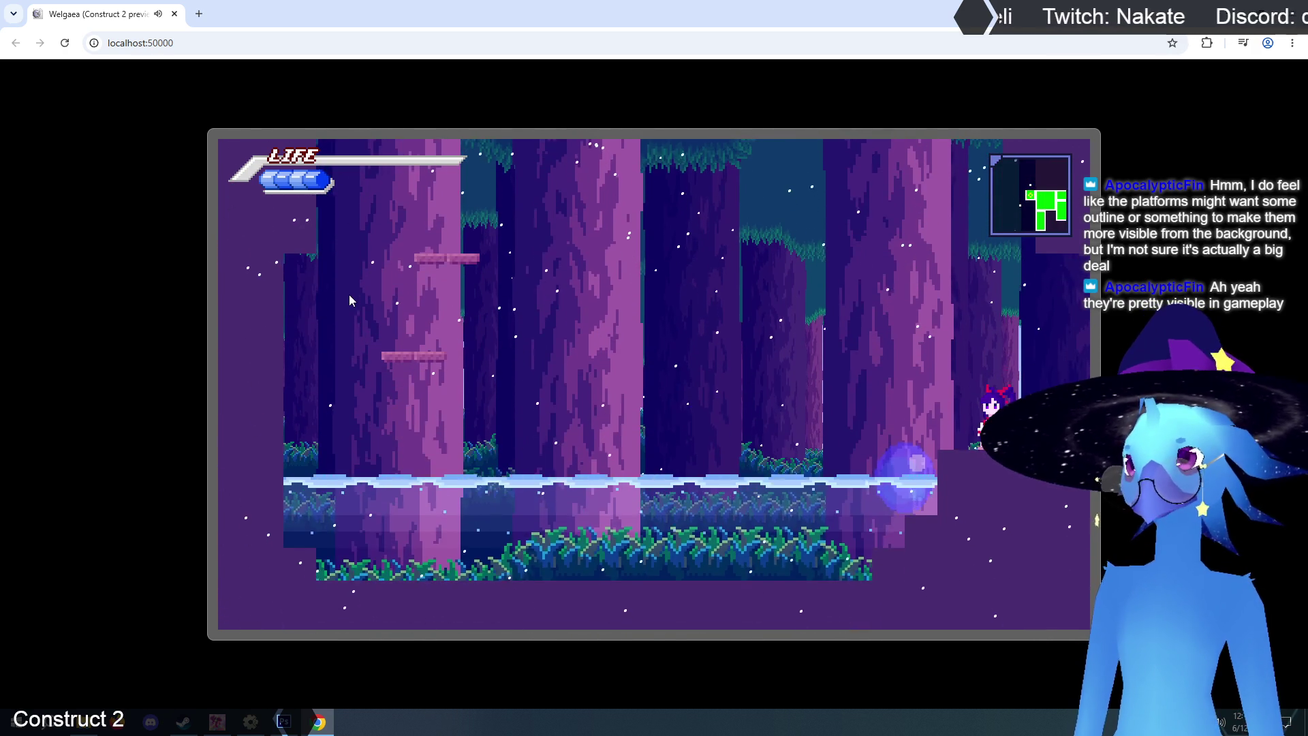
key(Up)
key(Up)
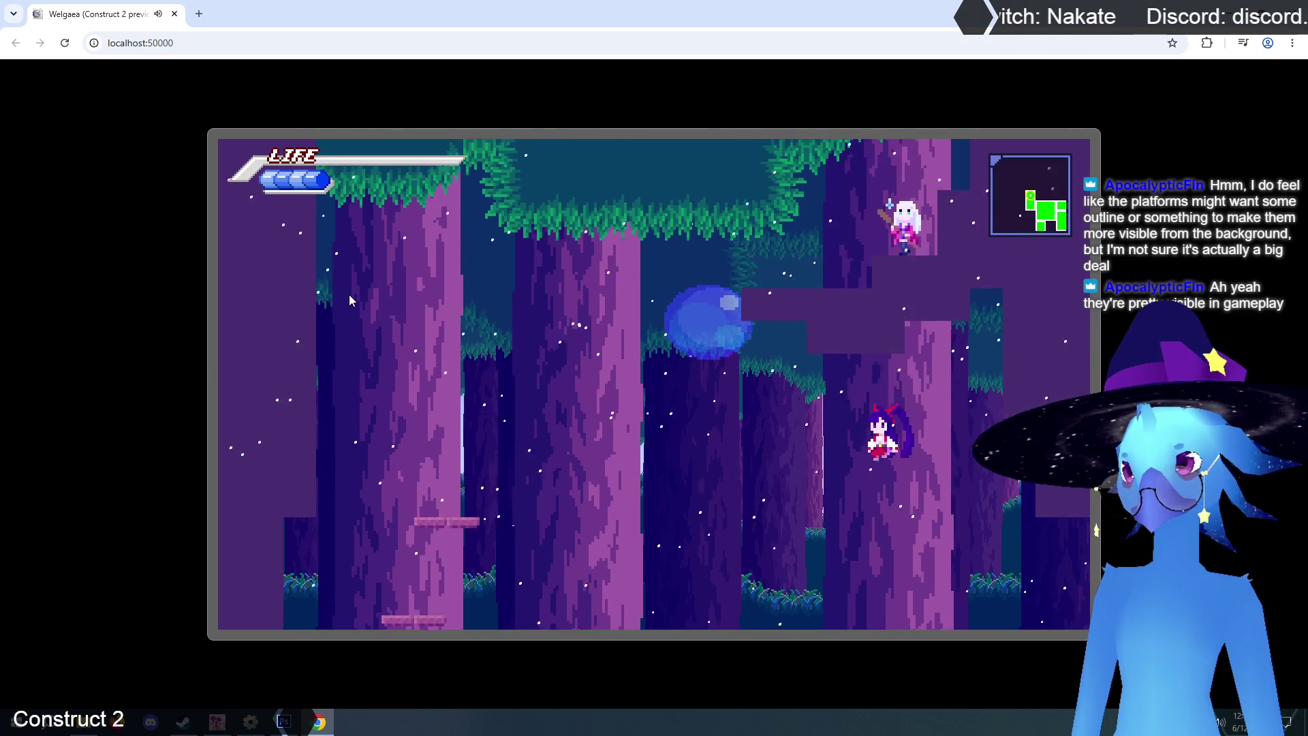
- Run and jump along the floor to test the walls near the water pool
key(Up)
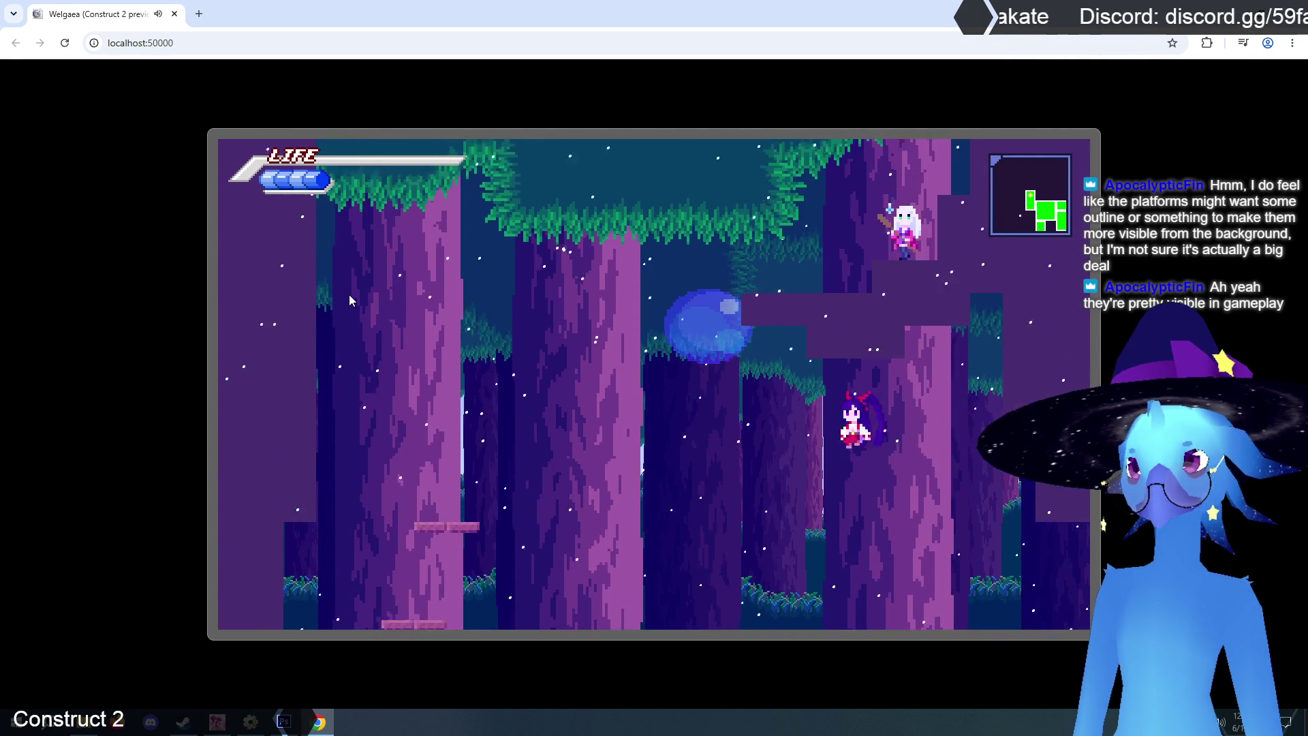
key(Left)
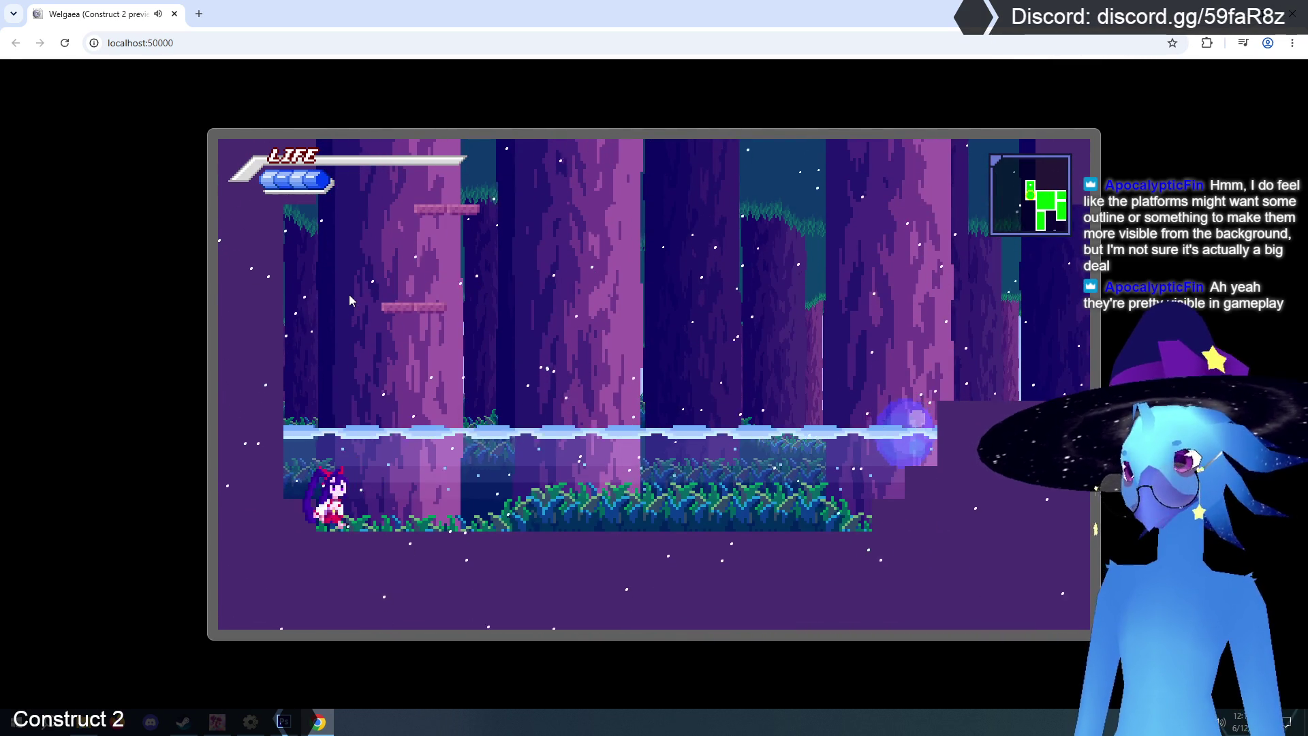
key(Up)
key(Right)
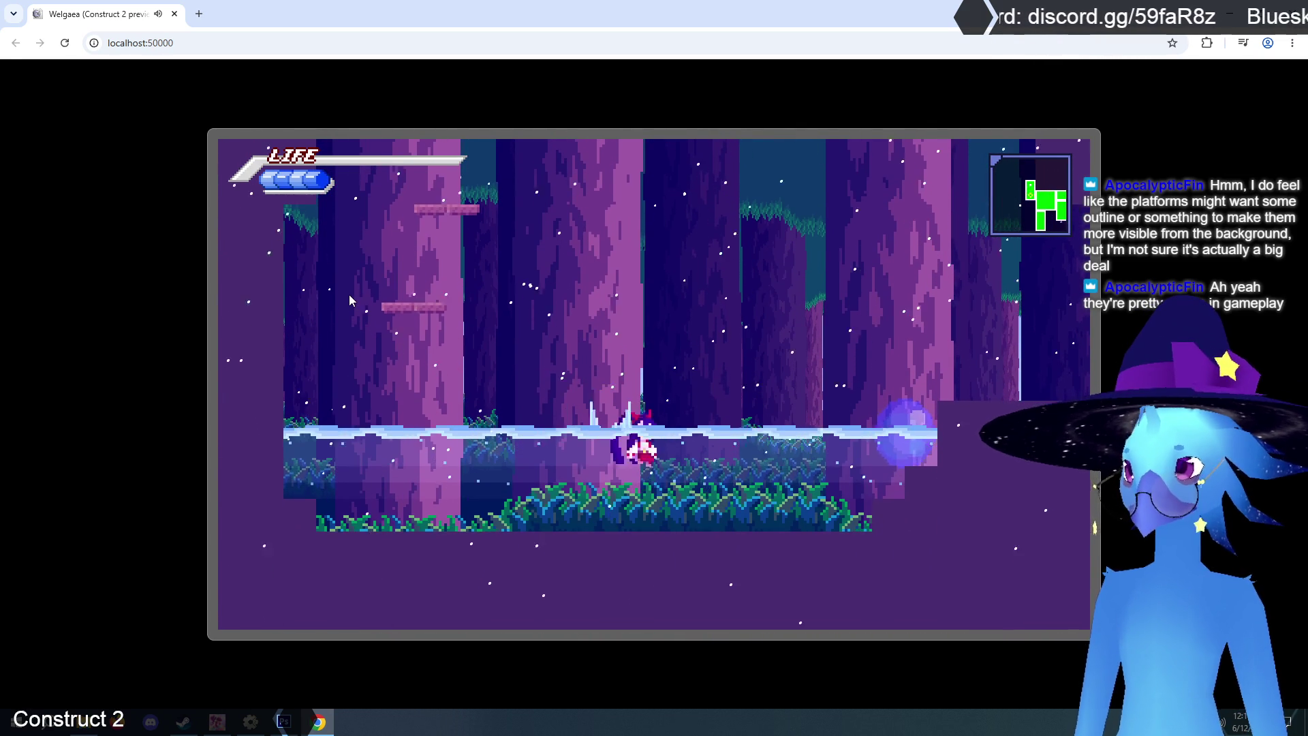
key(Right)
key(Up)
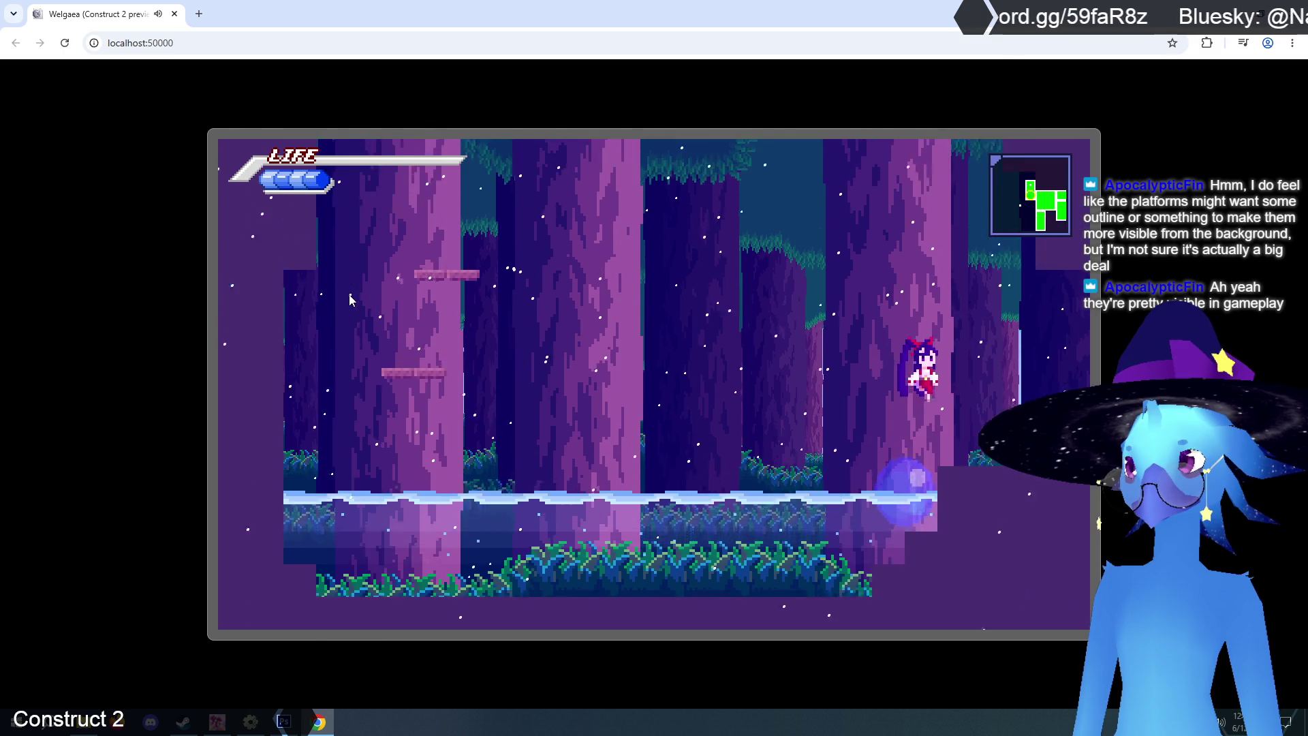
key(Left)
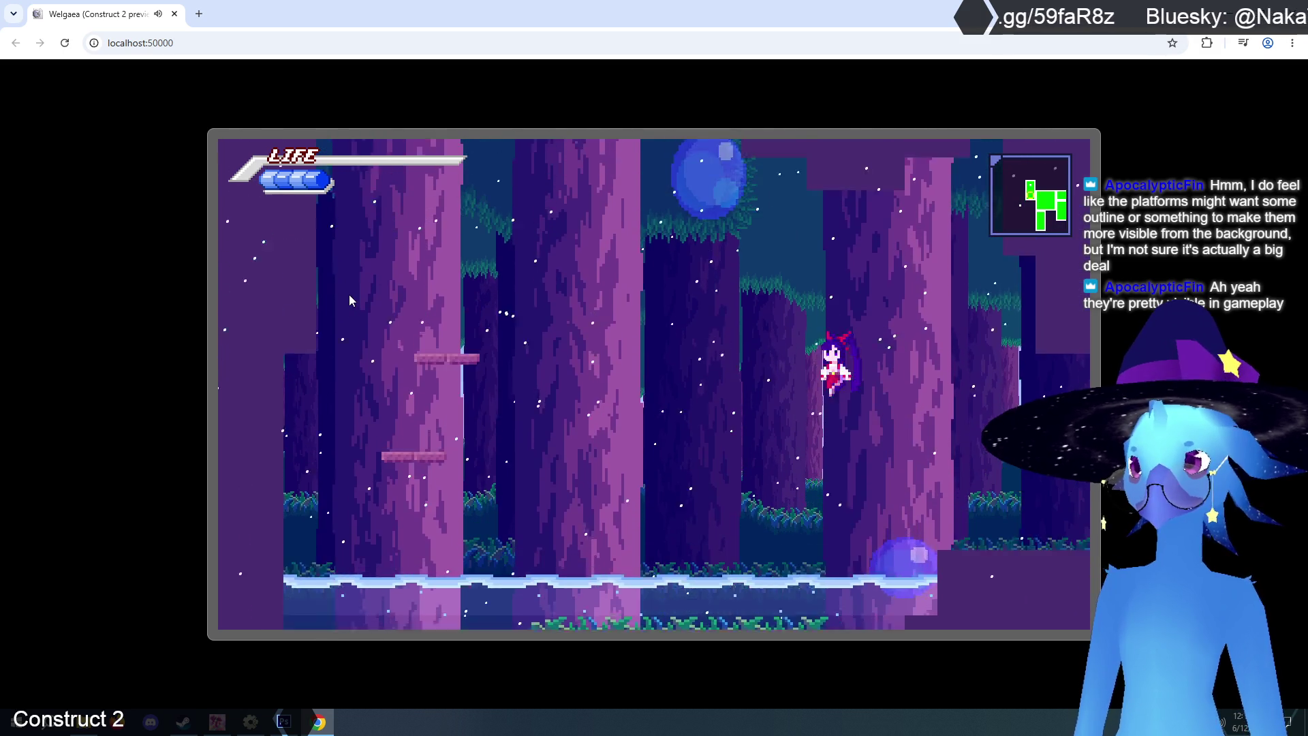
key(Left)
key(Up)
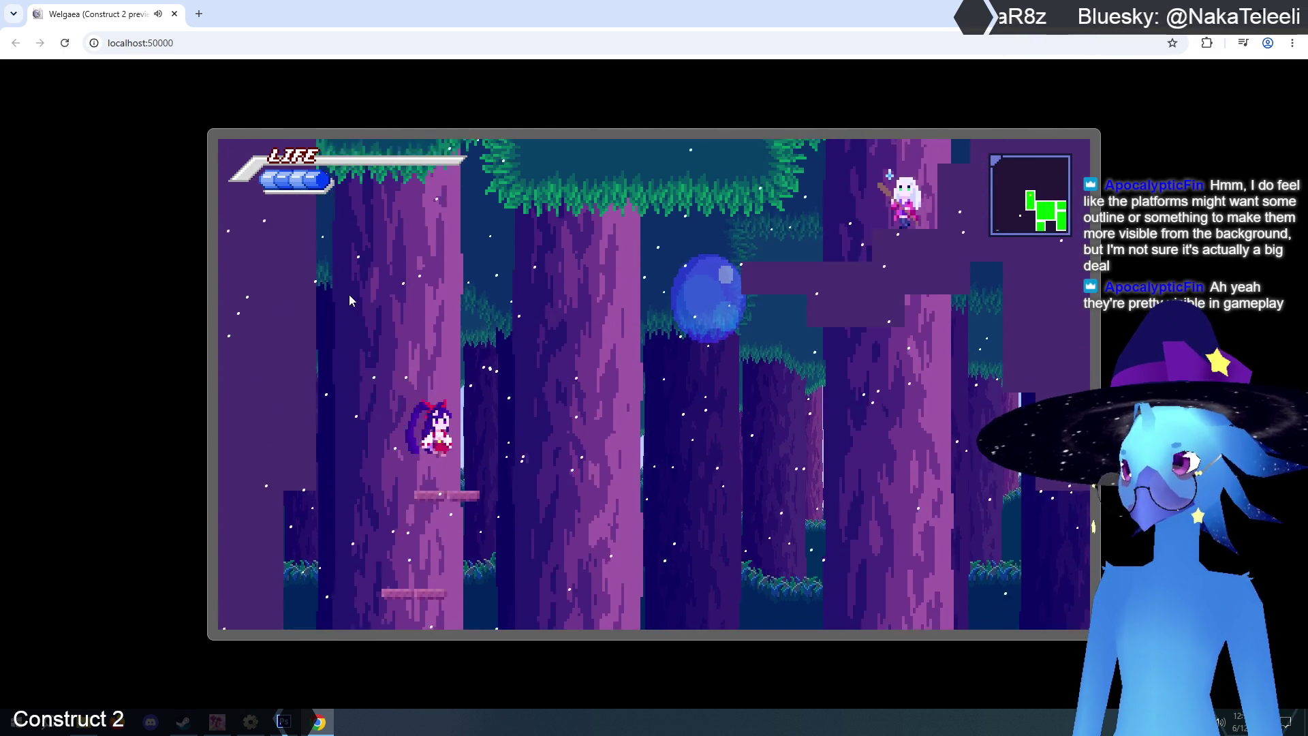
key(Right)
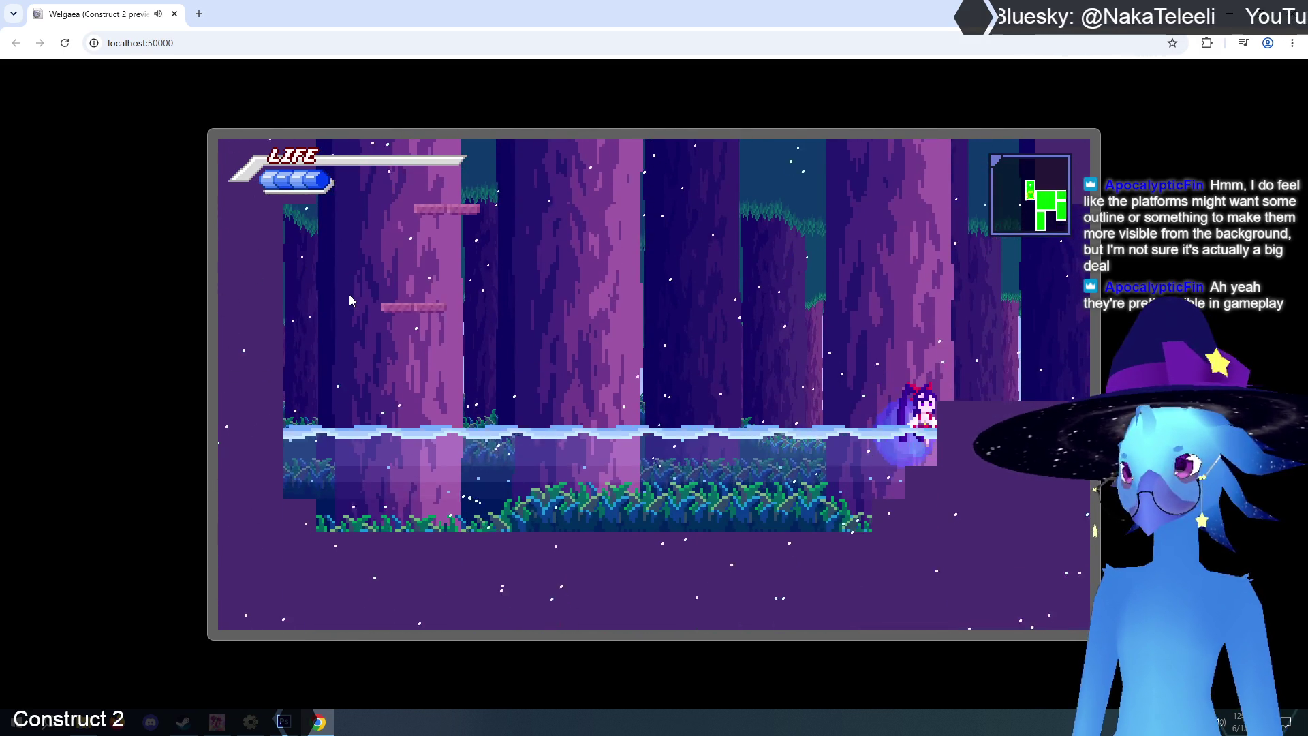
- Climb the left trunk to the canopy, drop to lower ledges, then close the preview
key(Up)
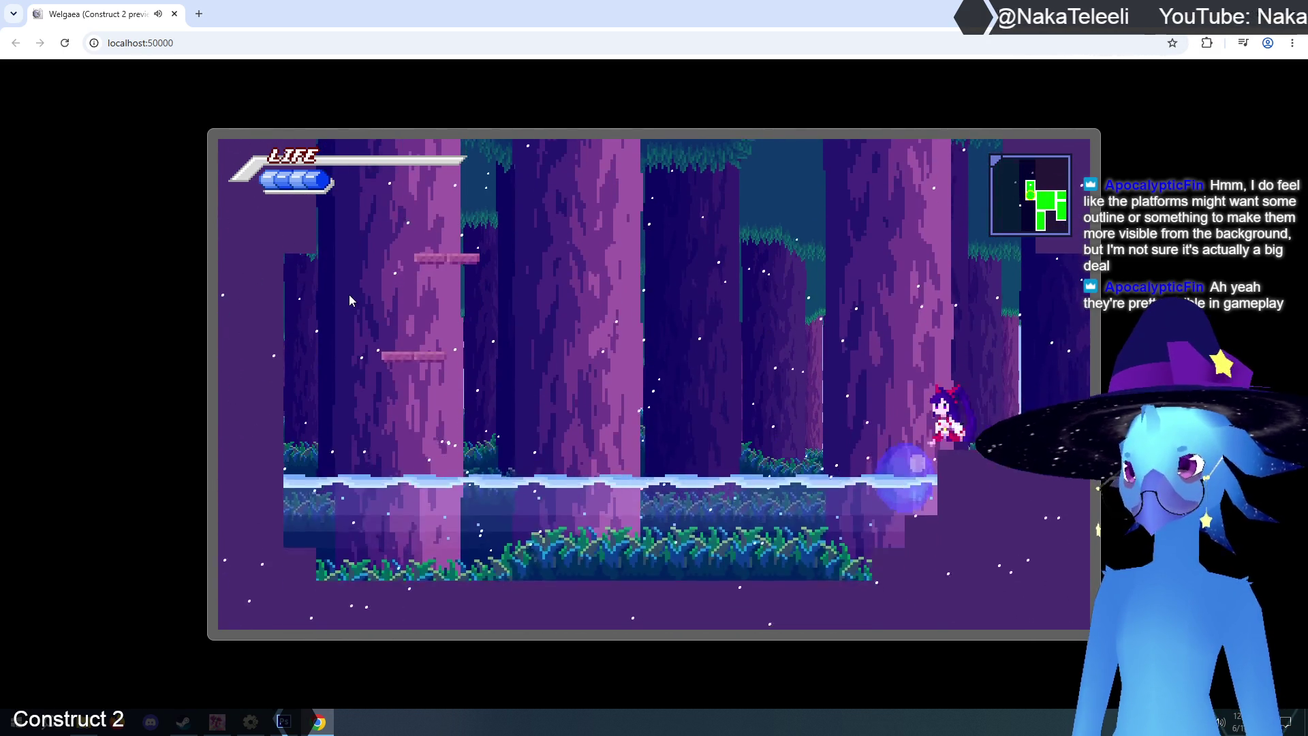
key(Left)
key(Up)
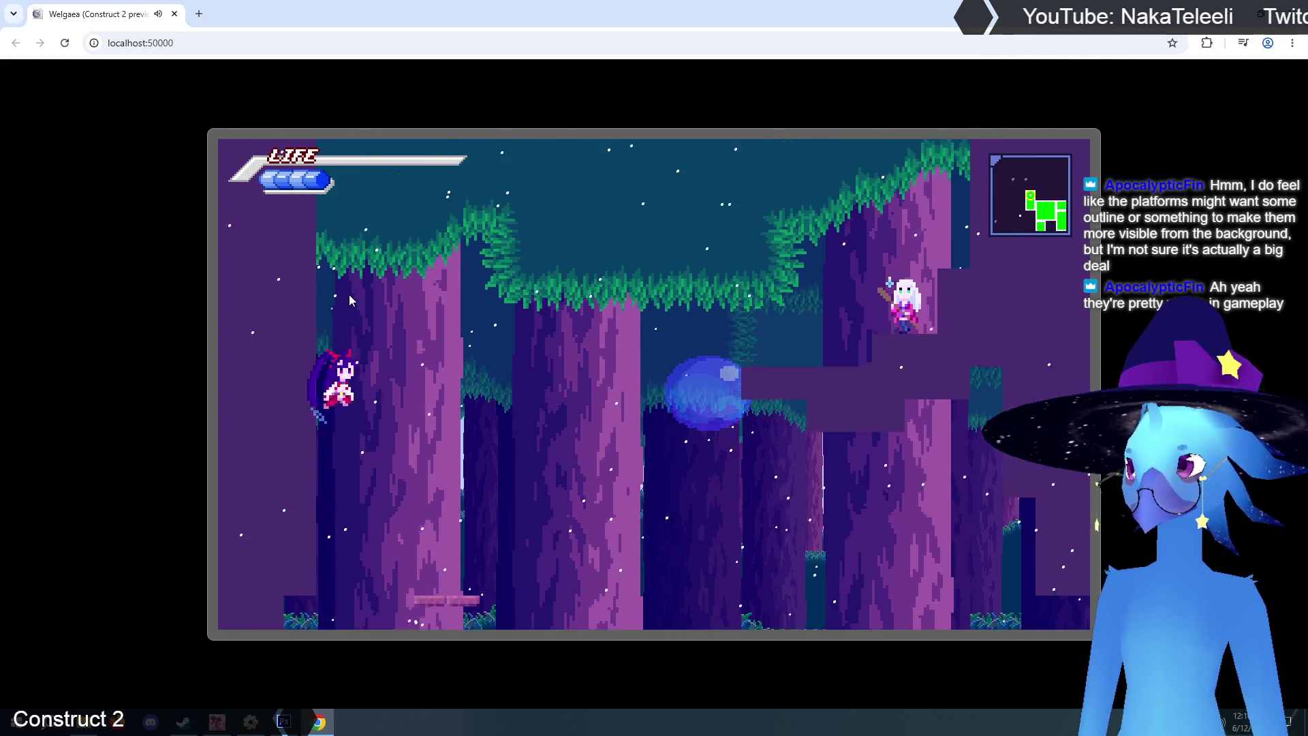
key(Right)
key(Left)
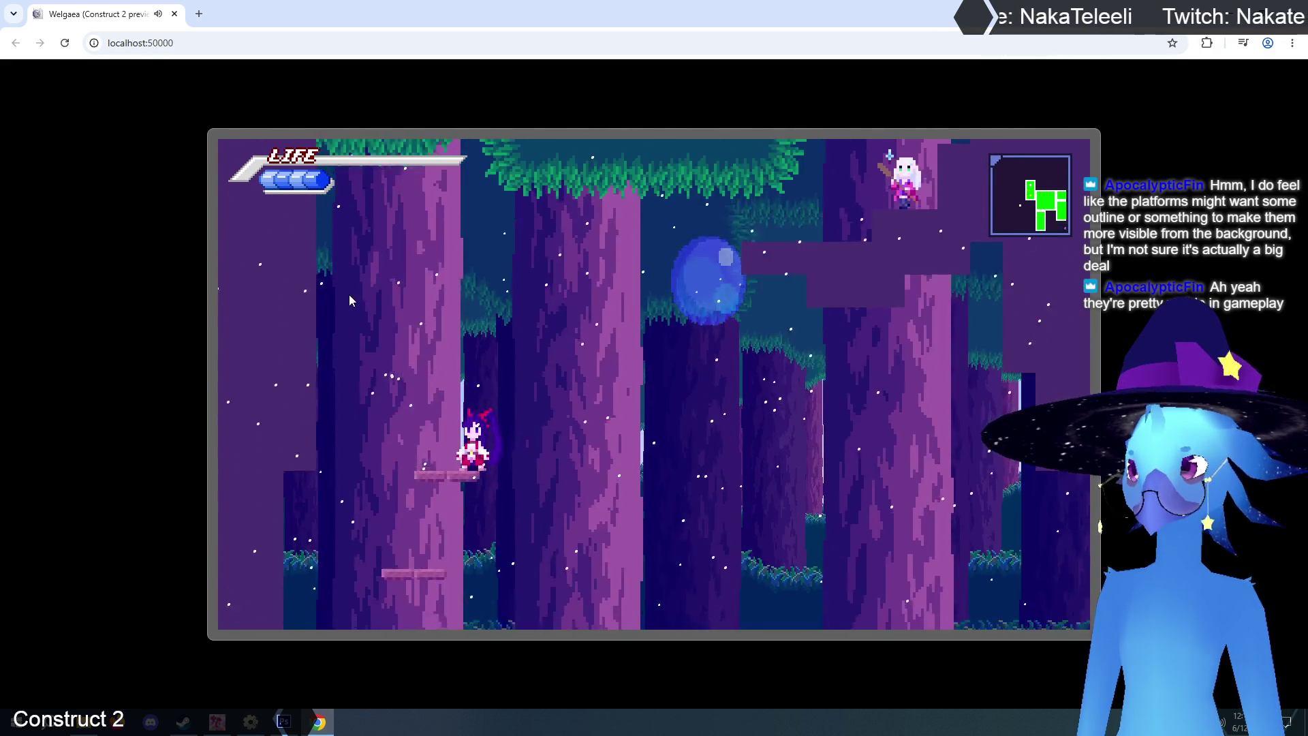
key(Right)
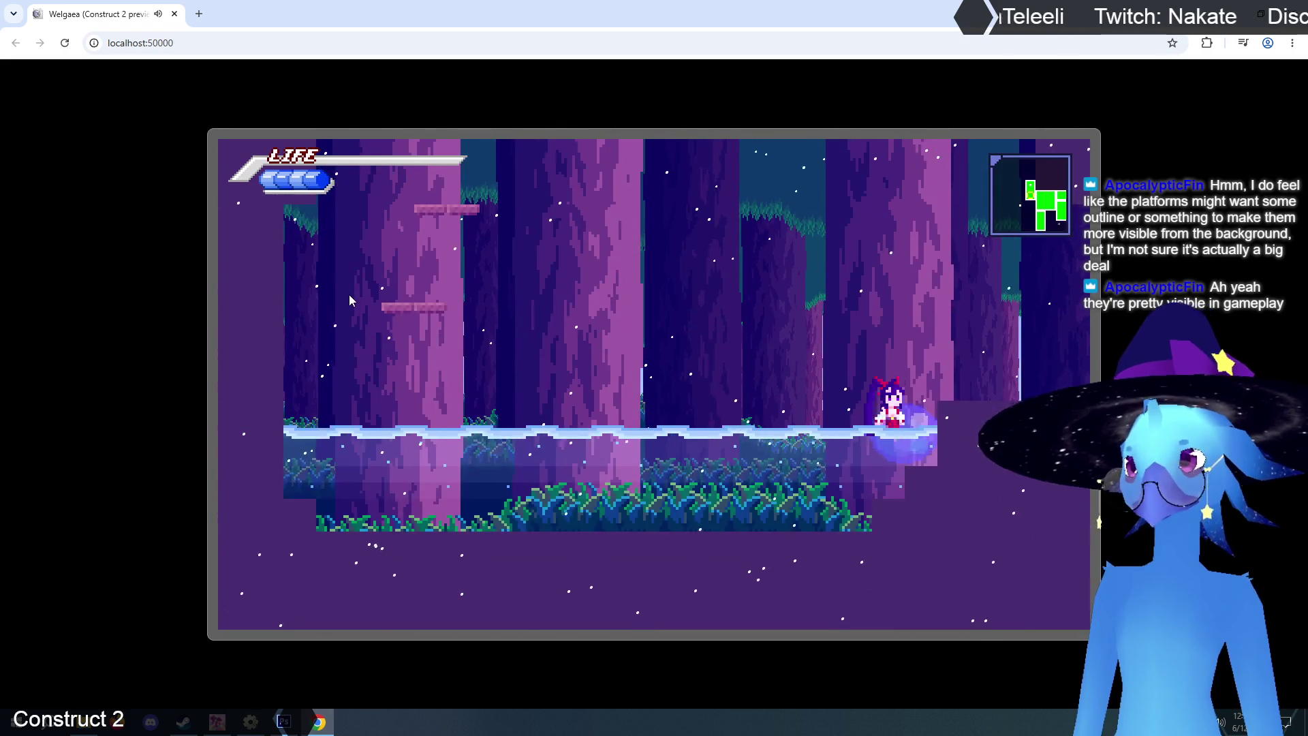
key(Right)
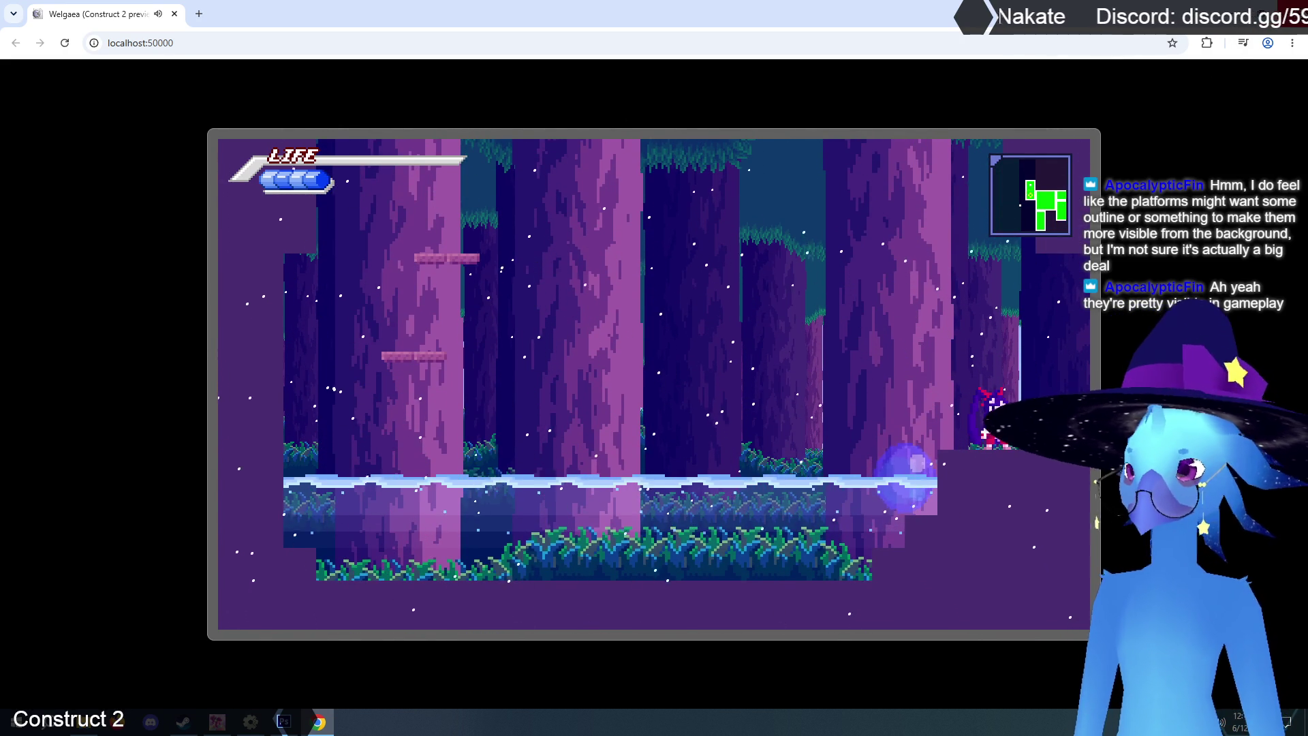
click(1292, 13)
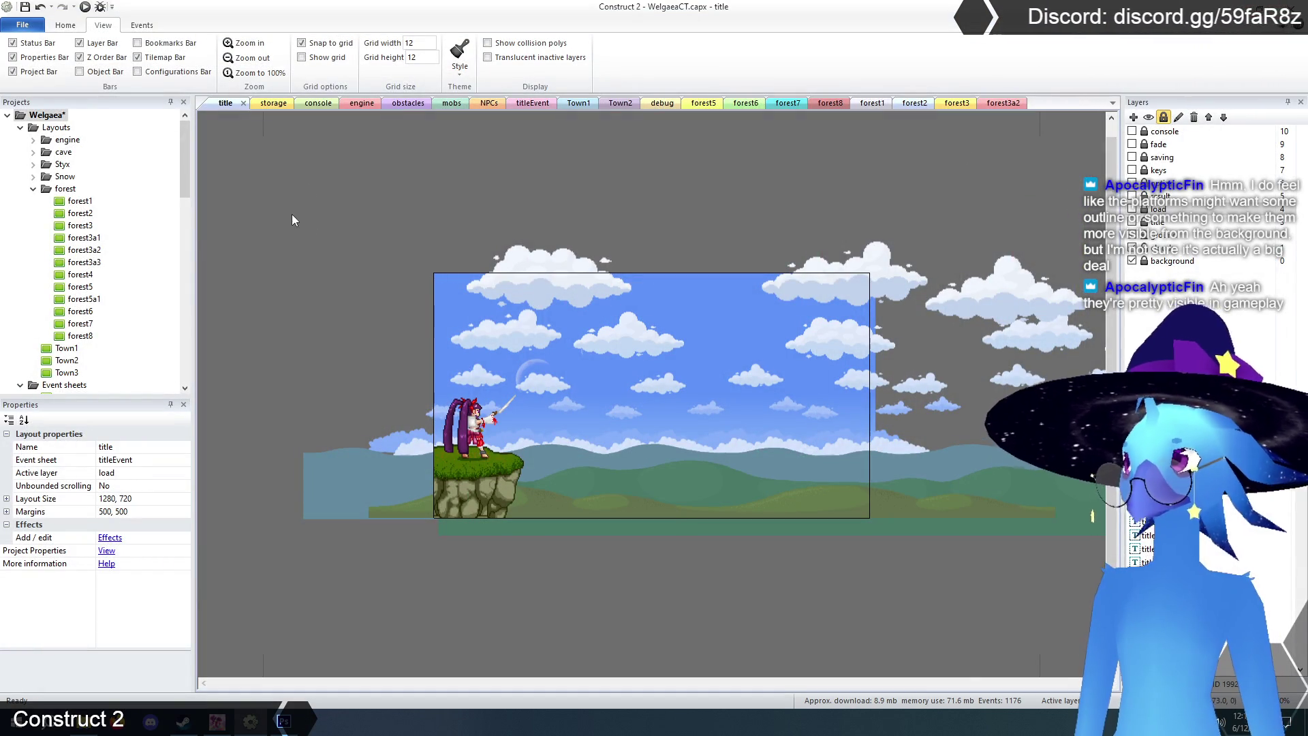
- Move the item pickup in forest3a2 down-left to 816, 432
click(271, 103)
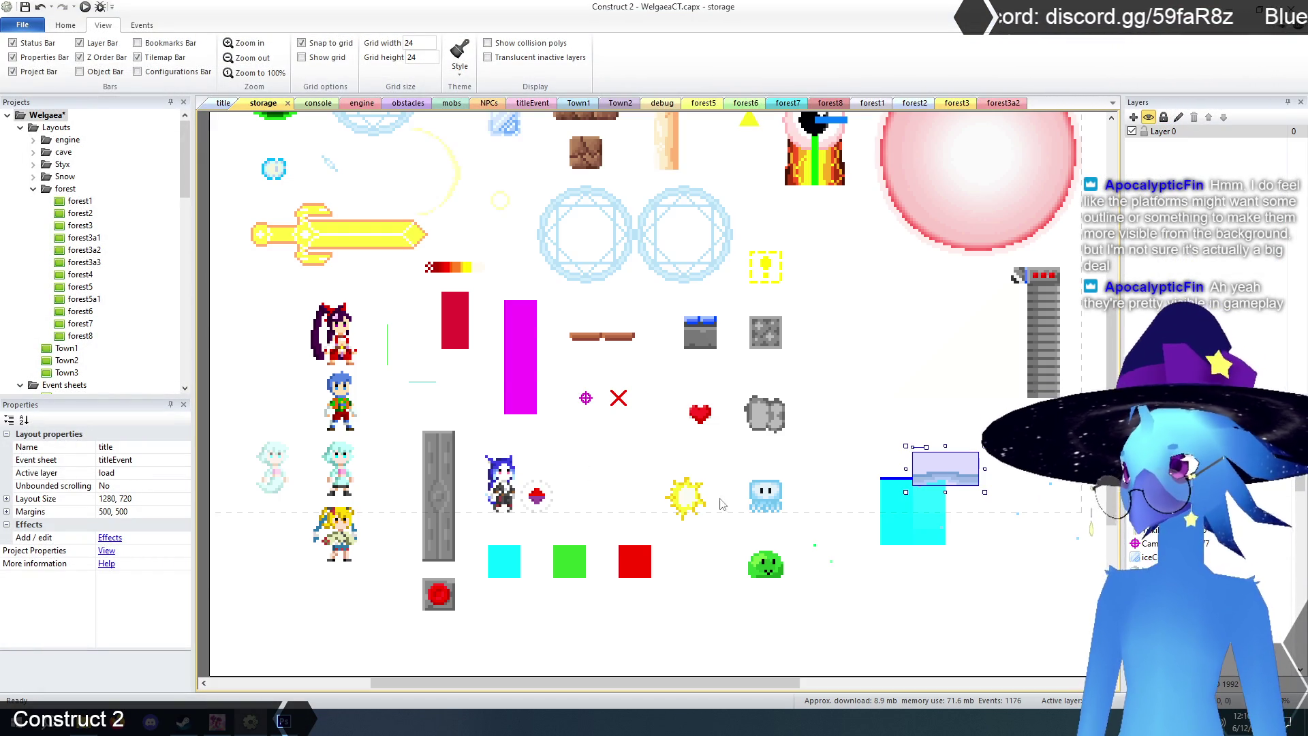
click(535, 502)
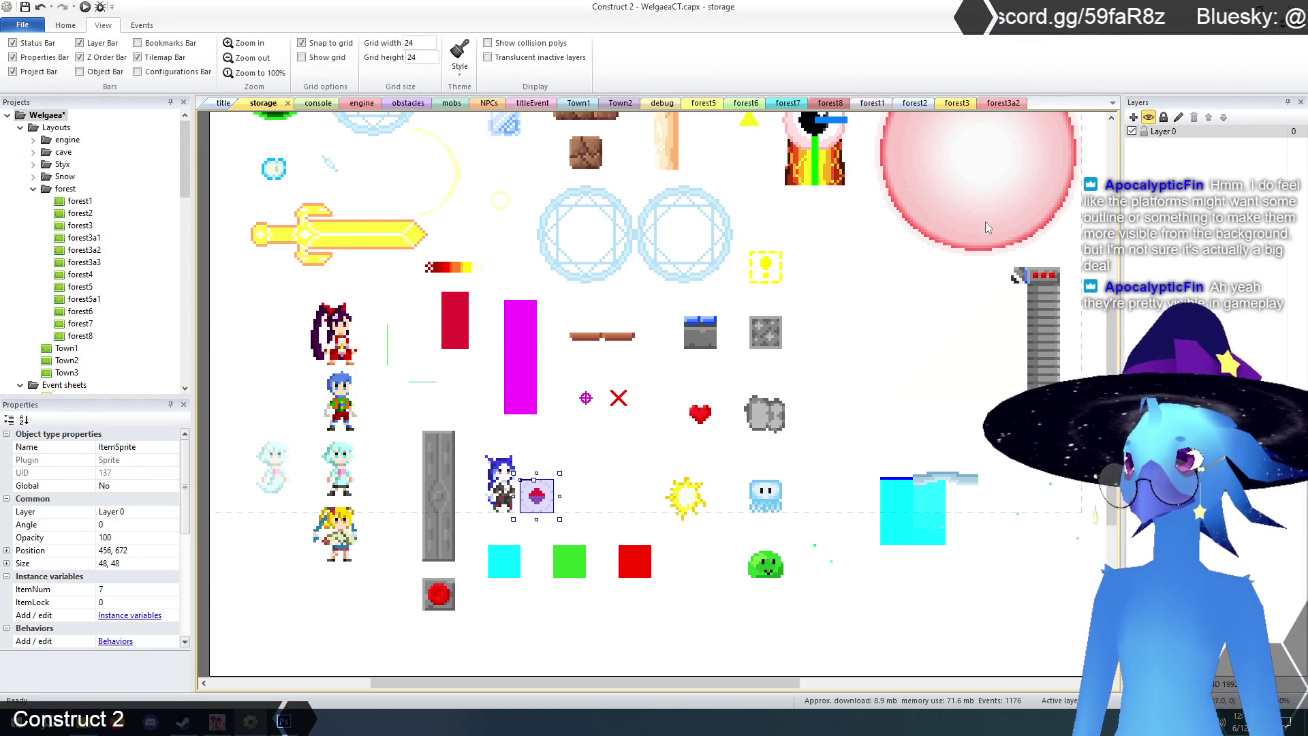
click(1001, 103)
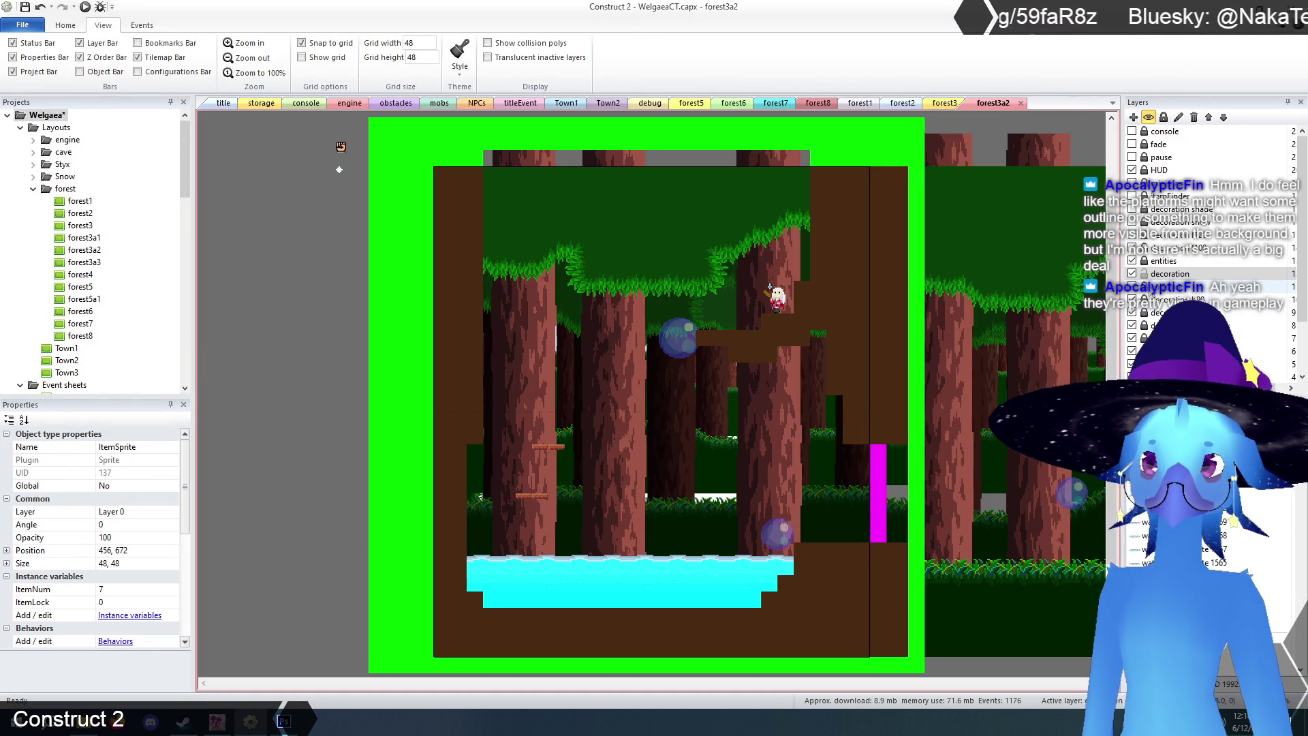
click(1163, 261)
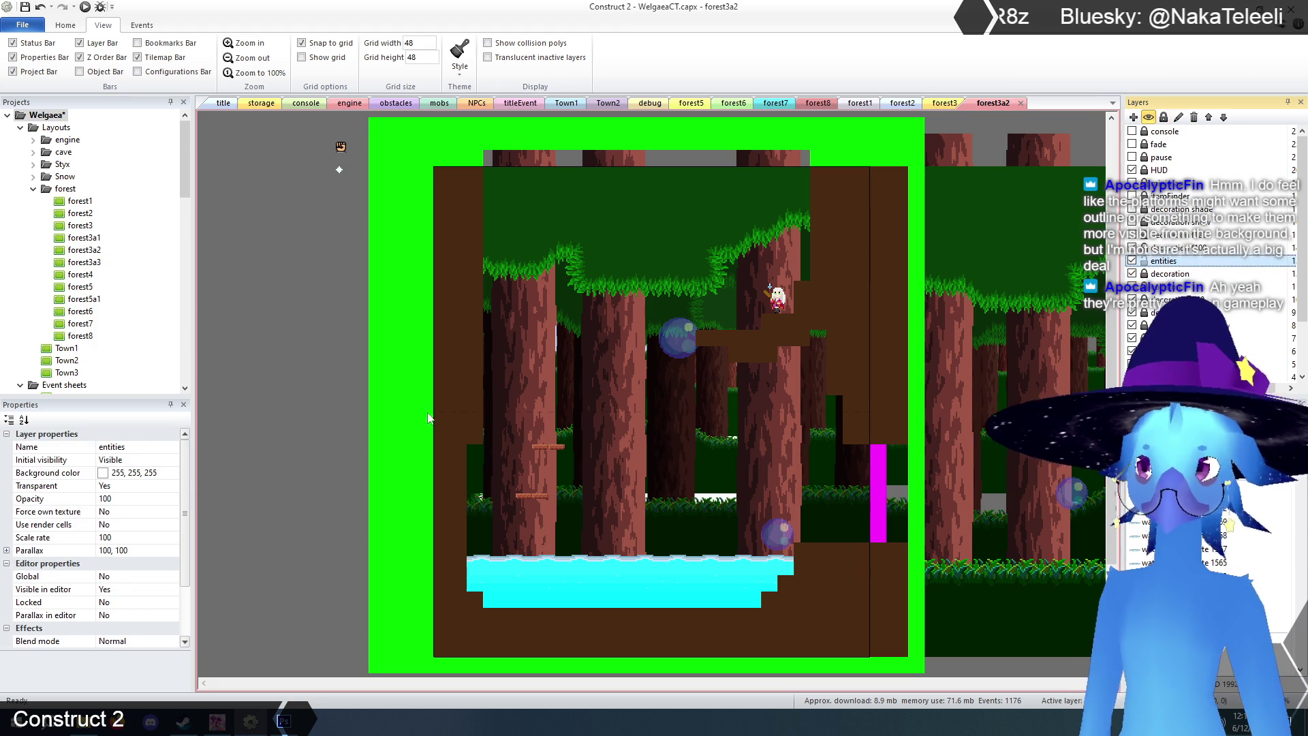
click(323, 394)
click(735, 289)
drag(736, 293, 720, 320)
click(314, 409)
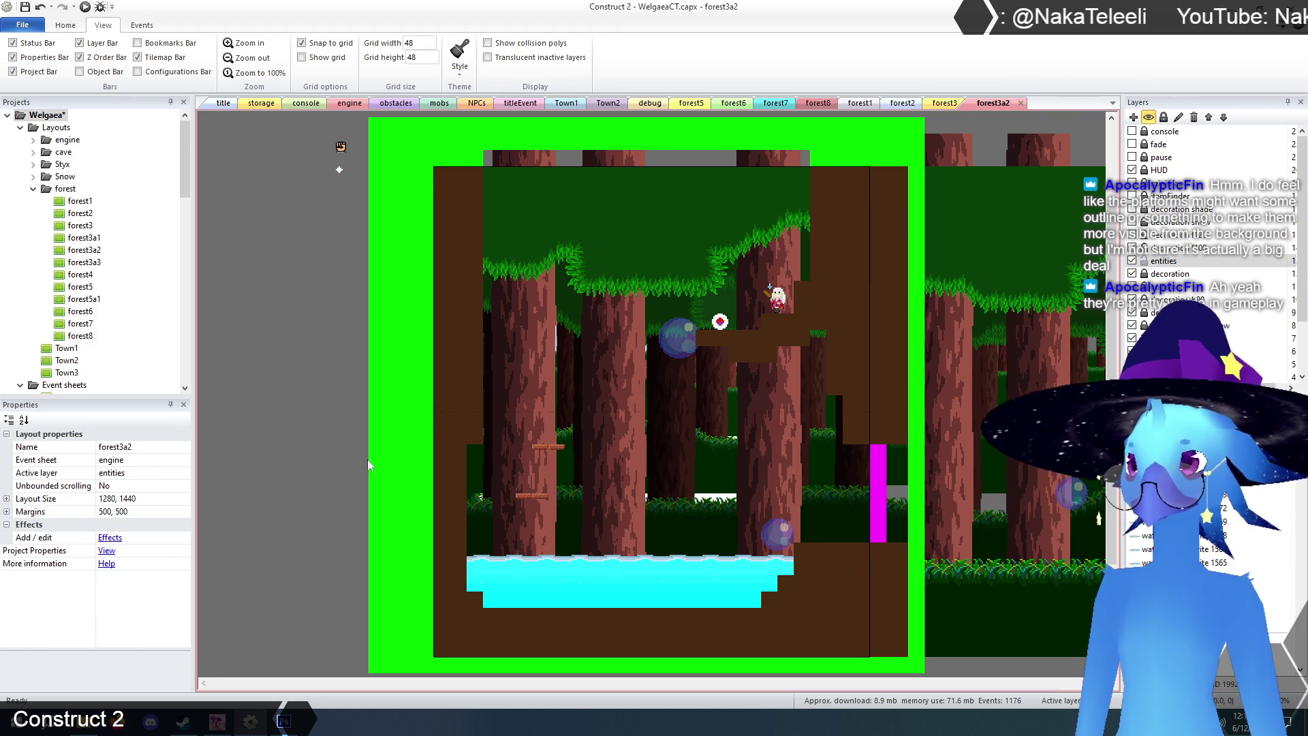
- Make the decoration layer active and select TilemapCave for tile editing
scroll(401, 362, down, 3)
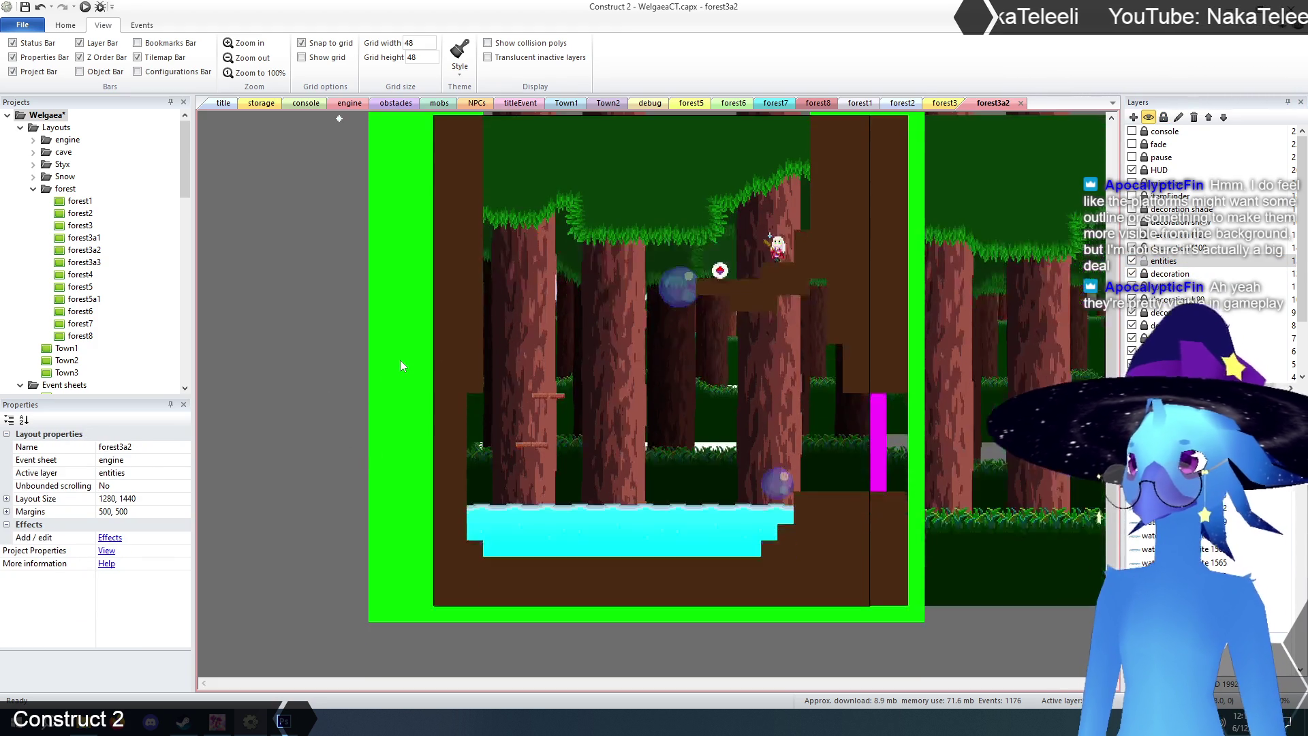
scroll(885, 386, up, 4)
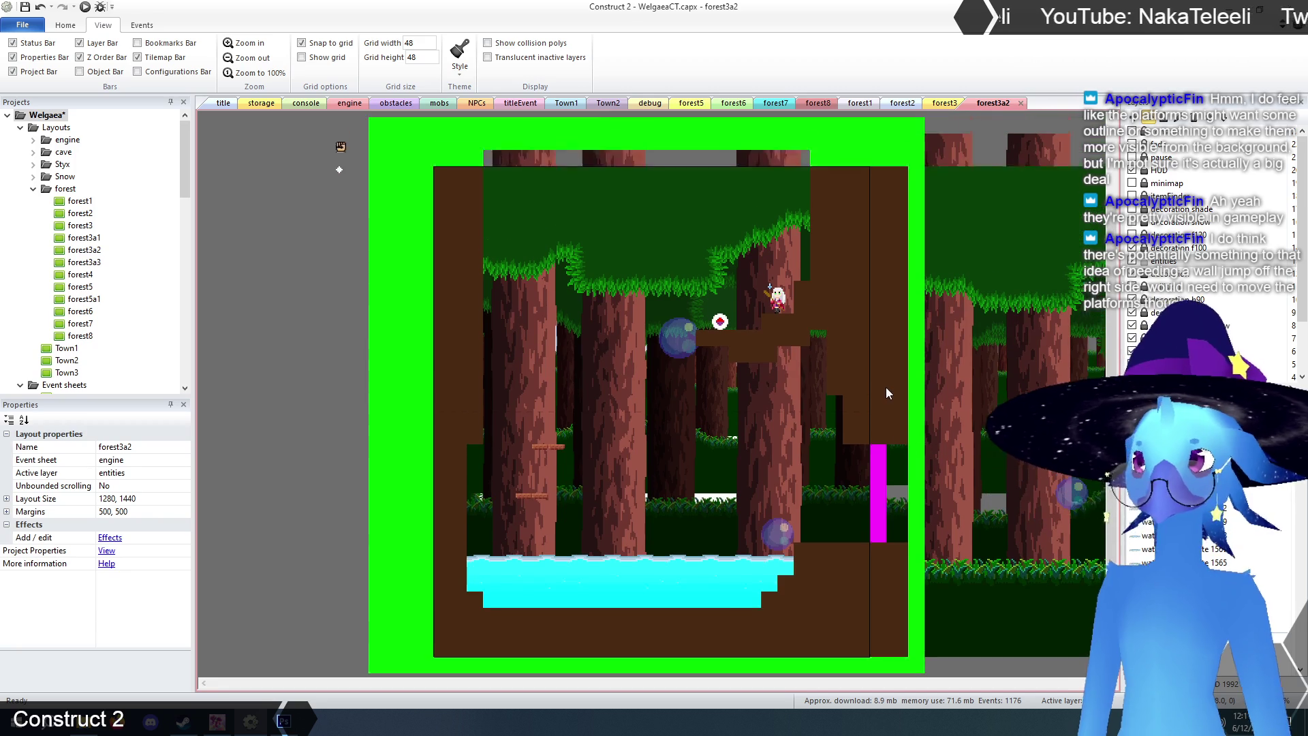
click(1158, 274)
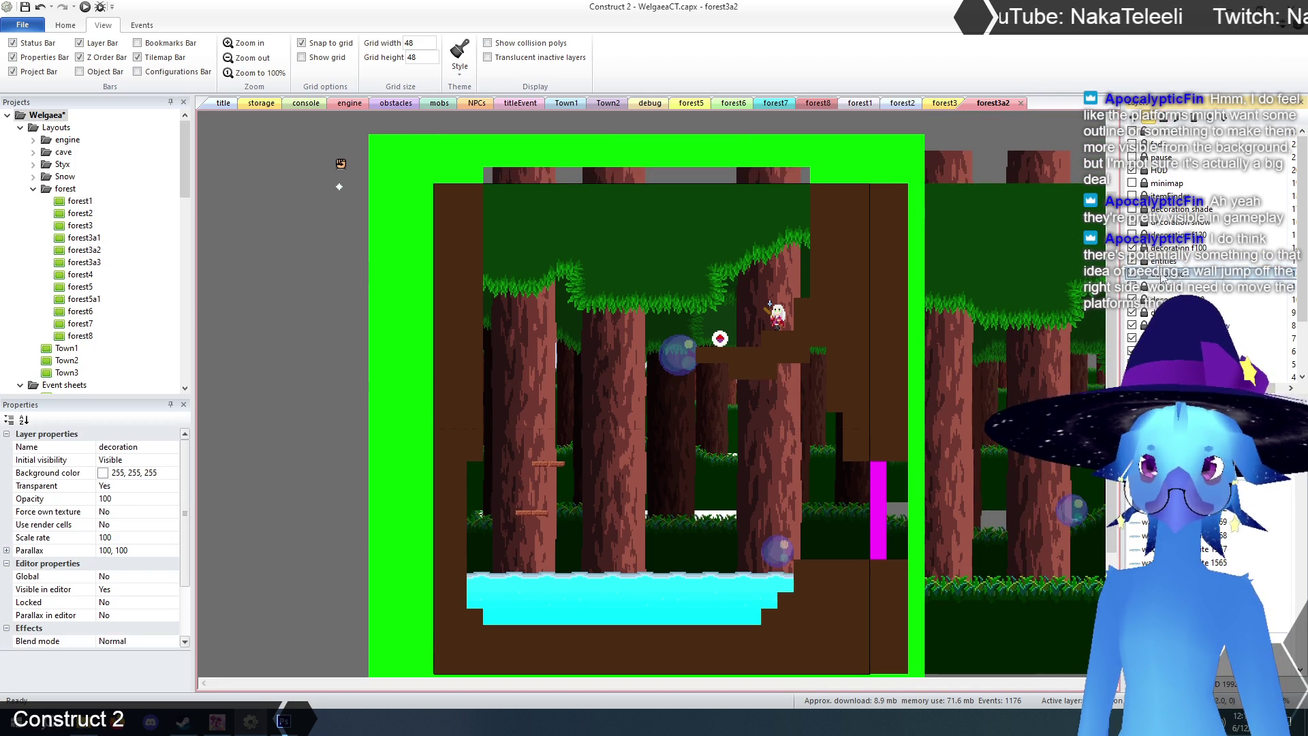
click(852, 367)
scroll(853, 369, down, 4)
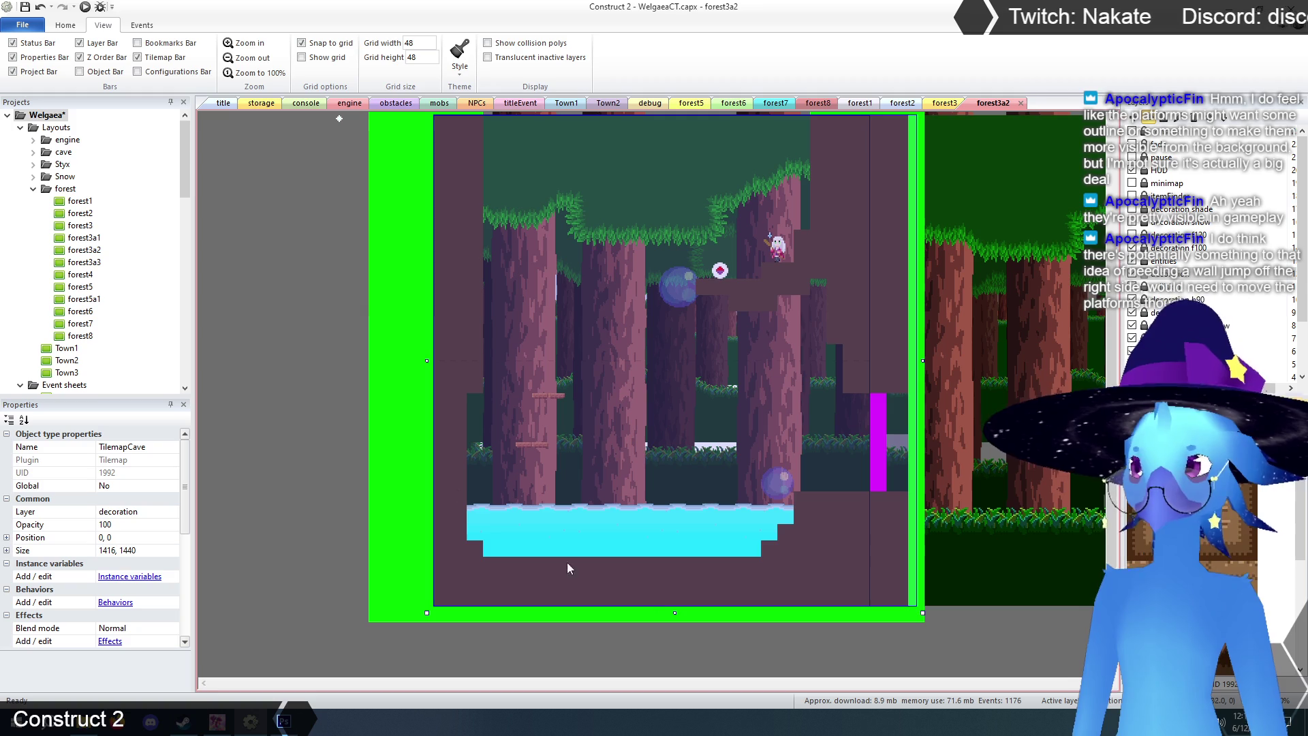
- Zoom in and paint dirt-edge cave tiles along the ledge beside the water and the pool's bottom
click(245, 43)
scroll(685, 442, down, 5)
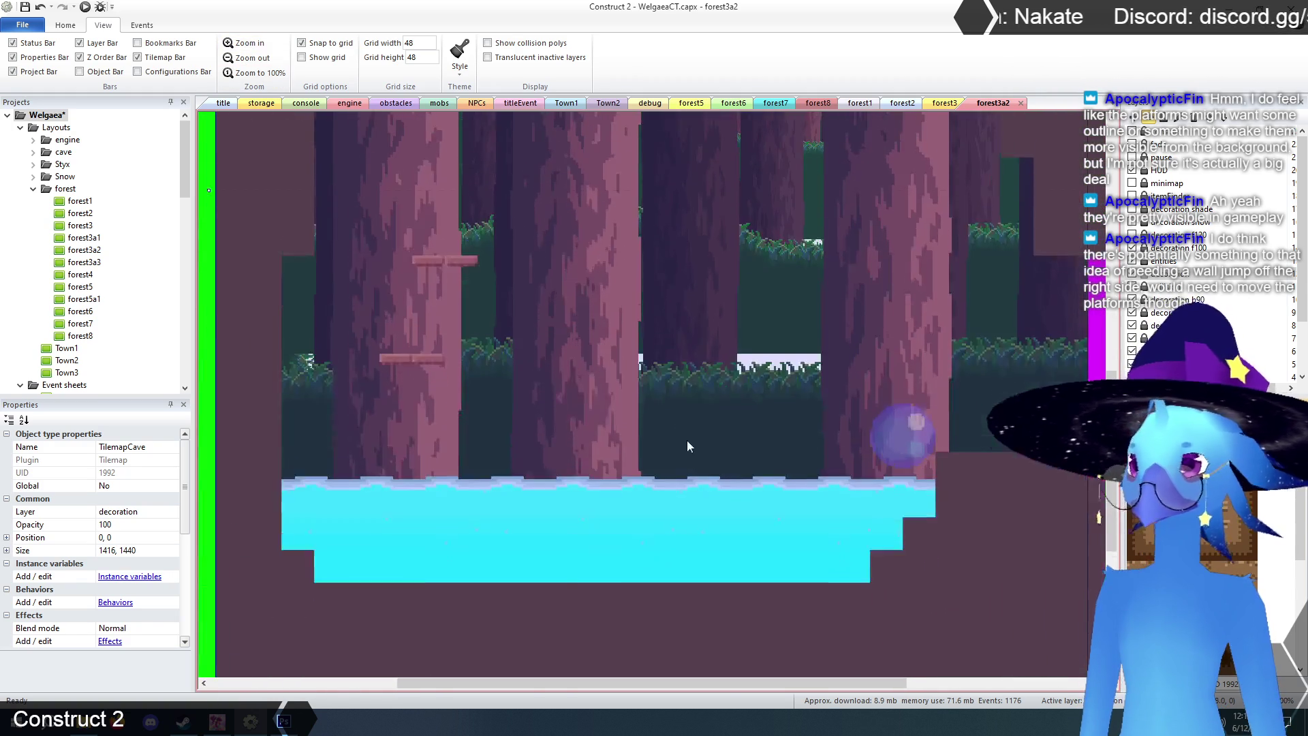
mouse_move(719, 681)
mouse_down()
mouse_move(808, 684)
mouse_move(778, 685)
mouse_up()
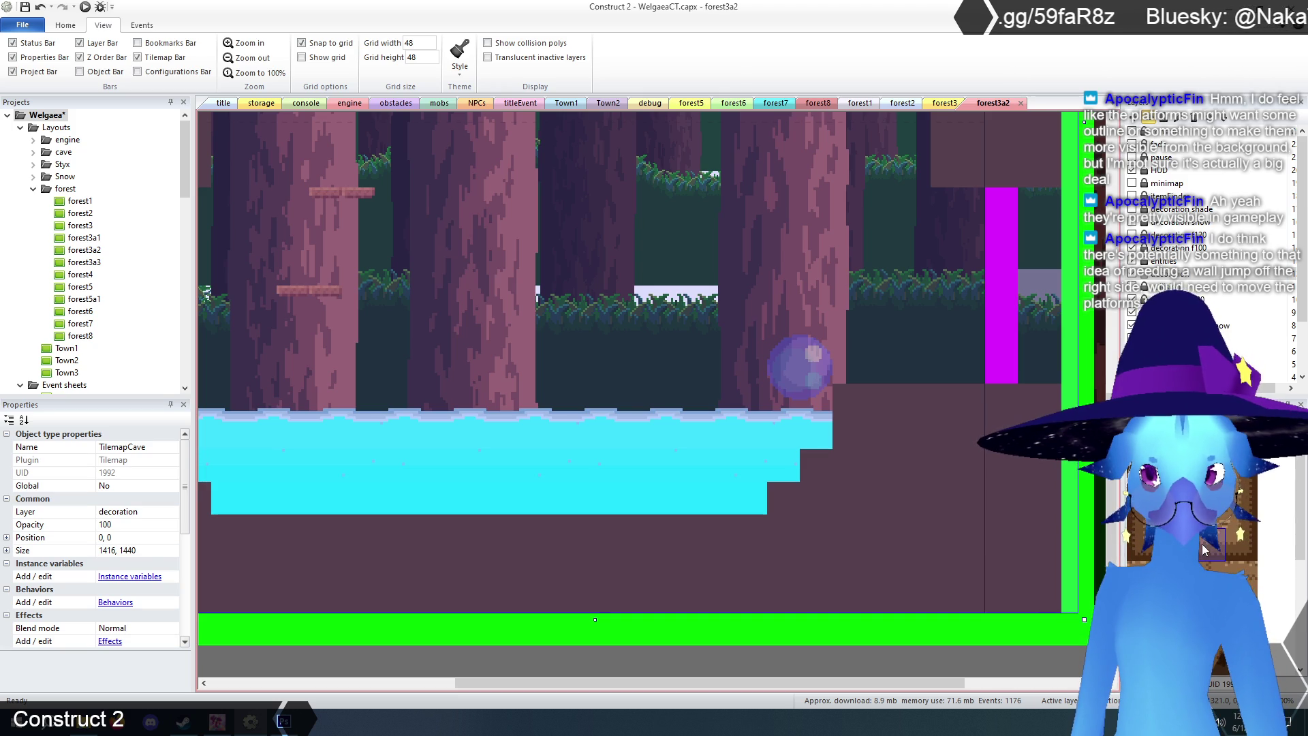
click(1132, 208)
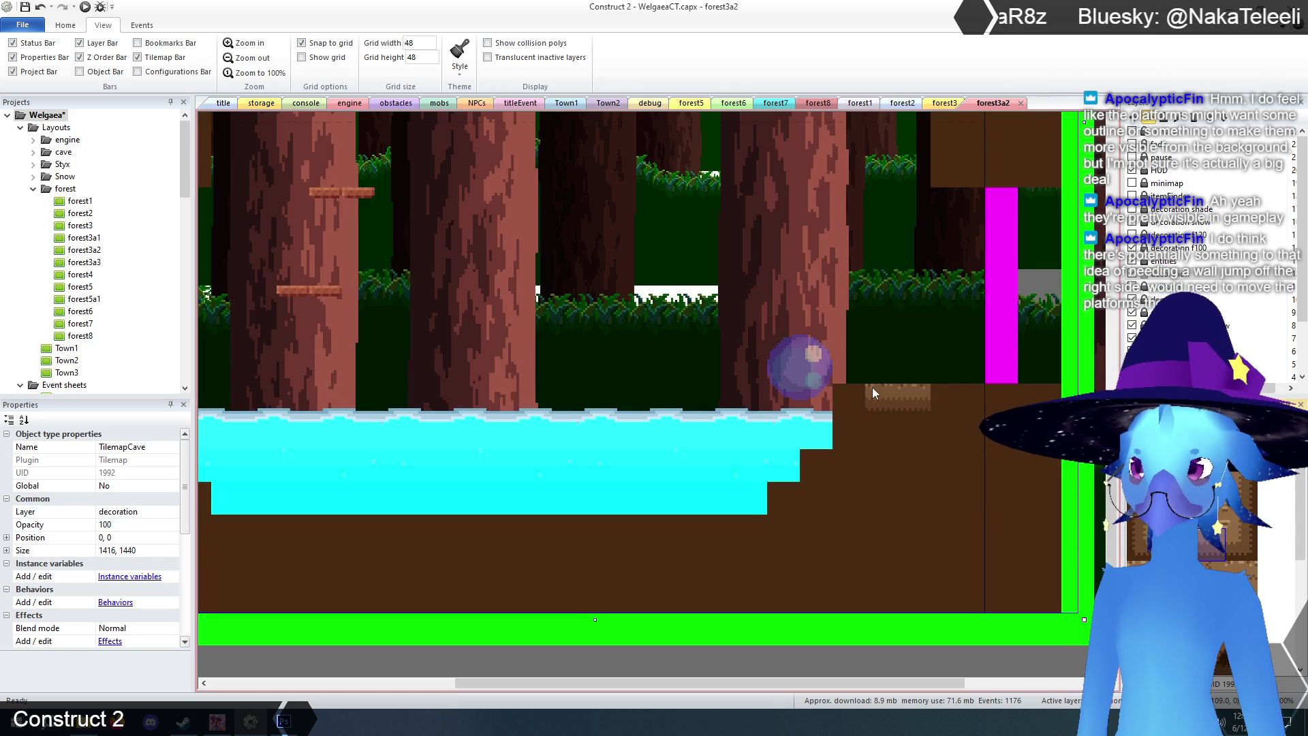
click(998, 396)
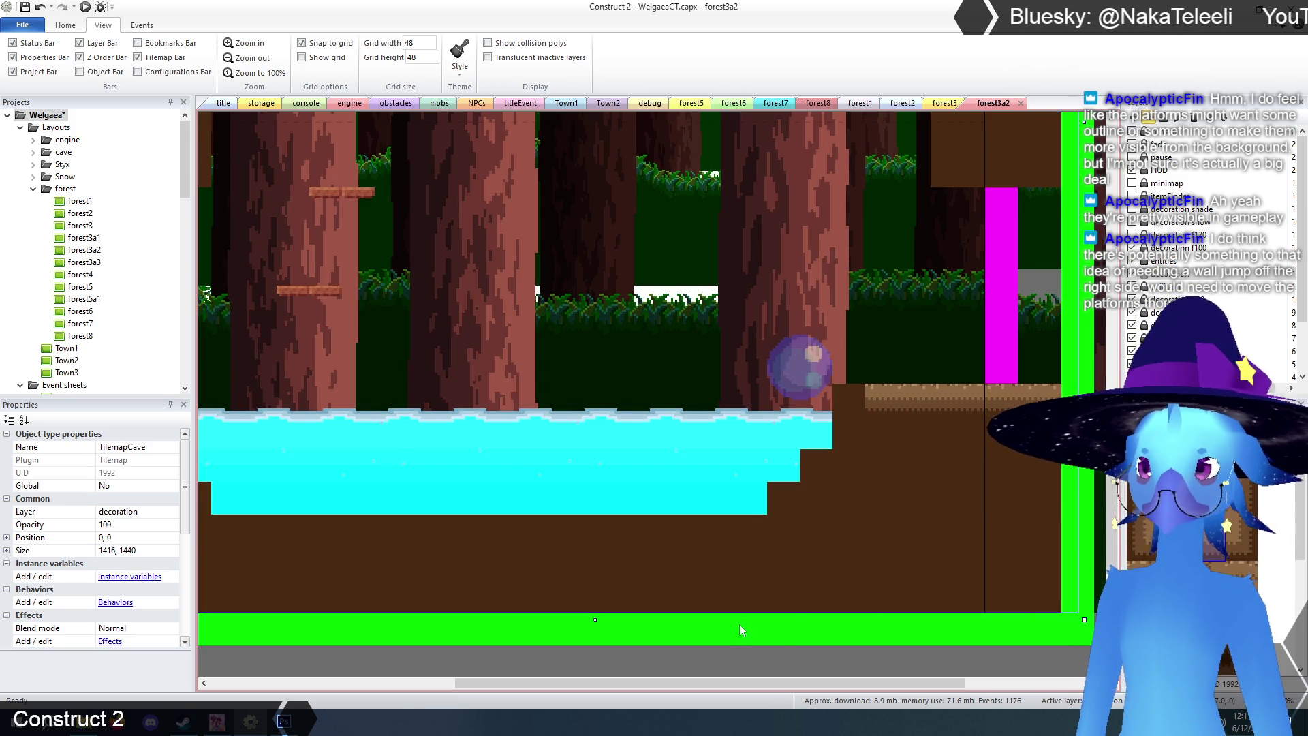
drag(814, 682, 729, 681)
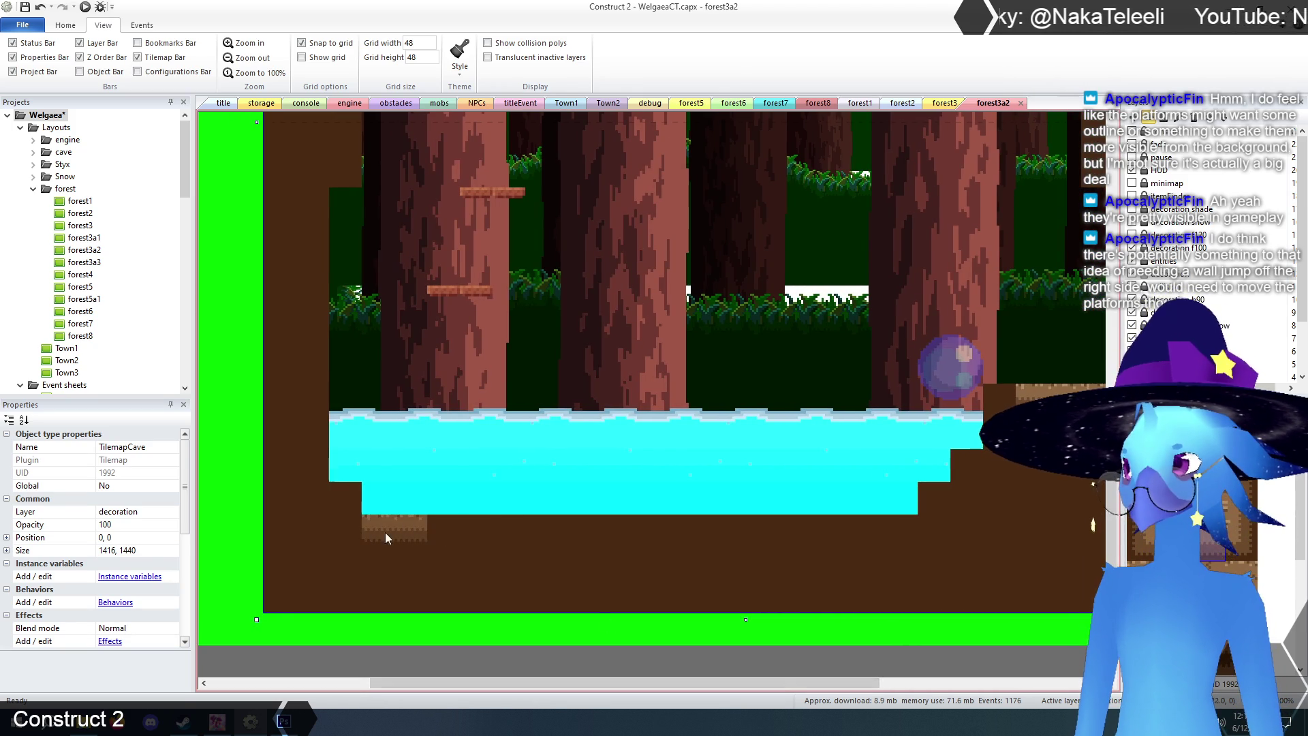
drag(402, 530, 773, 528)
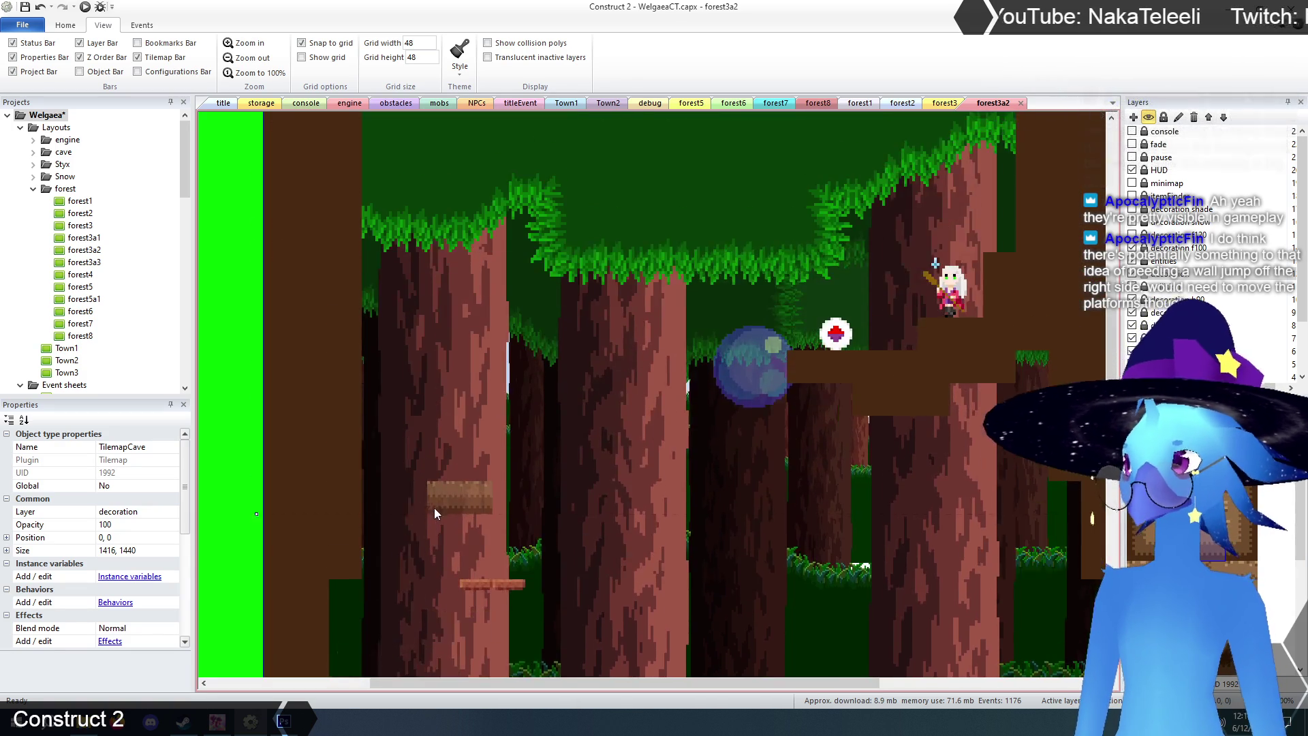
drag(599, 683, 779, 685)
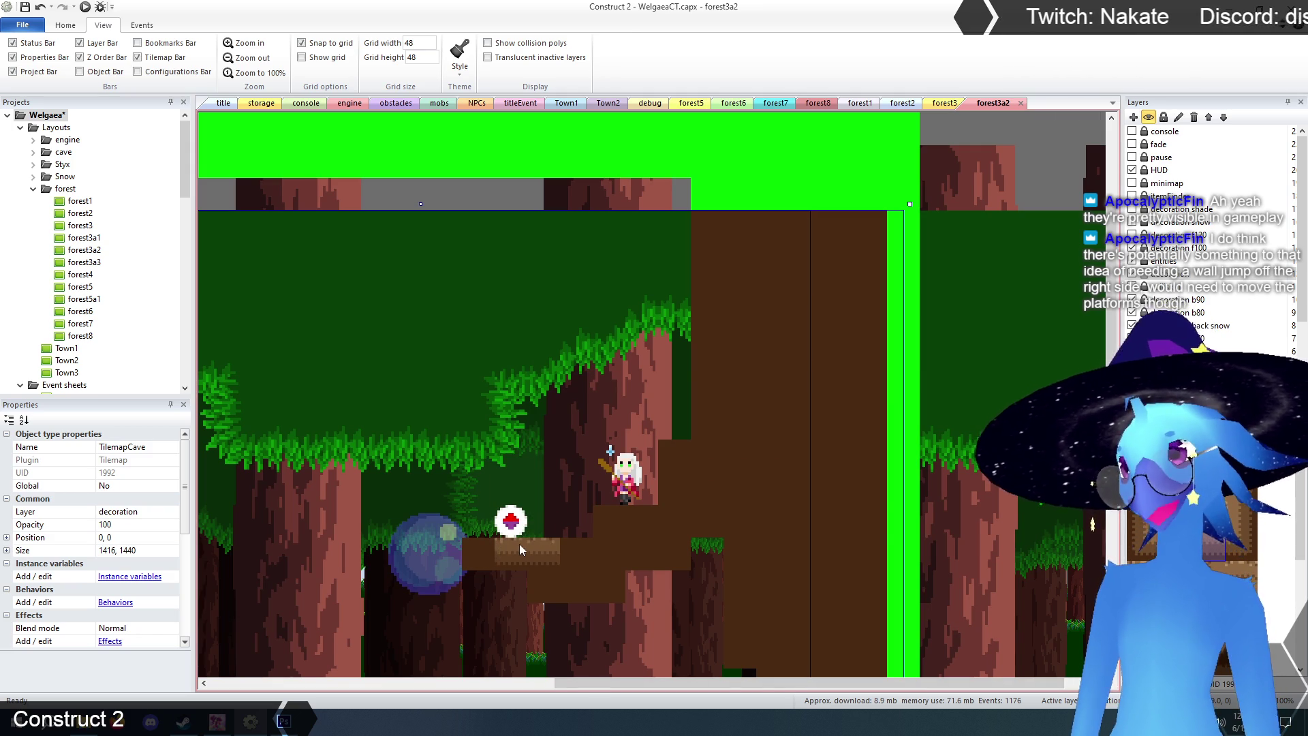
- Add edge tiles on the platform near the player, the wall corner, and both step corners by the water
click(581, 543)
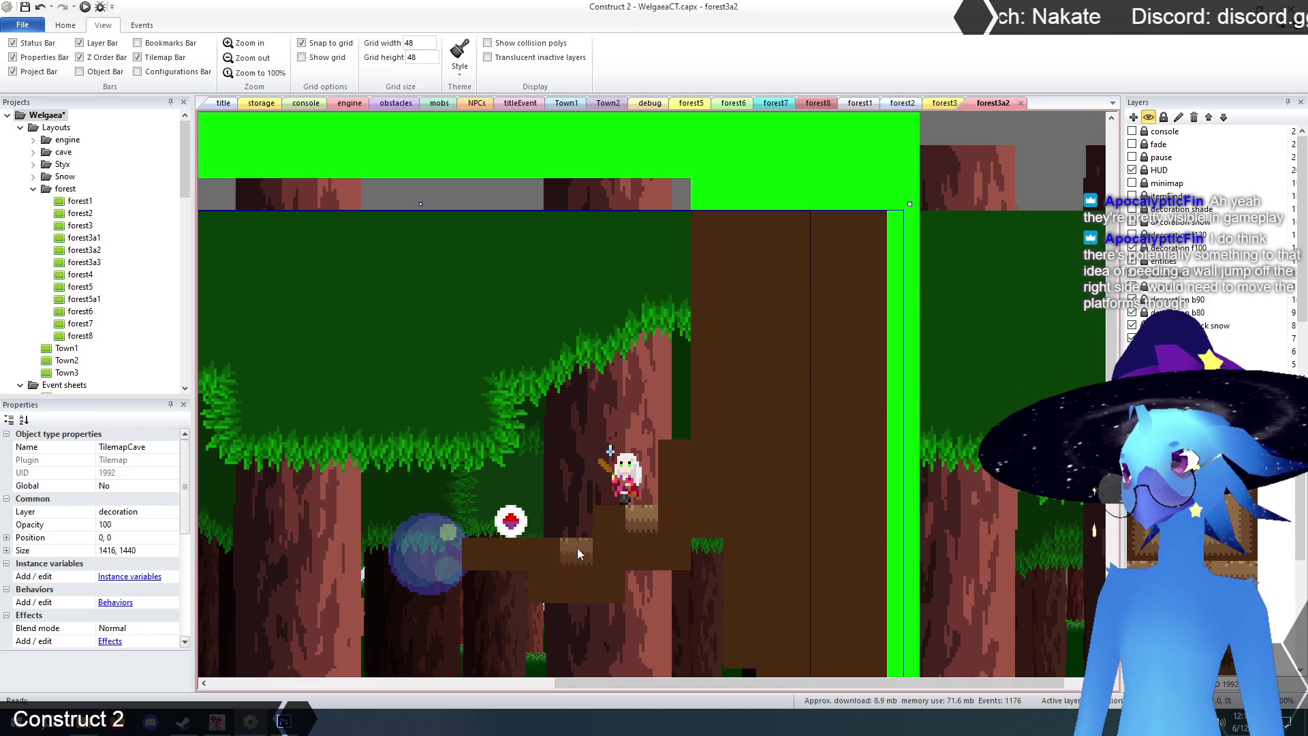
scroll(754, 599, down, 3)
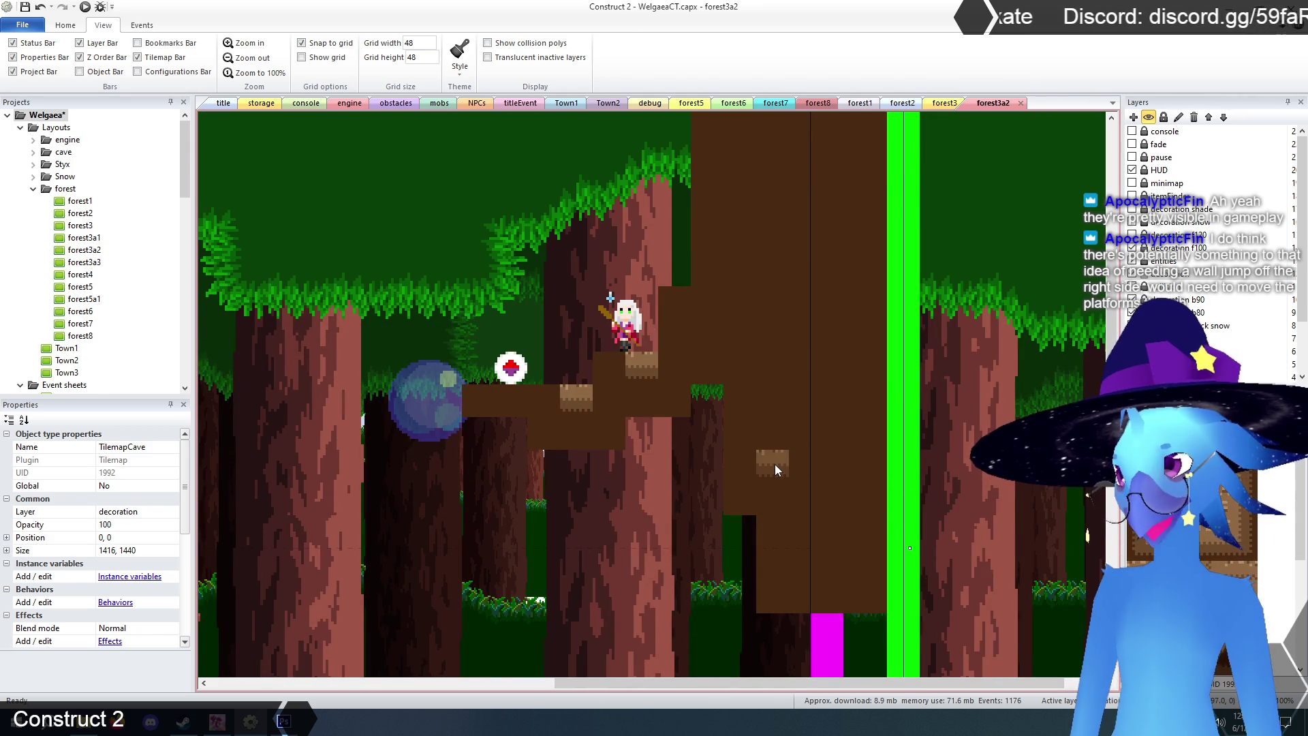
scroll(717, 449, down, 3)
click(714, 449)
scroll(715, 450, down, 6)
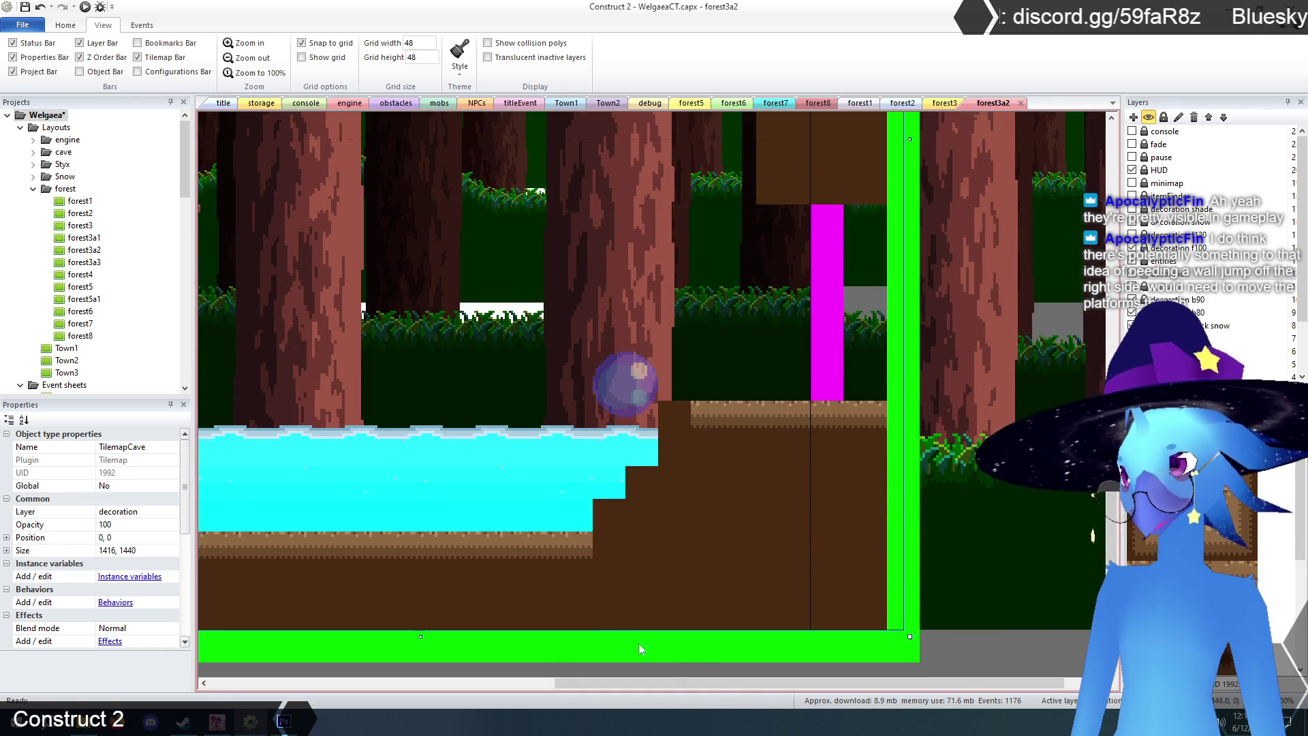
mouse_move(713, 685)
mouse_down()
mouse_move(451, 671)
mouse_move(668, 662)
mouse_up()
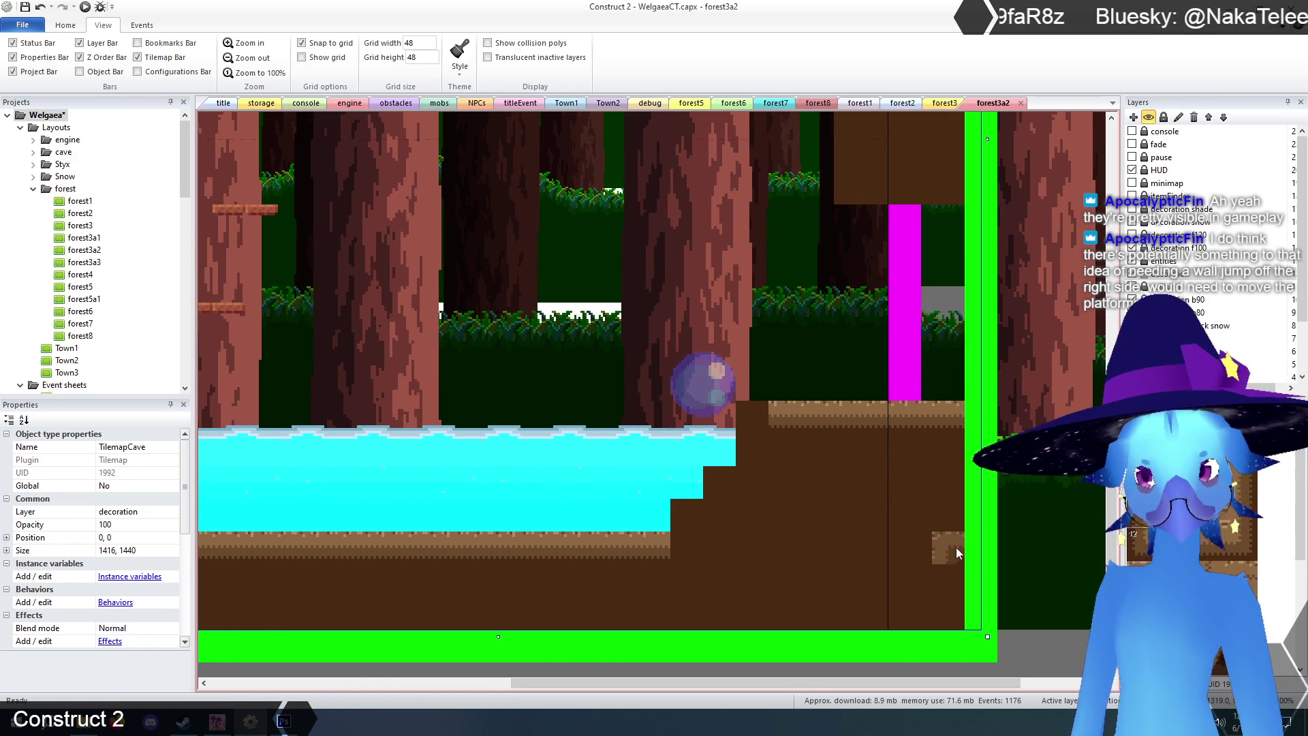
click(731, 481)
click(702, 506)
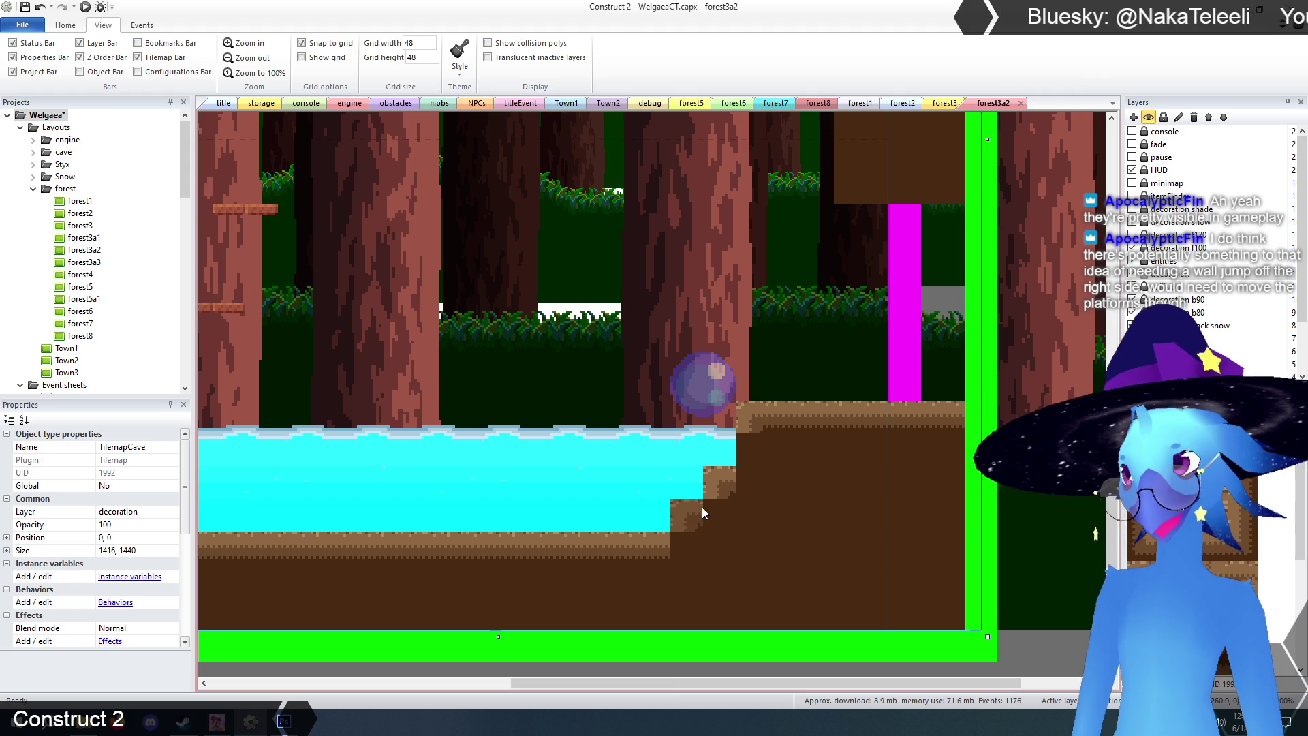
drag(713, 685, 689, 688)
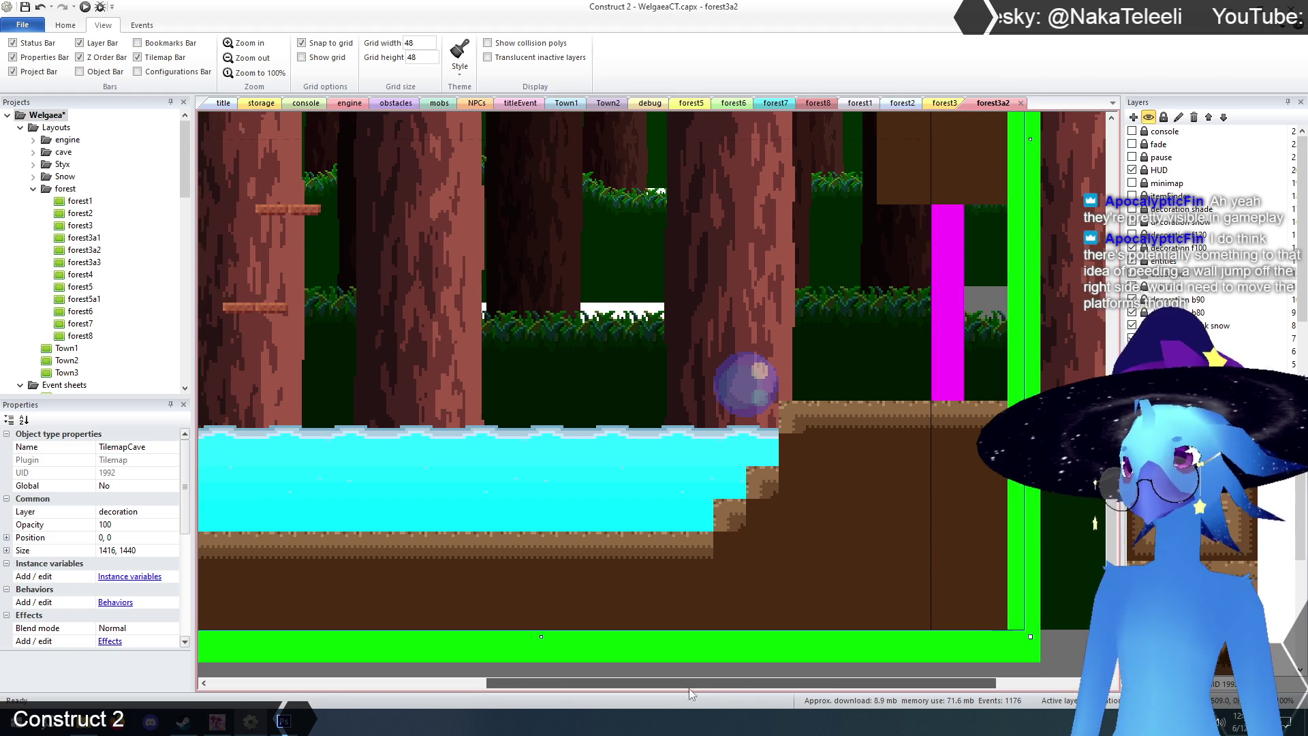
scroll(676, 611, up, 10)
scroll(673, 615, up, 3)
- Add dirt edge tiles beside the upper step and run them up the wall, removing one mistaken tile
click(798, 389)
scroll(811, 545, down, 2)
click(822, 543)
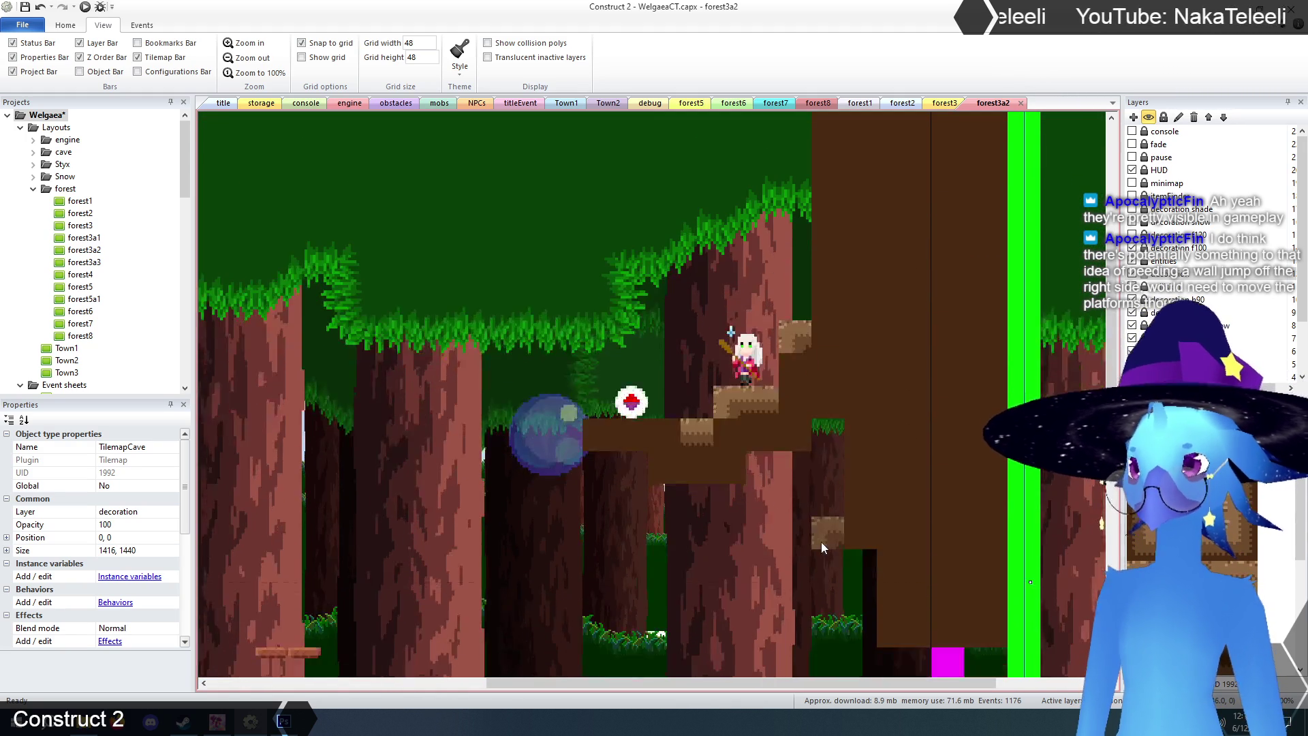
scroll(820, 541, up, 4)
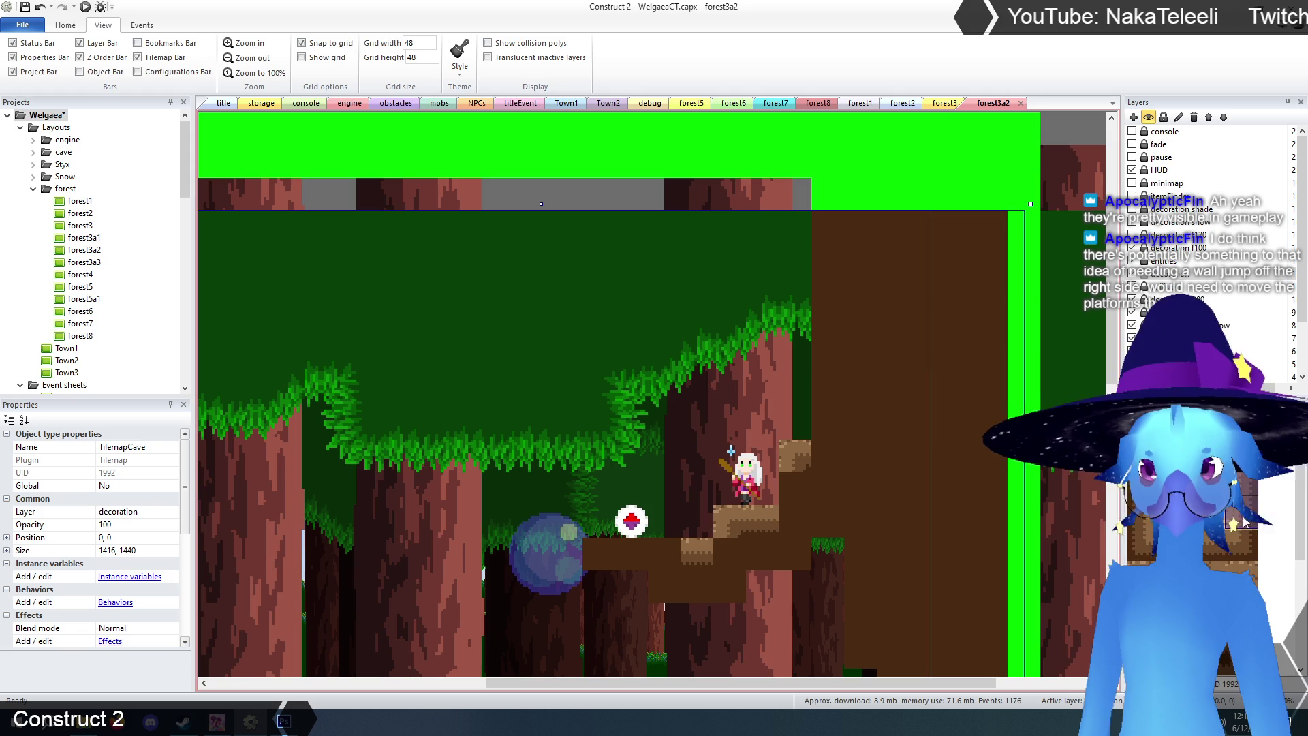
drag(828, 390, 832, 265)
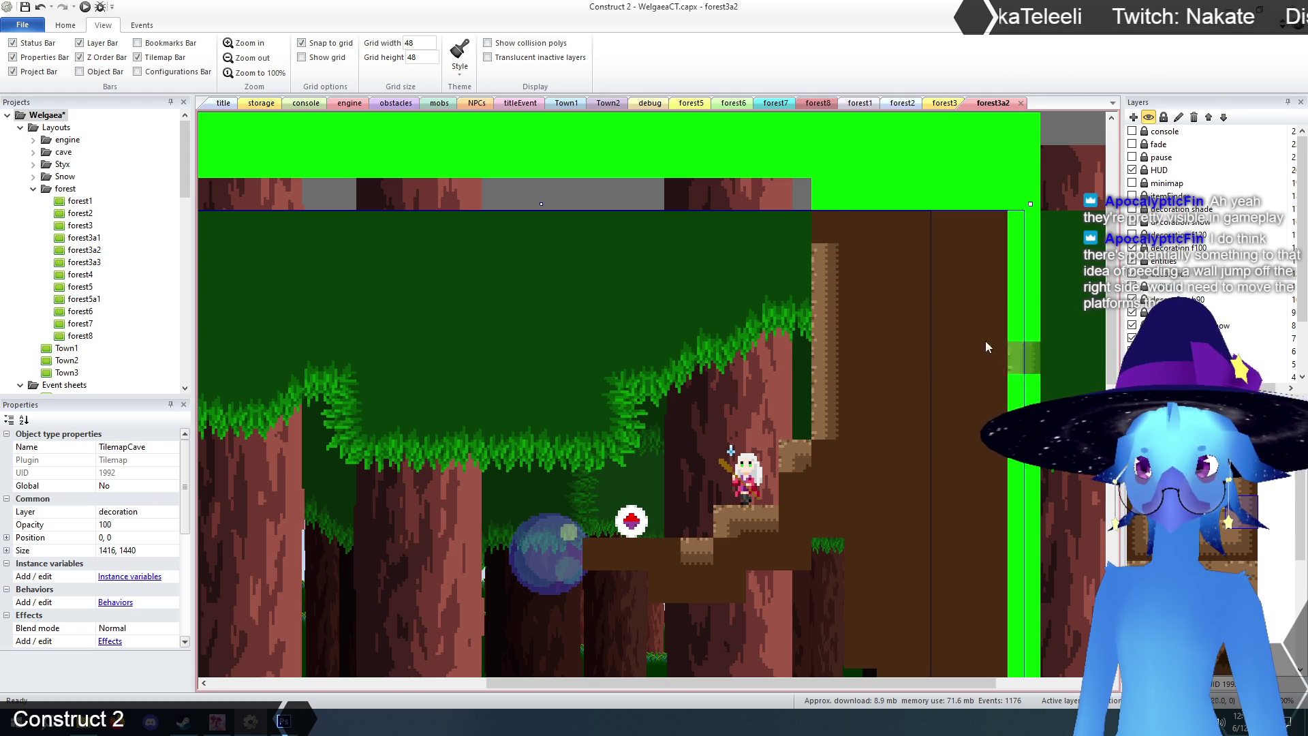
scroll(922, 428, down, 3)
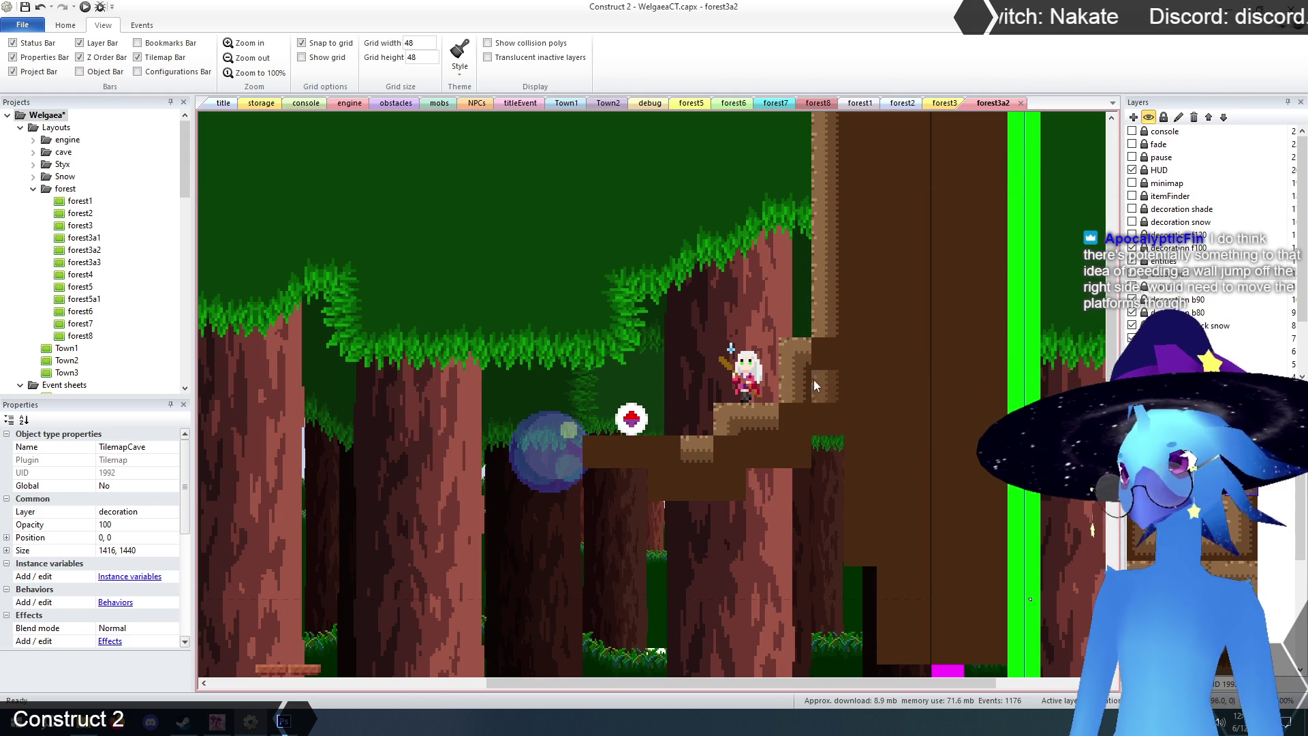
click(800, 426)
right_click(797, 424)
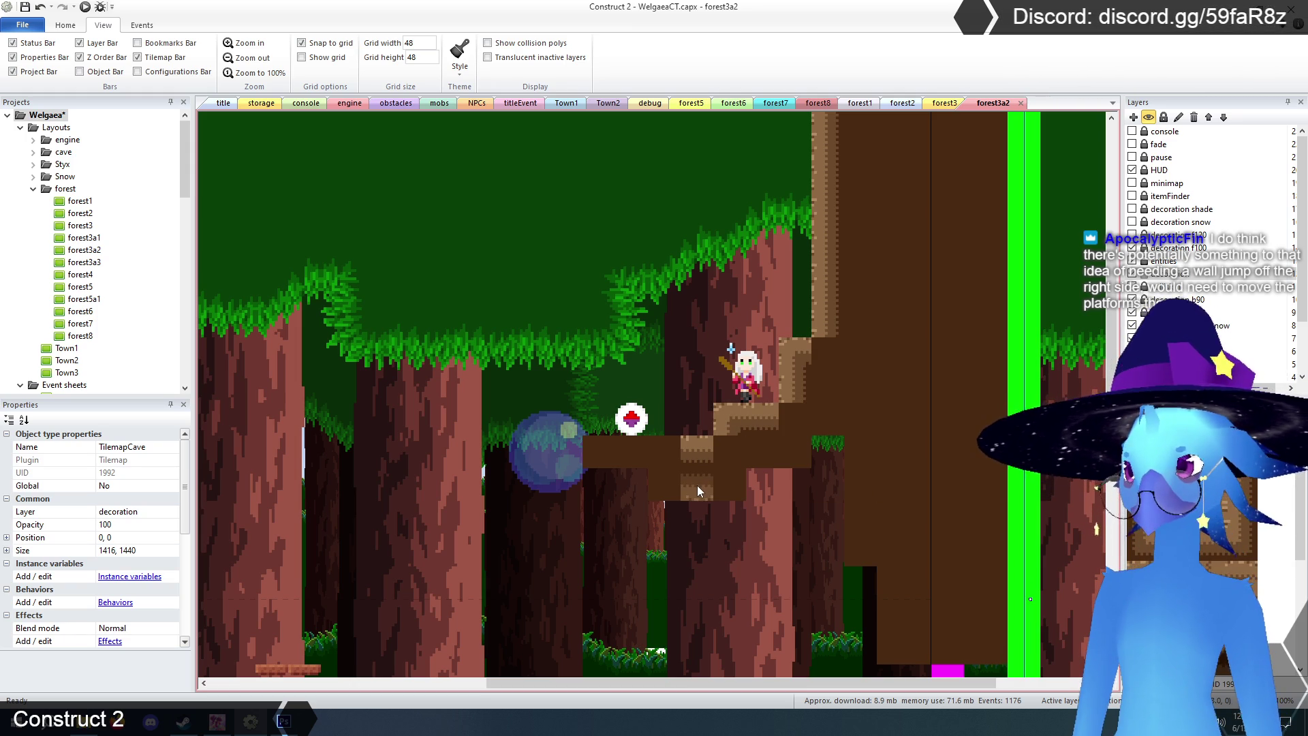
- Edge the step and platform underside, erasing a misplaced tile and filling the gaps in the edging
click(763, 453)
click(826, 422)
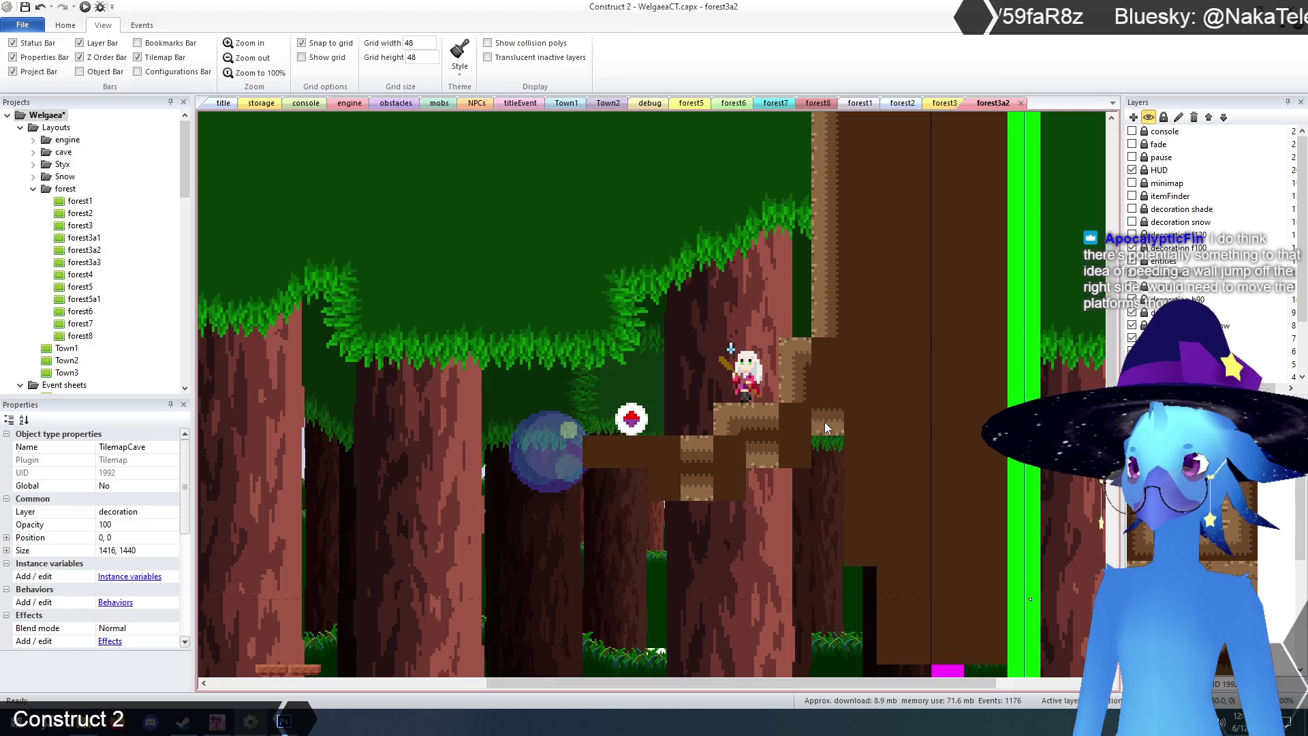
right_click(808, 481)
click(786, 448)
click(726, 481)
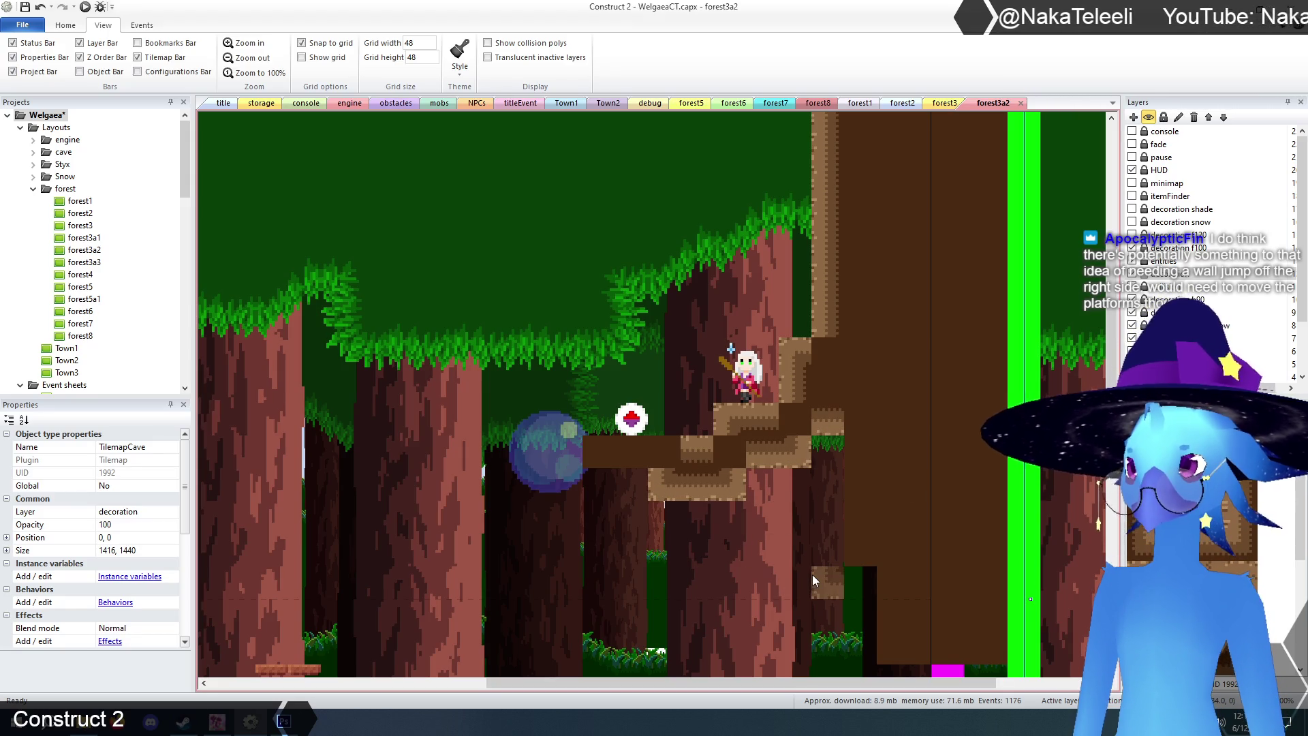
click(721, 449)
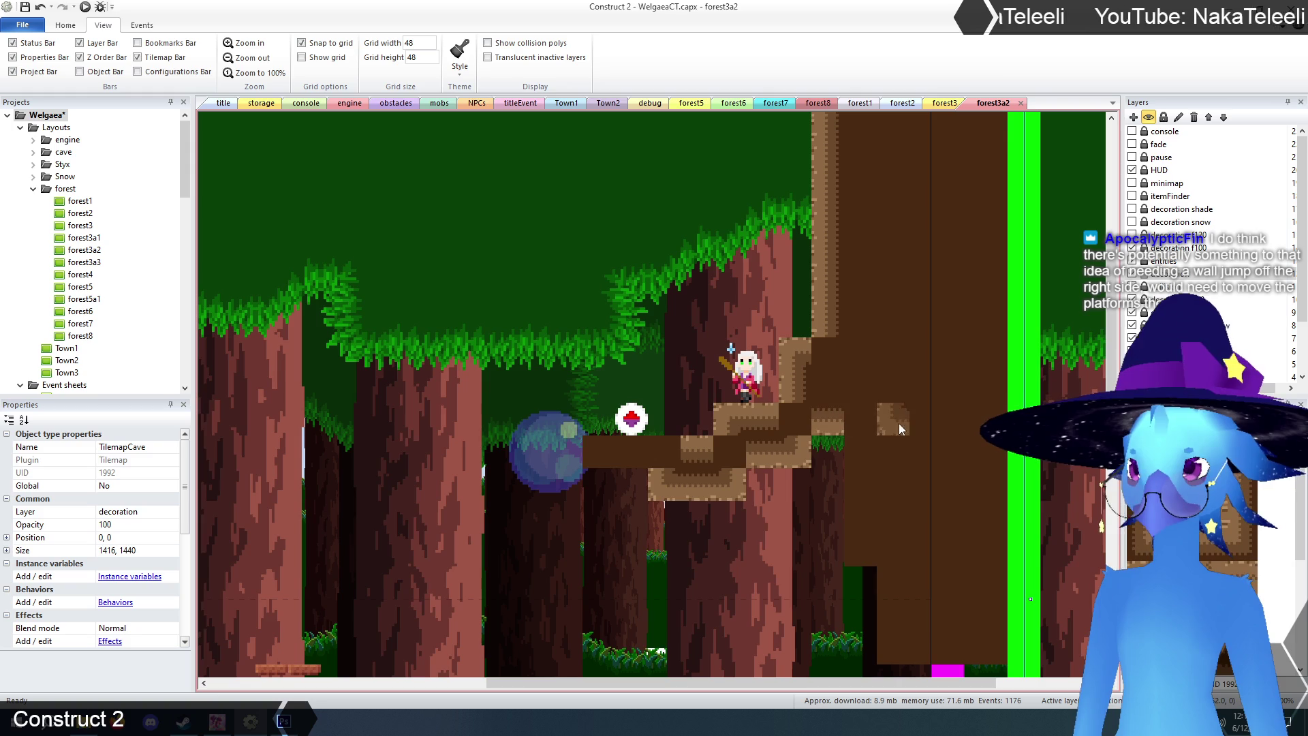
scroll(872, 445, down, 1)
click(881, 448)
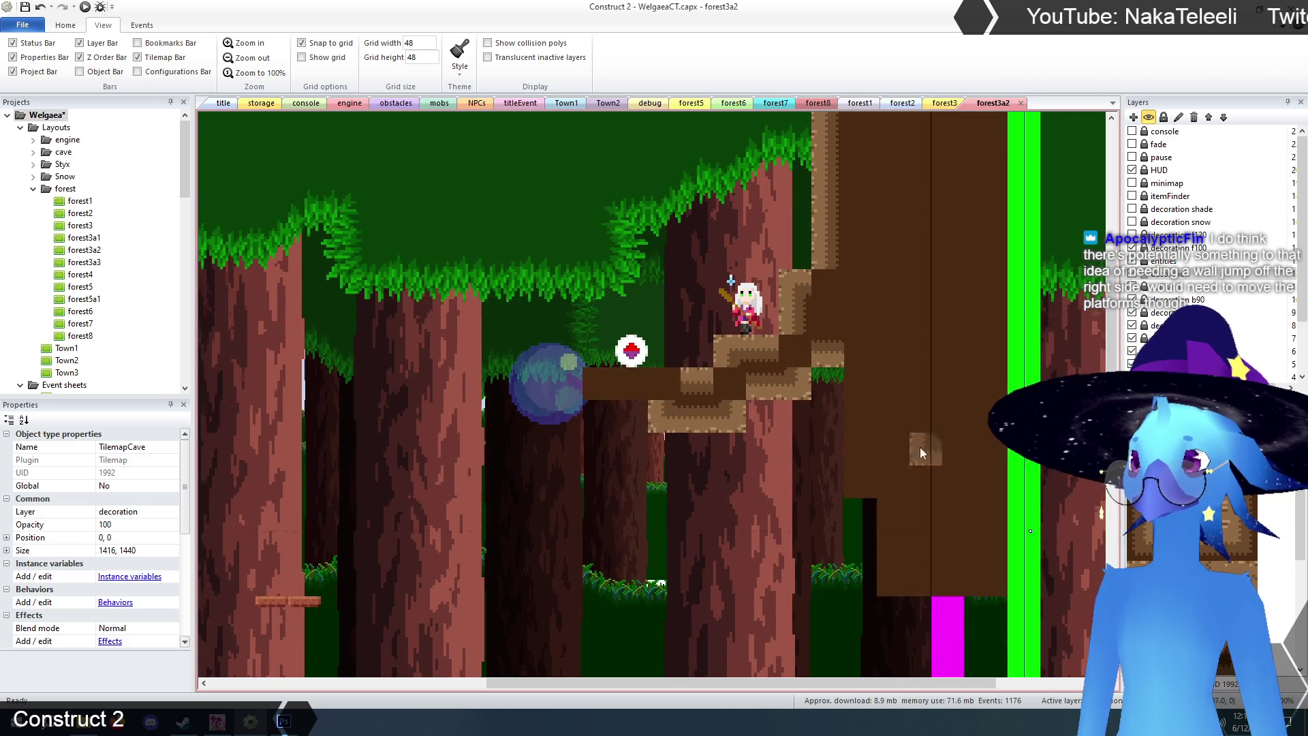
scroll(910, 447, down, 1)
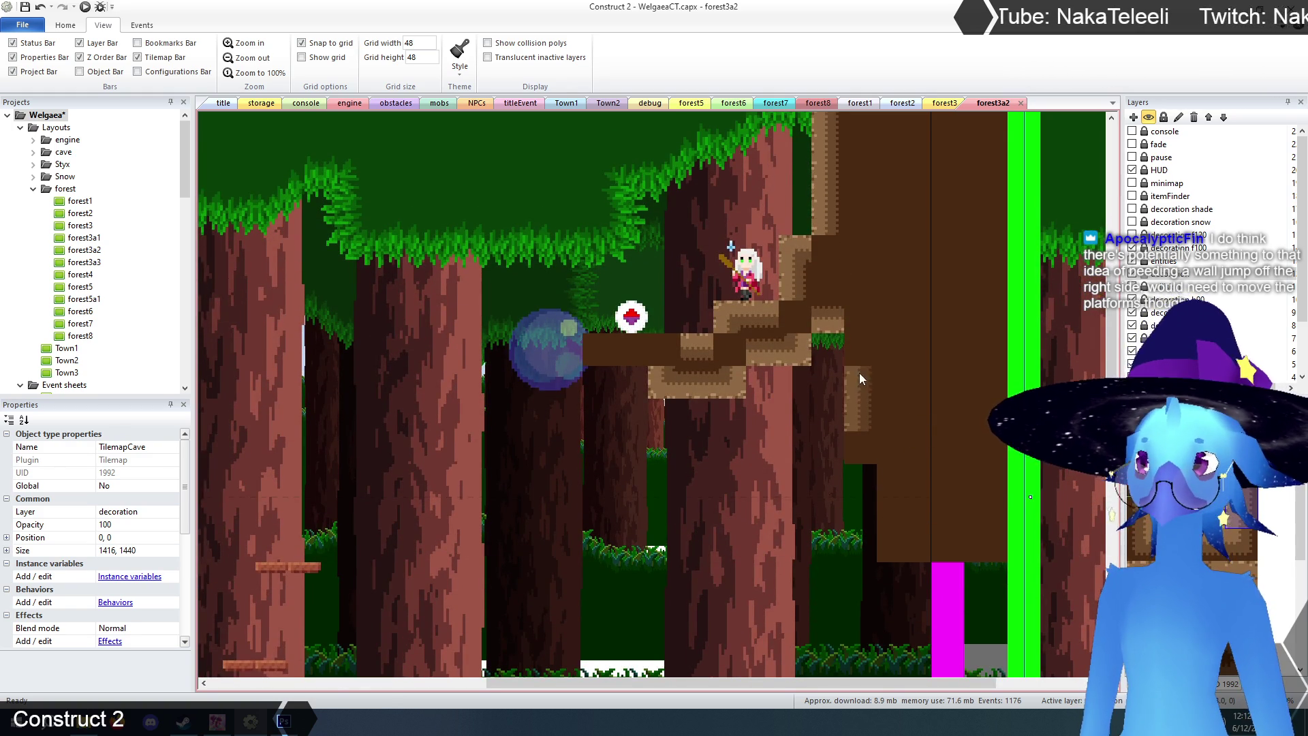
- Edge the wall face right of the step, extend the dirt ledge one tile left, and fill its corner gap
click(865, 386)
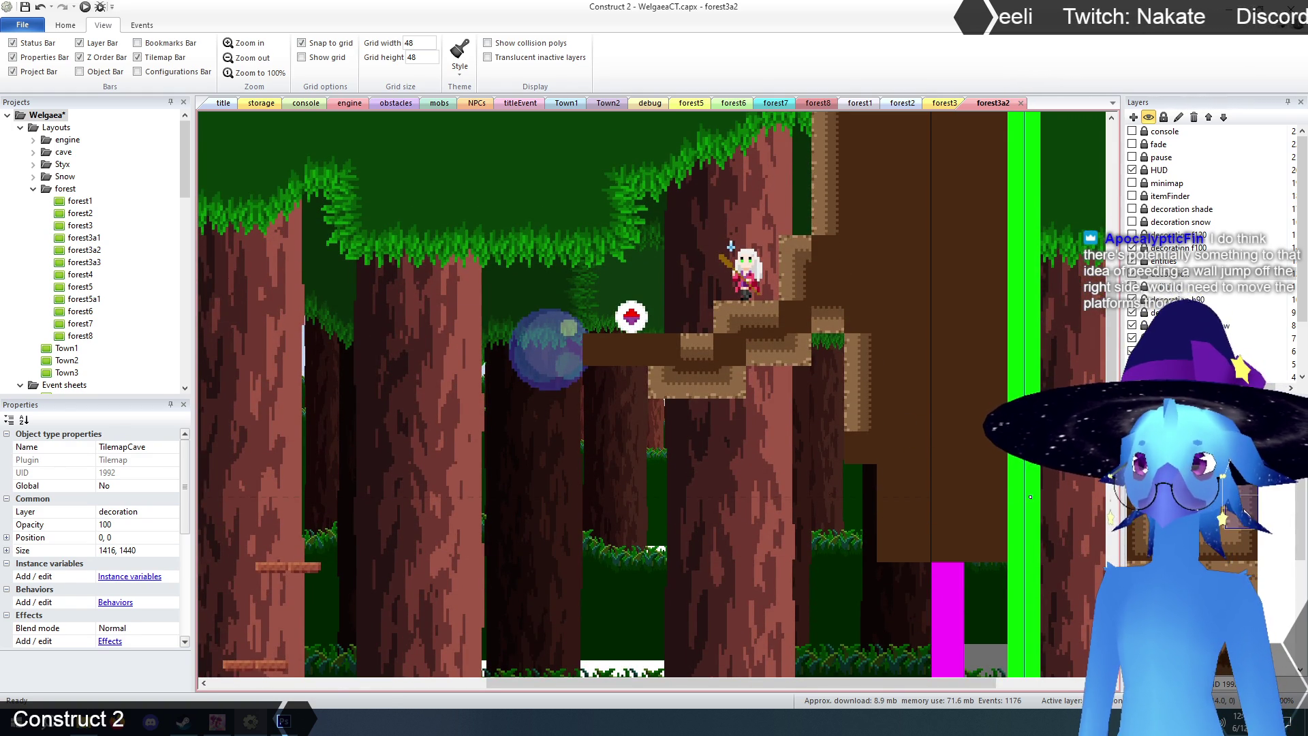
click(897, 483)
scroll(899, 480, down, 3)
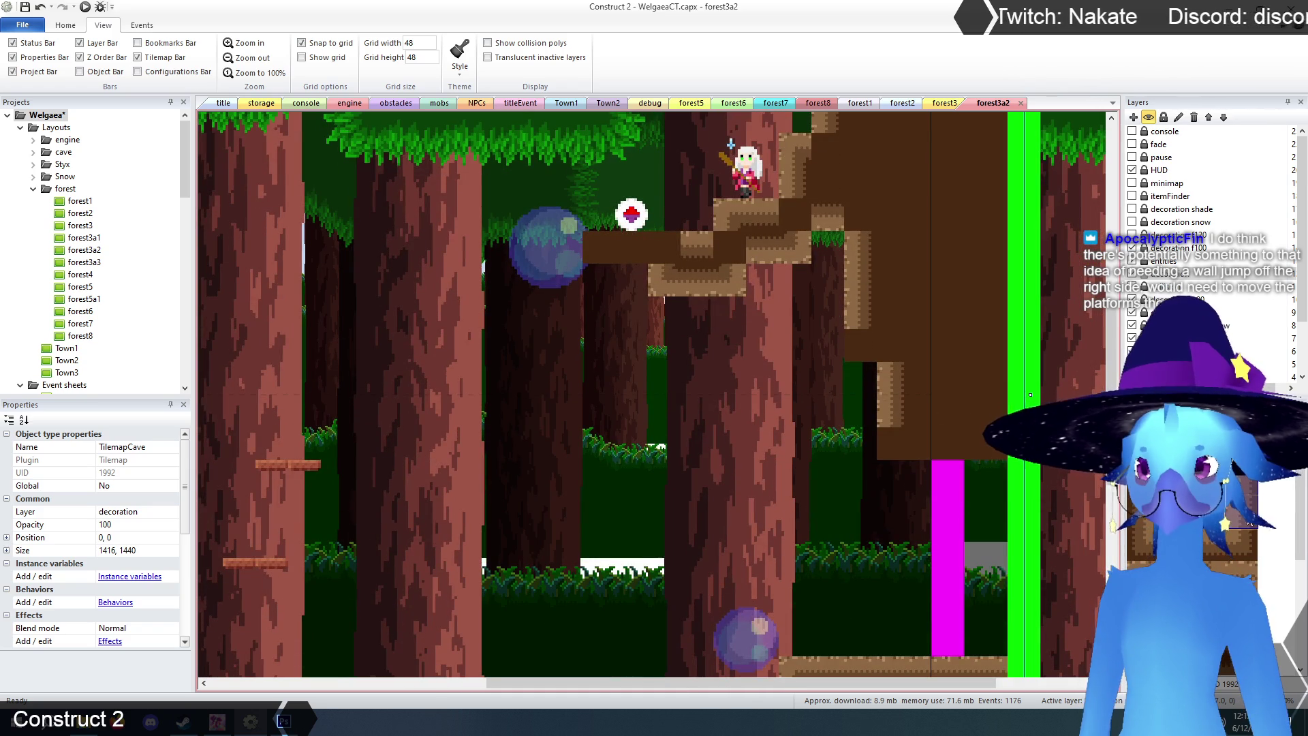
click(918, 436)
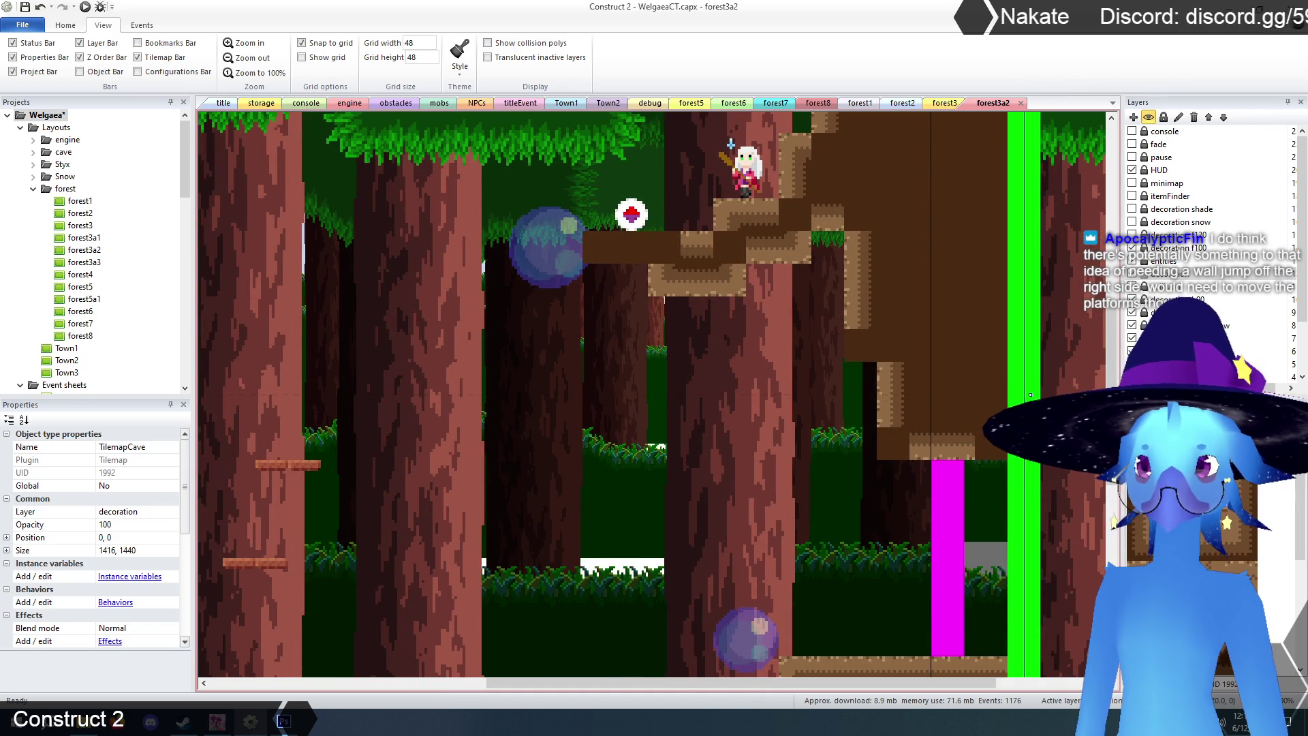
scroll(996, 451, up, 2)
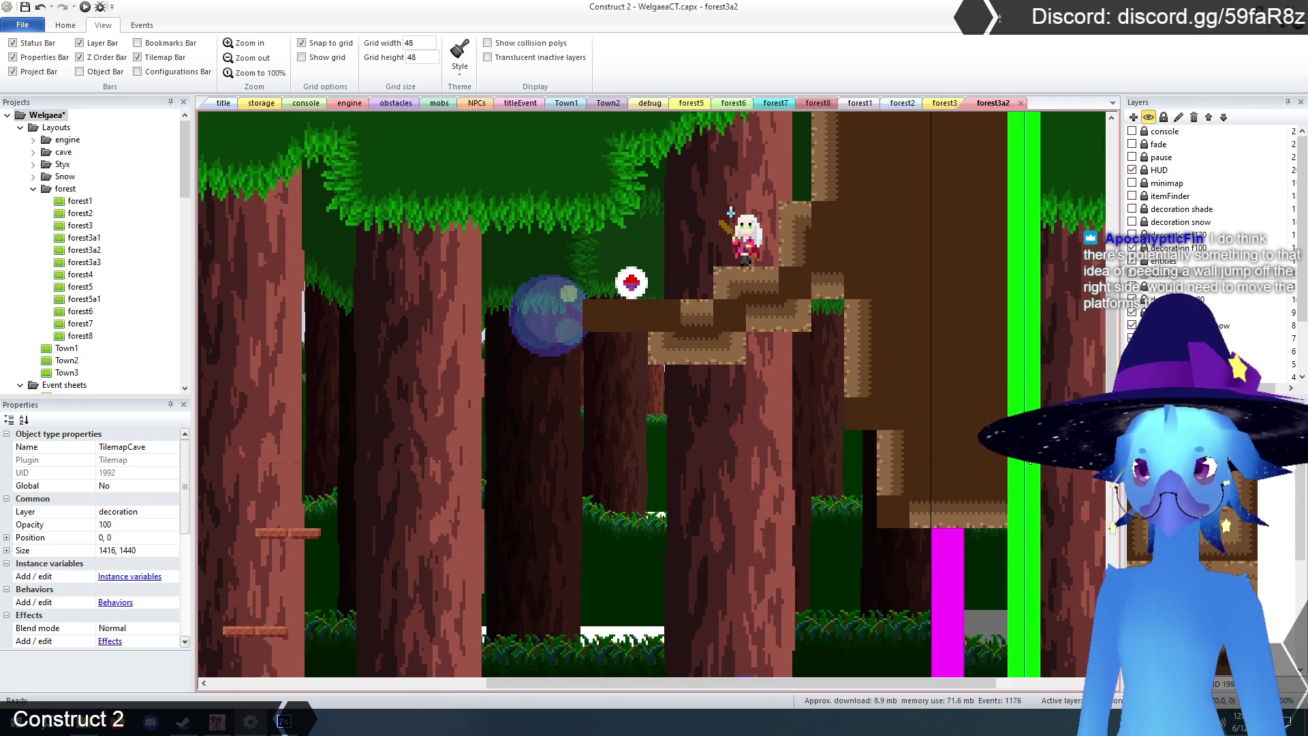
click(896, 515)
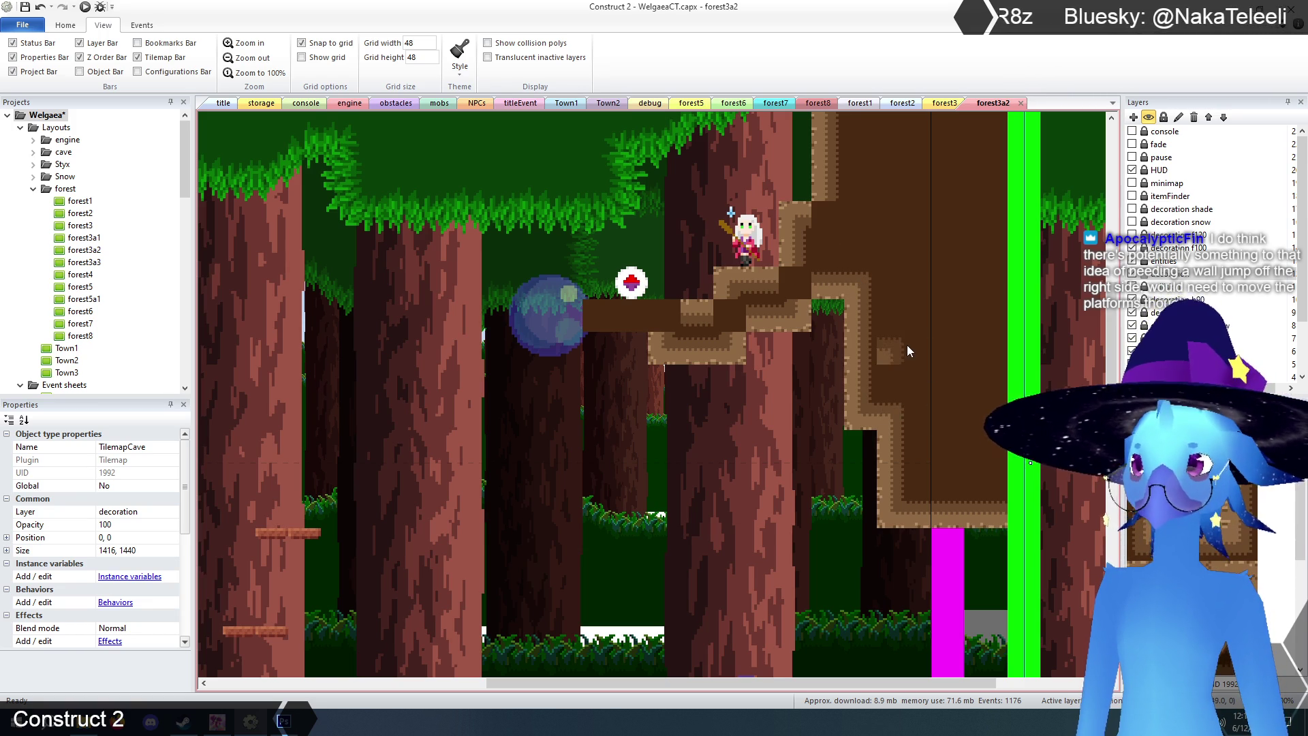
scroll(906, 348, up, 2)
- Pick a different cave tile in the Tilemap bar
click(1238, 538)
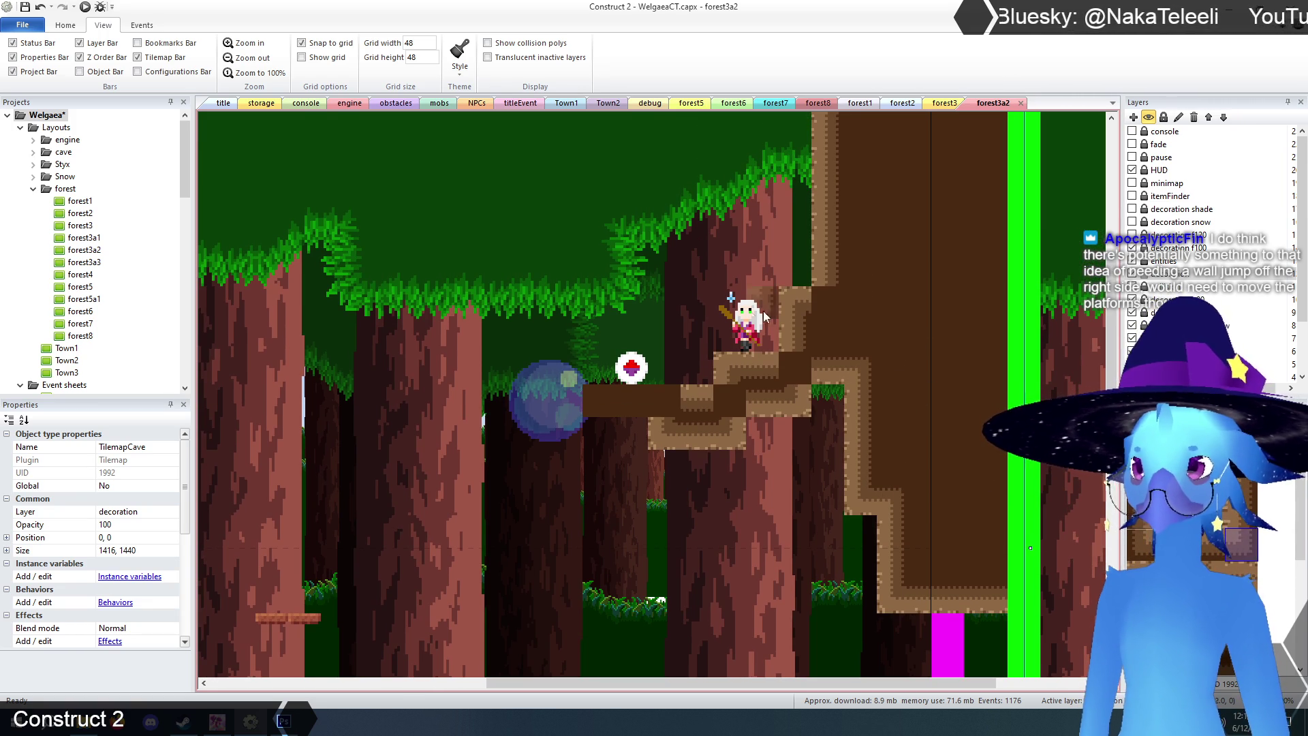
scroll(881, 534, down, 4)
scroll(884, 530, up, 3)
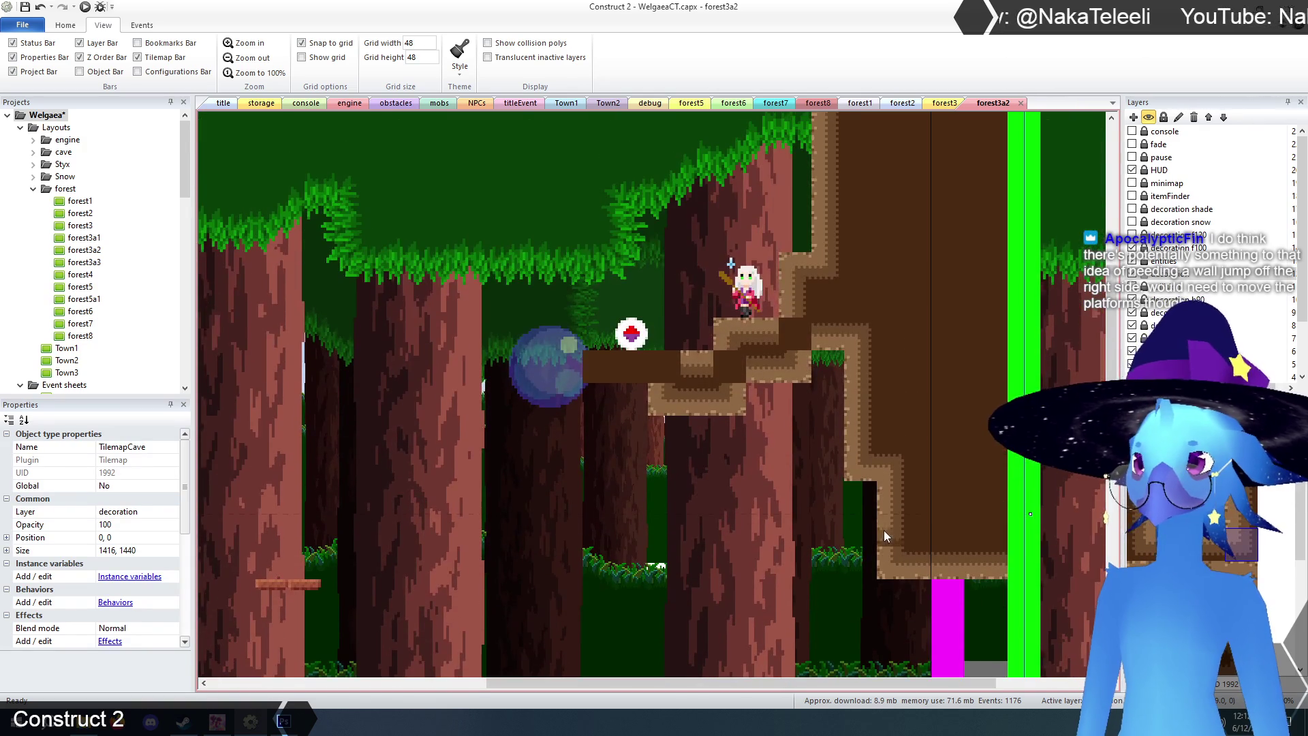
scroll(865, 498, down, 6)
scroll(849, 465, down, 4)
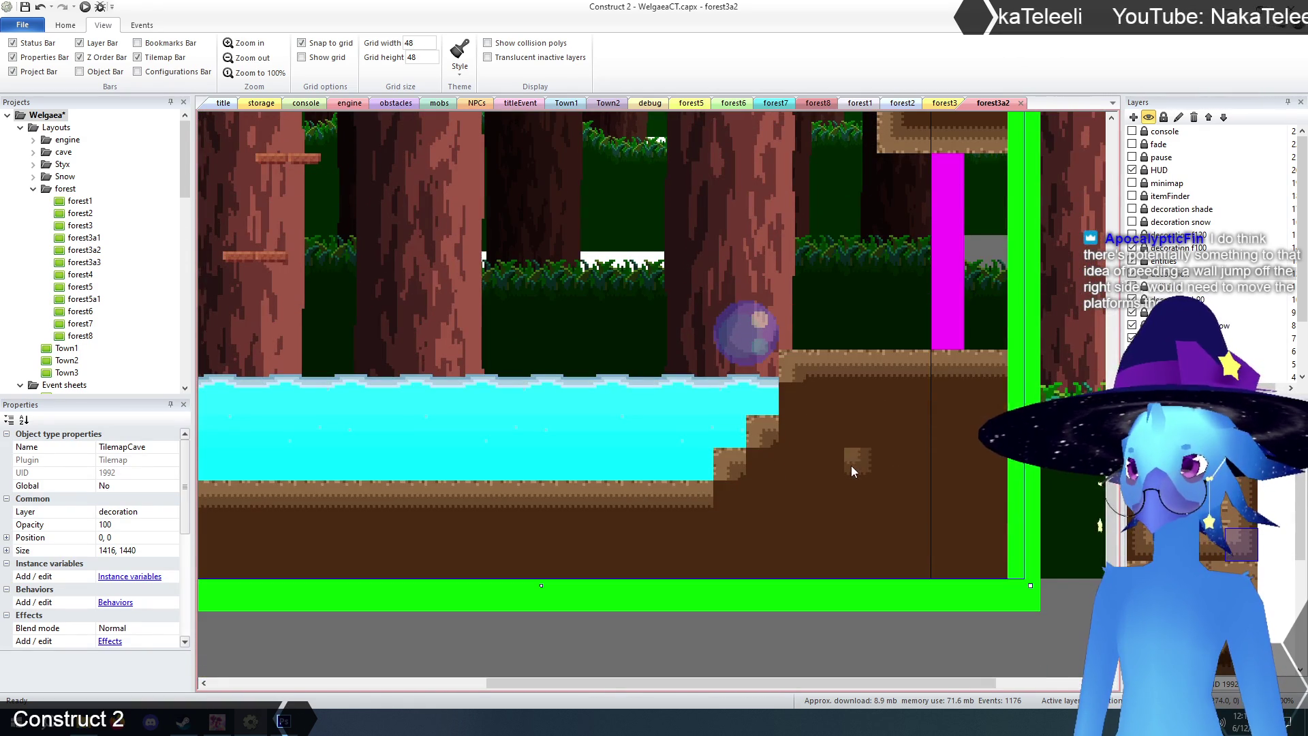
- Paint edge tiles on the dirt staircase beside the water and the step left of it
click(774, 460)
click(746, 489)
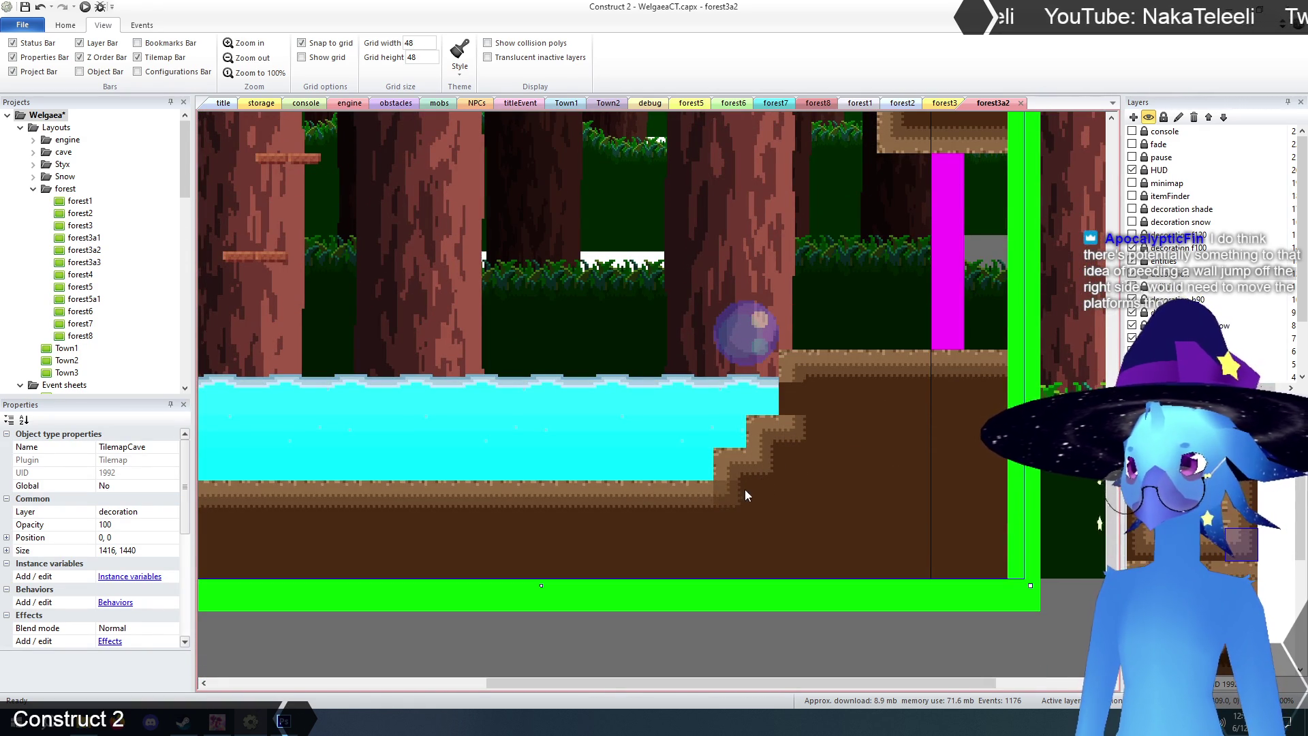
click(802, 403)
drag(909, 685, 627, 673)
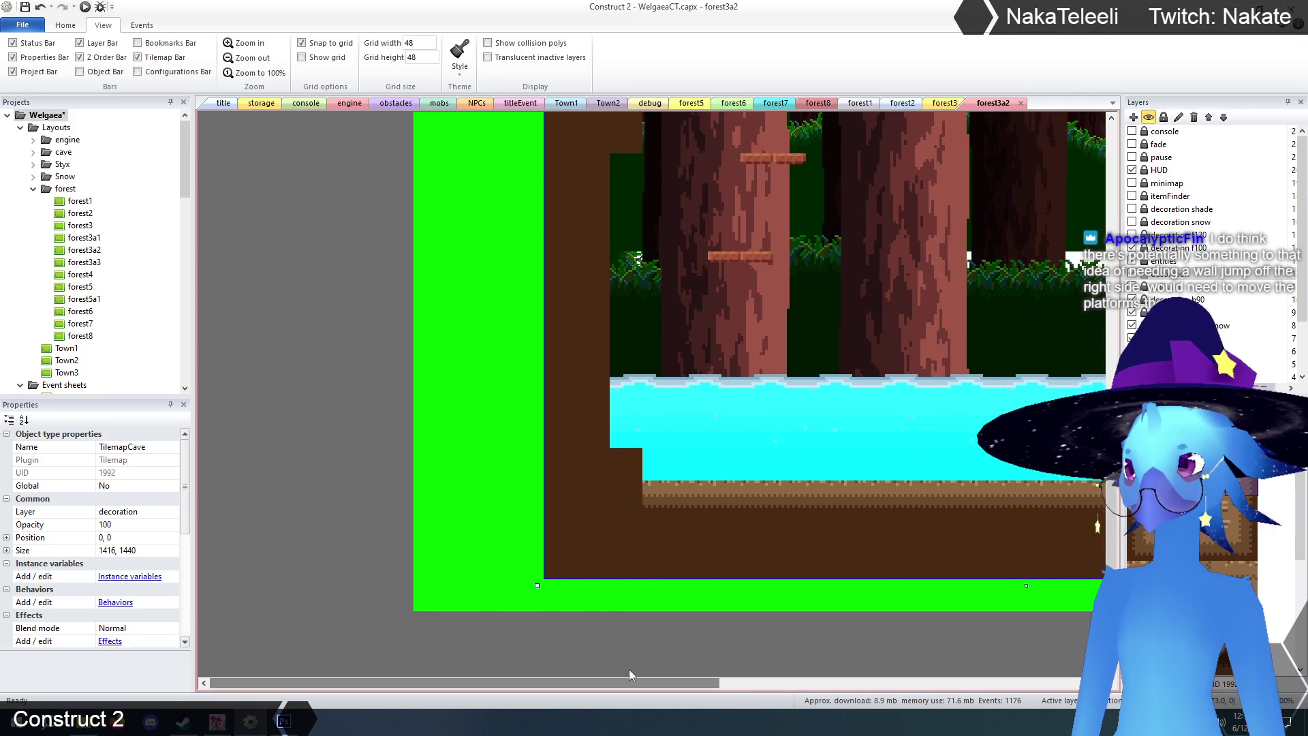
click(626, 464)
scroll(1057, 492, up, 1)
scroll(1057, 492, up, 1)
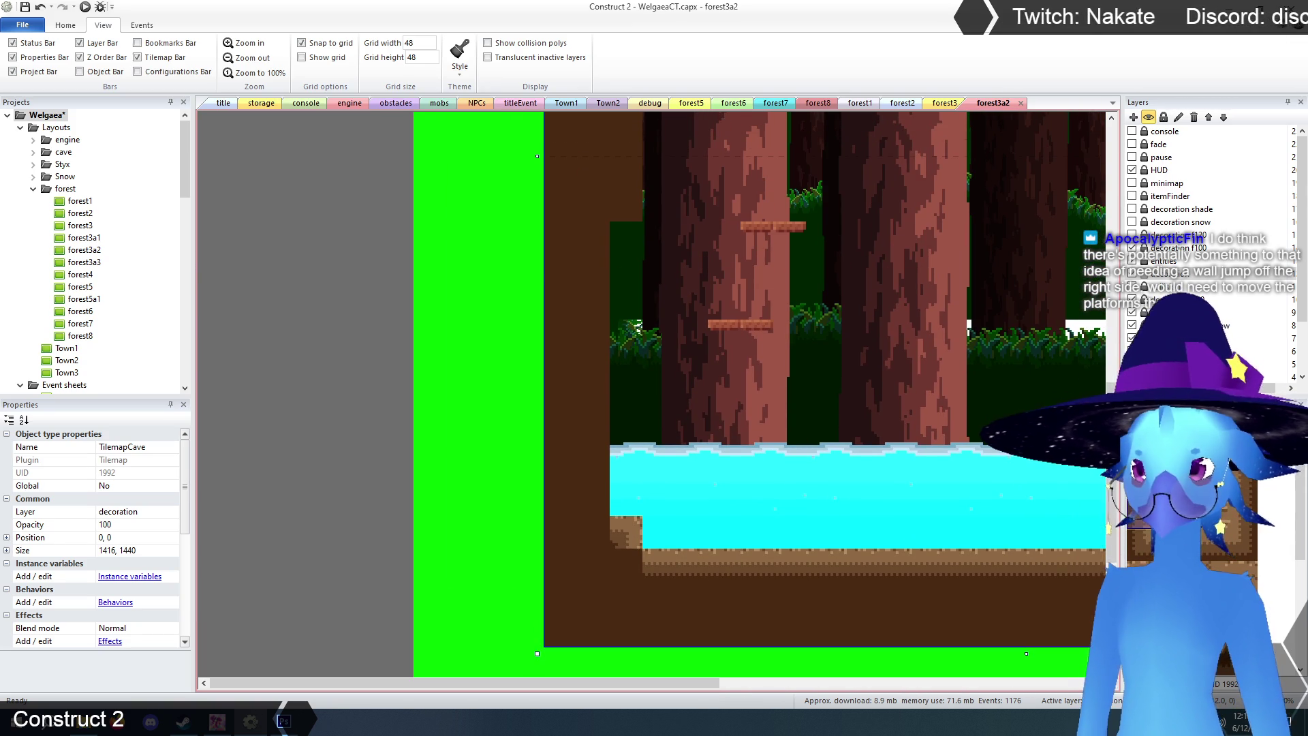
- Paint a column of cave edge tiles down the room's left wall
click(593, 245)
mouse_move(592, 243)
mouse_down()
mouse_move(600, 487)
mouse_move(560, 499)
mouse_move(601, 504)
mouse_move(598, 532)
mouse_move(553, 570)
mouse_move(594, 535)
mouse_up()
scroll(754, 512, up, 5)
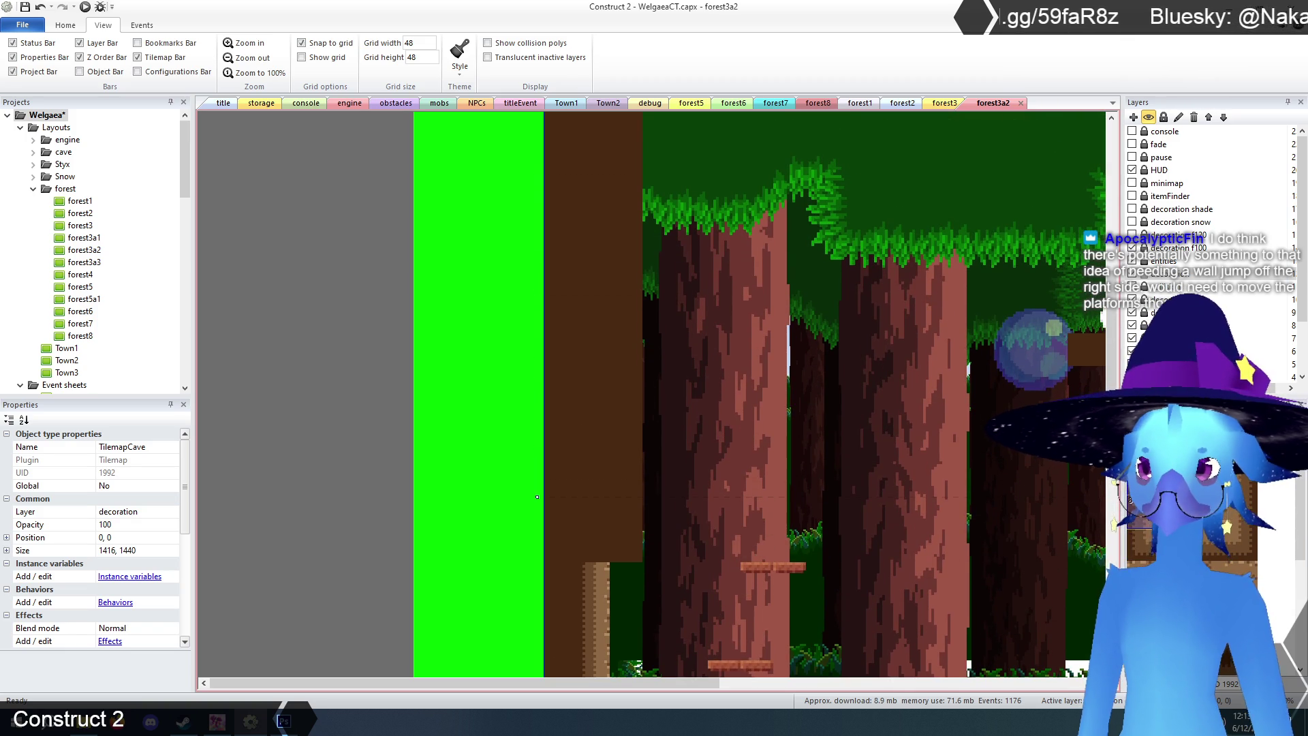
scroll(782, 410, up, 2)
scroll(611, 170, up, 1)
drag(631, 179, 631, 373)
scroll(632, 240, down, 1)
scroll(633, 341, down, 4)
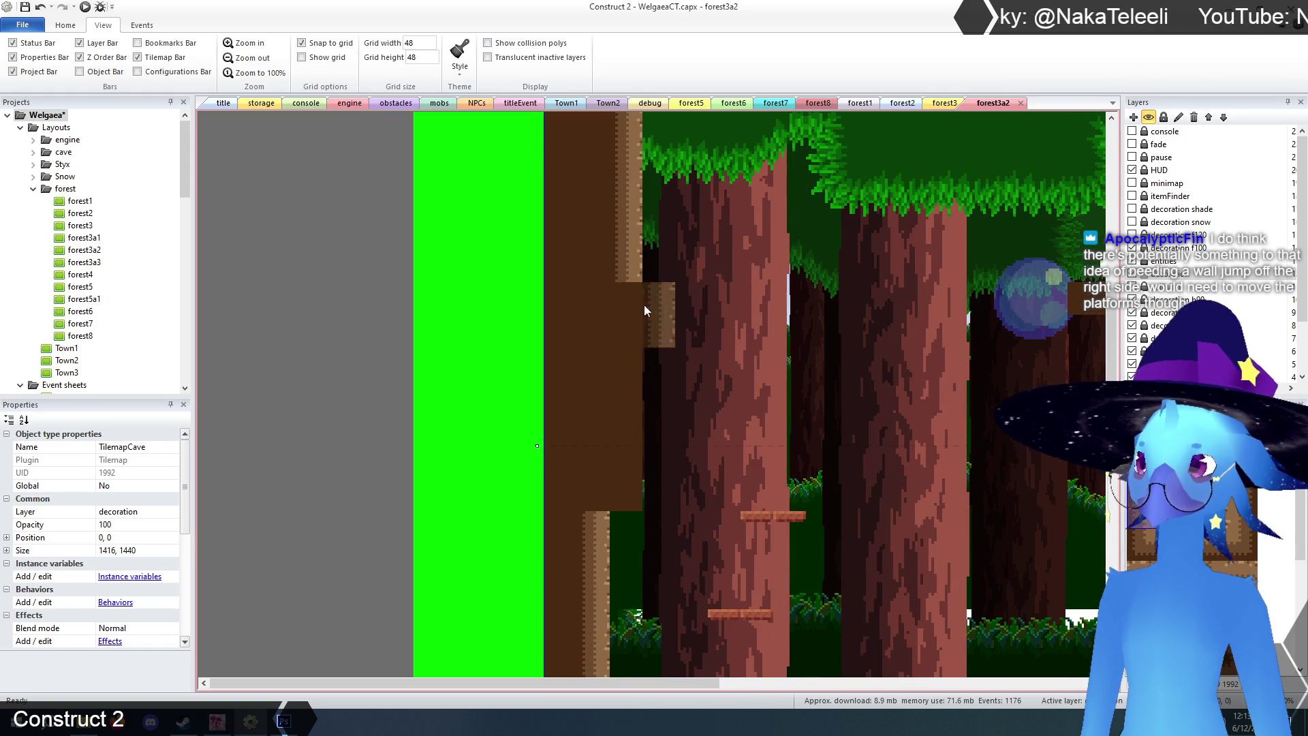
drag(631, 304, 631, 432)
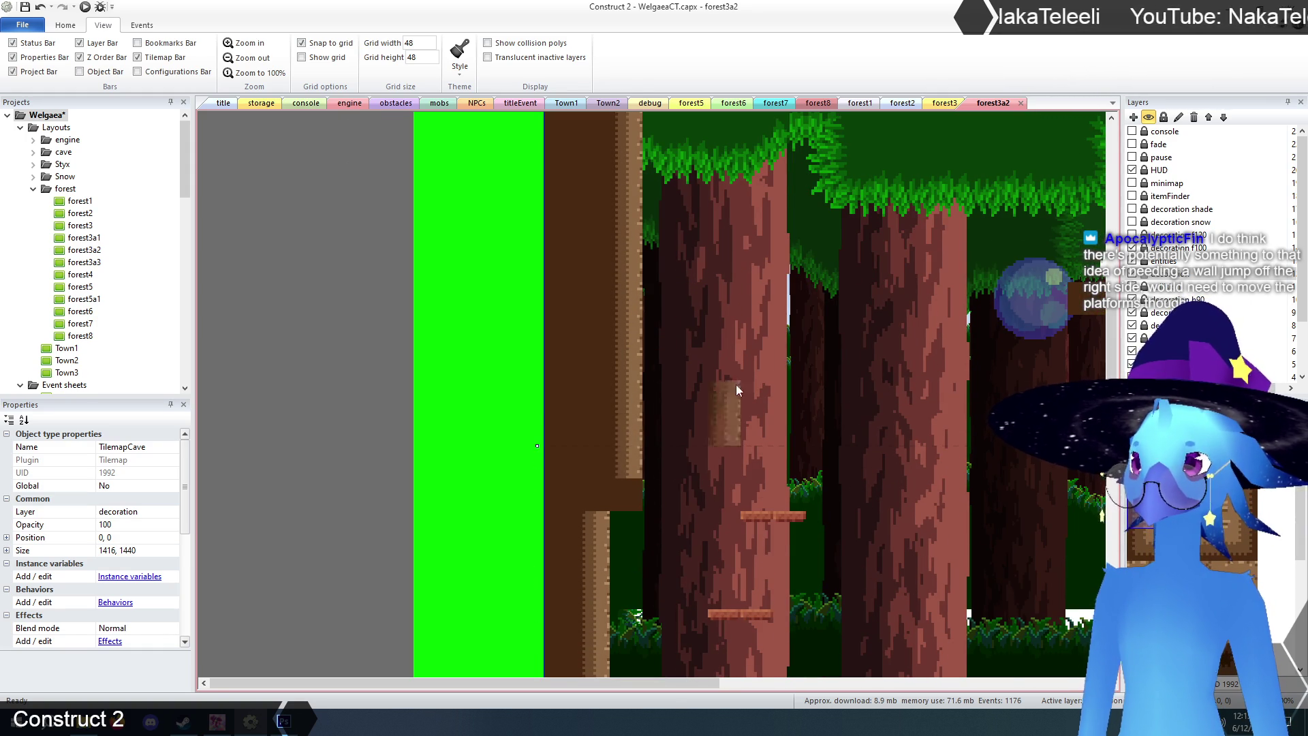
scroll(743, 375, down, 5)
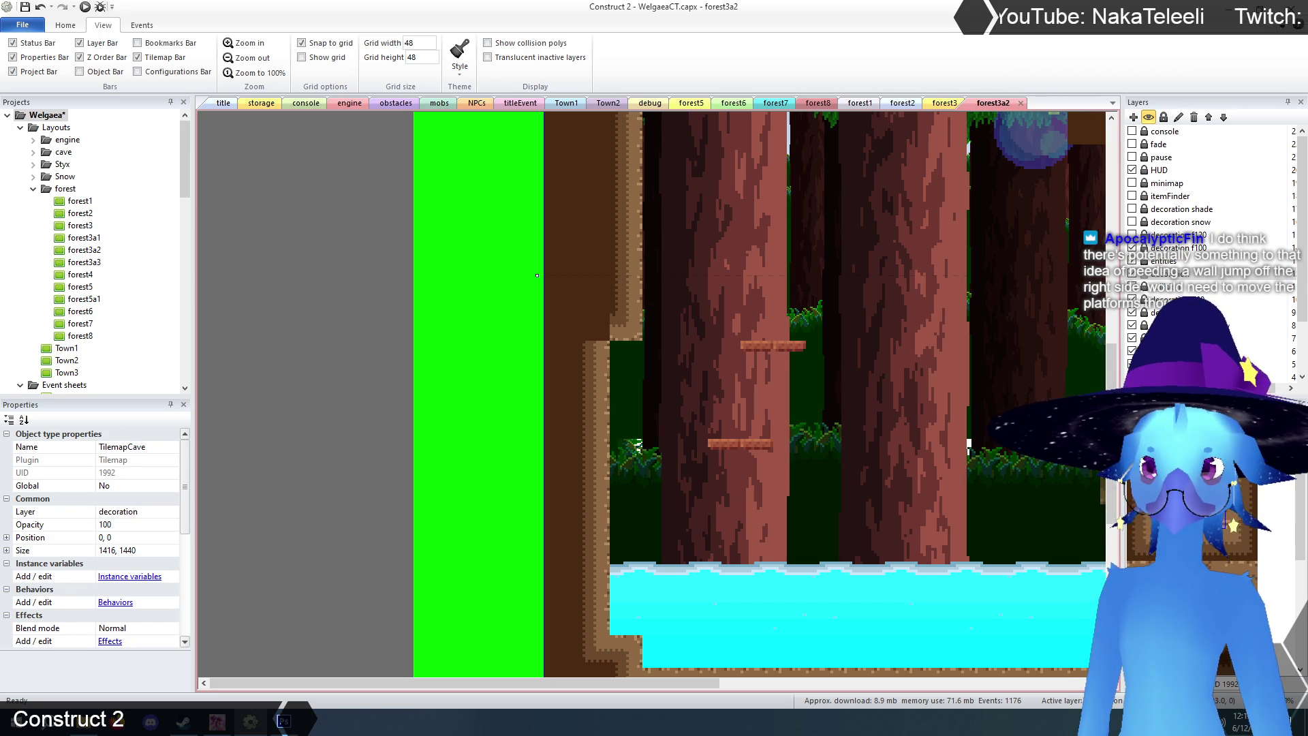
click(589, 326)
scroll(774, 456, up, 5)
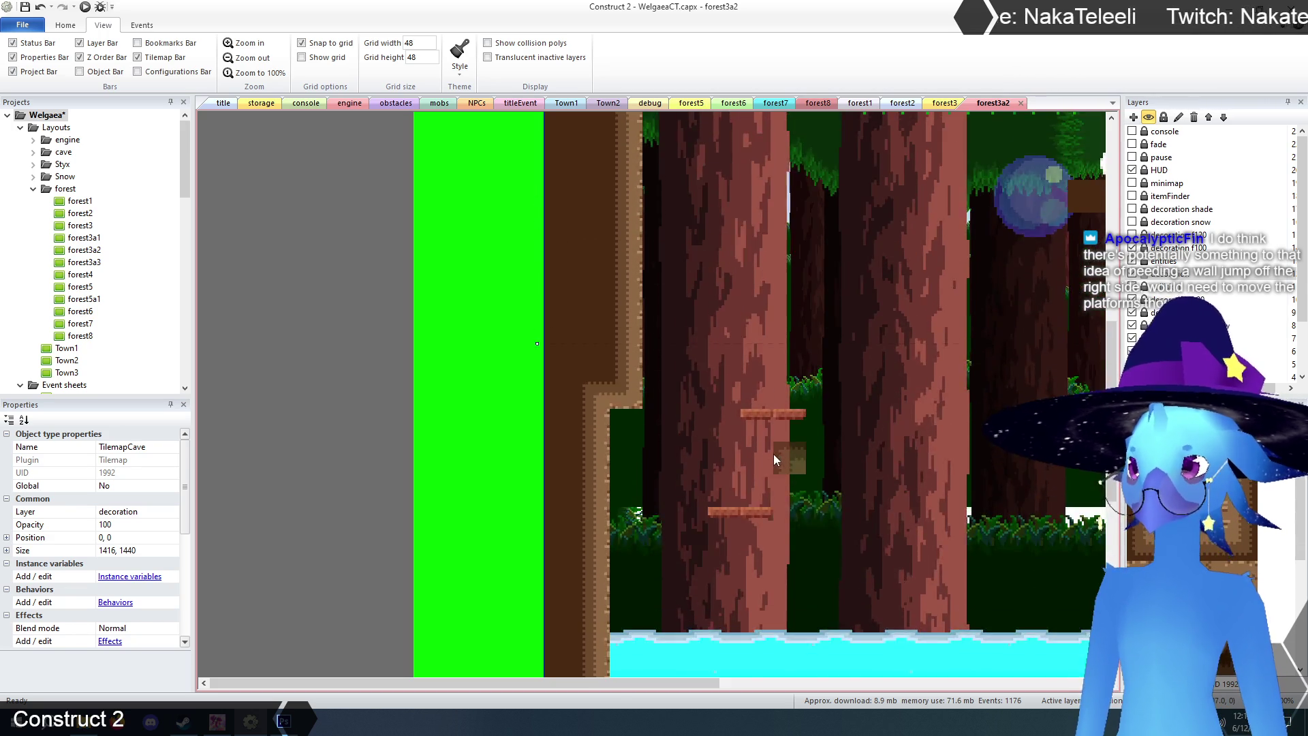
scroll(774, 447, down, 5)
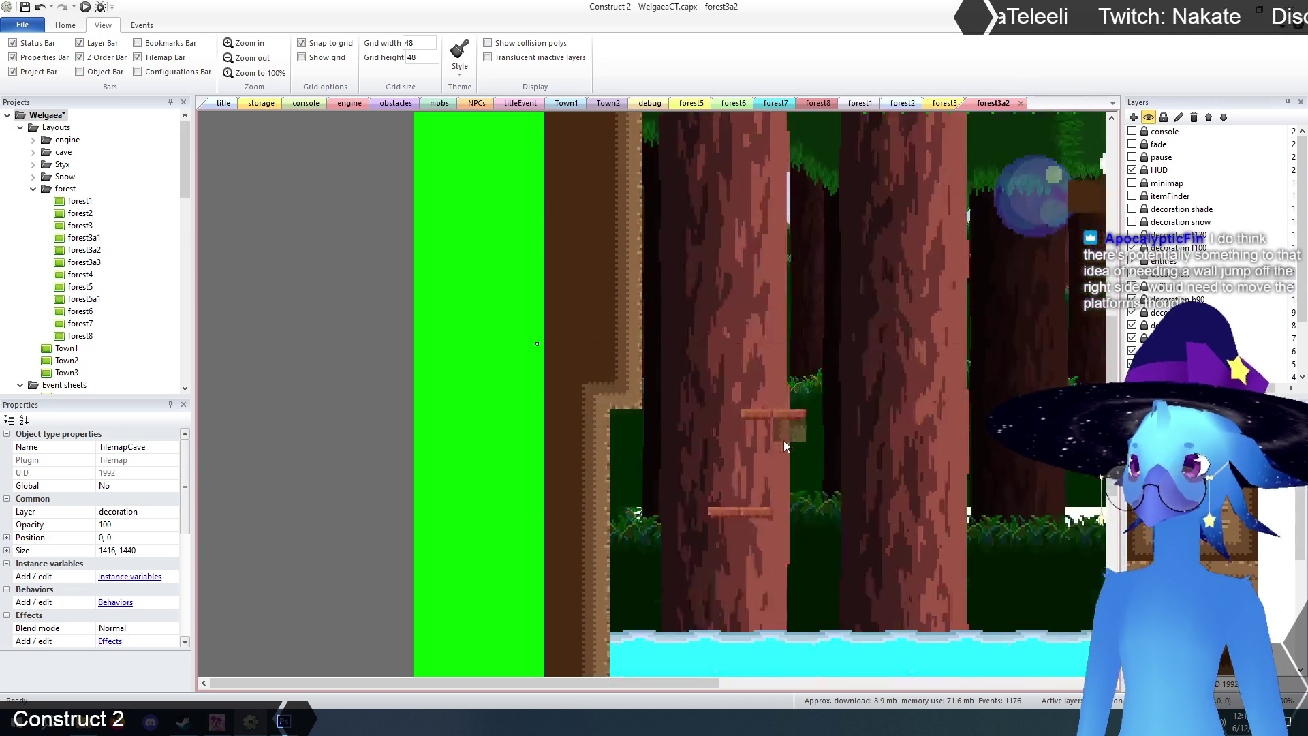
drag(693, 681, 989, 685)
scroll(824, 538, up, 2)
scroll(824, 538, up, 3)
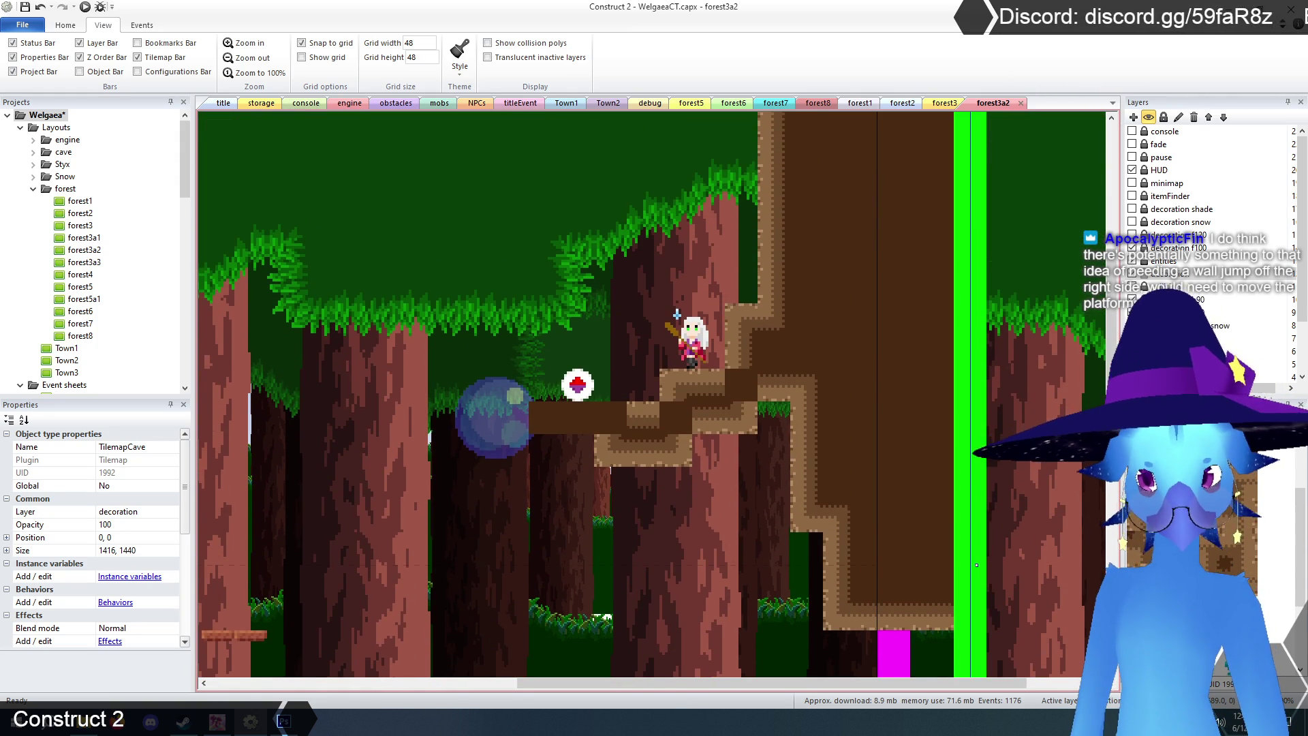
- Cover the dark platform's left end with a continuous strip of cave edge tiles, then zoom out to see the whole layout
mouse_move(662, 415)
mouse_down()
mouse_move(734, 385)
mouse_move(747, 395)
mouse_up()
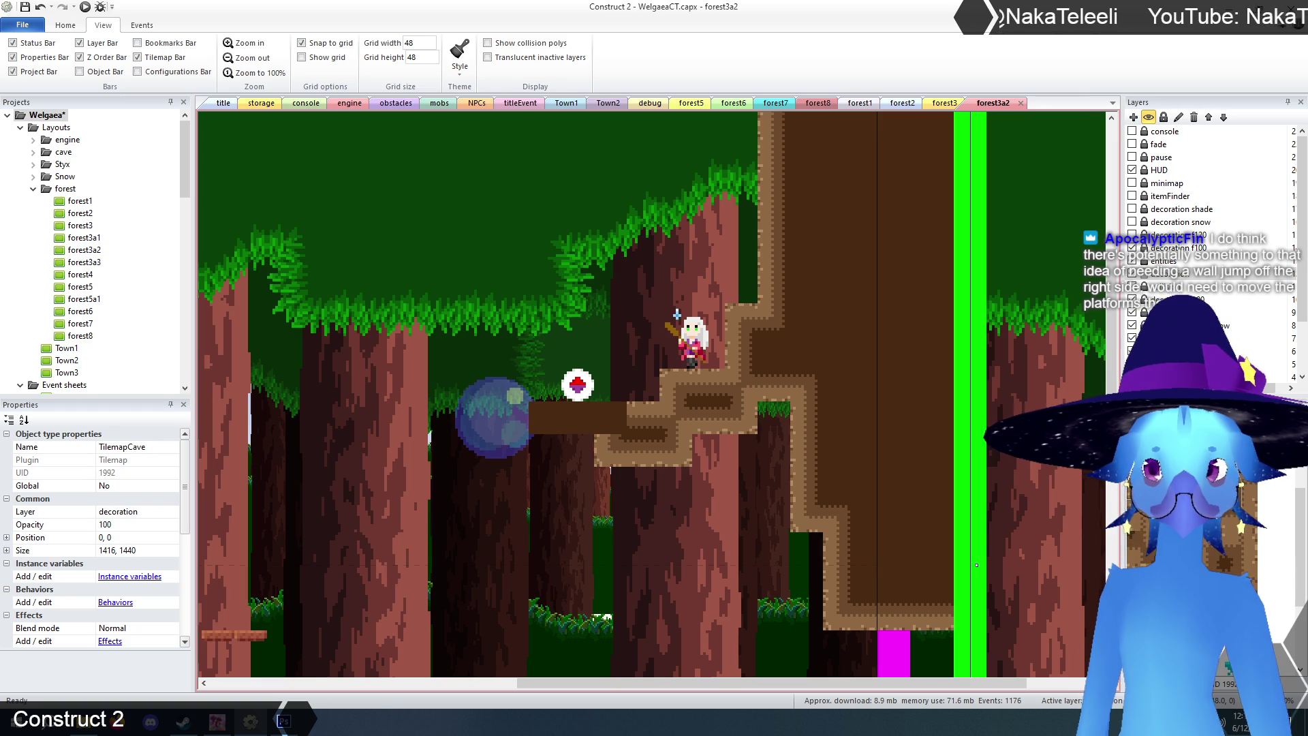
click(549, 418)
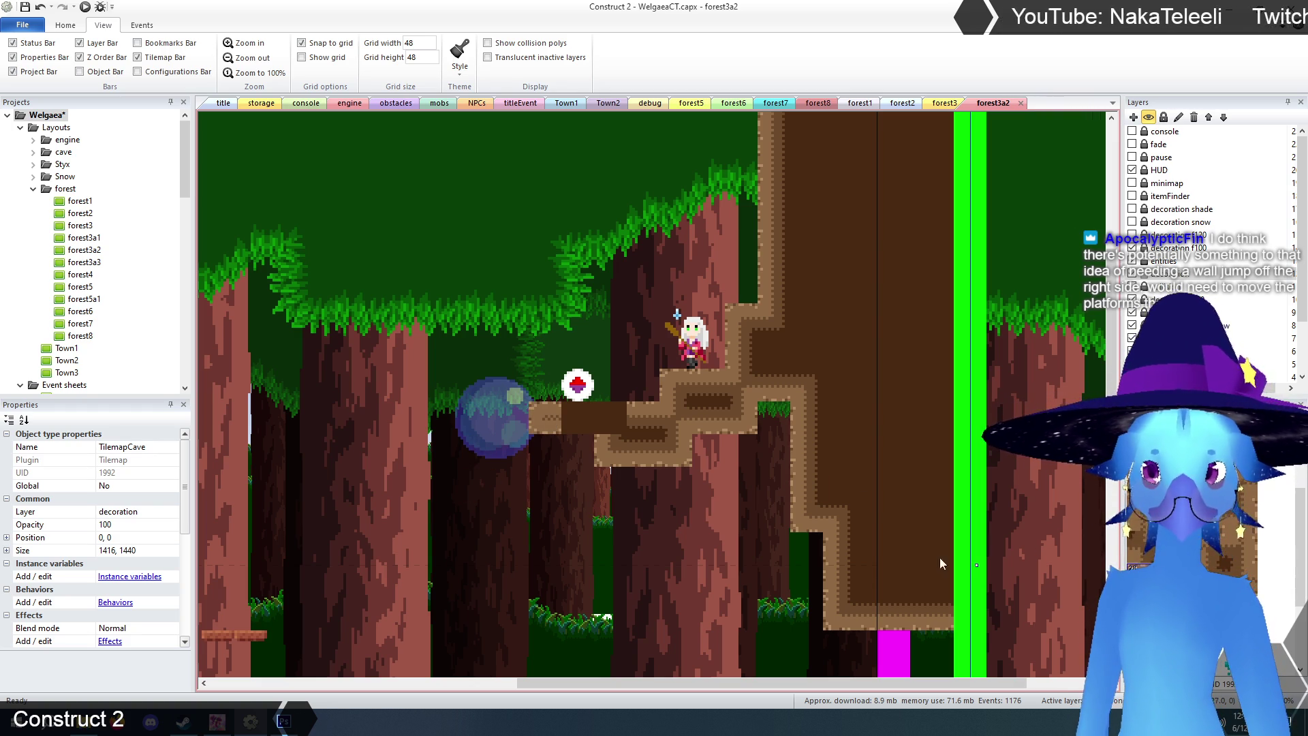
click(584, 412)
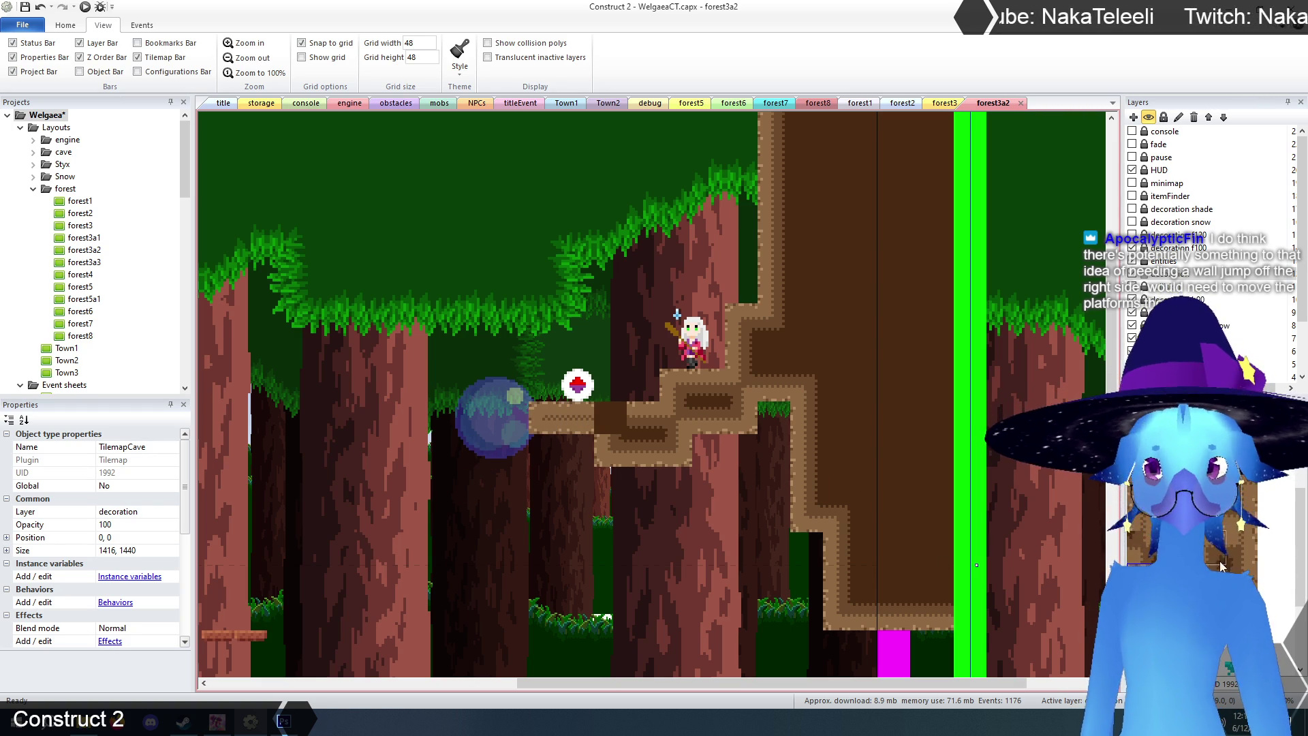
click(603, 409)
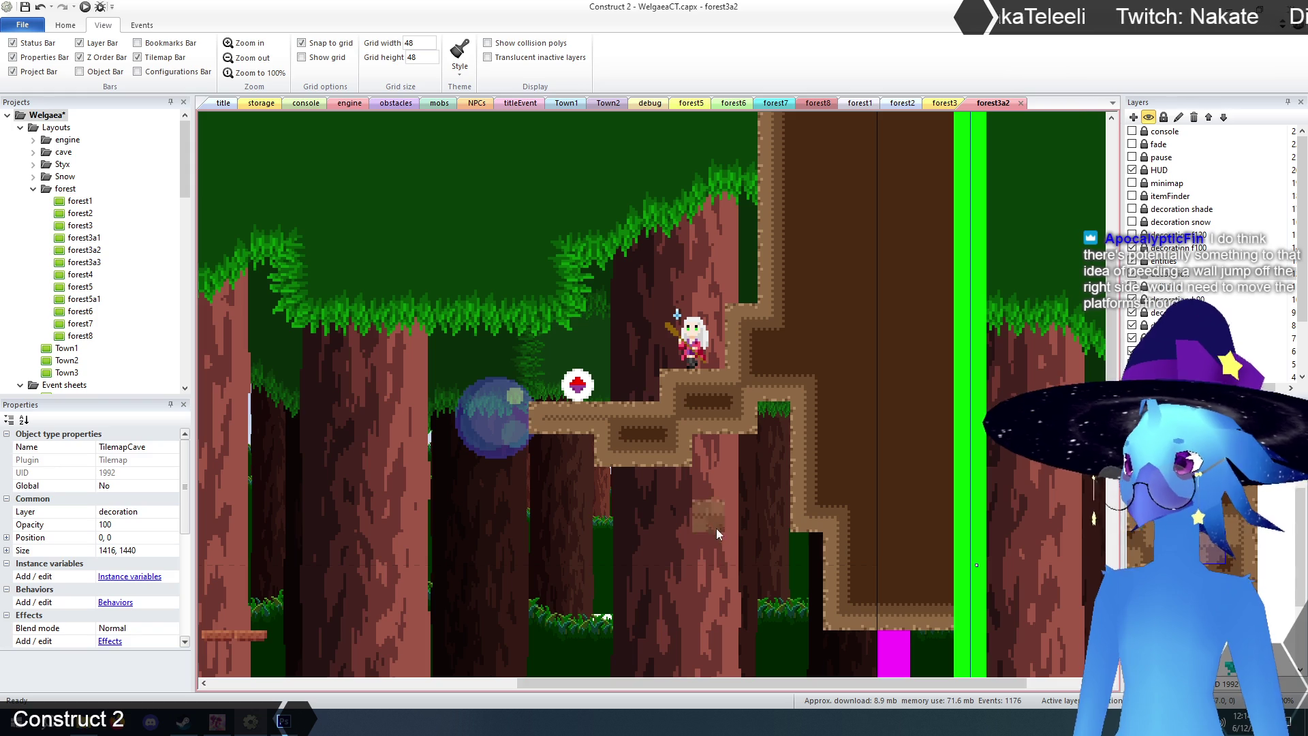
click(246, 59)
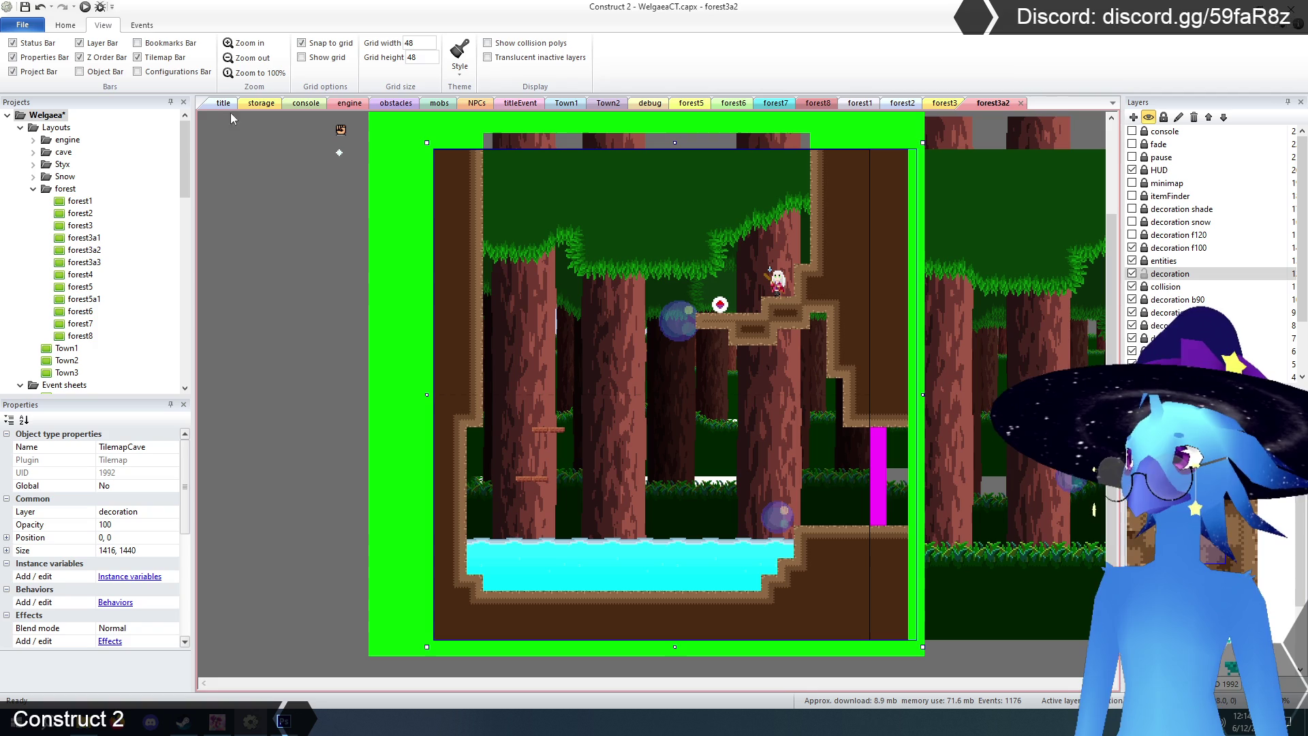
- Save the project with Ctrl+S and run forest3a2 as a browser preview
key(ctrl+s)
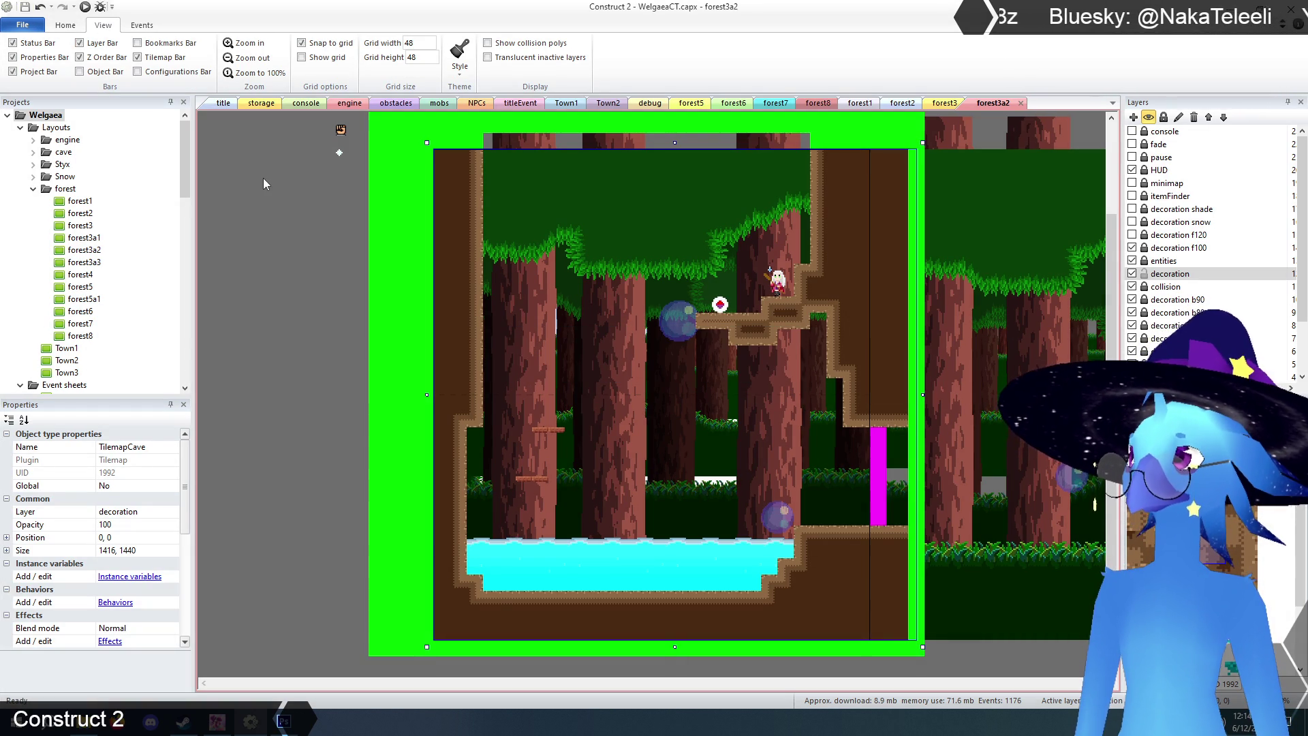
click(263, 178)
click(86, 7)
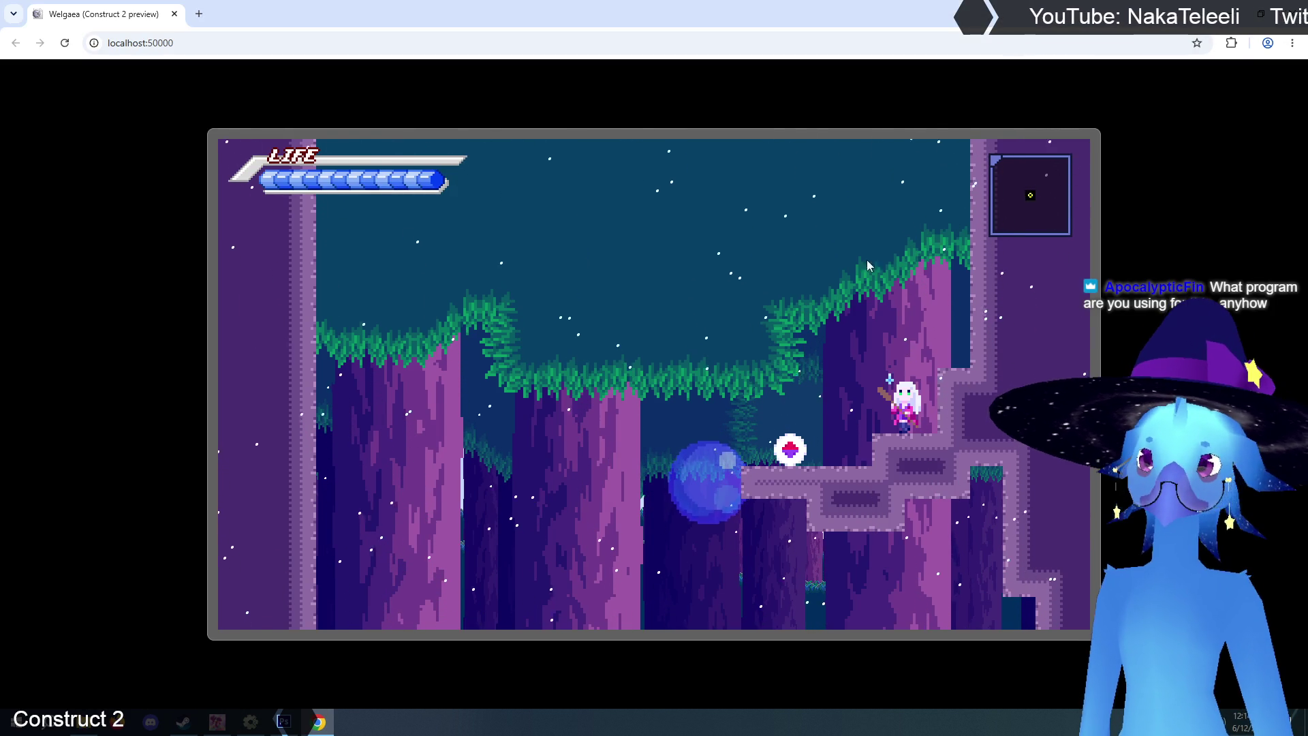
- Close the preview and relaunch the game from the title layout, advancing to save selection
key(ctrl+w)
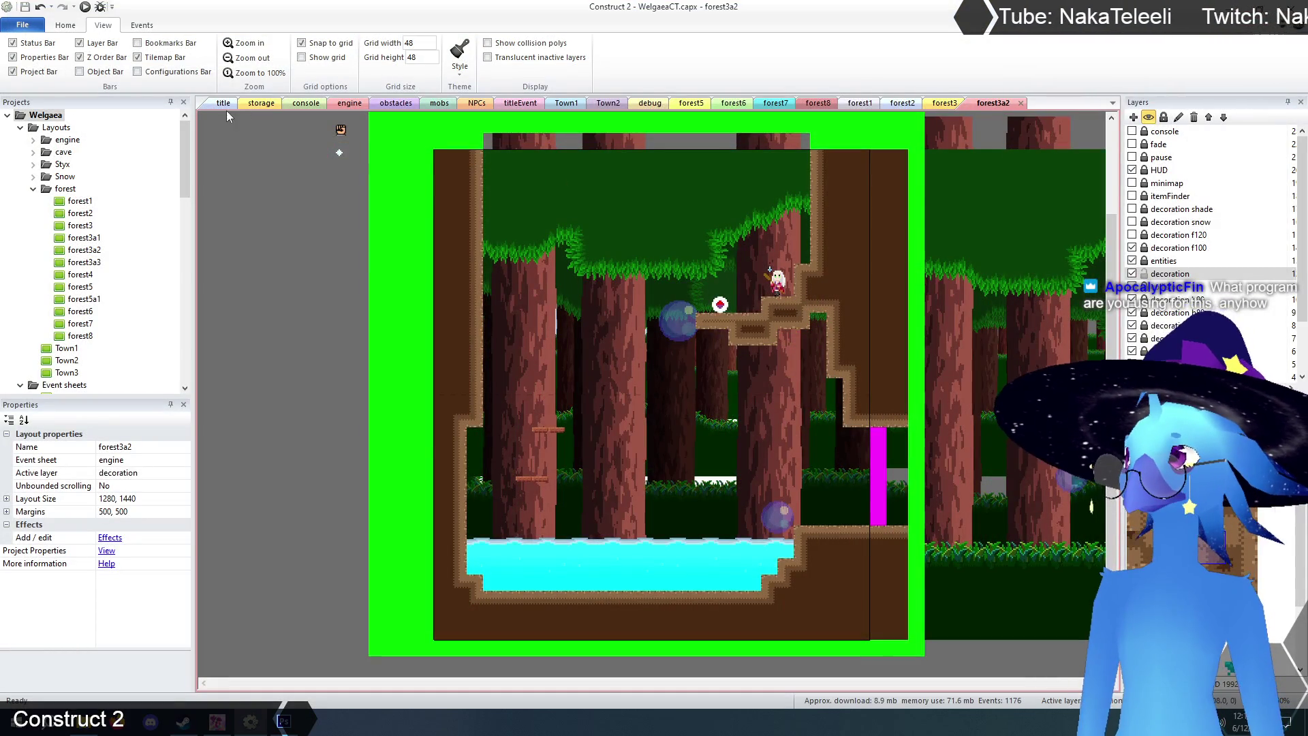
click(223, 102)
key(F5)
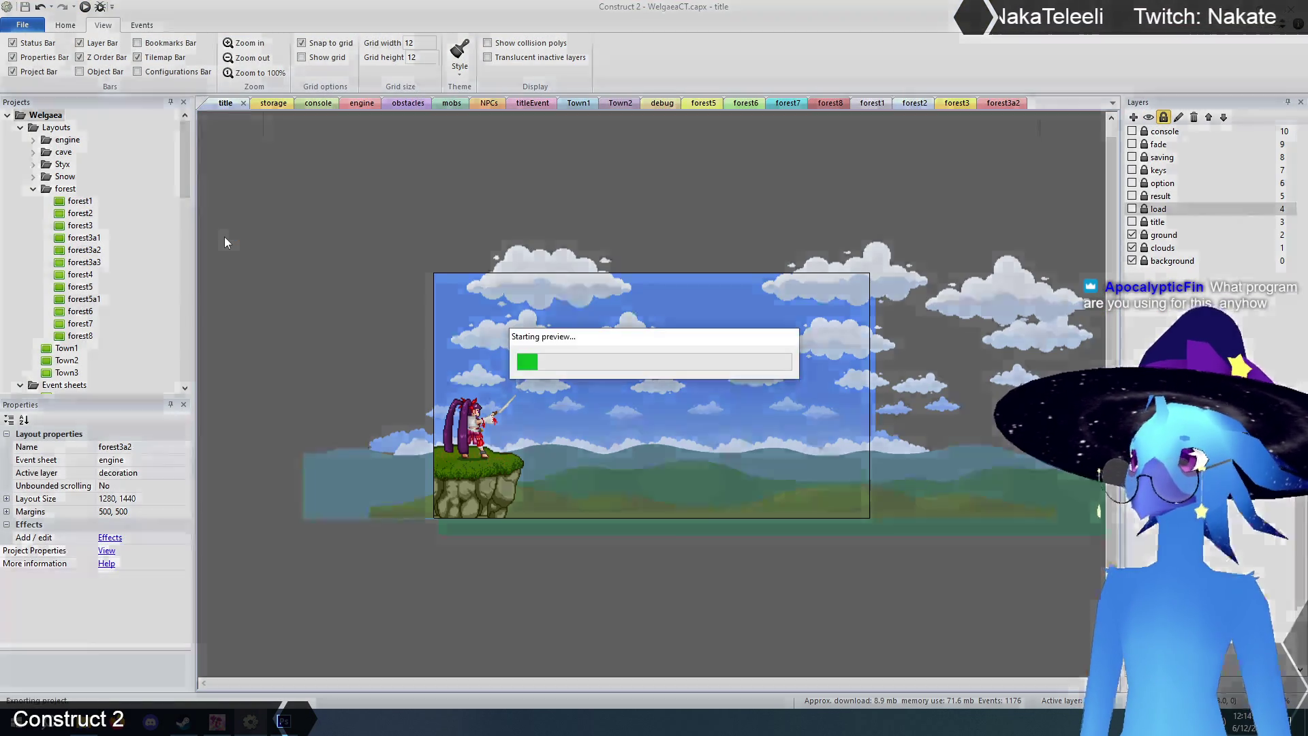
key(Return)
key(Return)
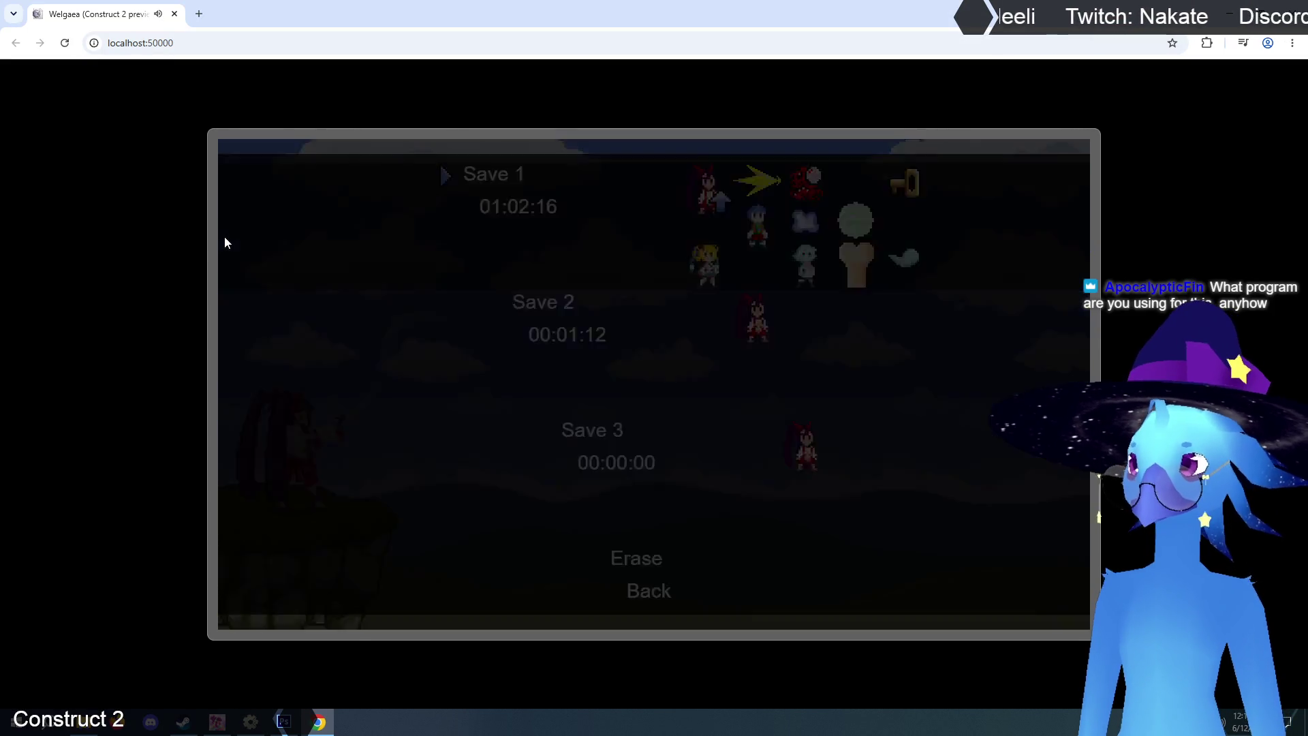
- Walk and jump the character left through the forest rooms, firing a beam along the way
key(Left)
key(Up)
key(Left)
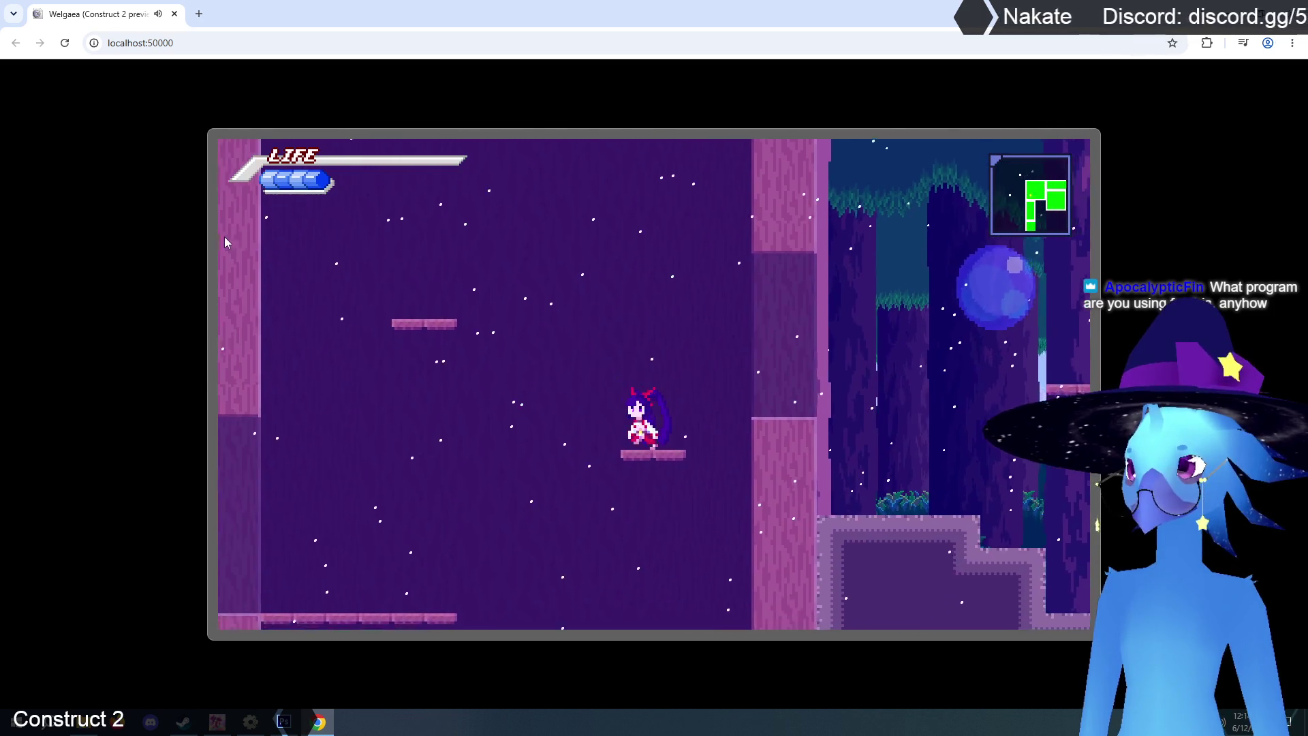
key(Up)
key(Left)
key(x)
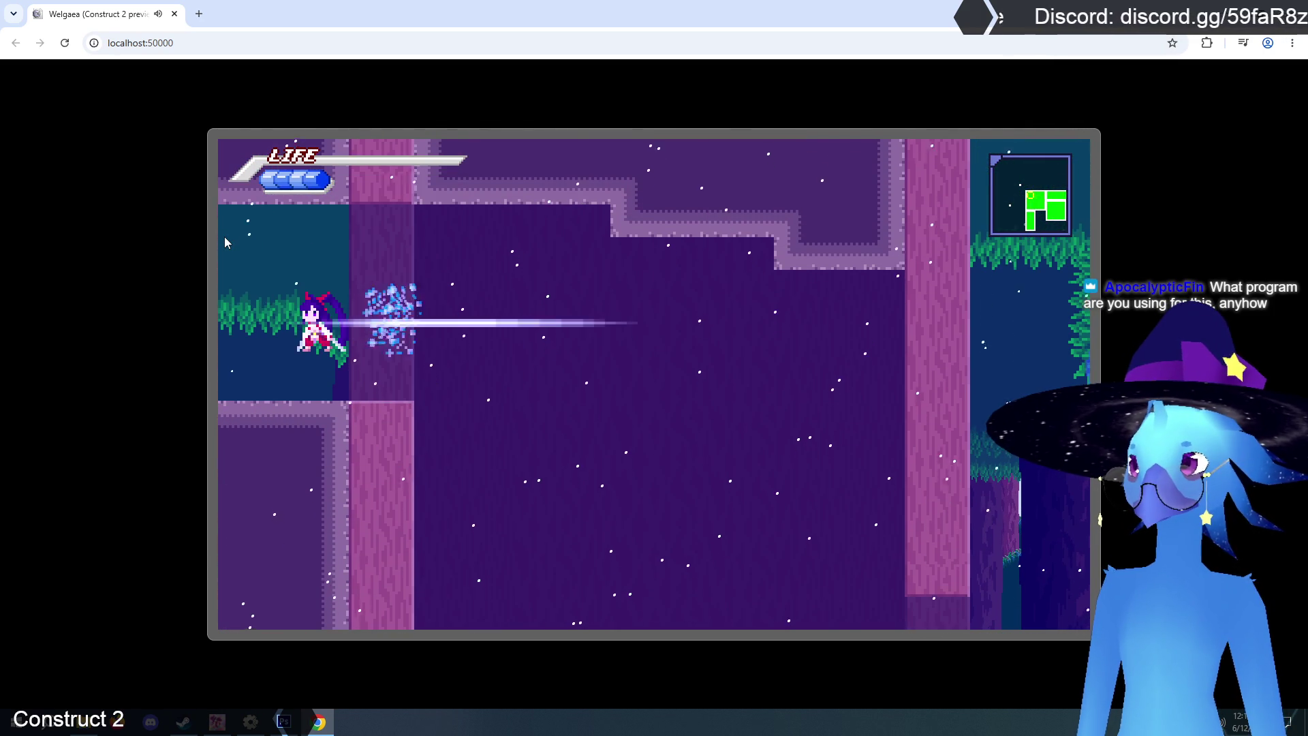
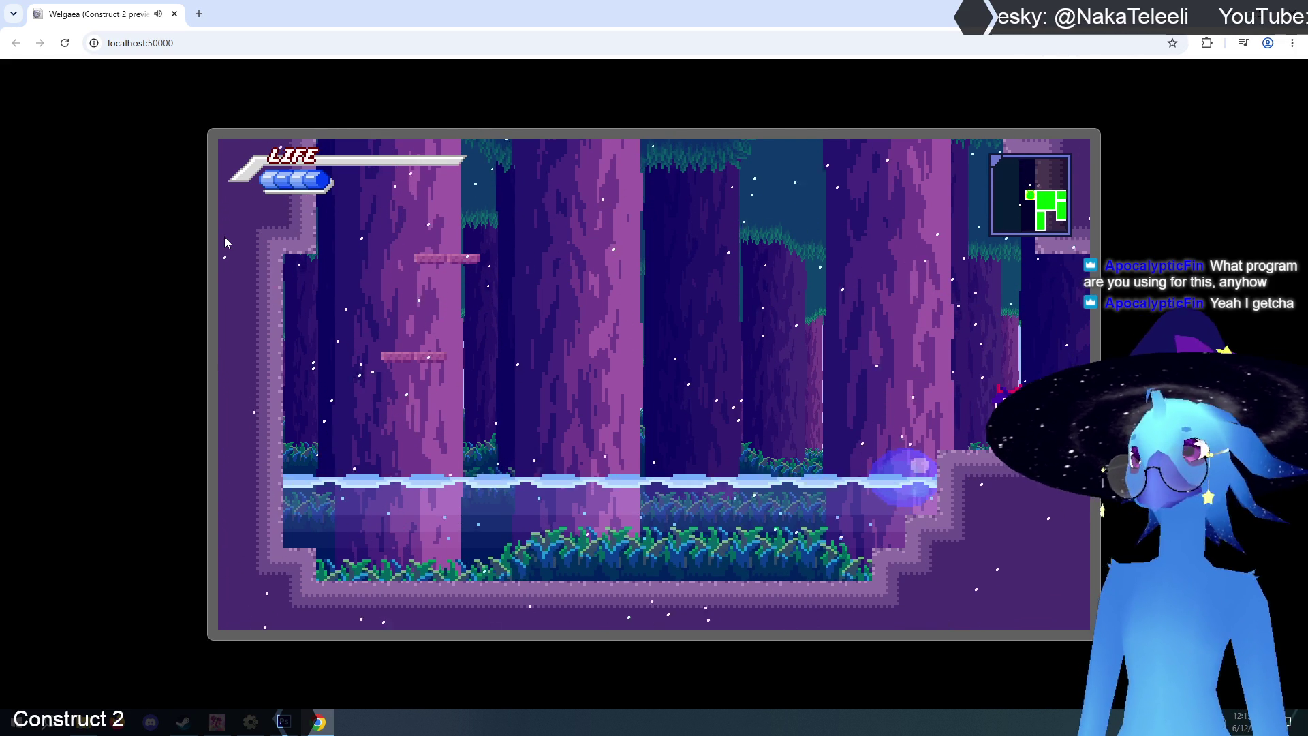
- Run and jump the character across the forest room and into the pool, then close the preview
key(Left)
key(Up)
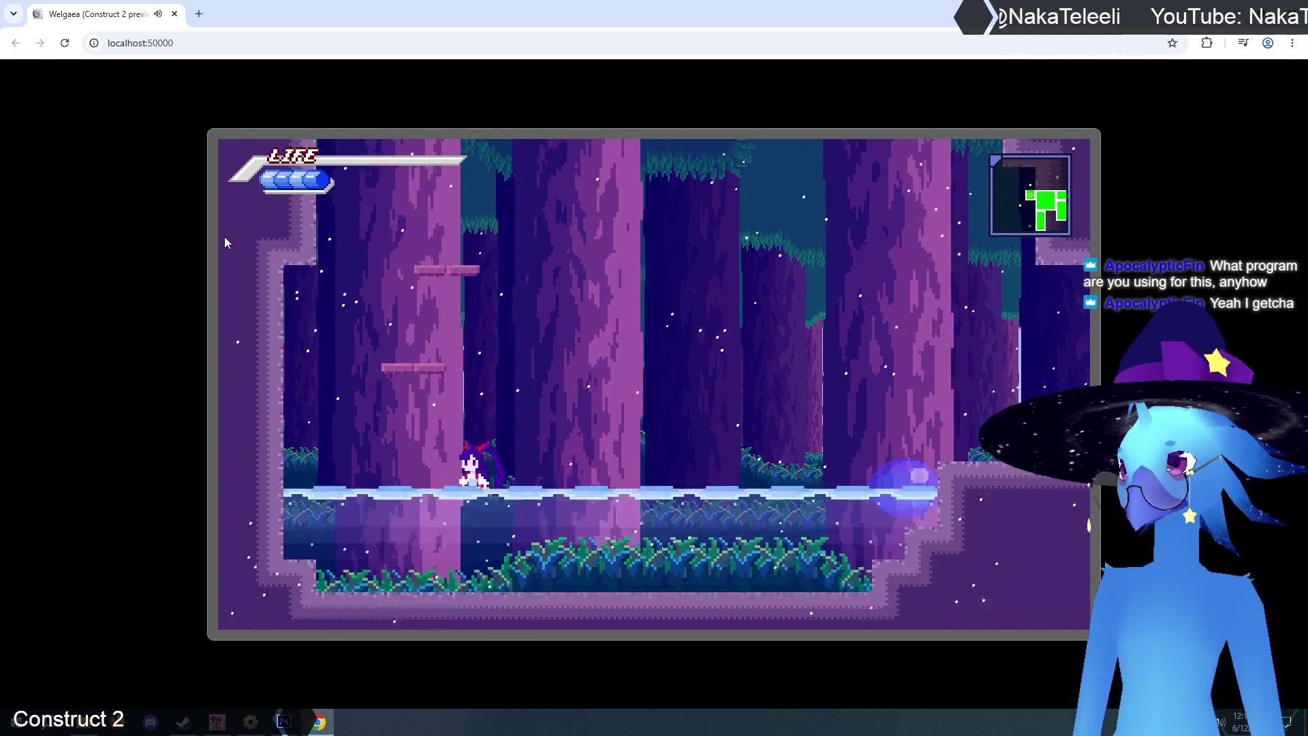
key(Right)
key(Up)
key(Up)
key(Up)
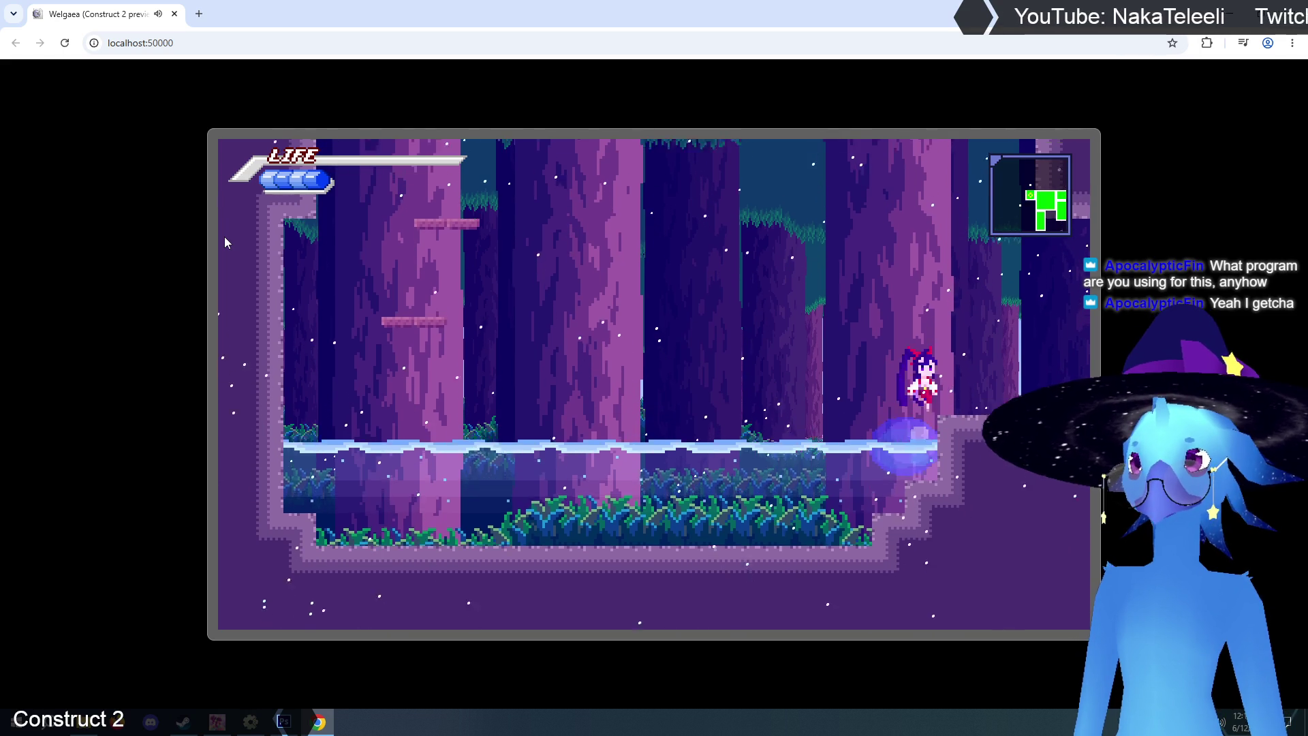
key(Left)
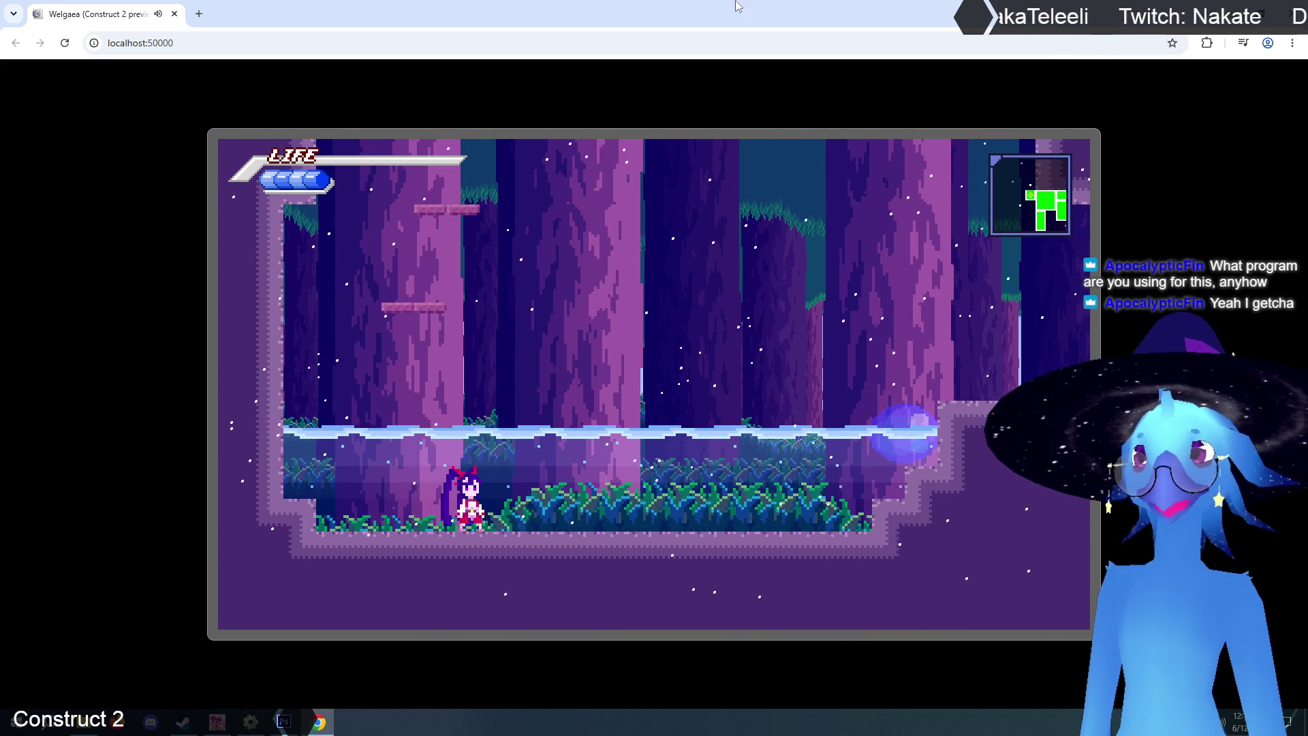
key(alt+F4)
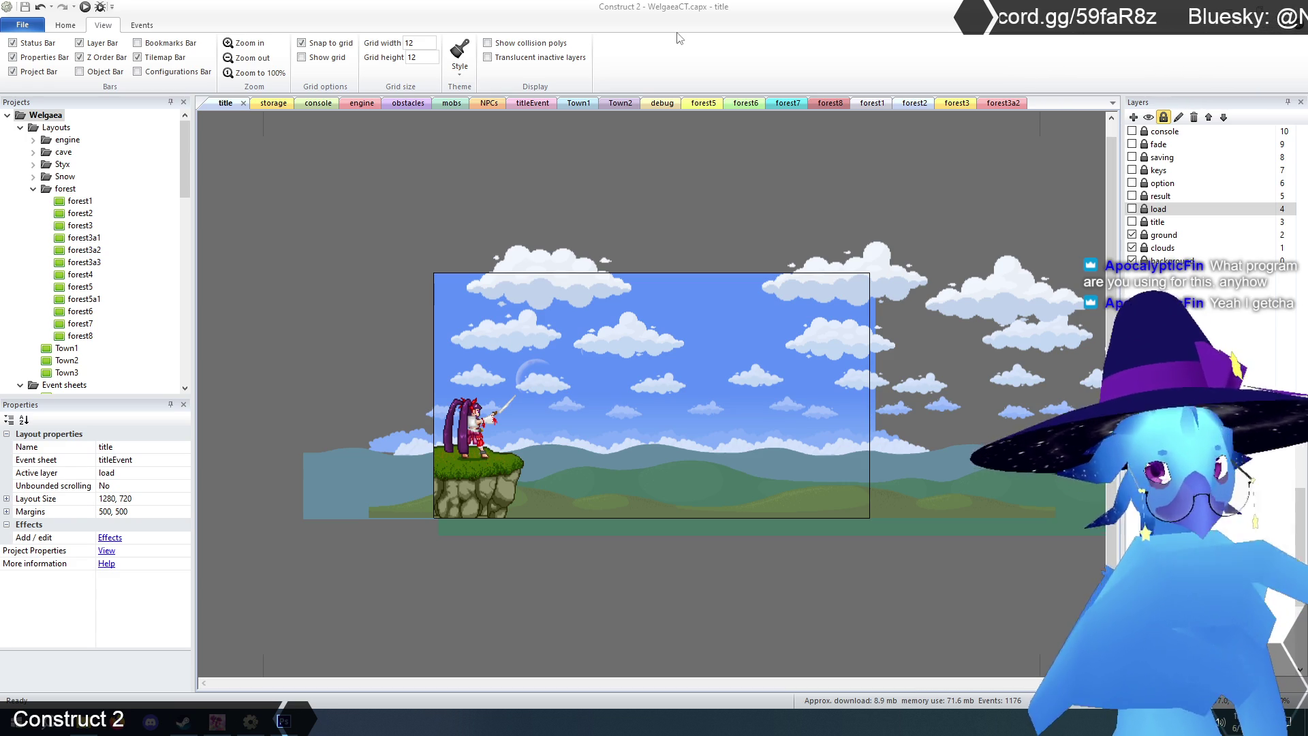
- Open the forest3a2 layout and inspect the cave tilemap's properties
click(1002, 103)
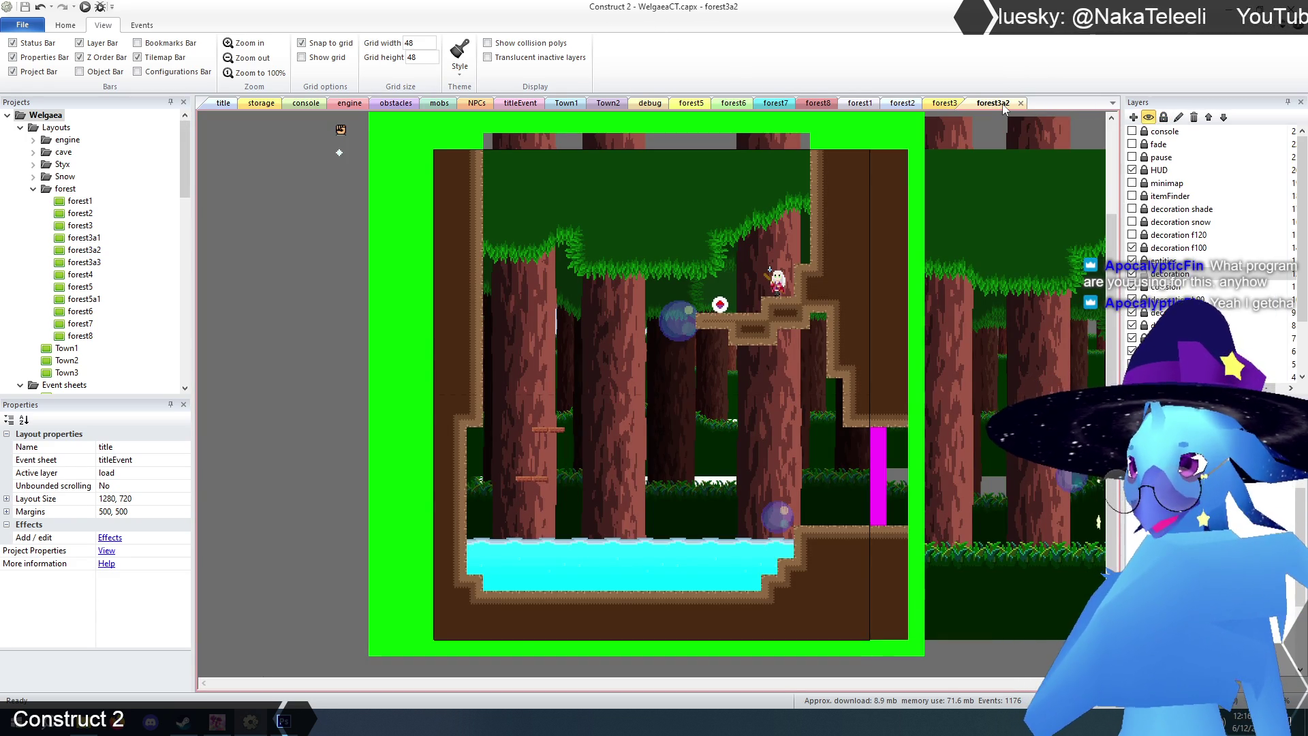
click(722, 306)
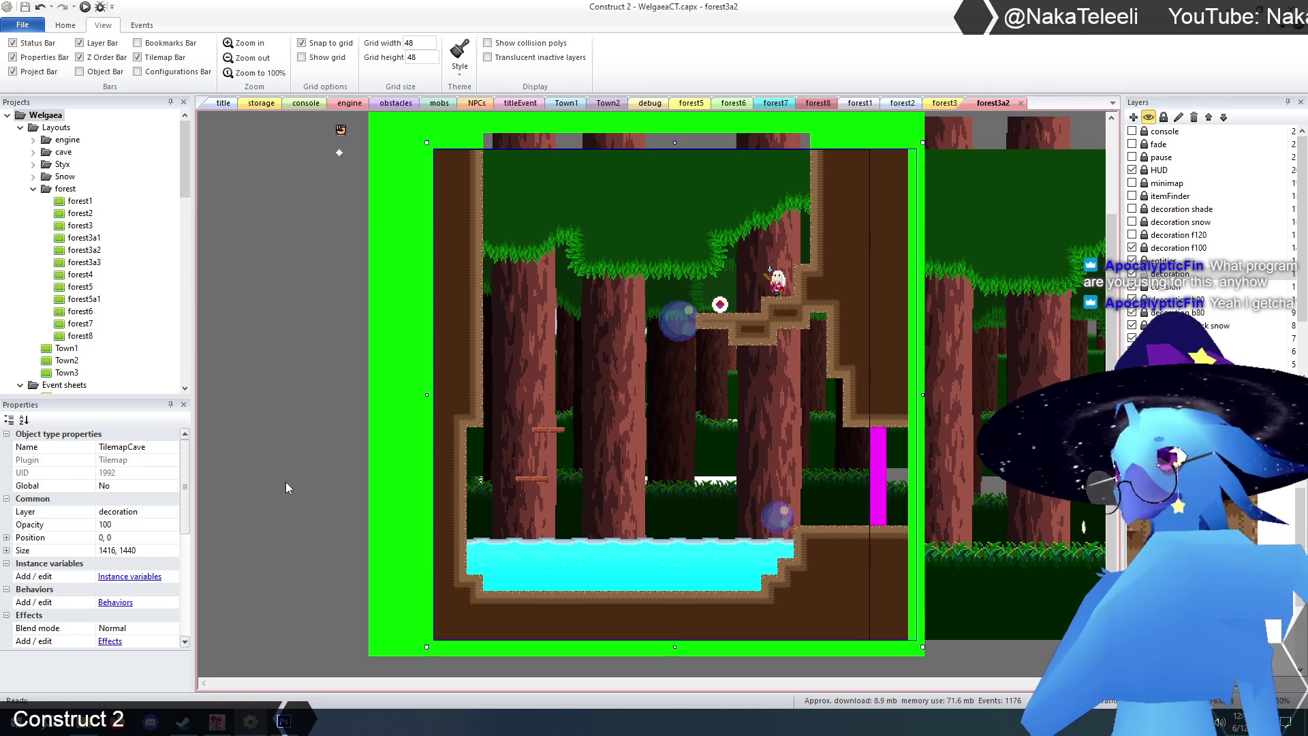
drag(184, 473, 182, 586)
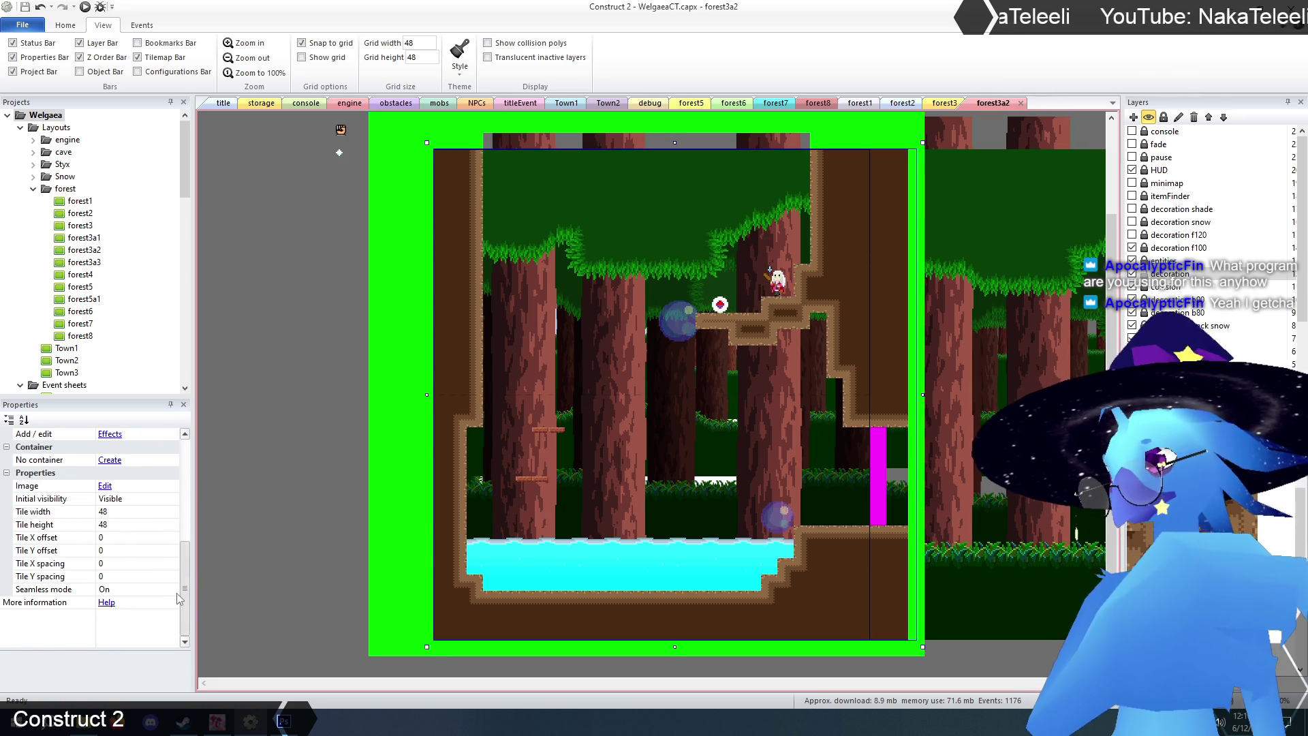
drag(192, 585, 219, 488)
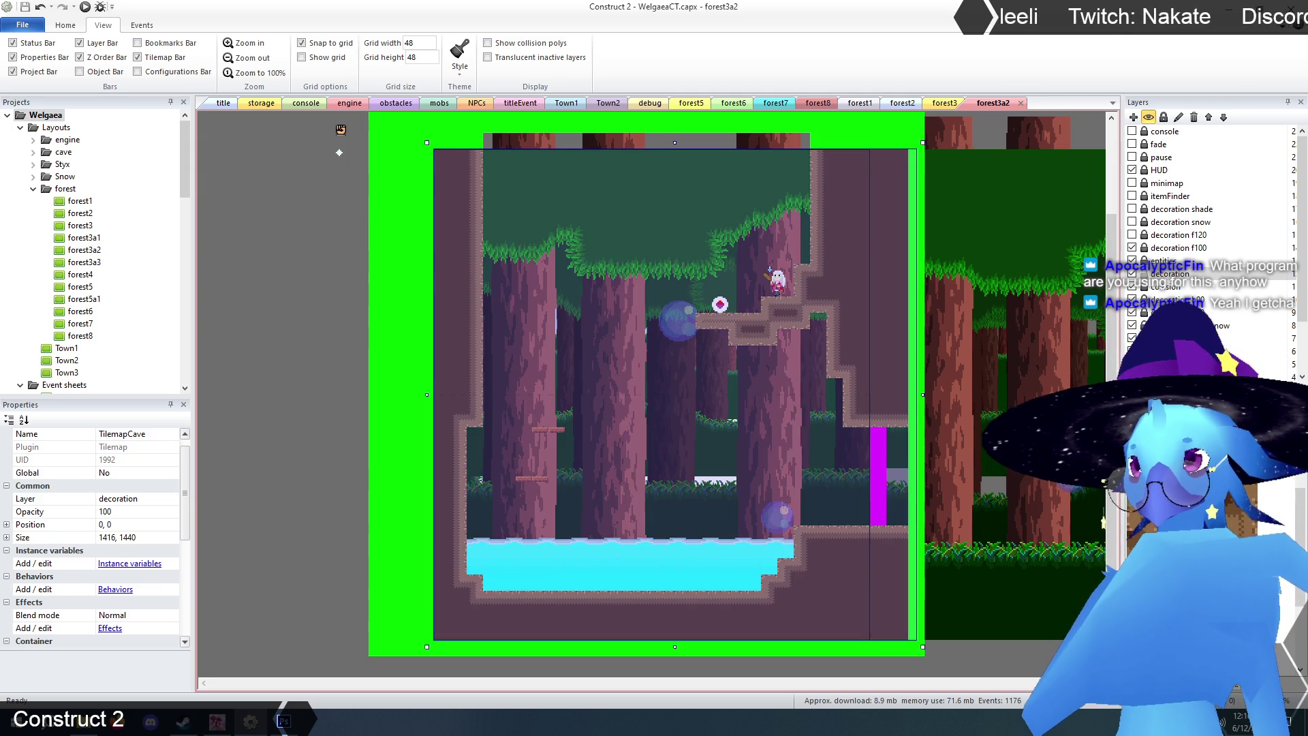
- Check the entities layer, then inspect the upper-ledge item pickup's ItemNum 7 and deselect it
click(1169, 260)
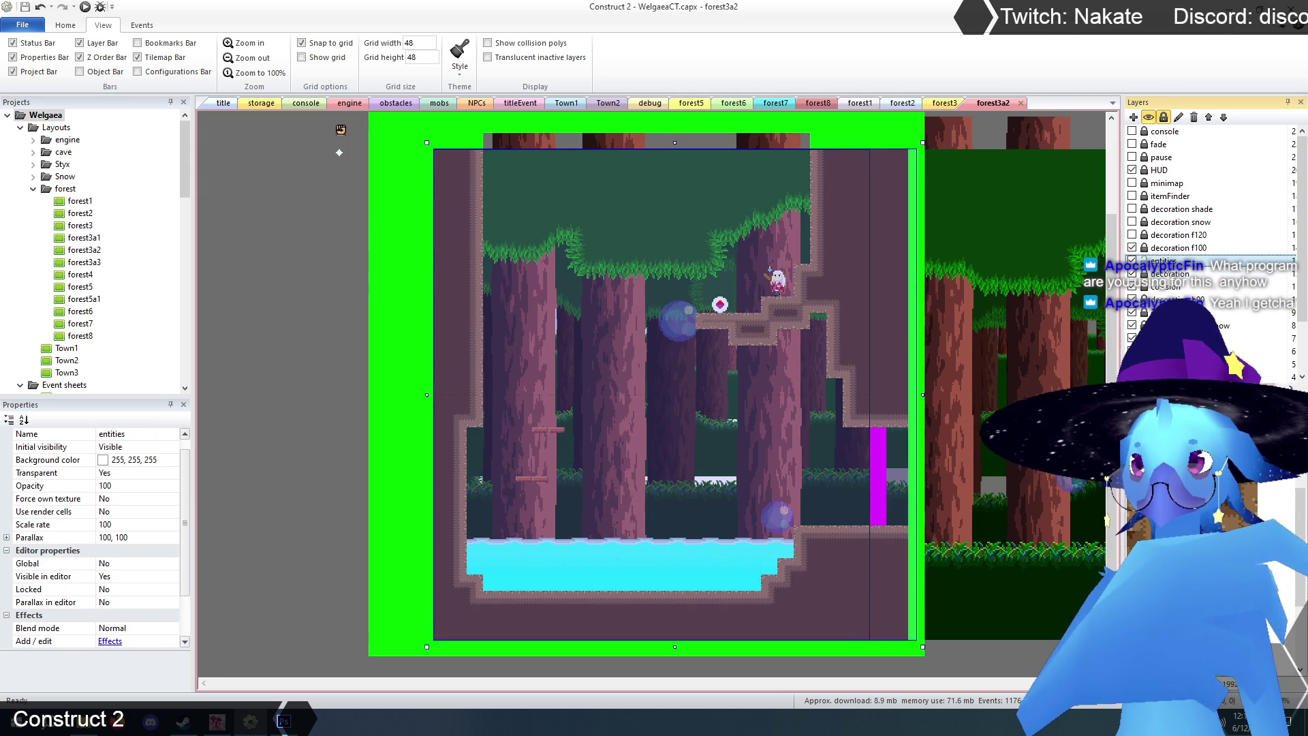
click(358, 363)
click(720, 304)
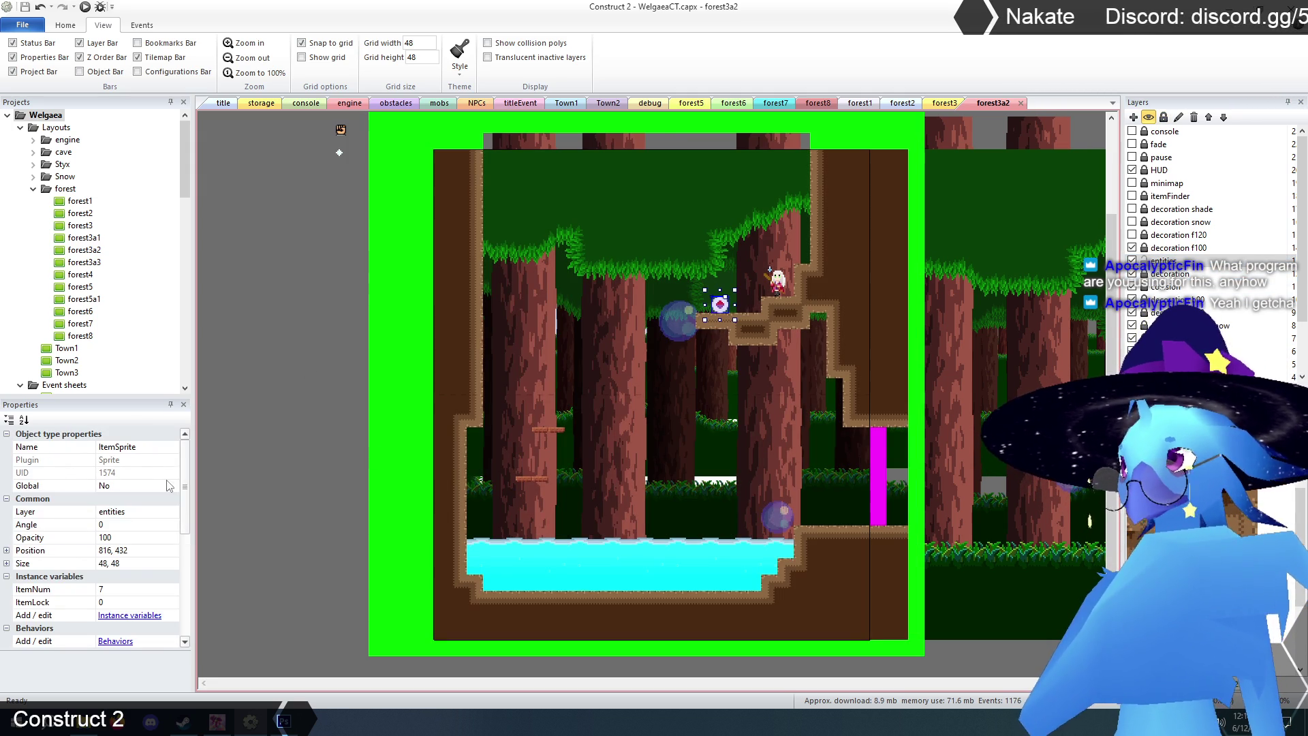
drag(186, 470, 190, 511)
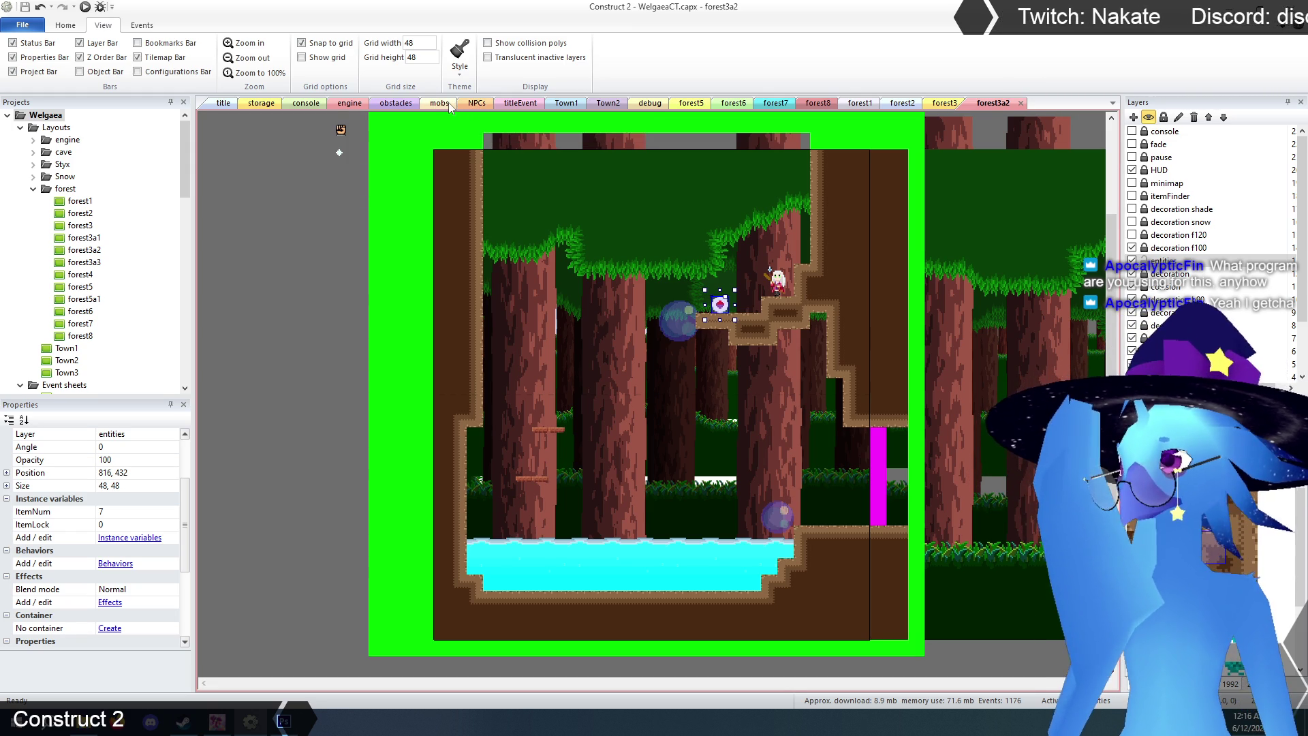
click(253, 162)
- Look through the storage layout, then the console and engine event sheets
click(262, 102)
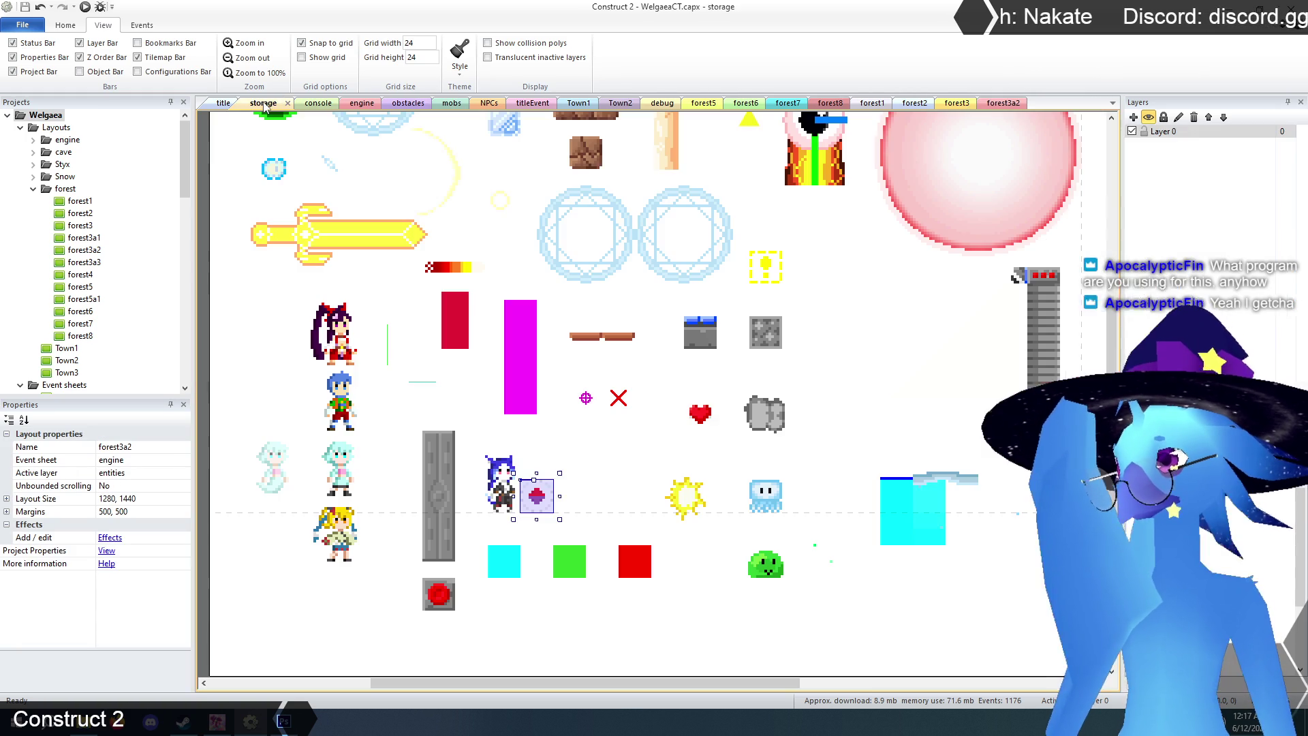
click(324, 103)
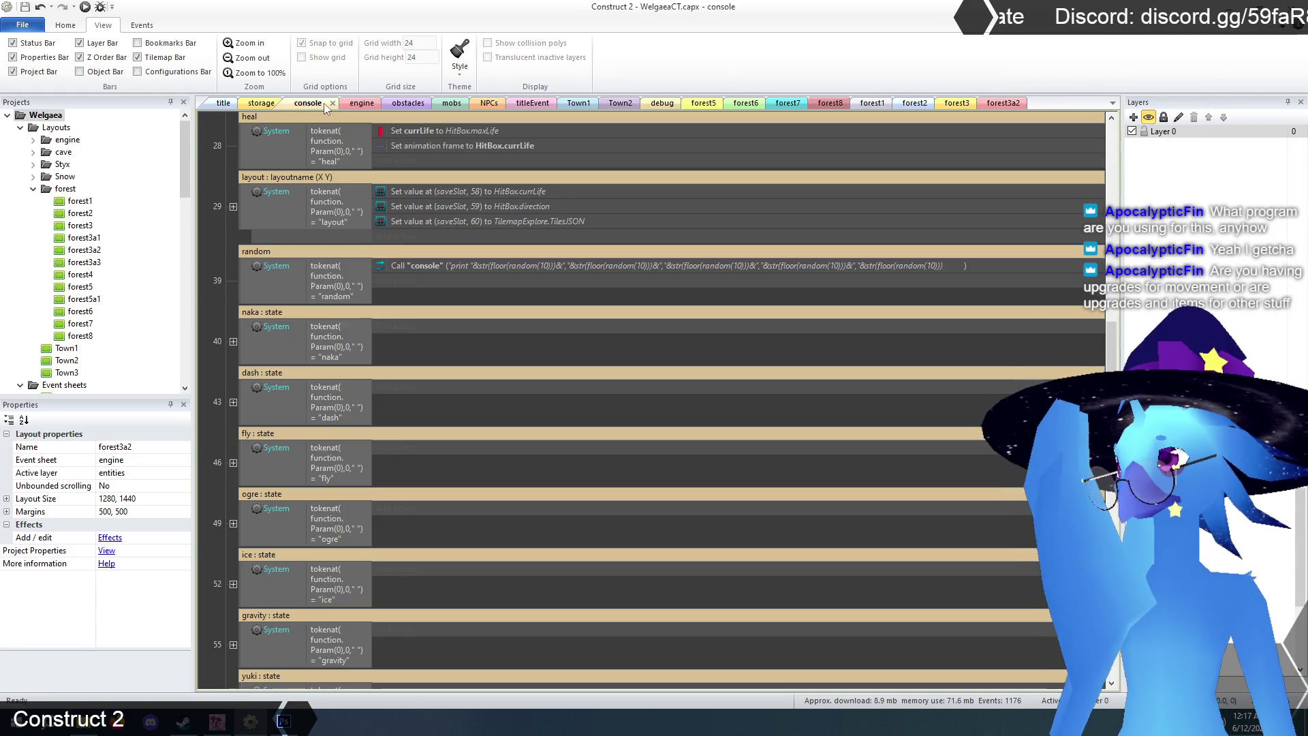
scroll(654, 402, down, 20)
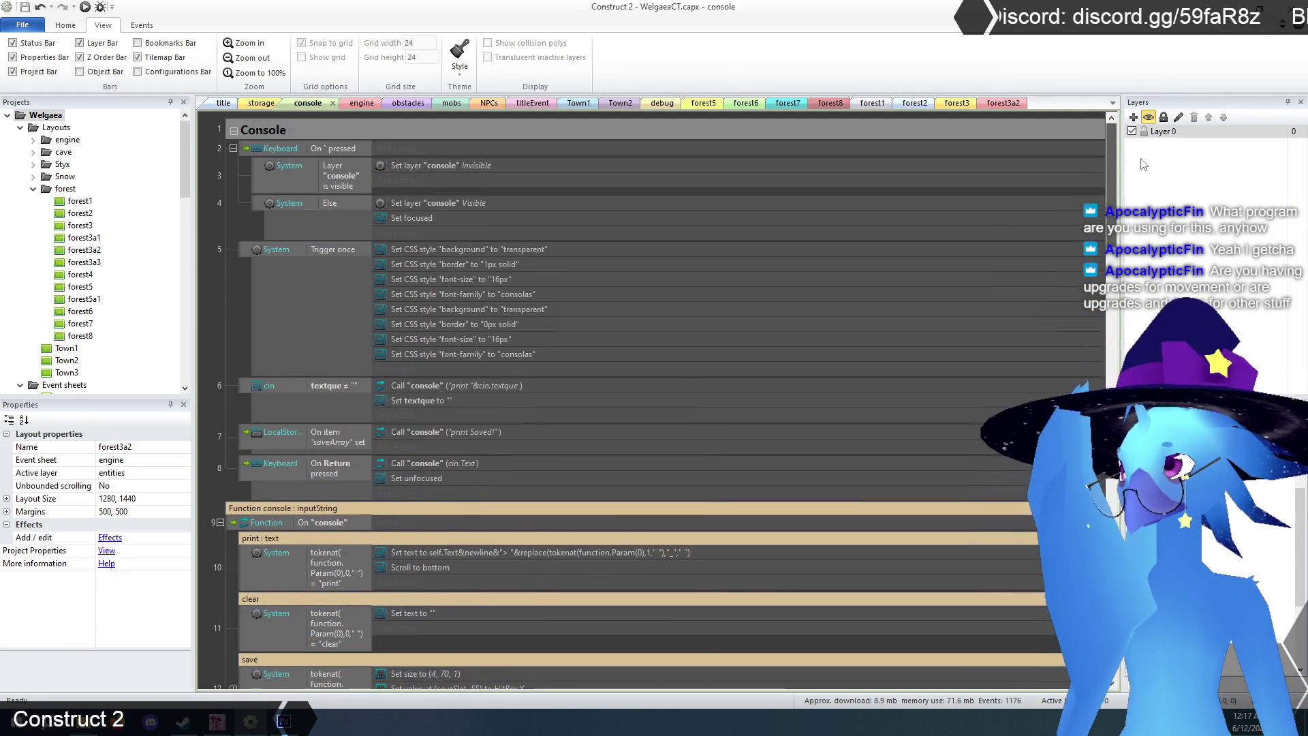
scroll(337, 153, up, 20)
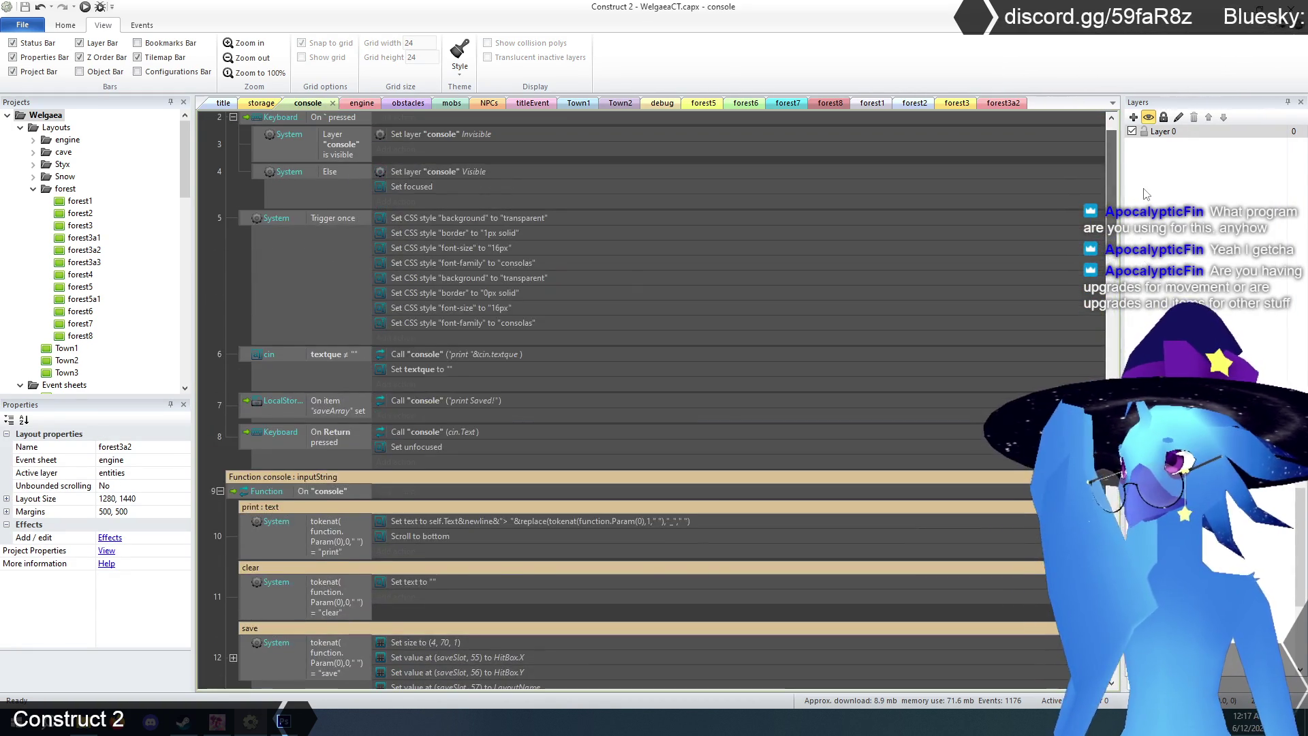
click(362, 106)
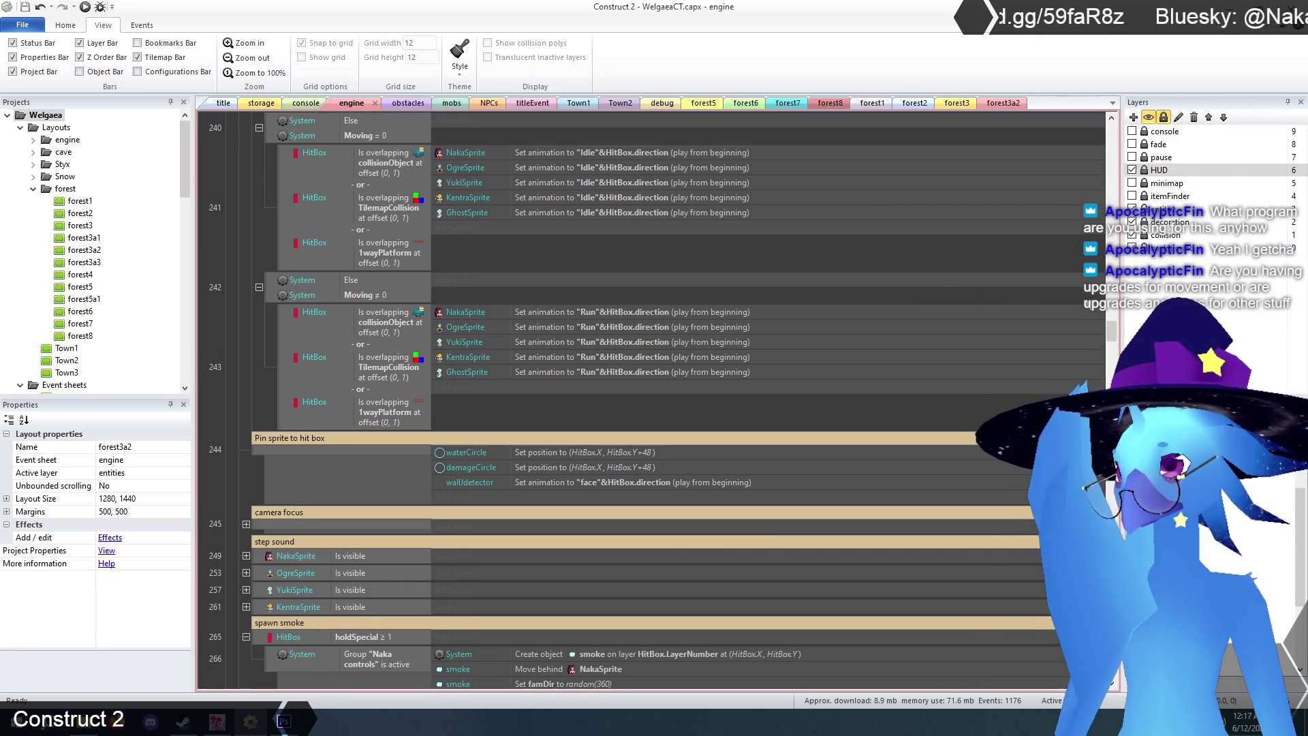
mouse_move(1115, 342)
mouse_down()
mouse_move(1115, 677)
mouse_move(1115, 409)
mouse_move(1141, 75)
mouse_up()
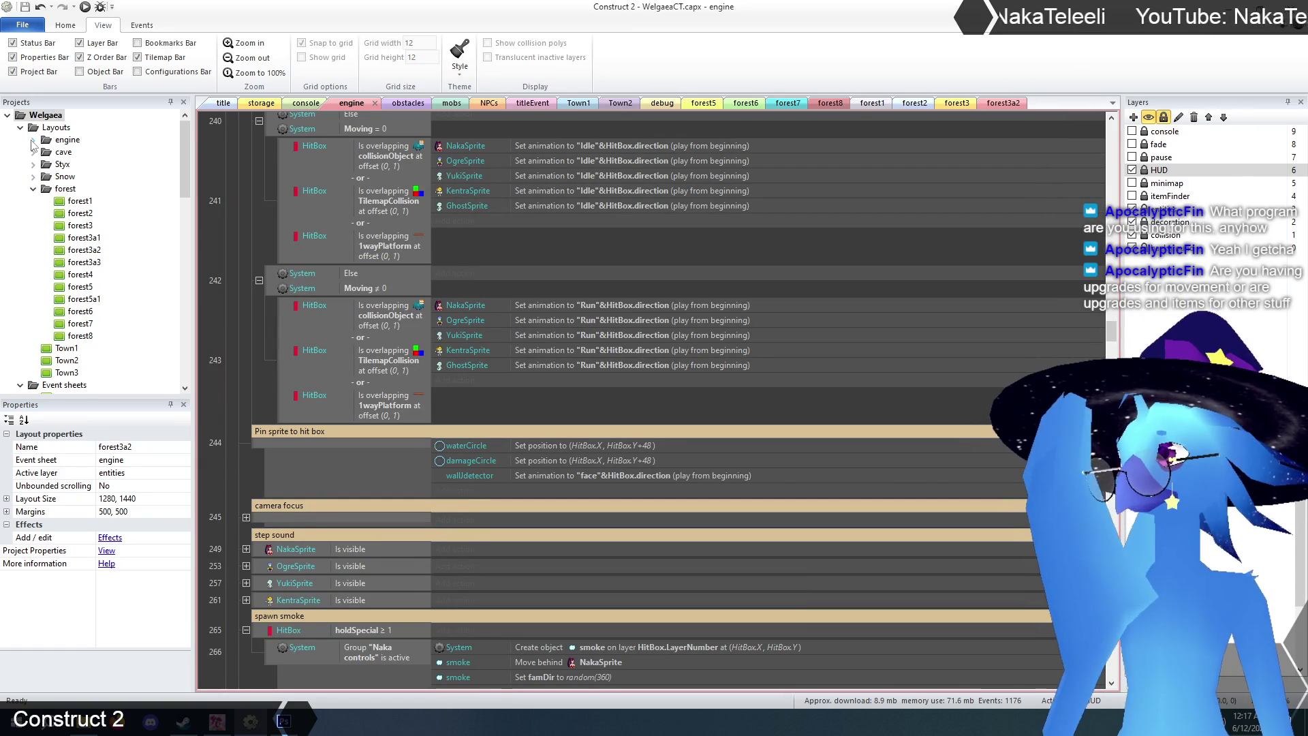
scroll(45, 188, down, 7)
scroll(62, 205, up, 3)
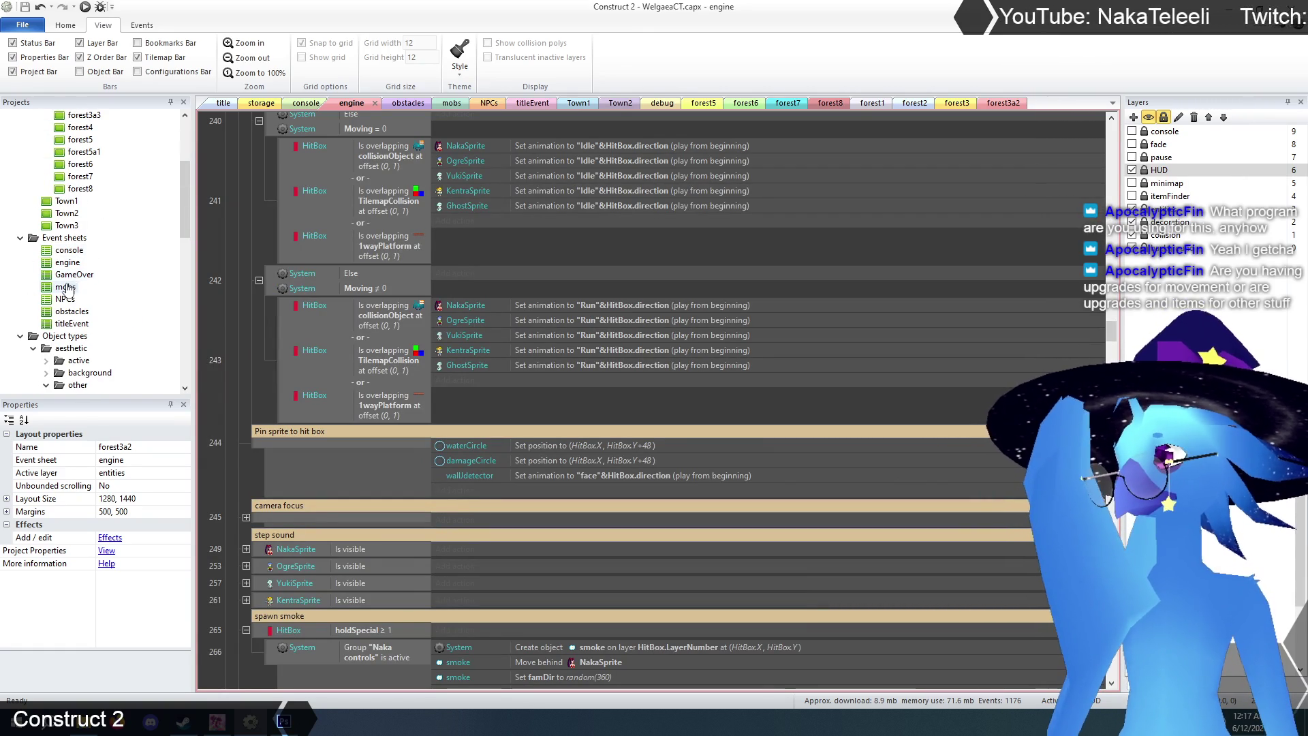
- Open and scroll through the titleEvent event sheet, then open the obstacles event sheet
double_click(71, 325)
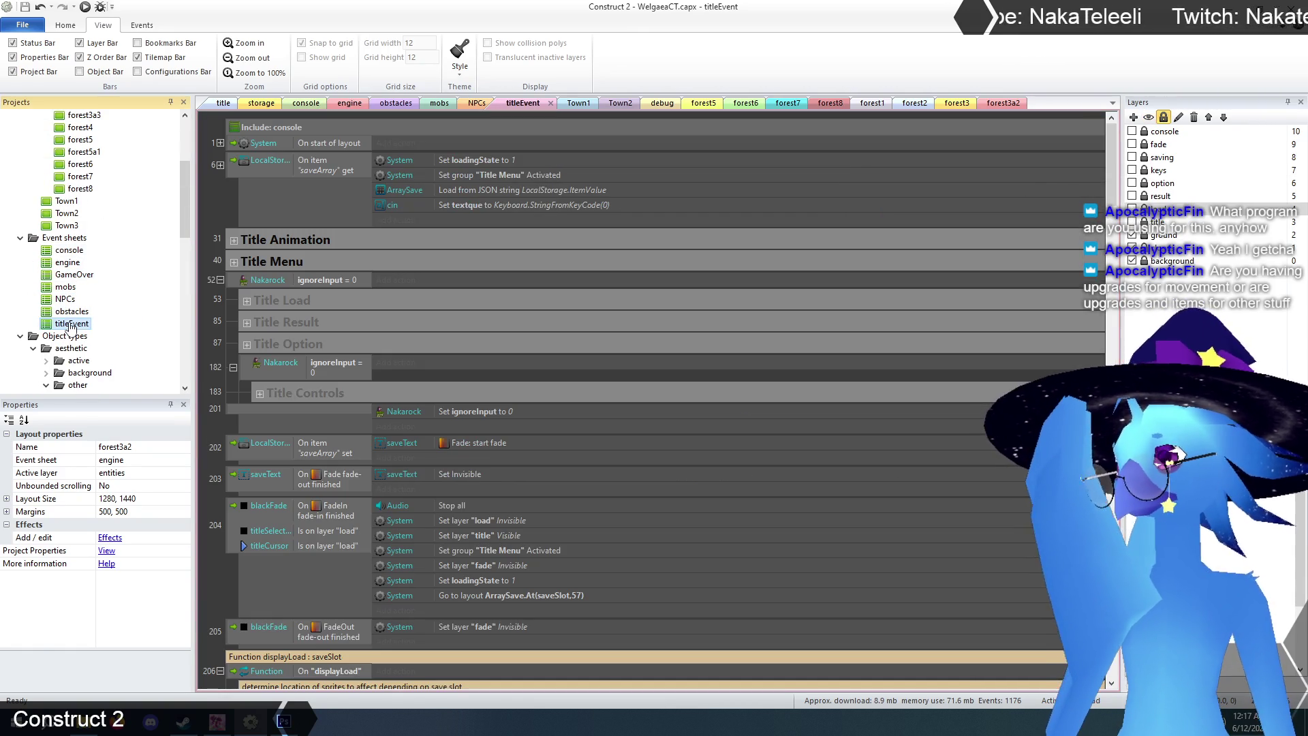
drag(1111, 147, 1112, 674)
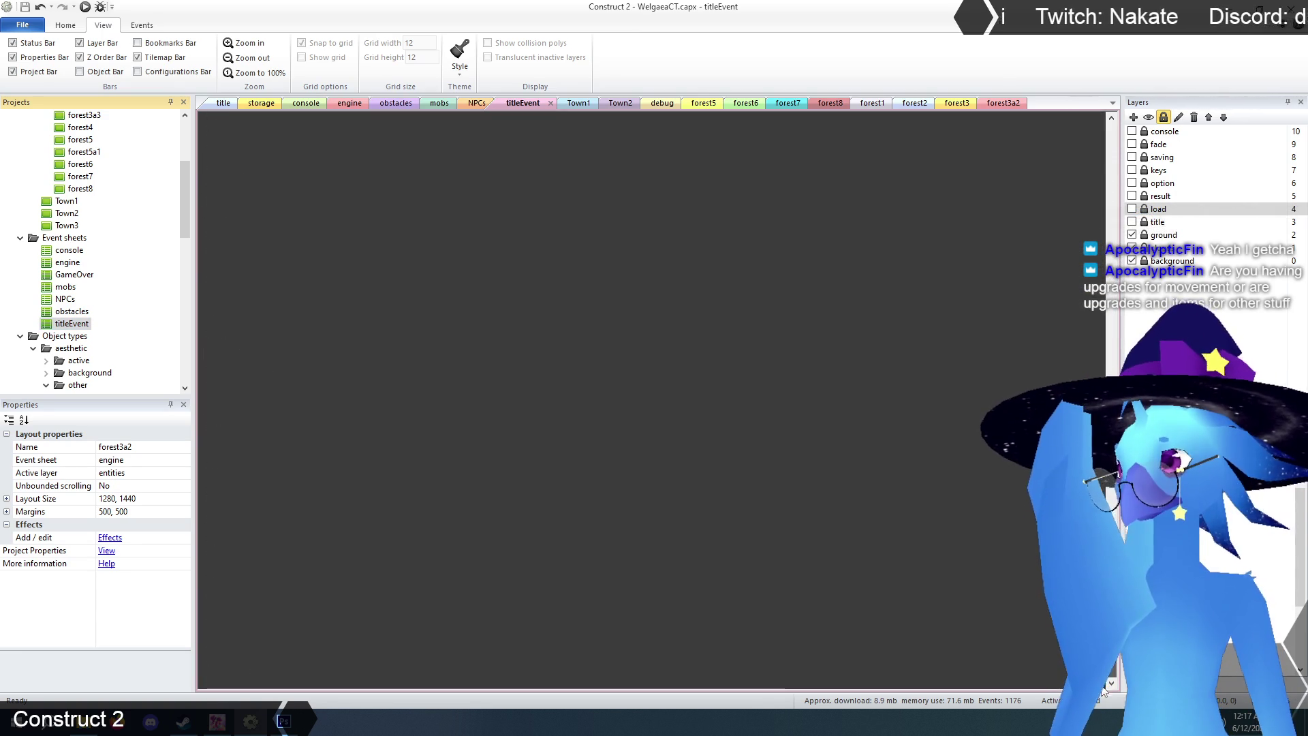
scroll(654, 401, up, 10)
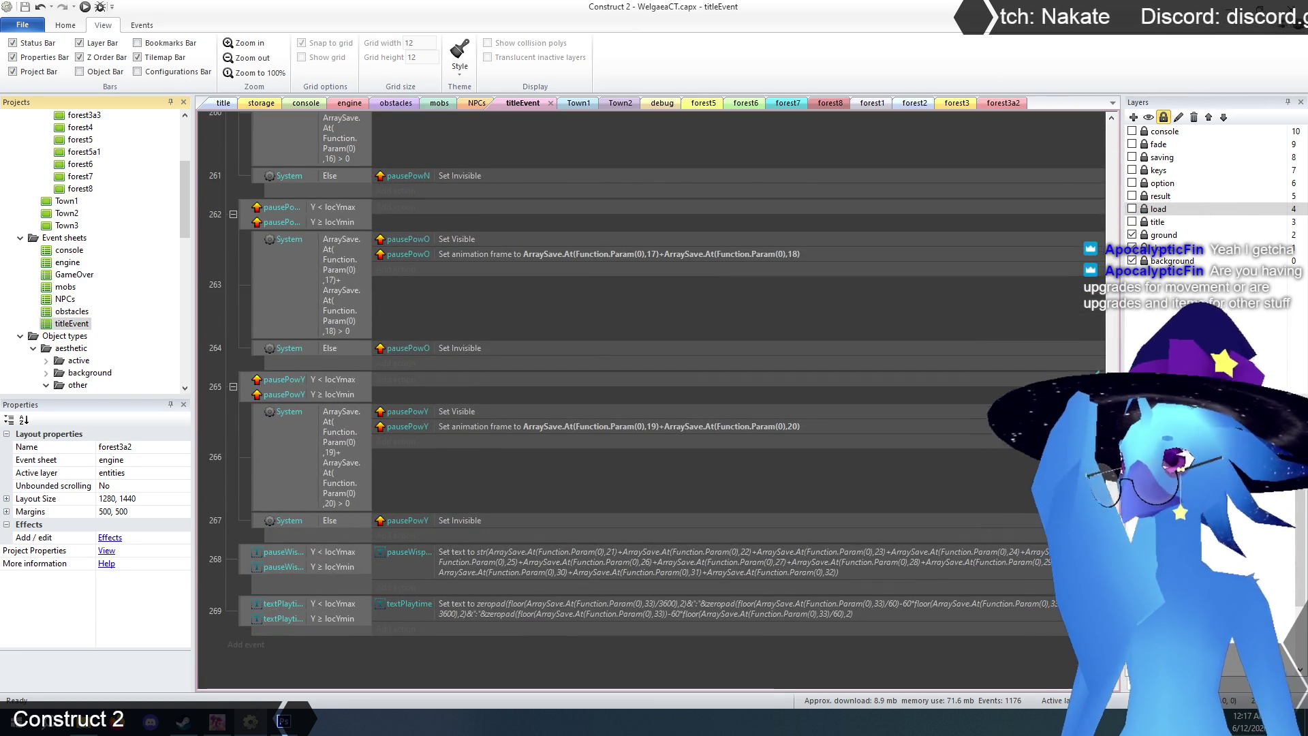
scroll(1070, 192, up, 10)
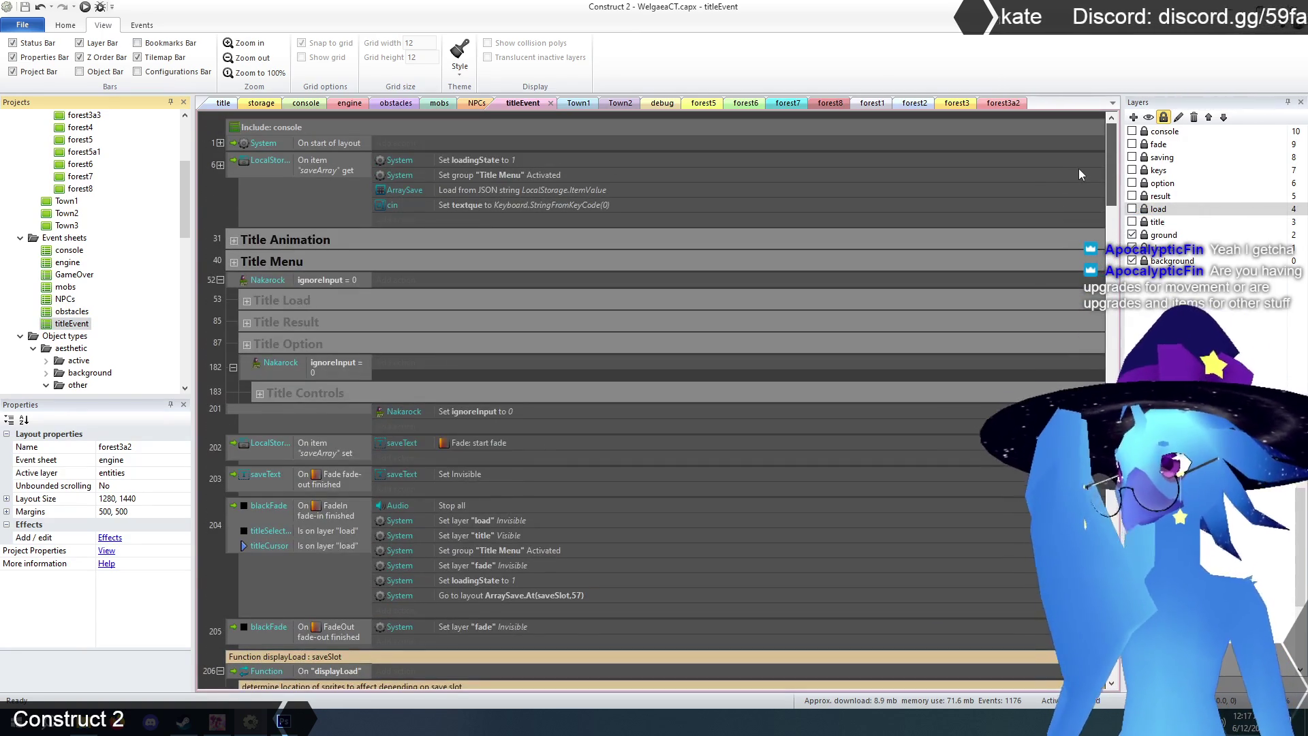
scroll(1082, 228, down, 5)
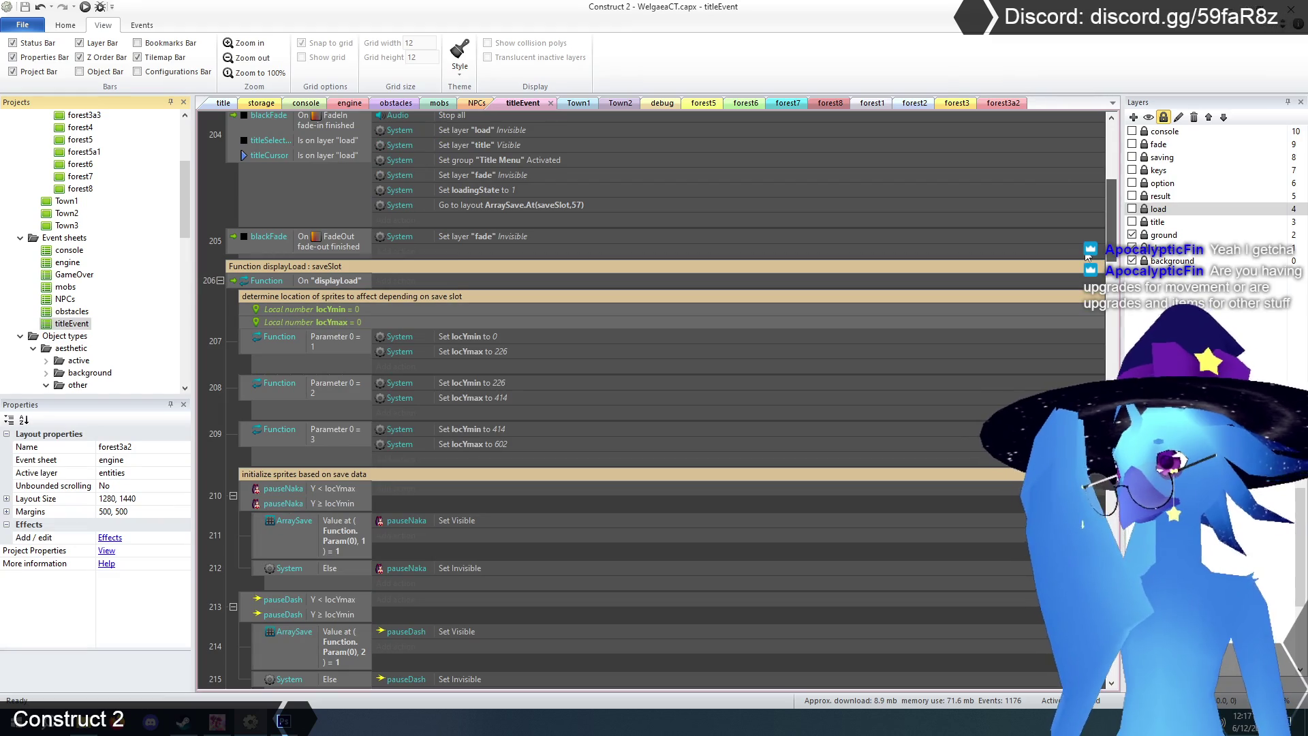
scroll(1088, 180, up, 5)
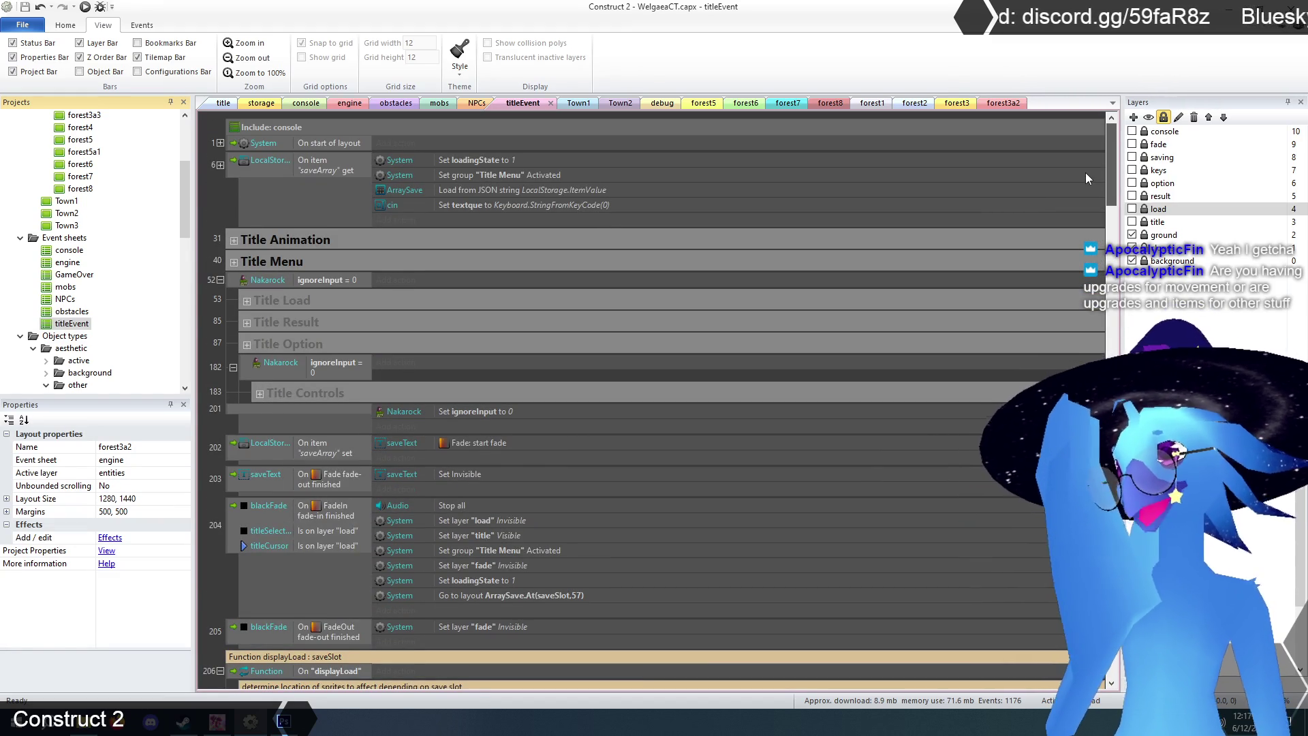
double_click(72, 311)
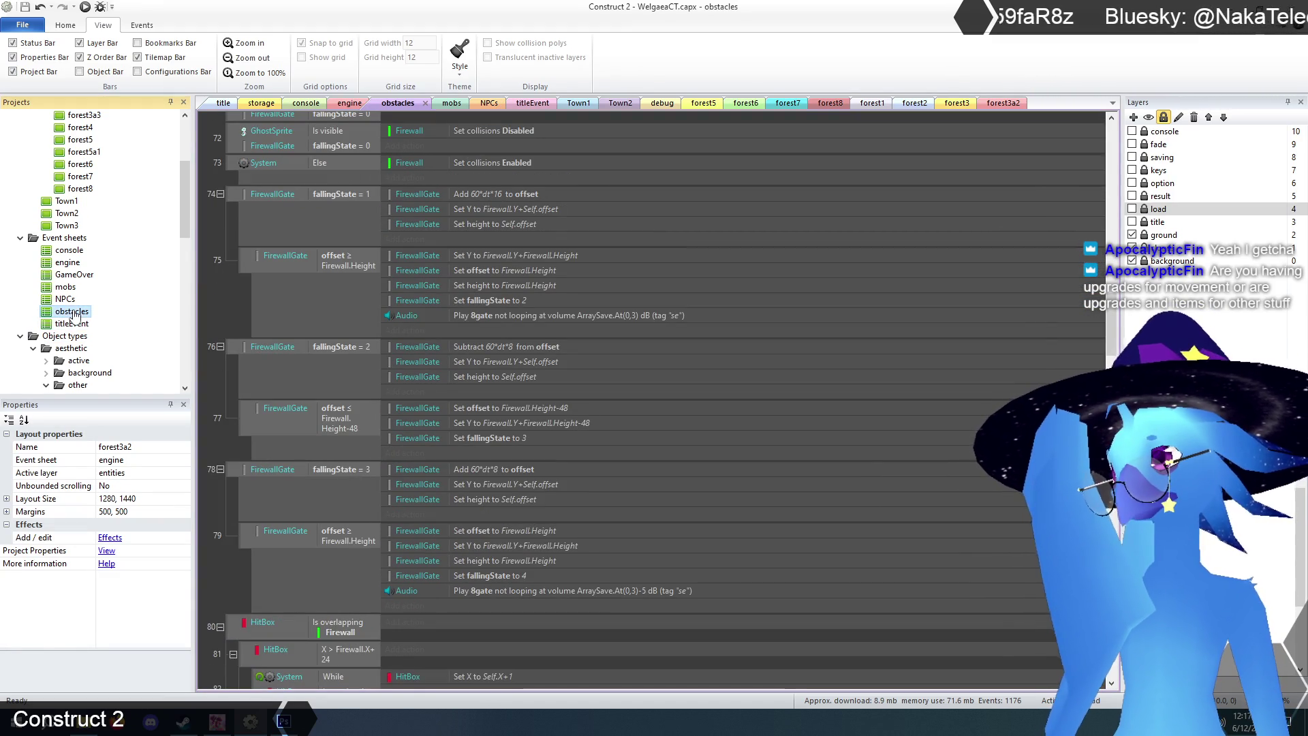
drag(1110, 327, 1124, 134)
double_click(65, 299)
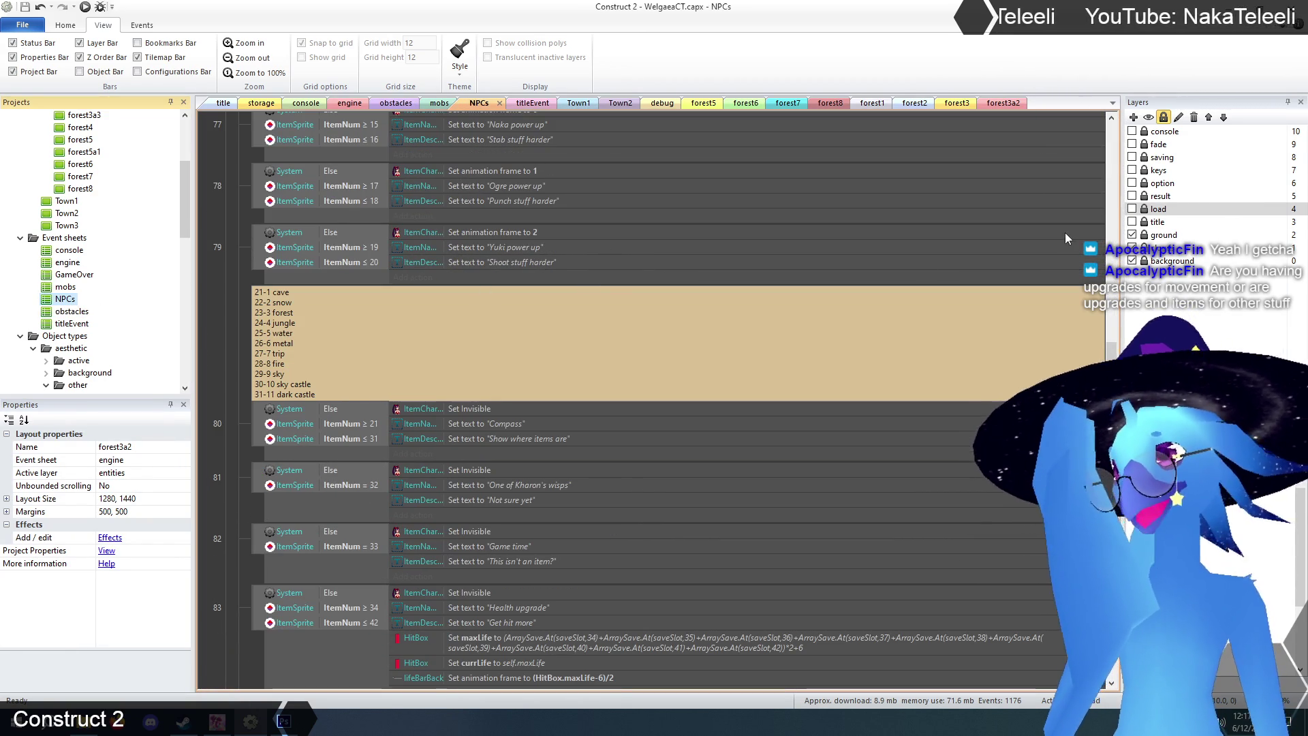
mouse_move(1110, 341)
mouse_down()
mouse_move(1103, 162)
mouse_move(1127, 341)
mouse_move(1129, 323)
mouse_up()
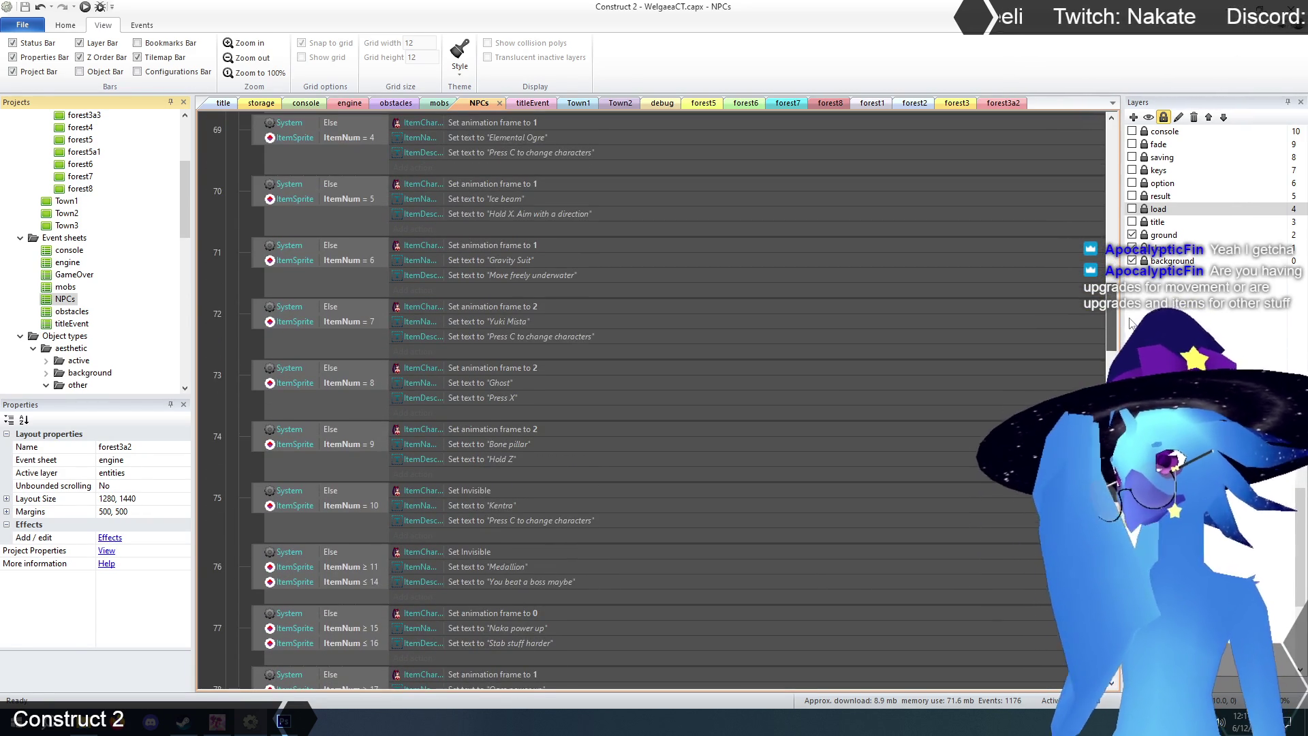
scroll(1129, 321, down, 3)
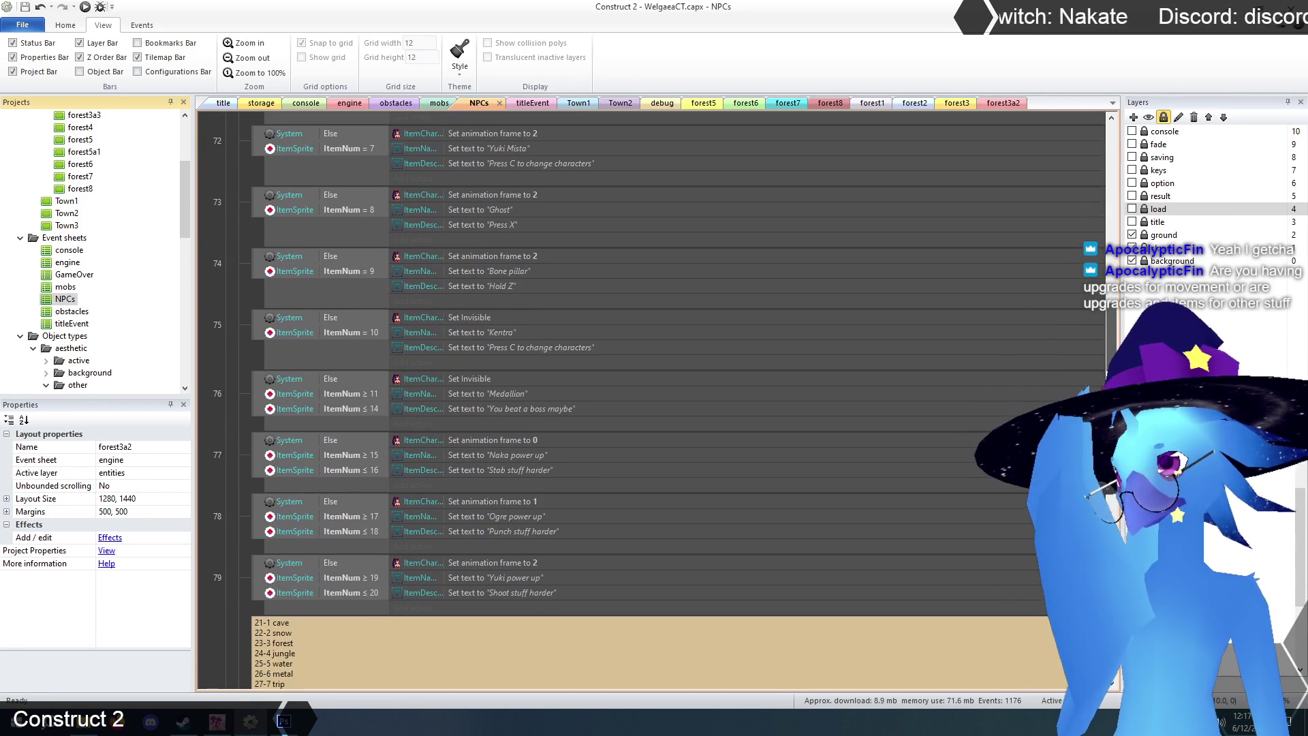
scroll(1129, 322, down, 6)
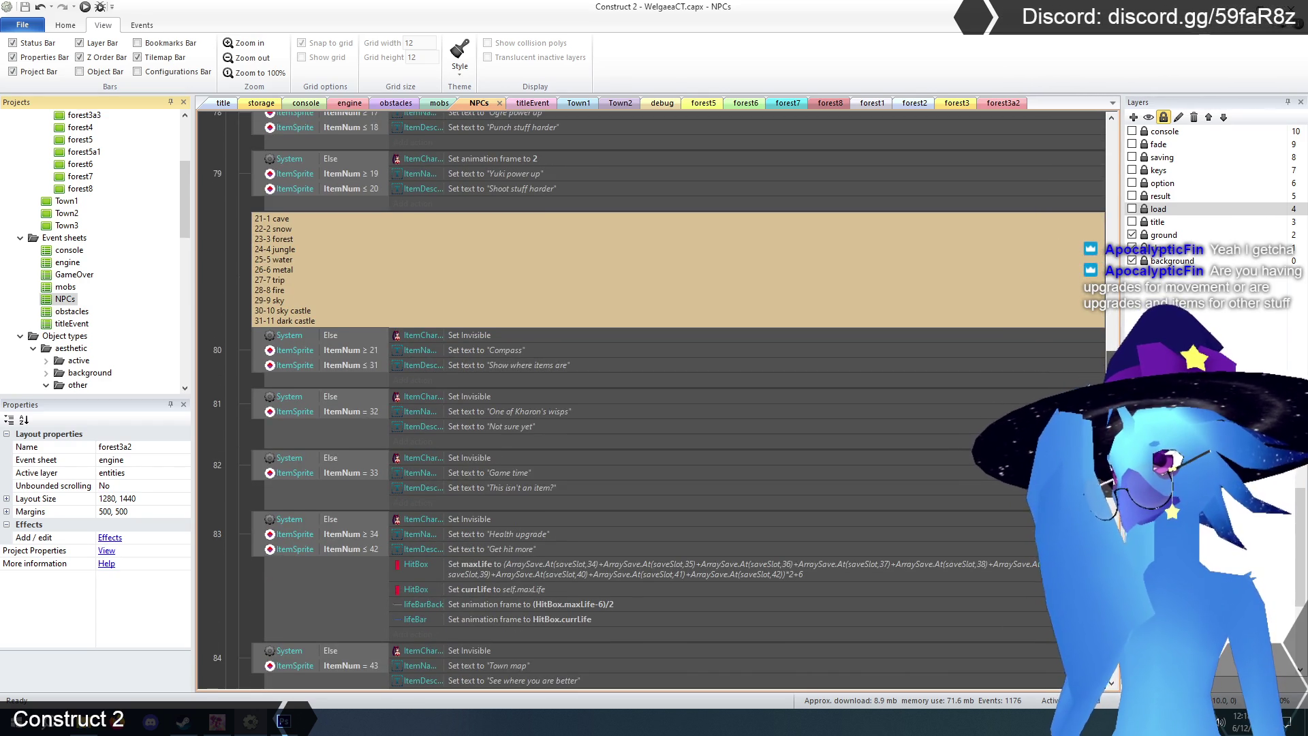
scroll(504, 354, down, 2)
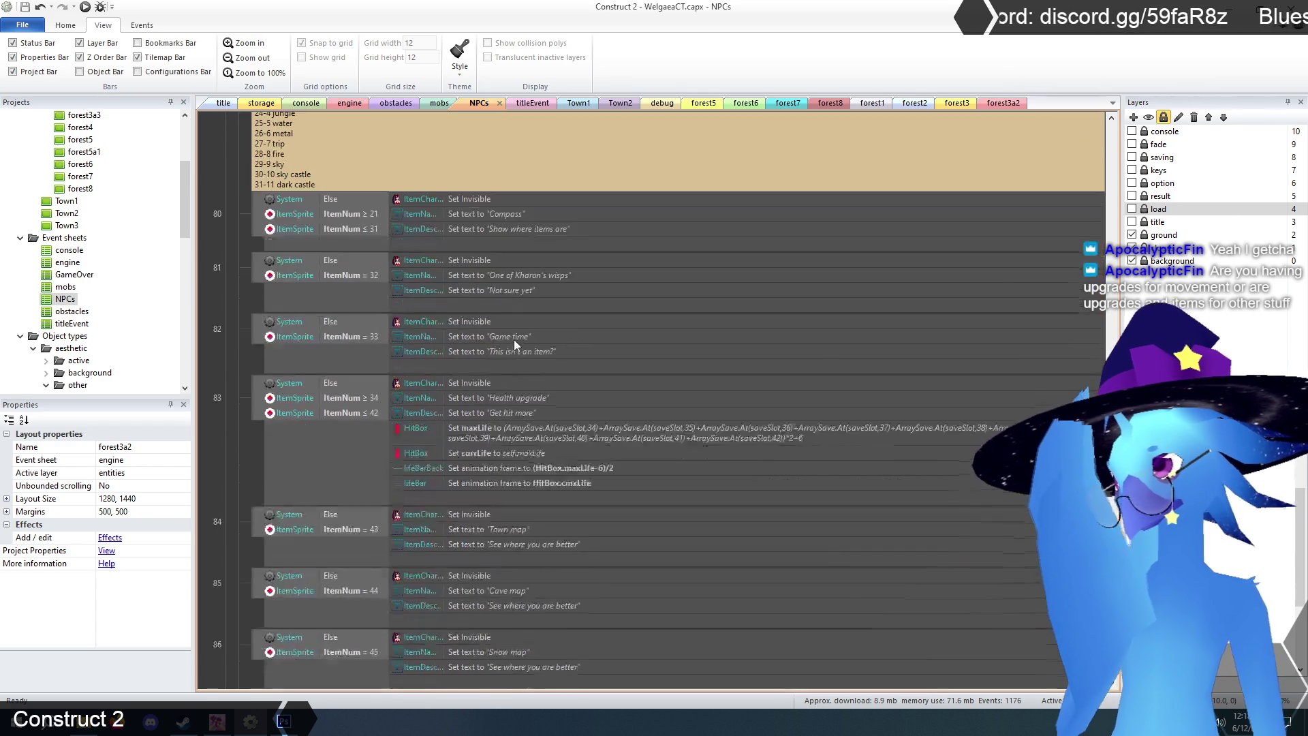
scroll(518, 338, up, 2)
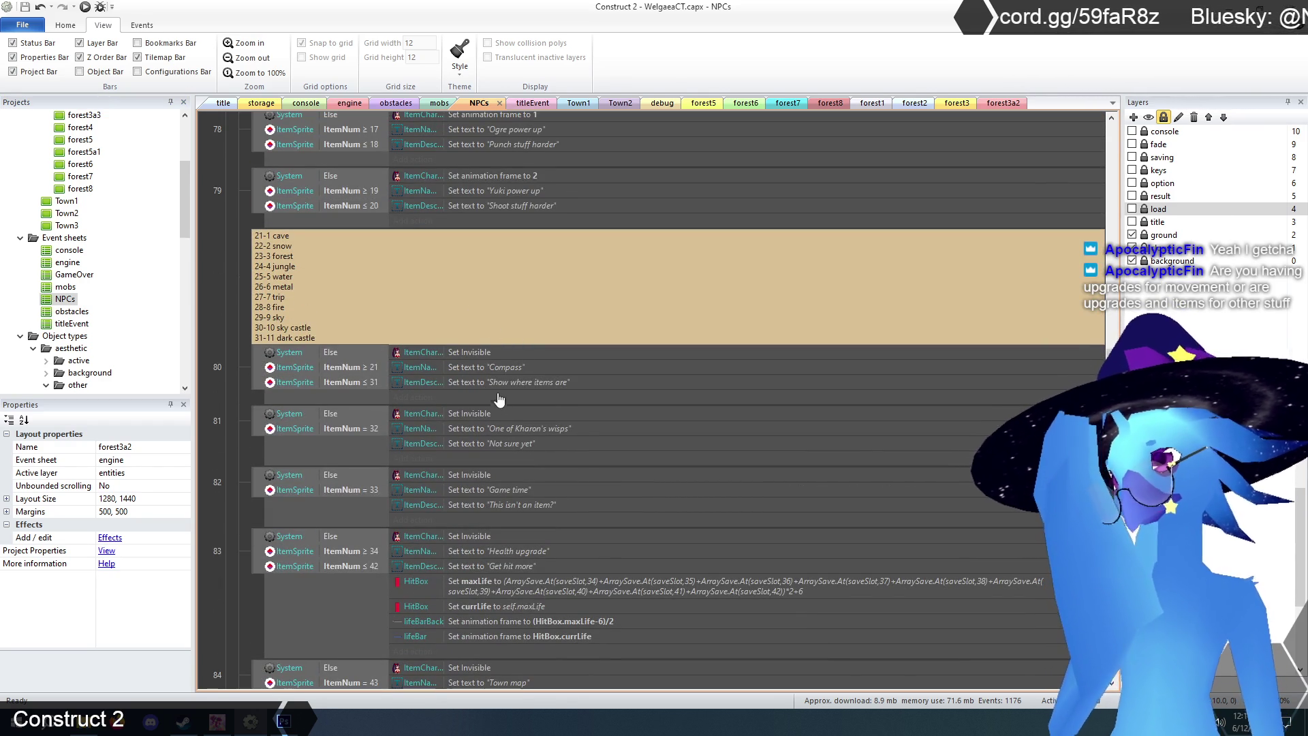
click(512, 374)
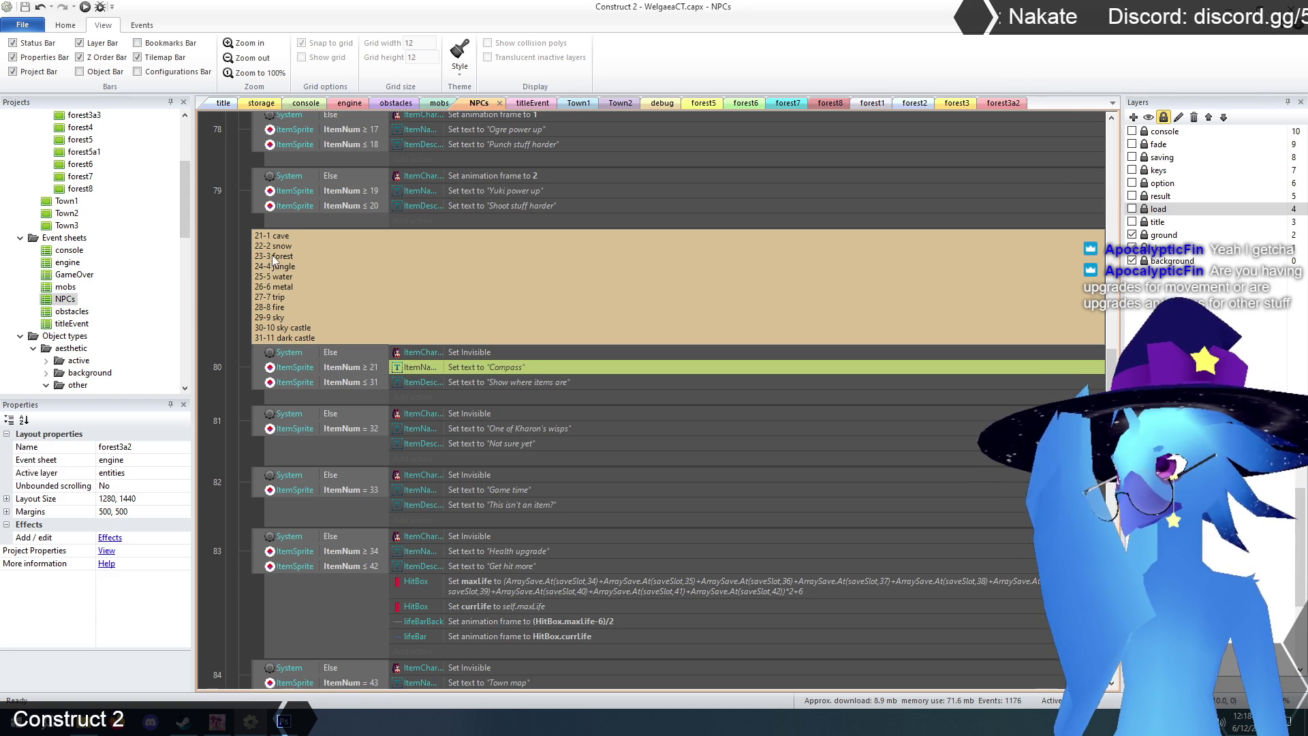
- Change the forest3a2 item's ItemNum to 23 and save the project
click(999, 104)
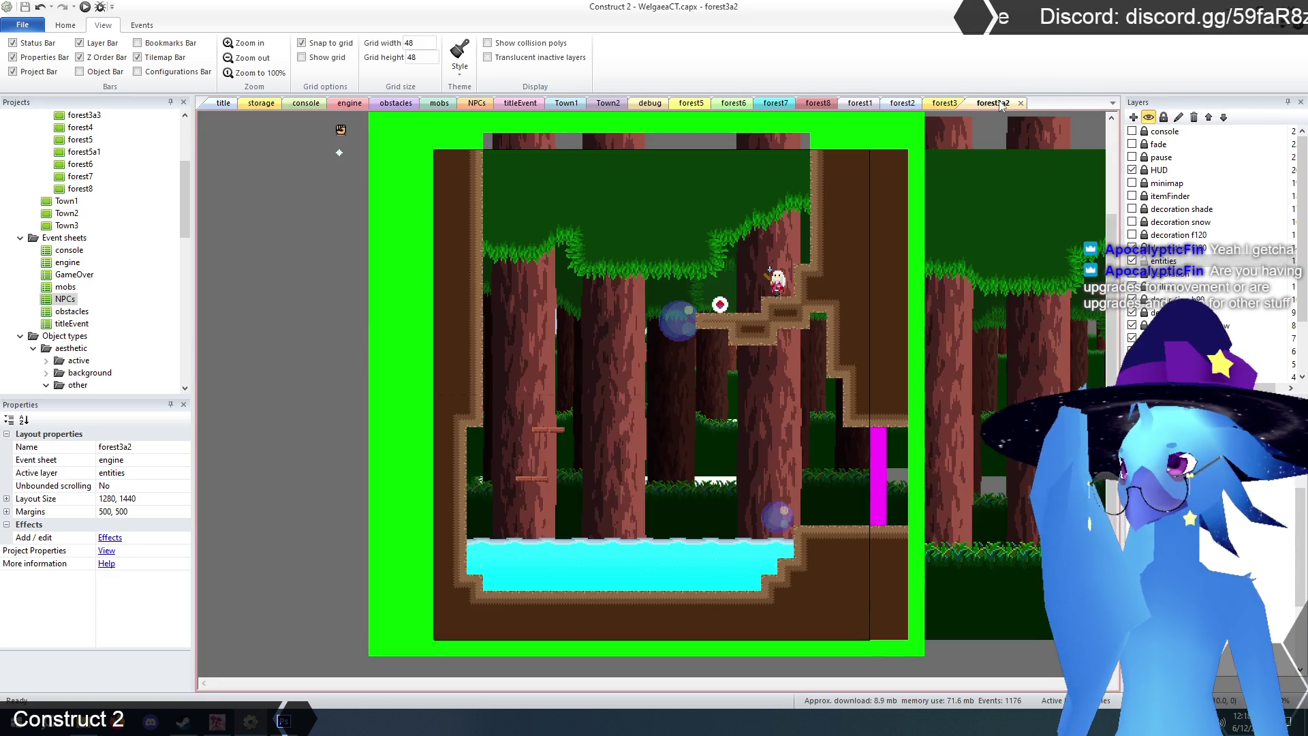
click(720, 304)
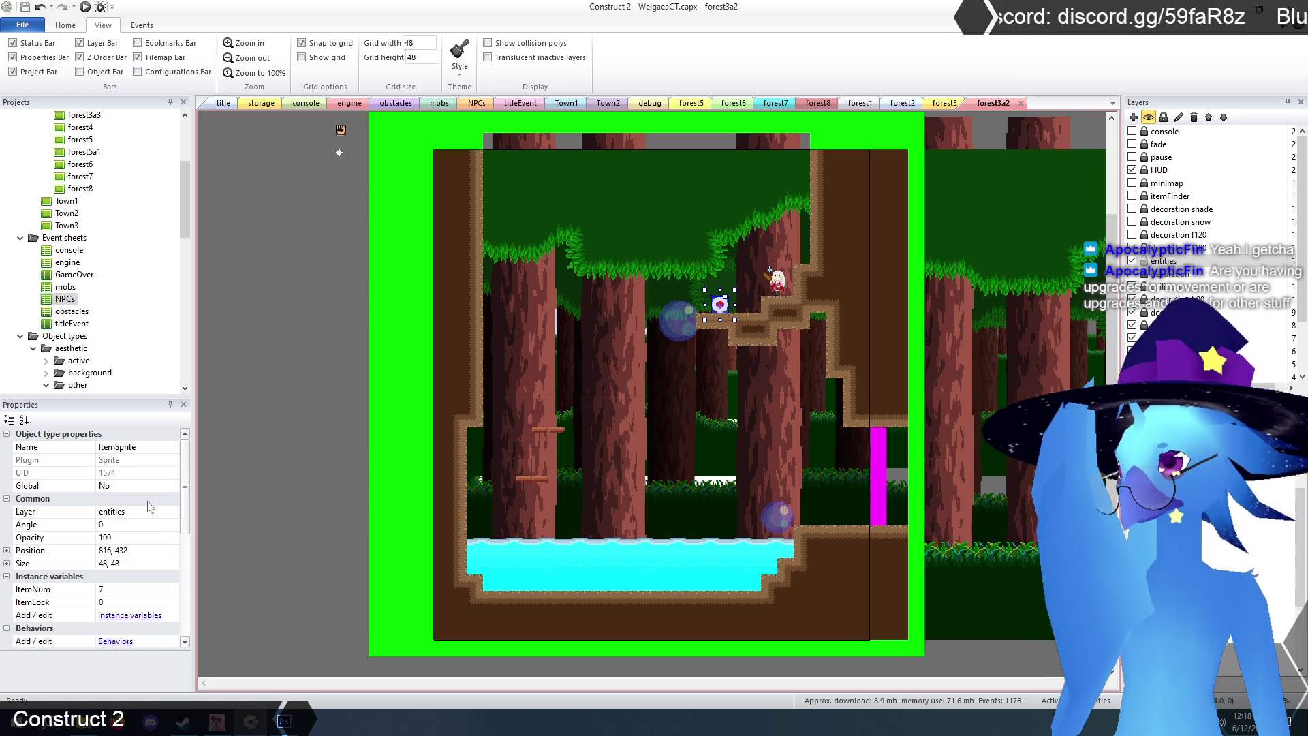
click(125, 588)
text(23)
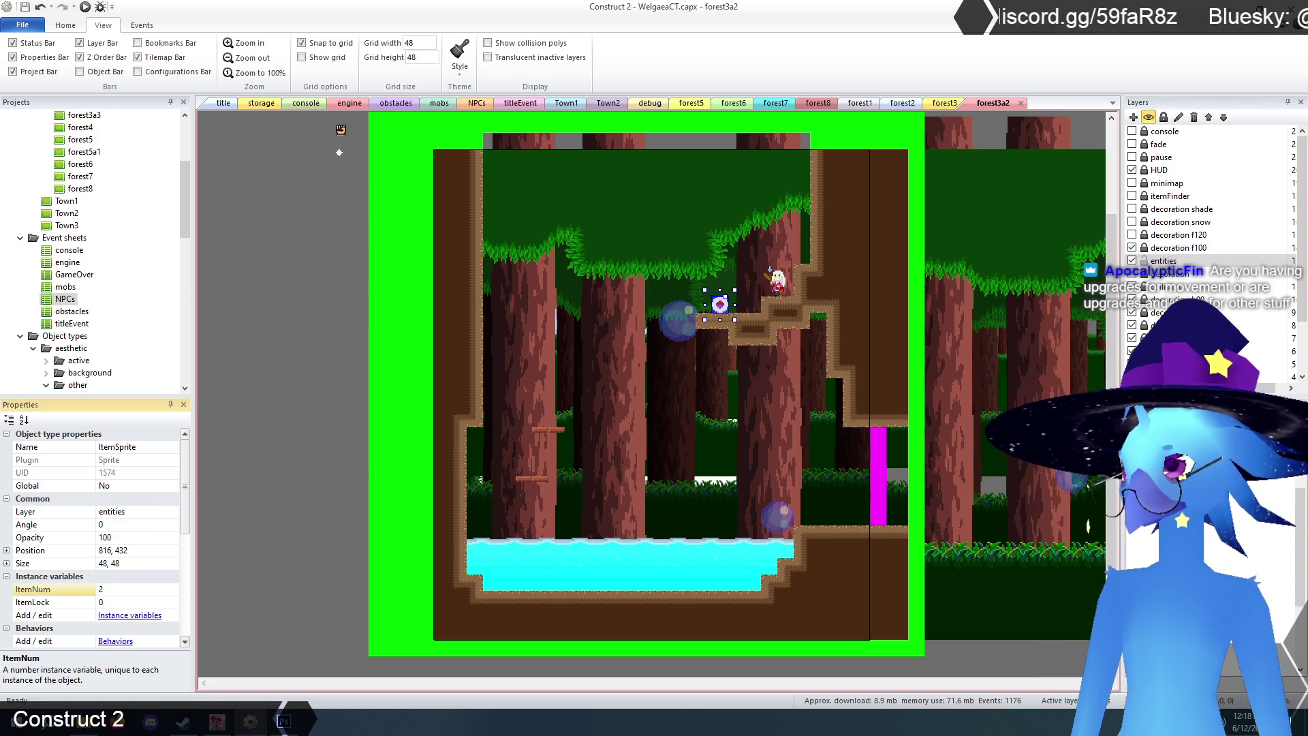
key(Return)
click(284, 480)
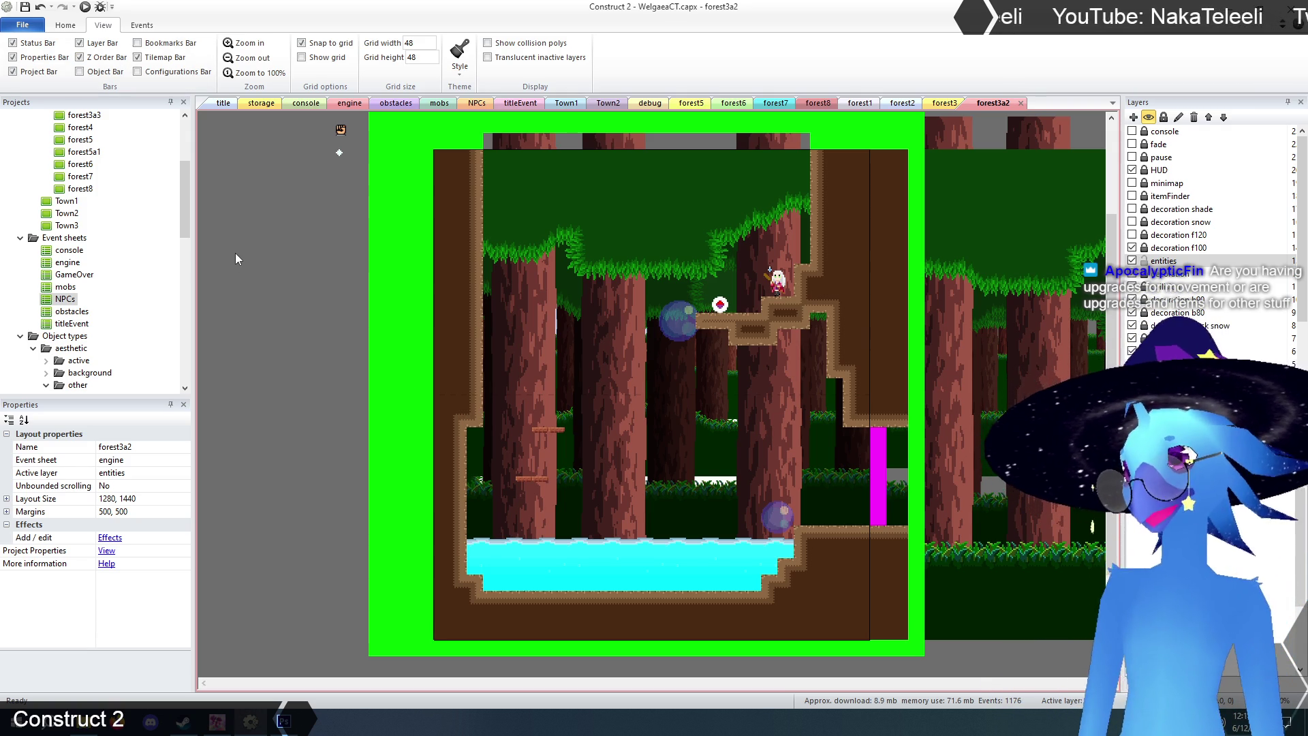
click(25, 7)
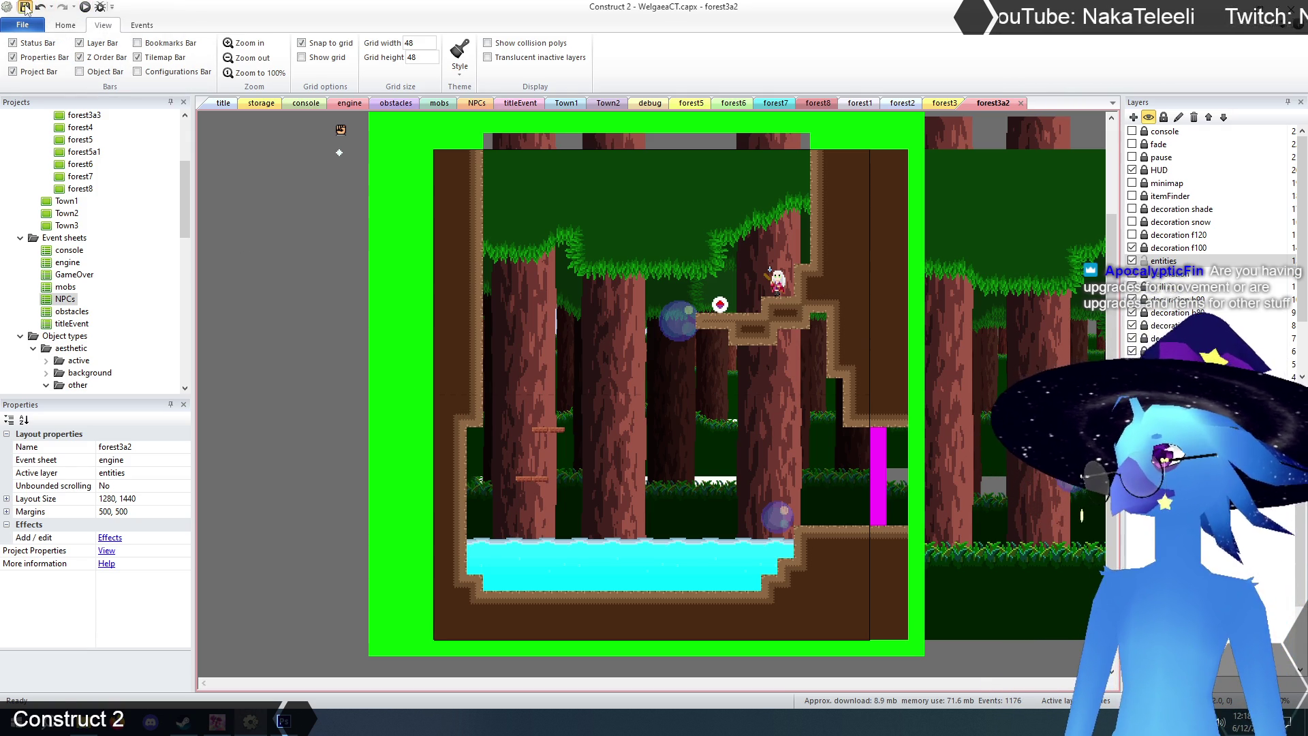
click(225, 104)
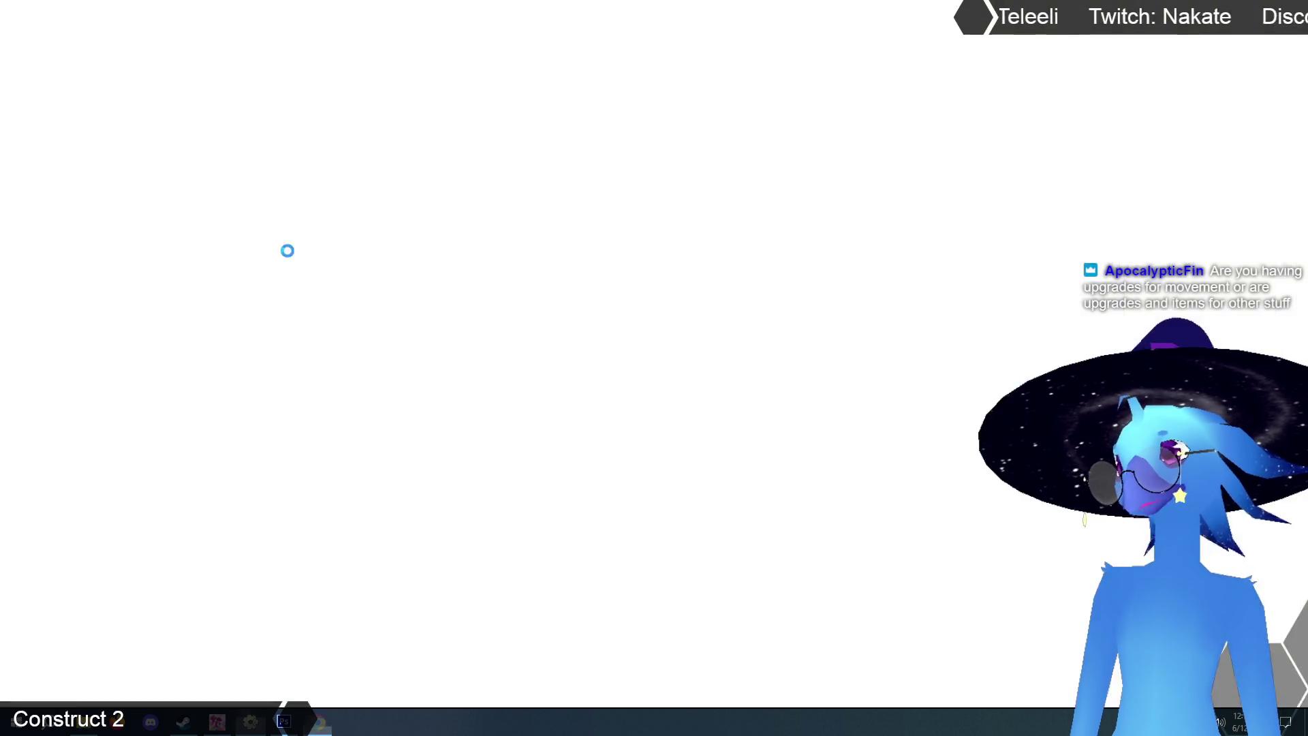
- Launch the preview and move left through the purple room to the blue orb
key(Return)
key(Return)
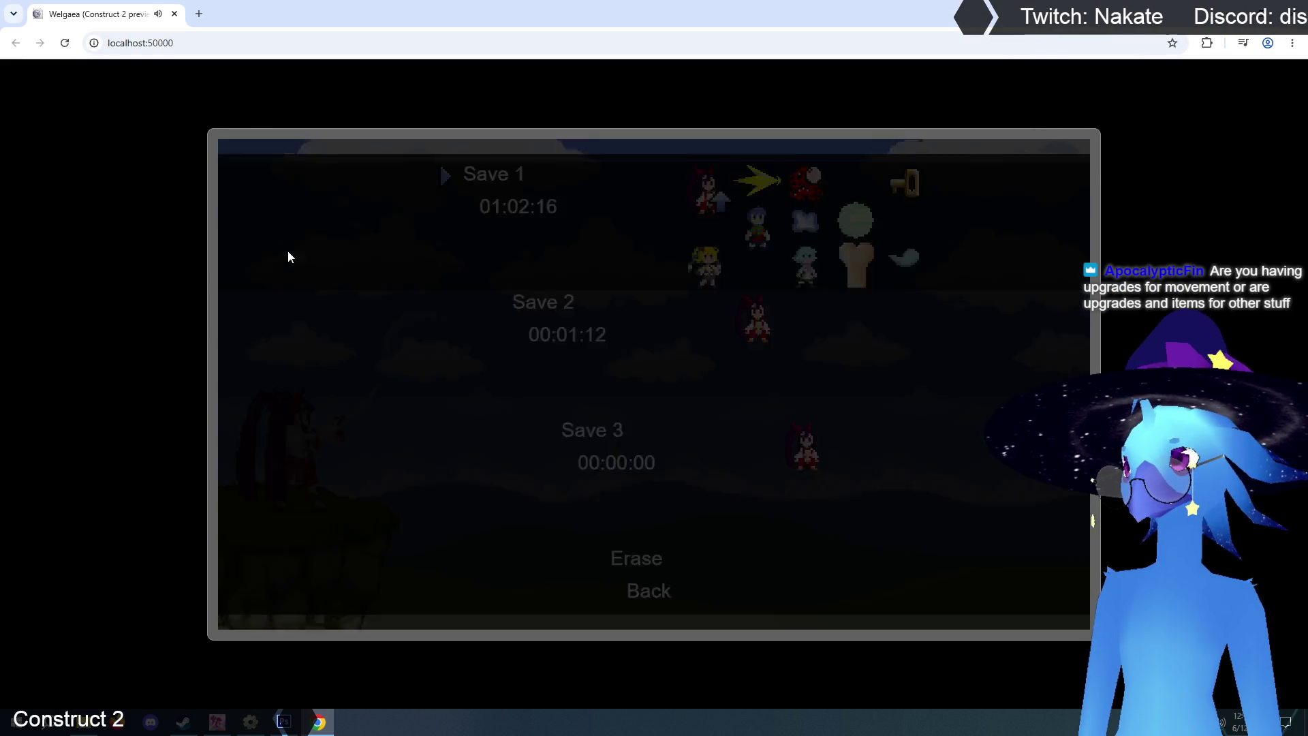
key(Left)
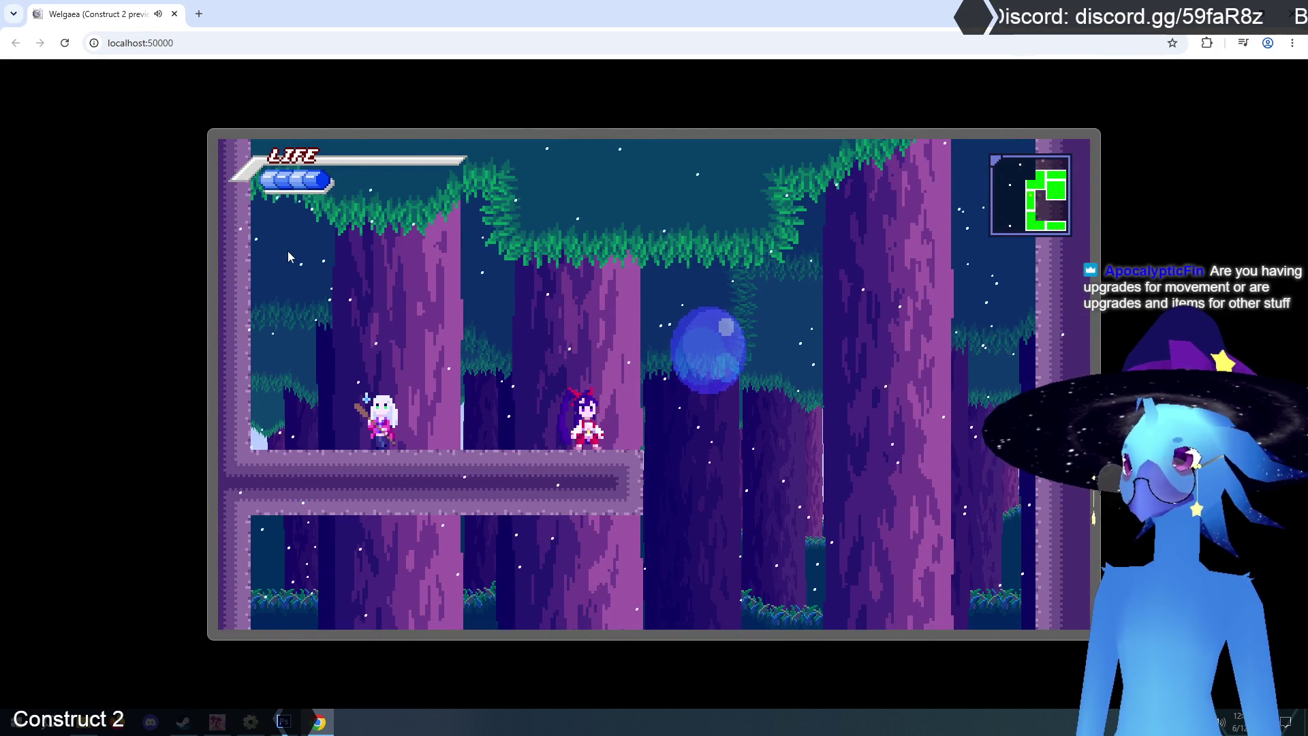
key(Up)
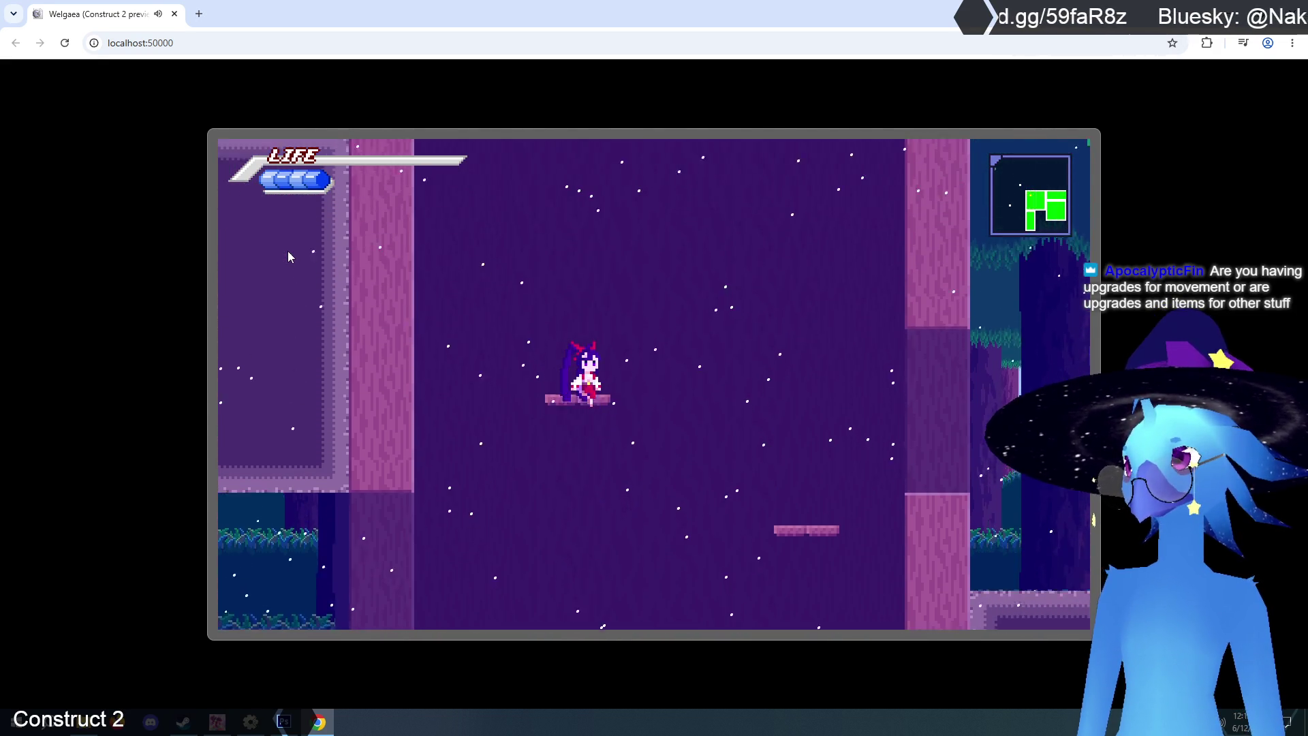
key(c)
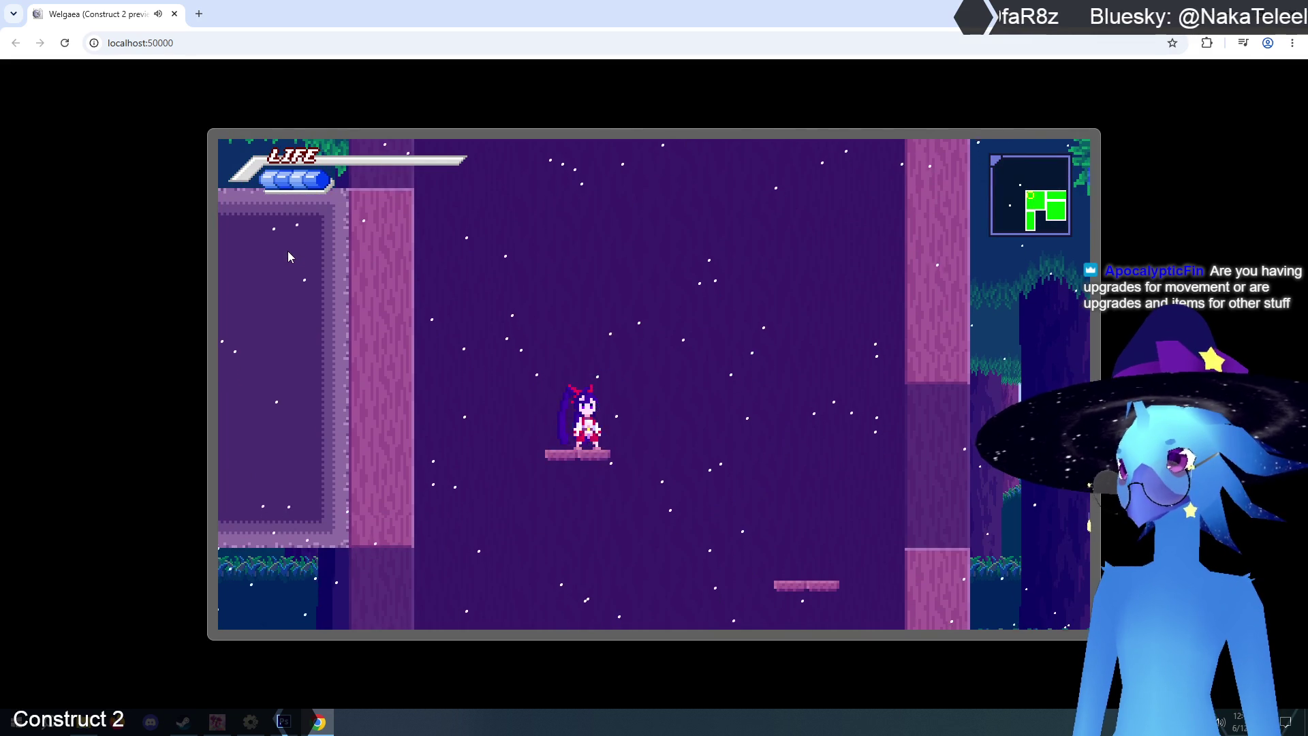
key(Up)
key(Left)
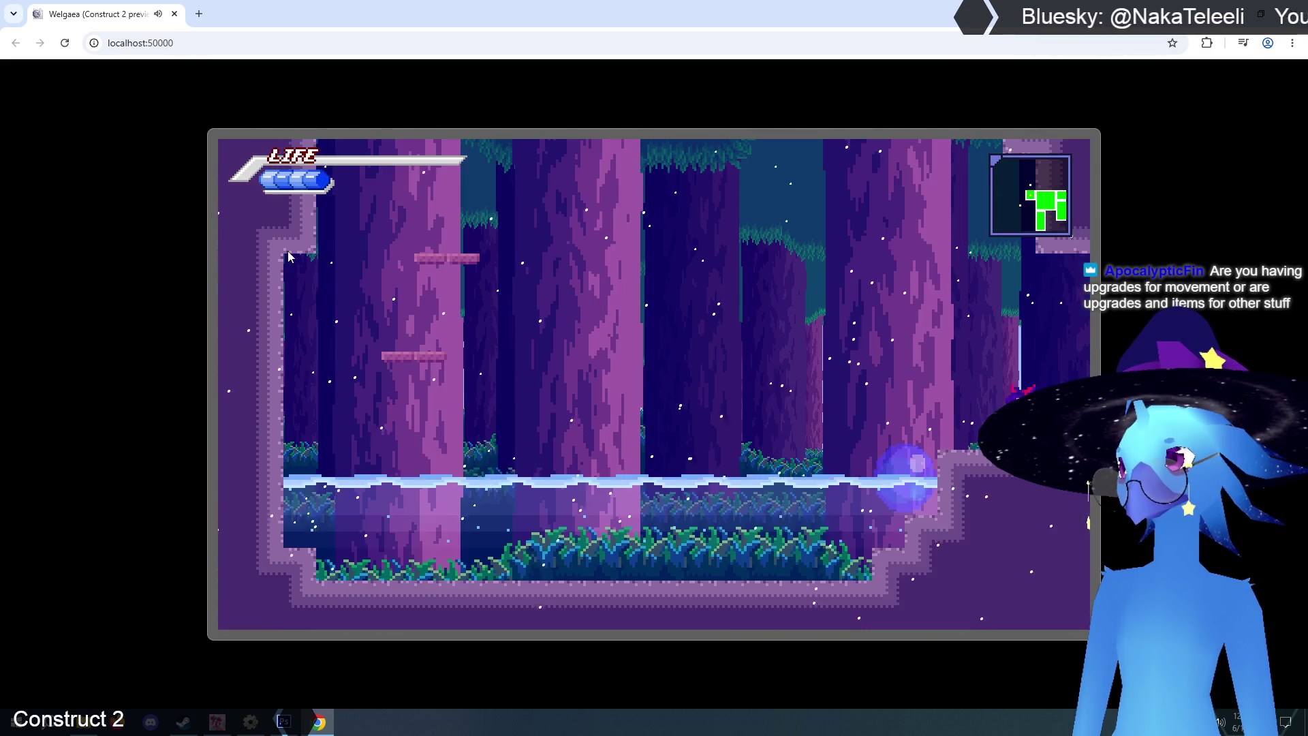
key(Left)
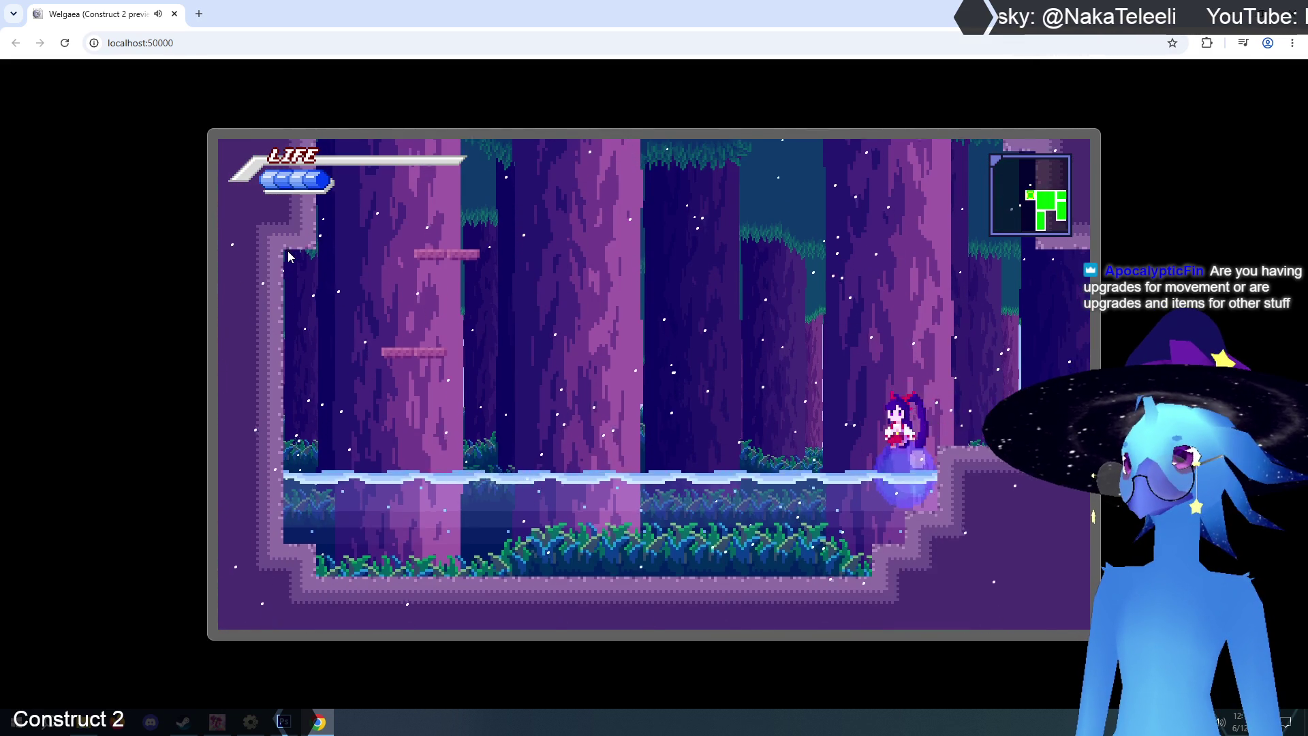
- Jump across the tree-trunk platforms, then return to the Construct 2 editor
key(Left)
key(Right)
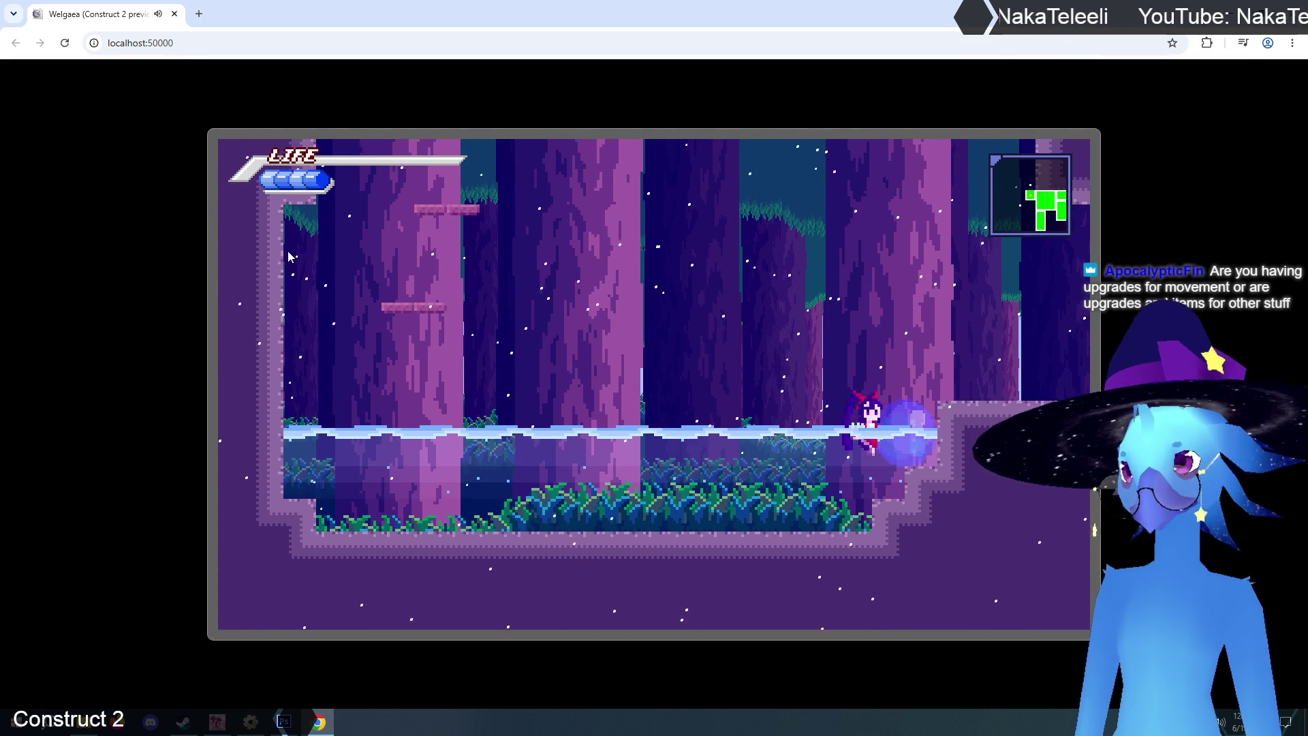
key(Up)
key(Left)
key(Up)
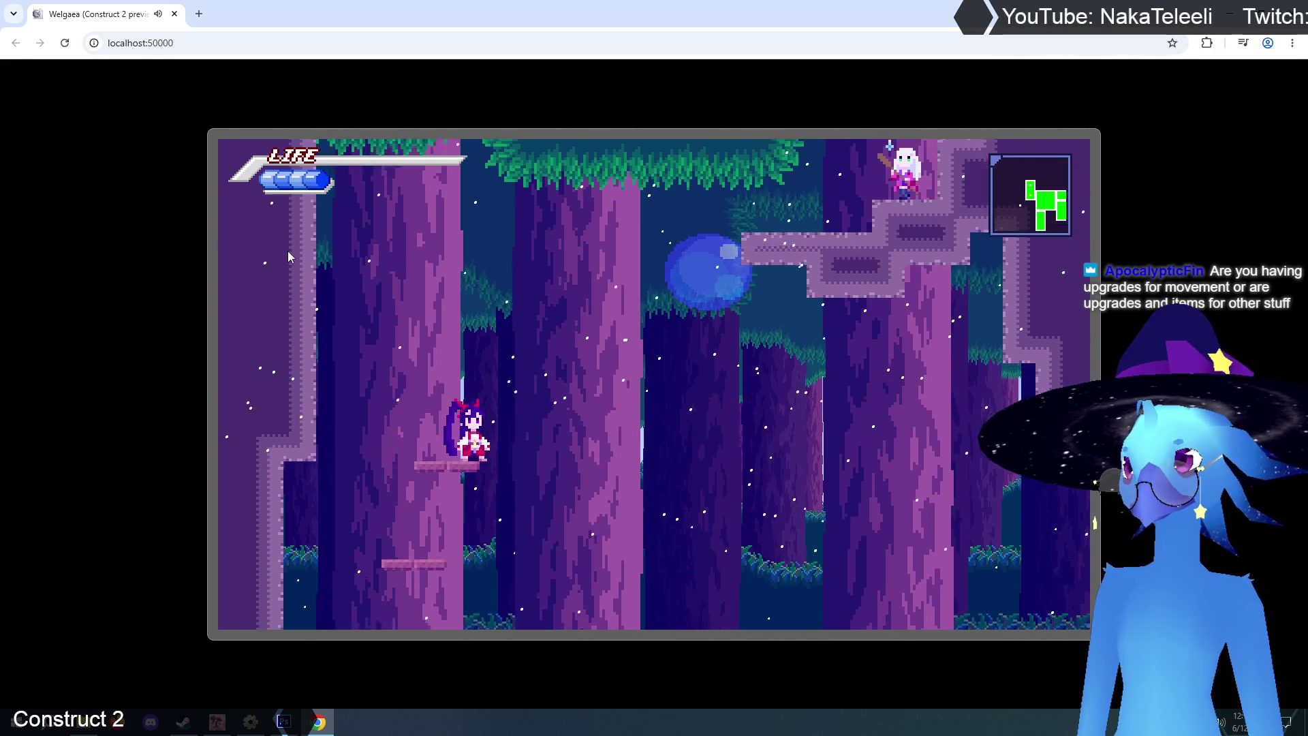
key(Up)
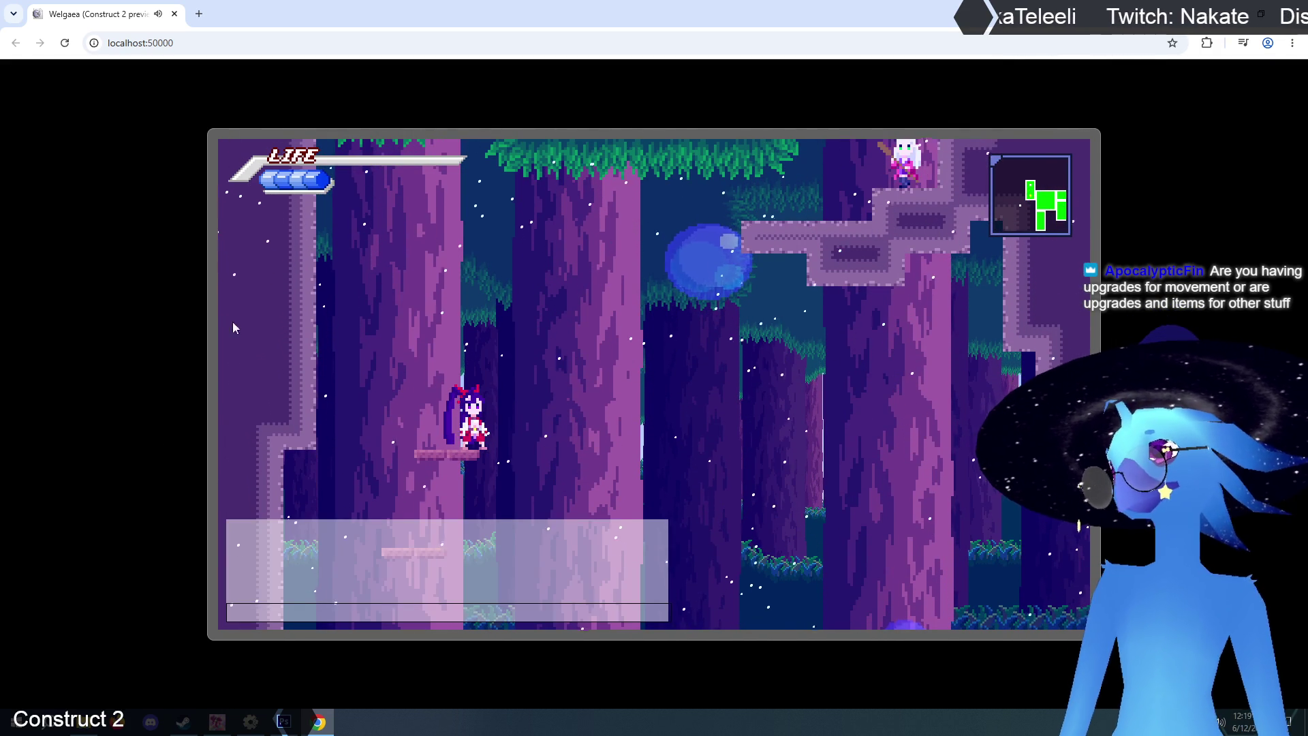
click(252, 722)
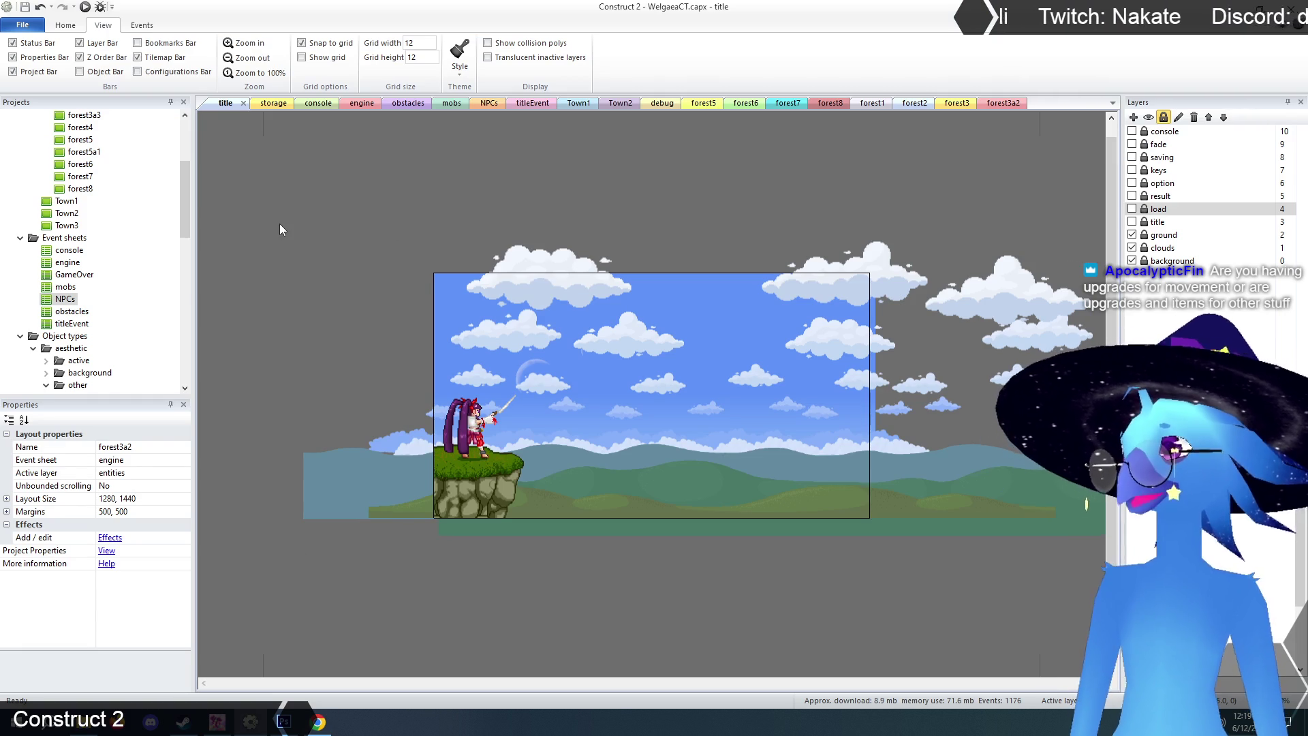
- Open the console event sheet and scroll through its command handlers
click(318, 102)
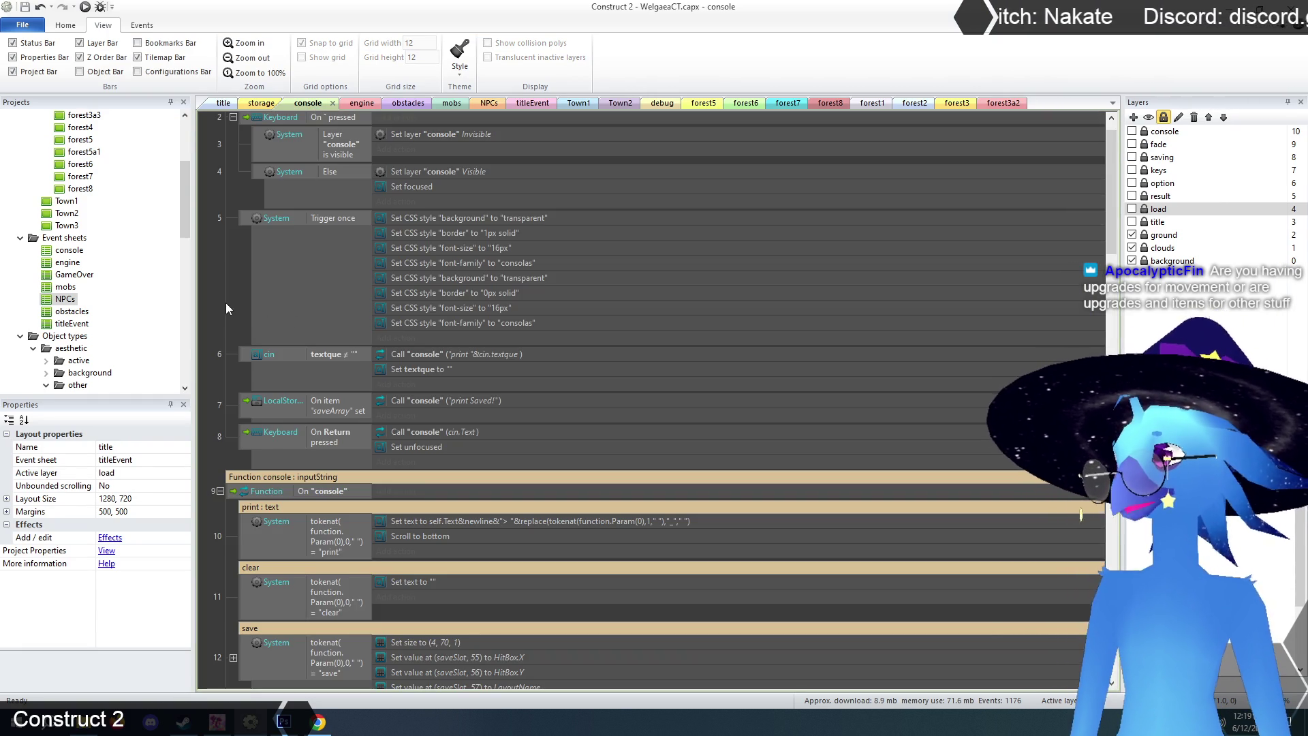
scroll(227, 300, down, 4)
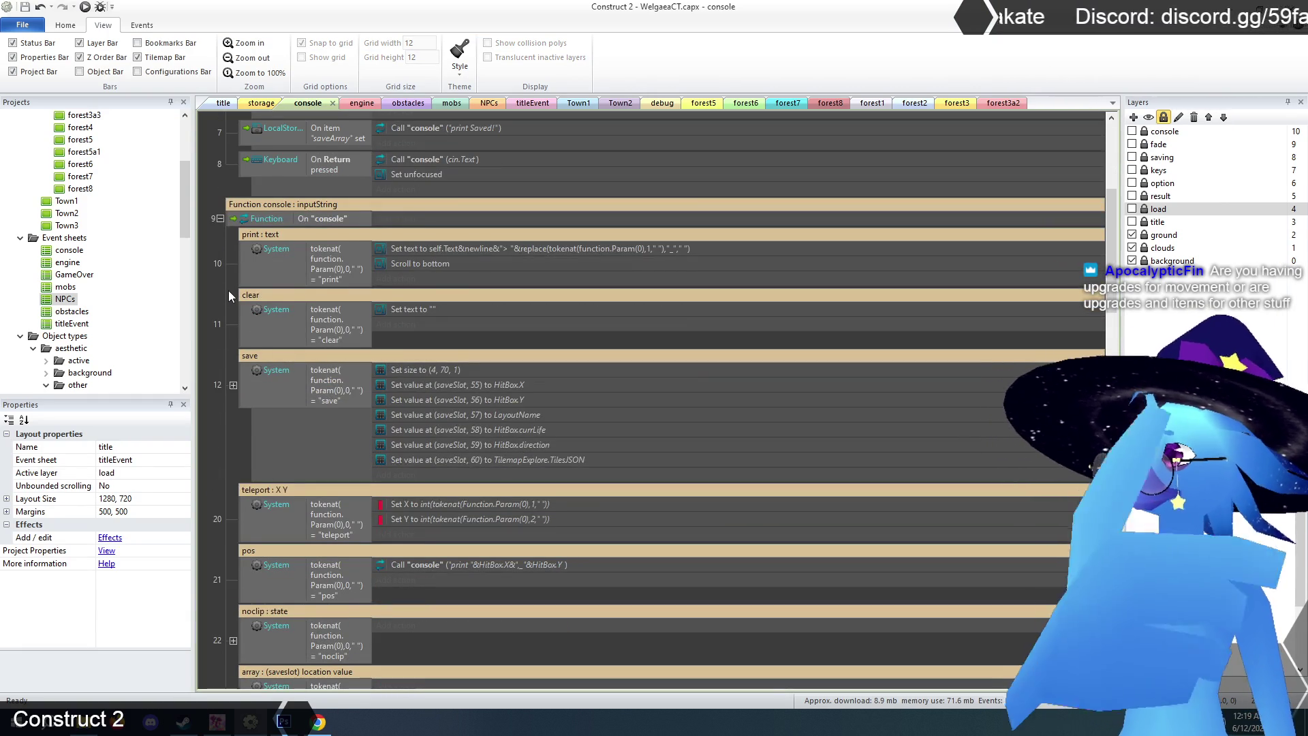
scroll(229, 295, down, 5)
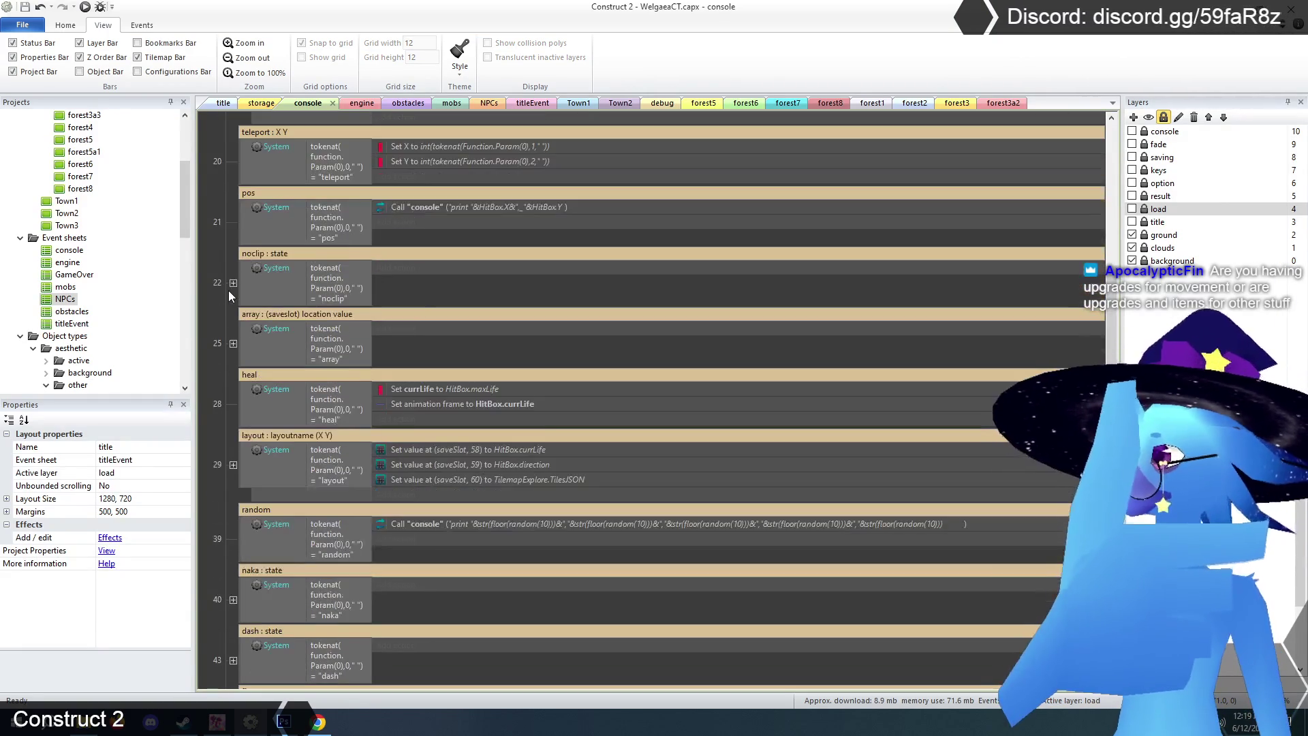
scroll(228, 290, down, 1)
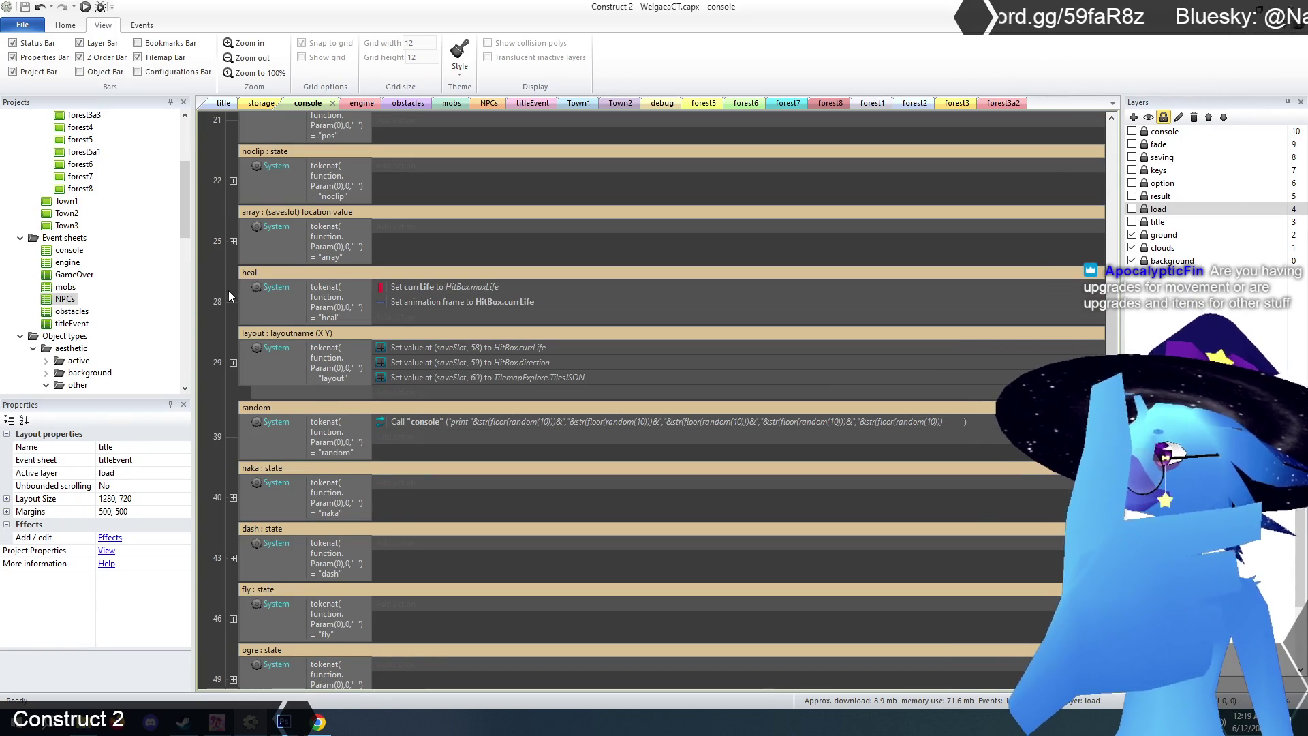
scroll(228, 291, down, 3)
scroll(222, 292, down, 7)
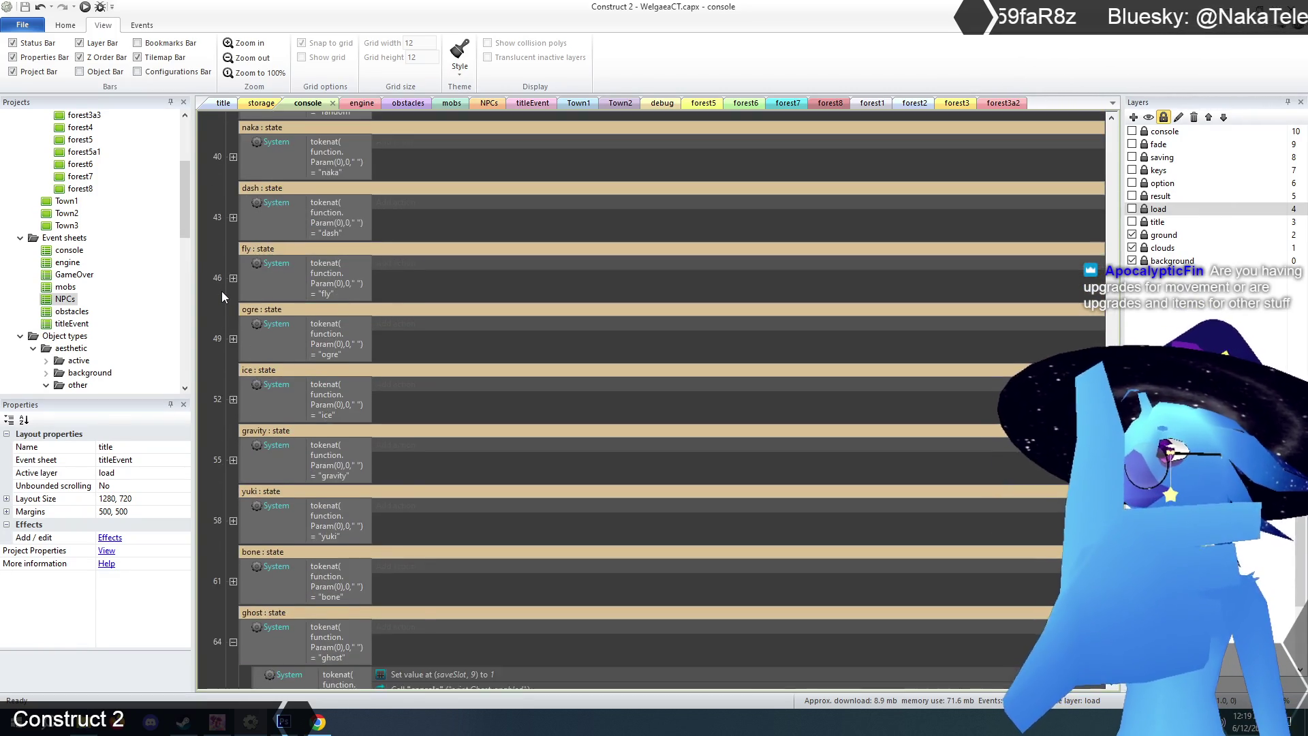
scroll(222, 289, up, 2)
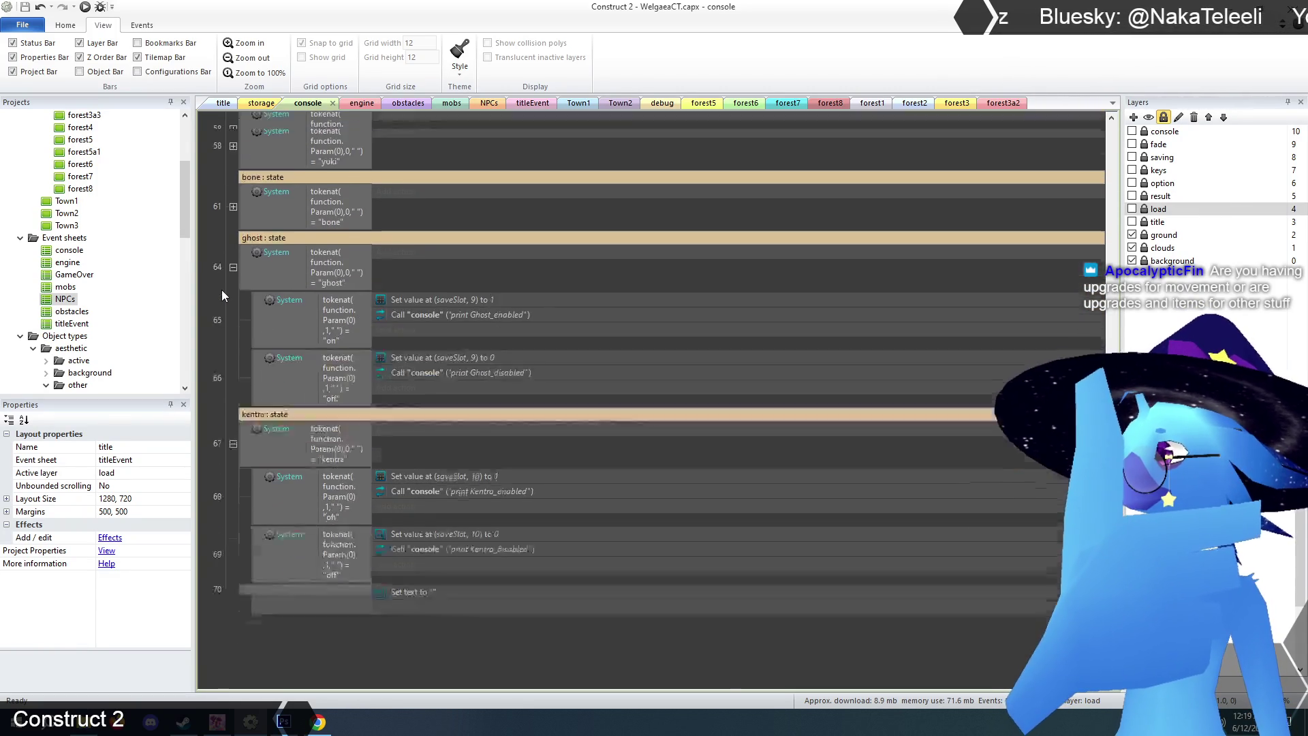
scroll(222, 289, up, 7)
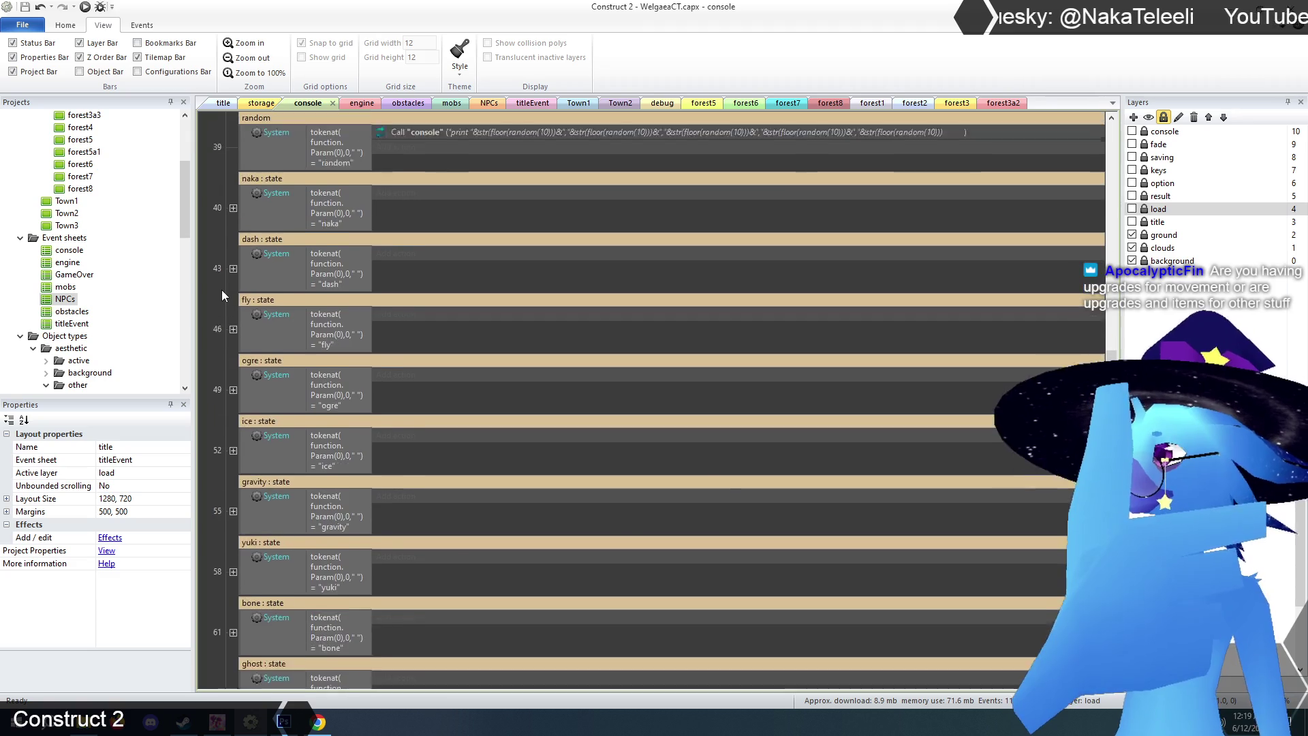
scroll(223, 289, up, 2)
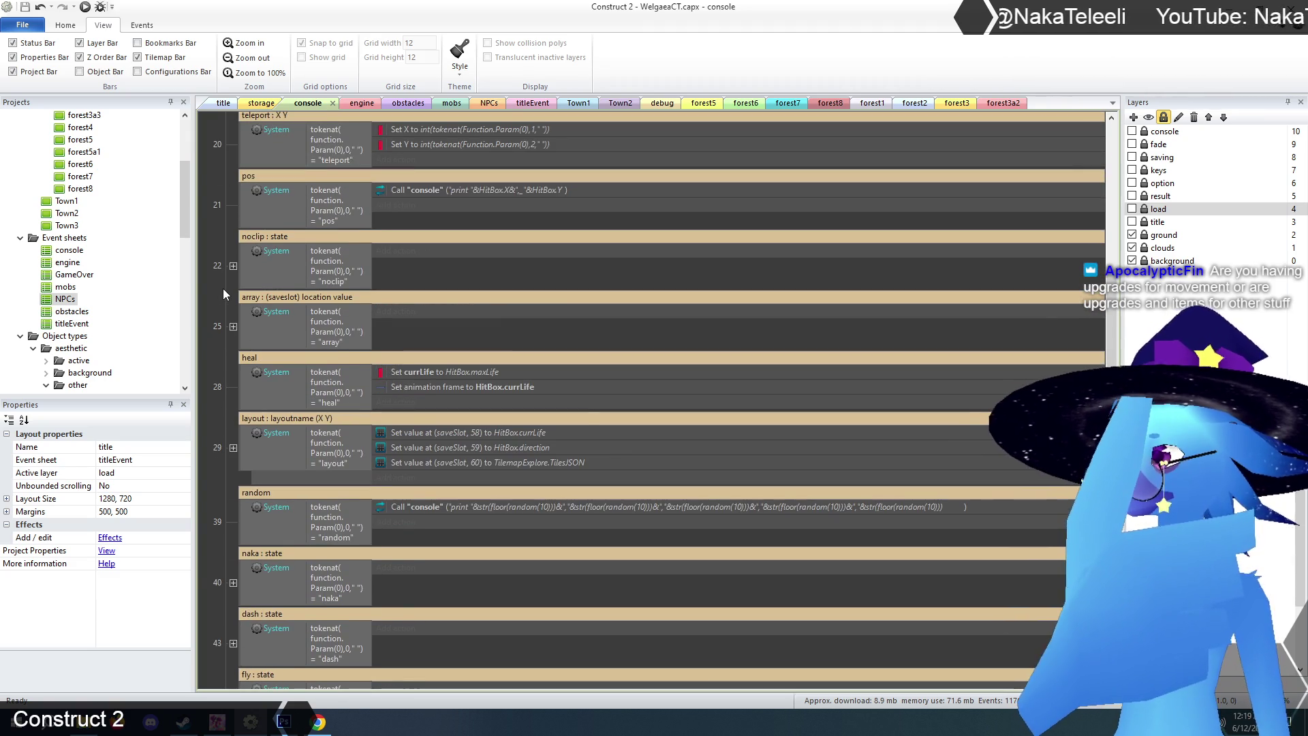
scroll(215, 521, up, 2)
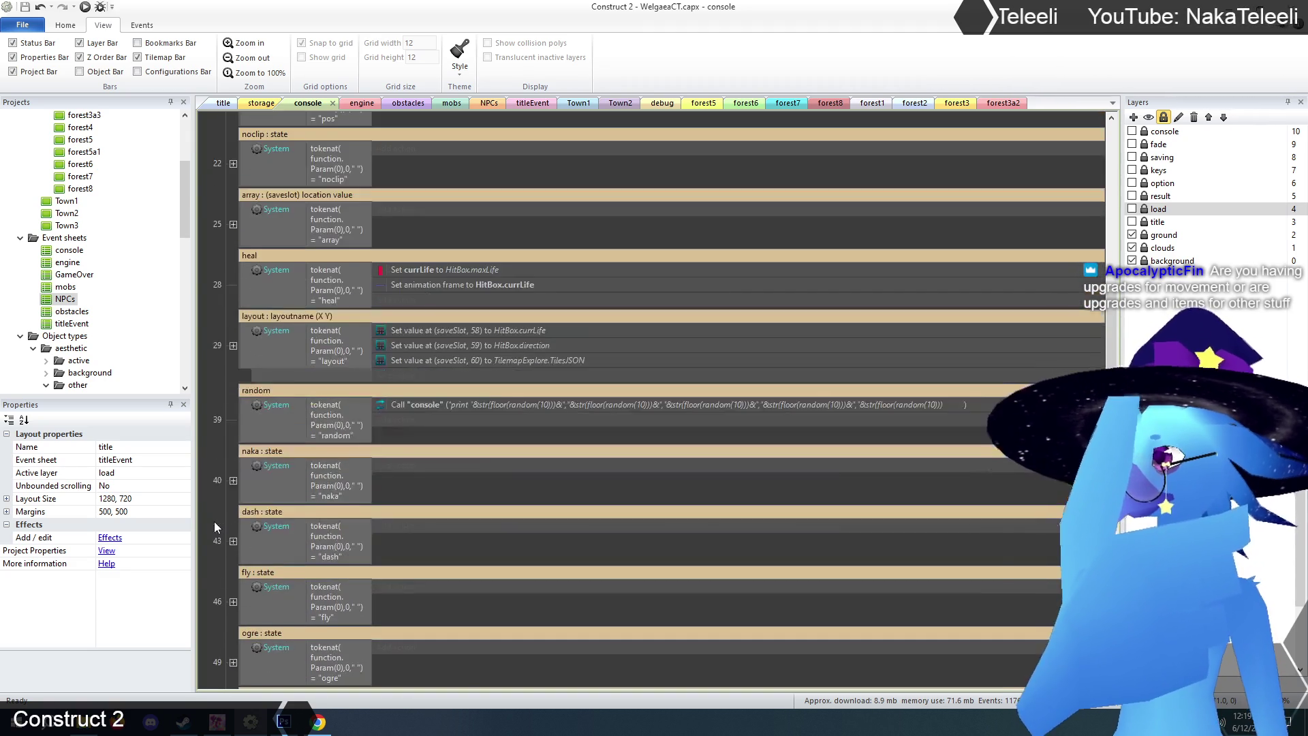
scroll(213, 520, up, 5)
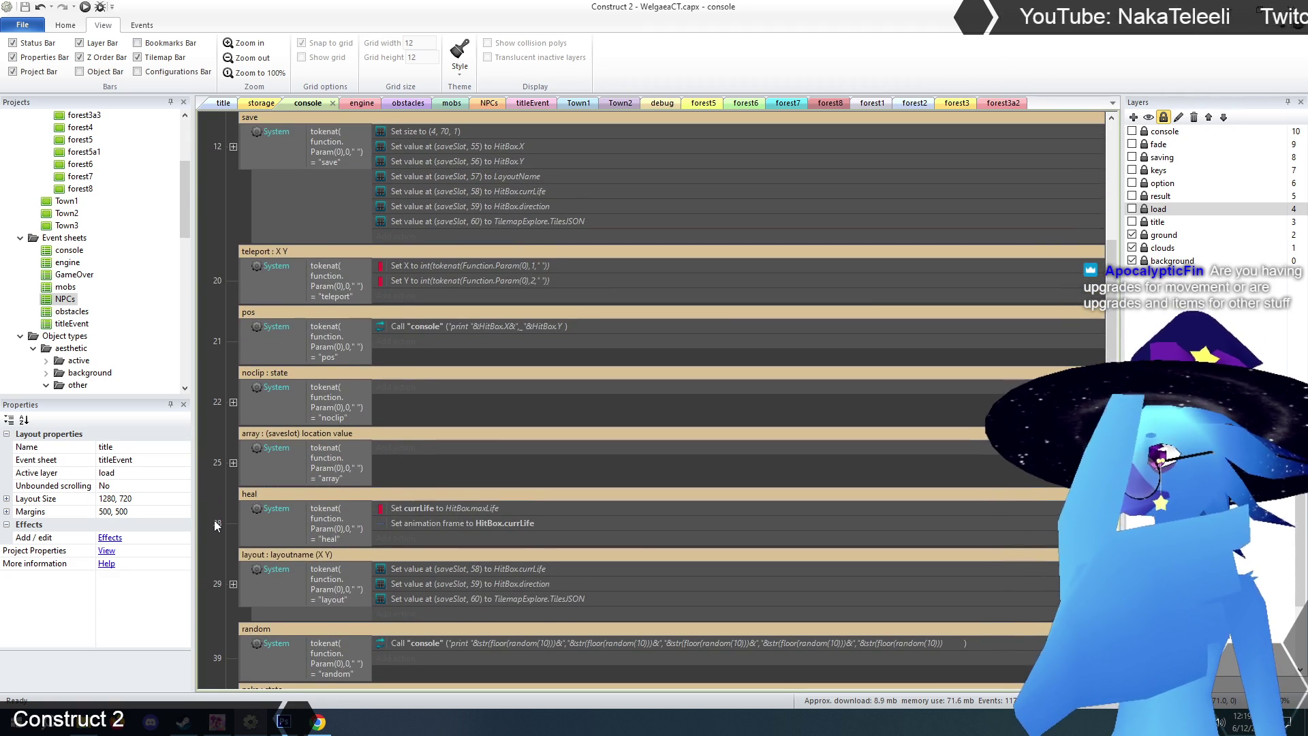
scroll(214, 521, up, 2)
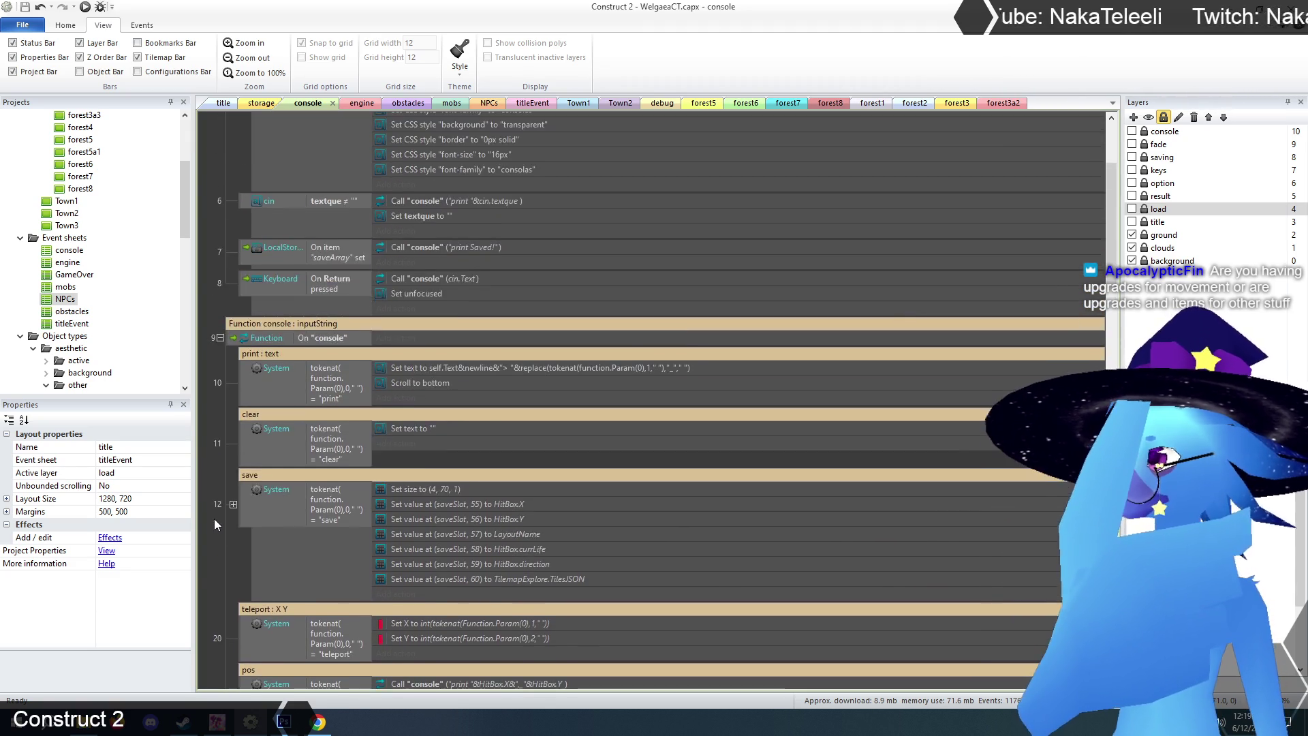
- Expand array command event 25 to reveal sub-events 26 and 27
scroll(214, 517, down, 2)
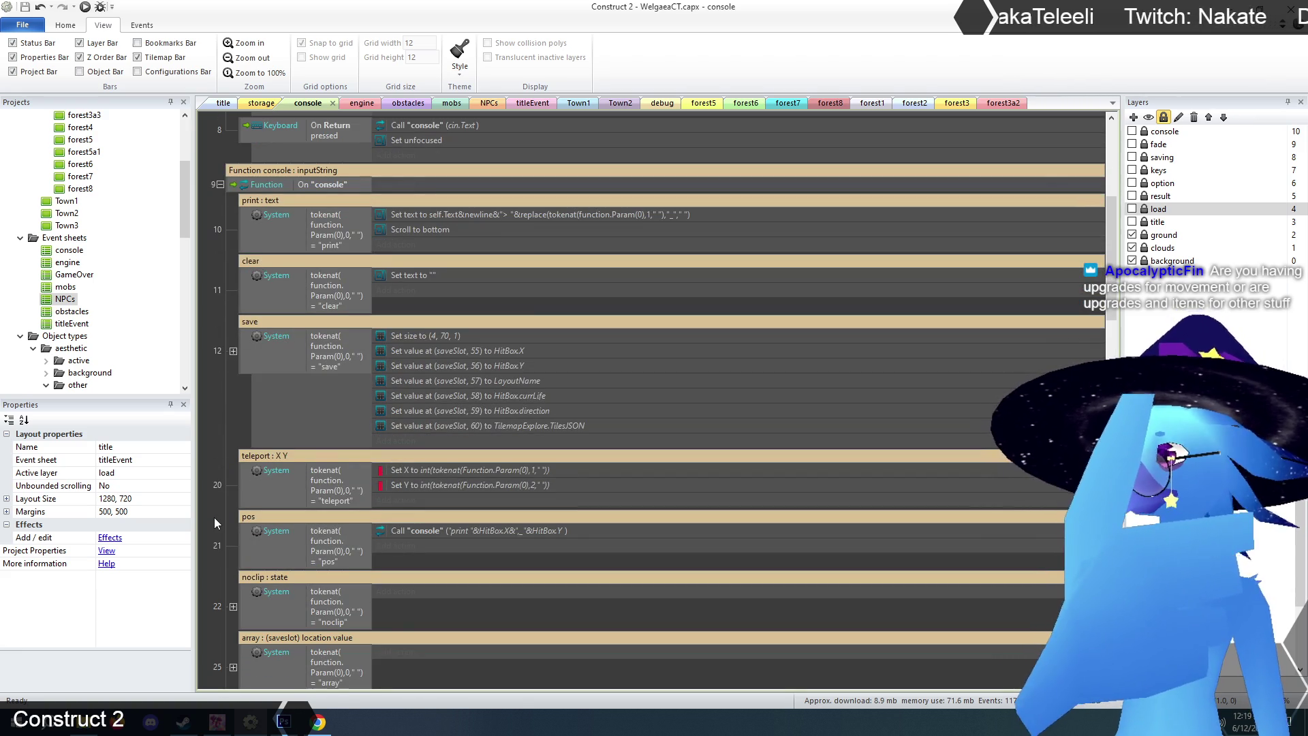
scroll(214, 517, down, 6)
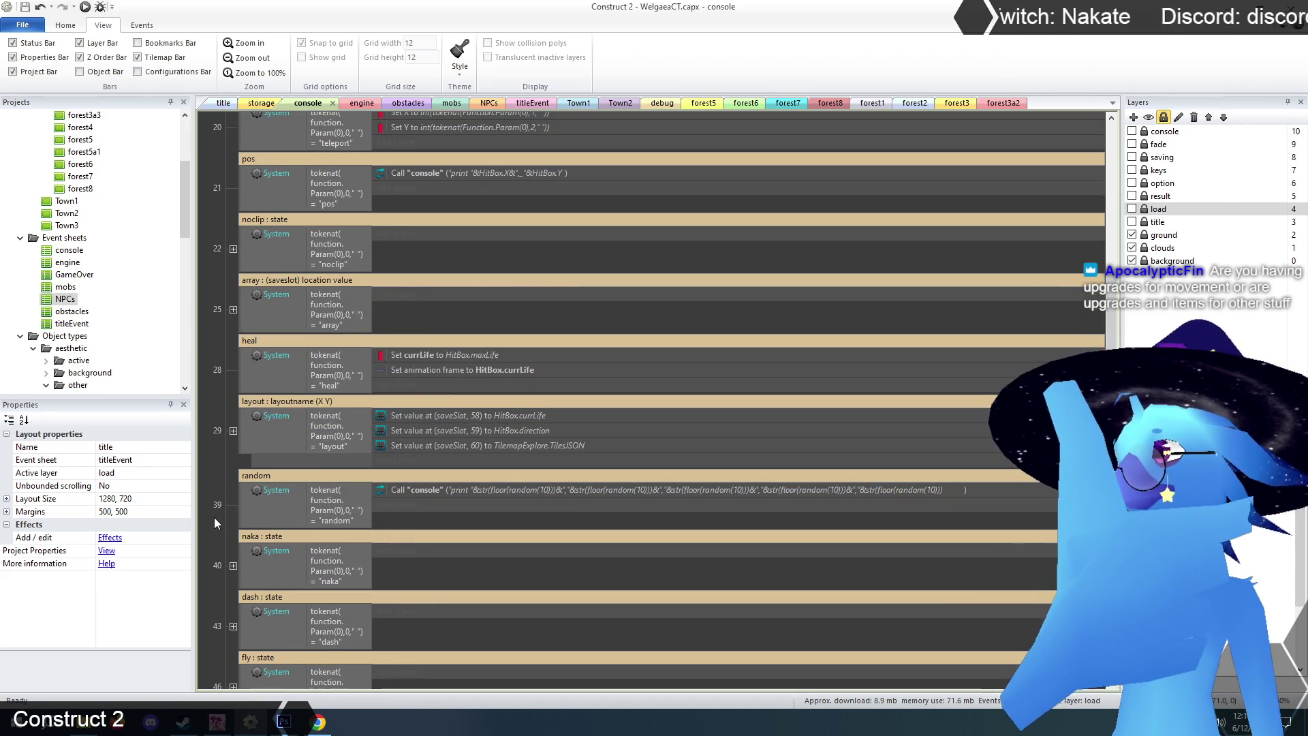
click(233, 309)
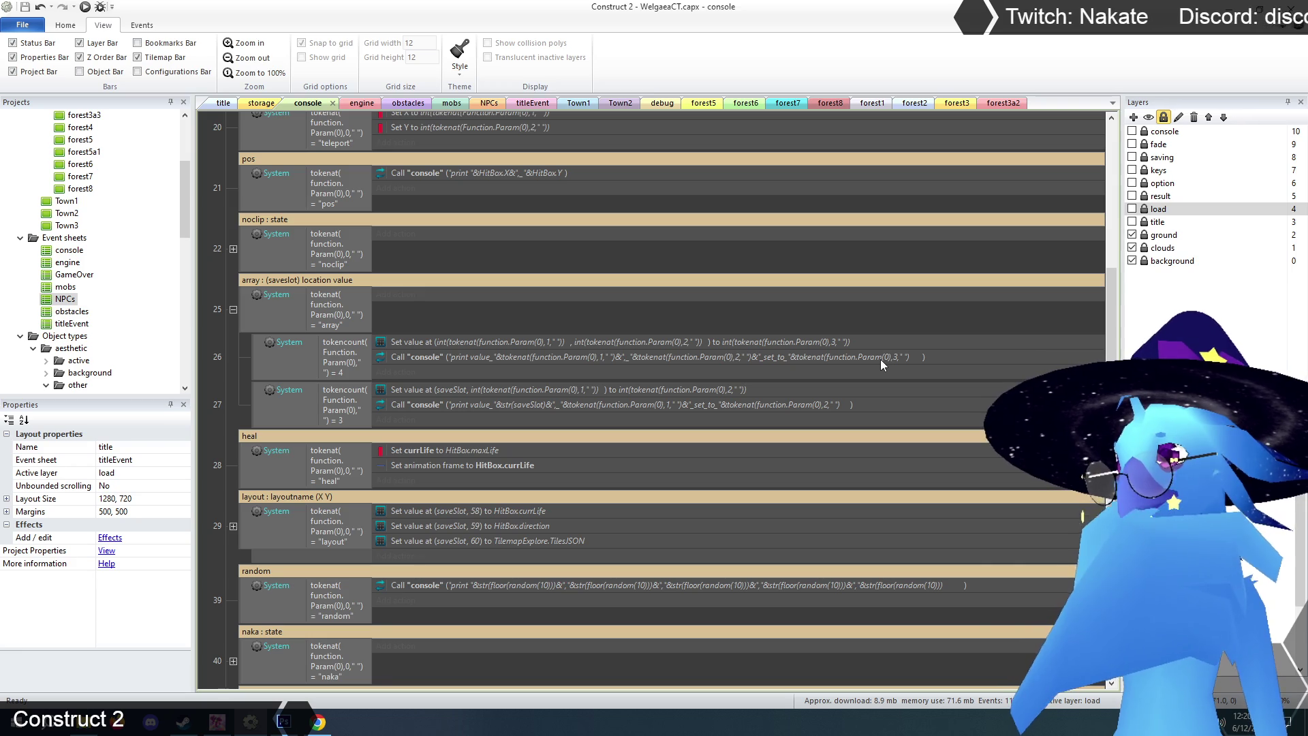
click(324, 728)
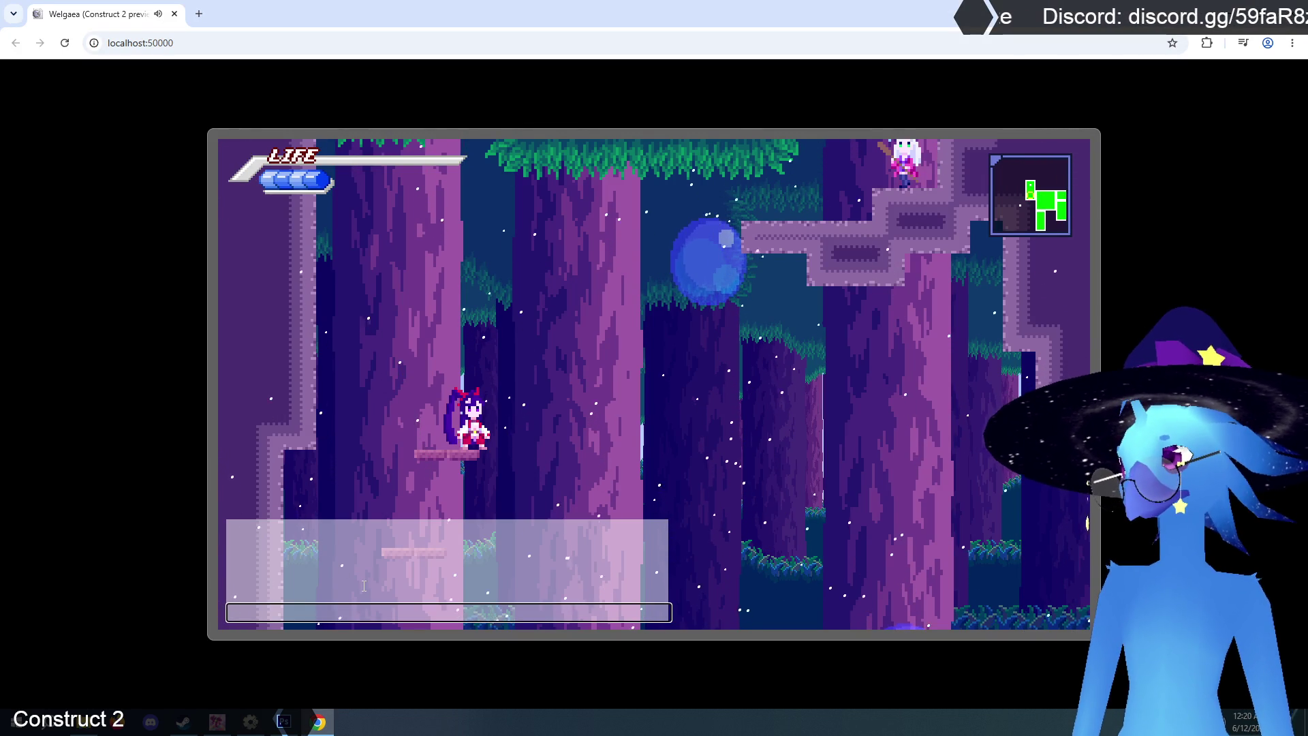
- Enter array commands in the debug console setting entries 1,23 and 0,23 to 0
text(array 23 0)
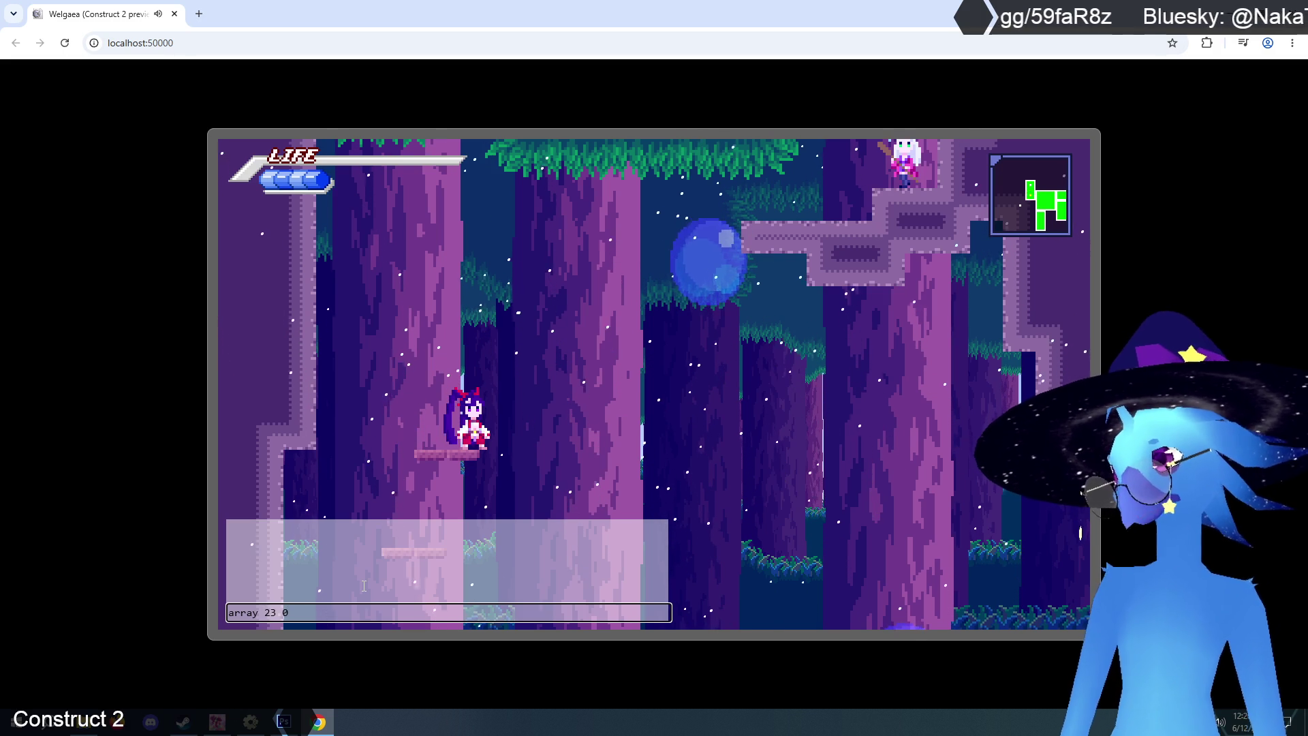
key(Return)
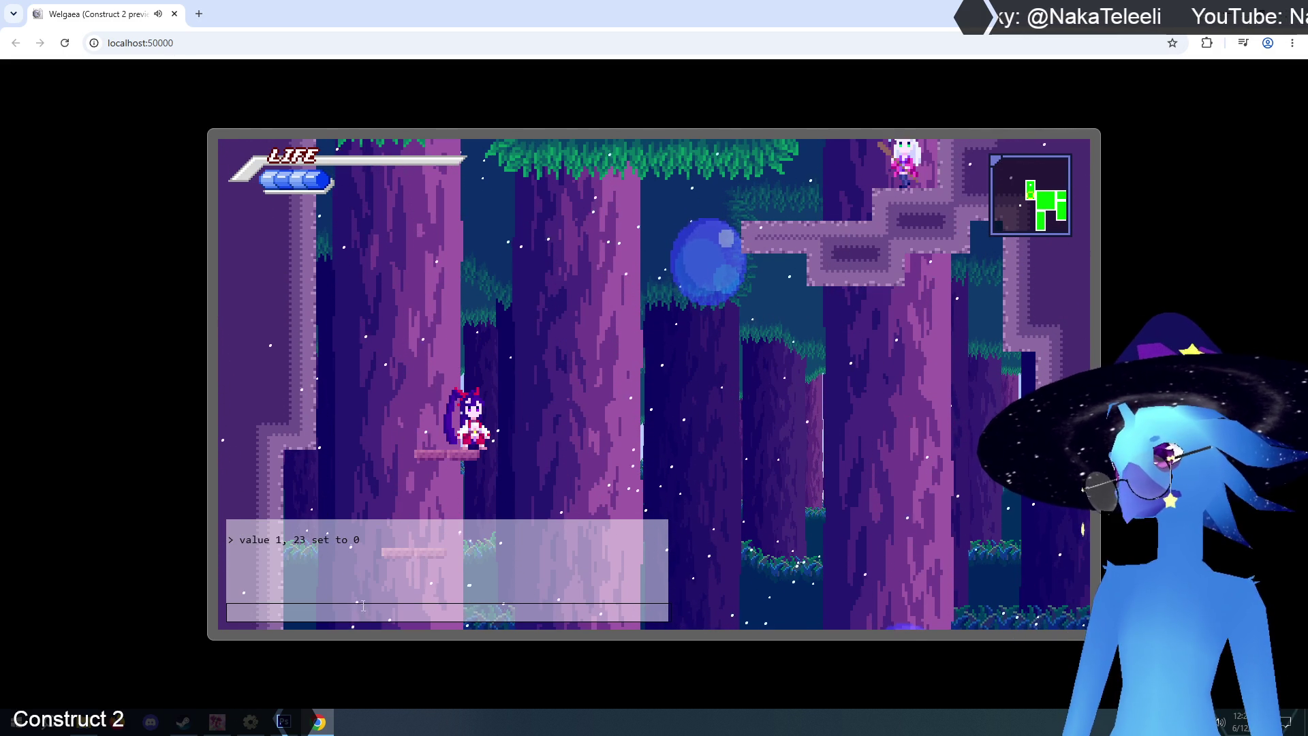
click(364, 608)
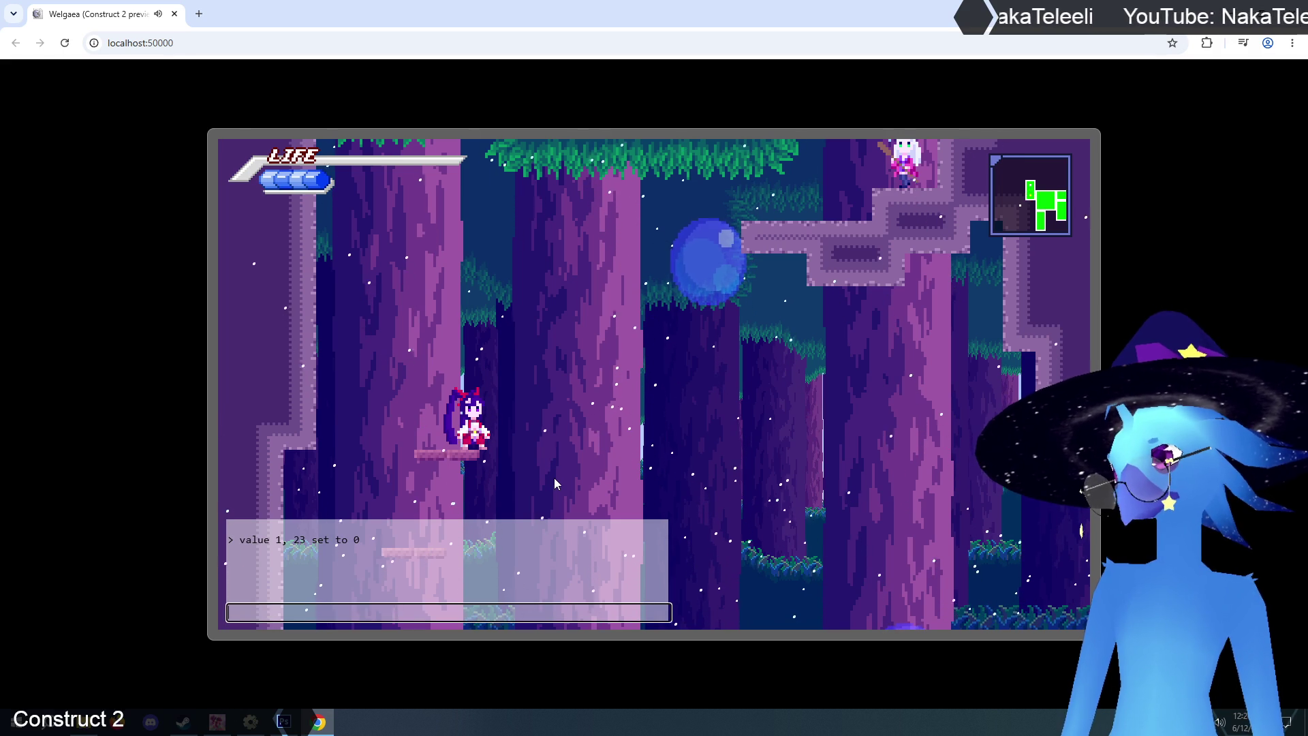
text(array 0 23 0)
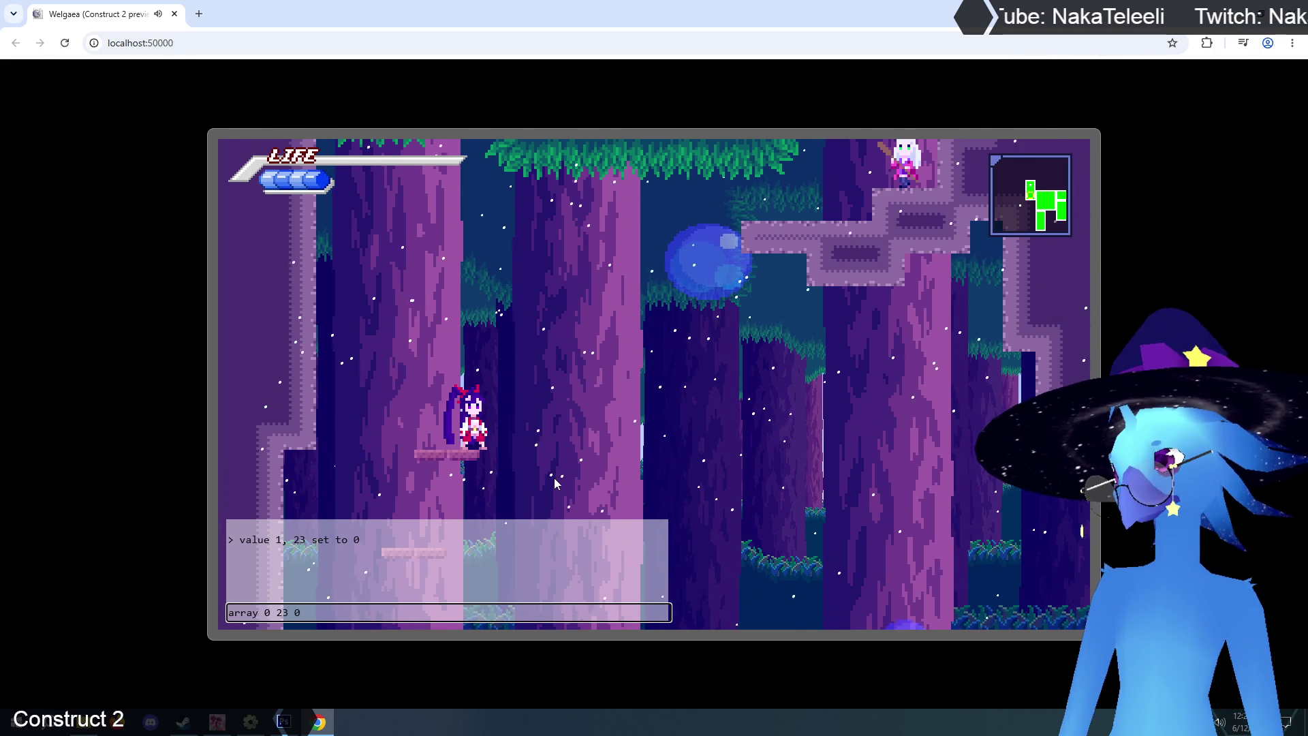
key(Return)
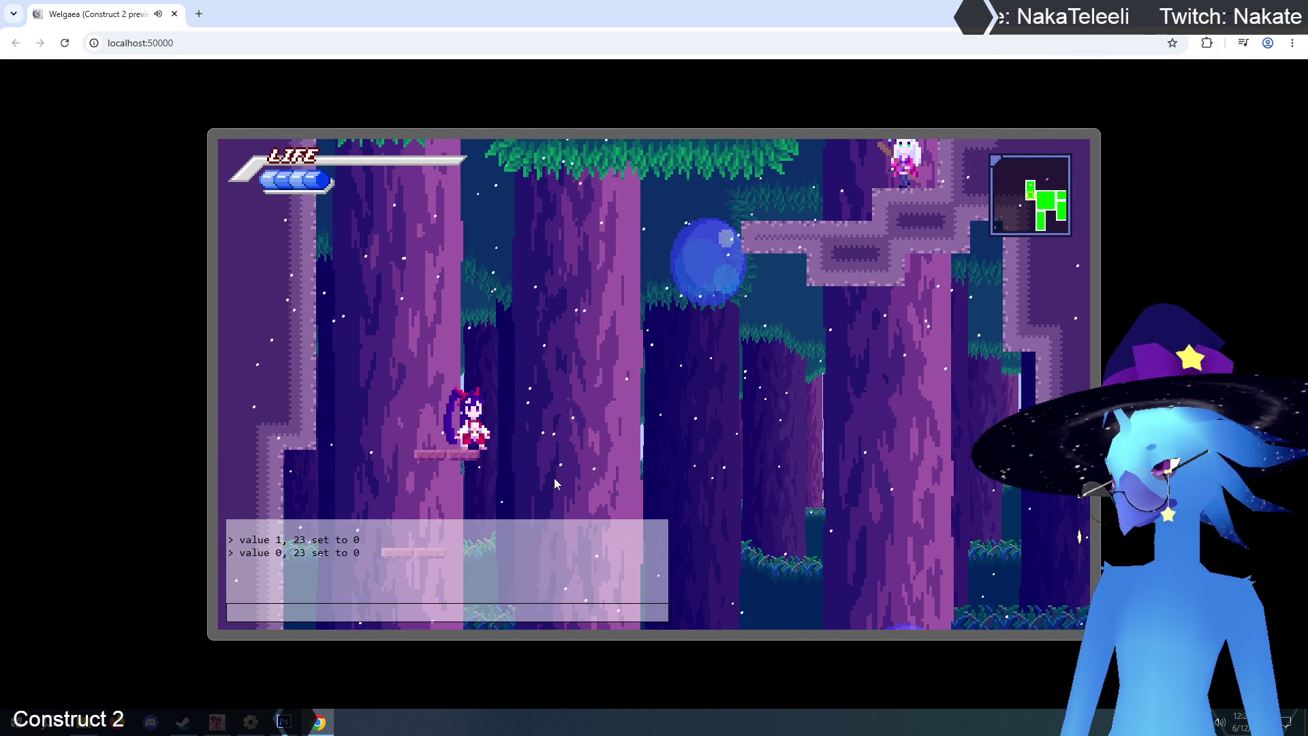
- Close the console and walk the heroine down to the forest pool
key(Escape)
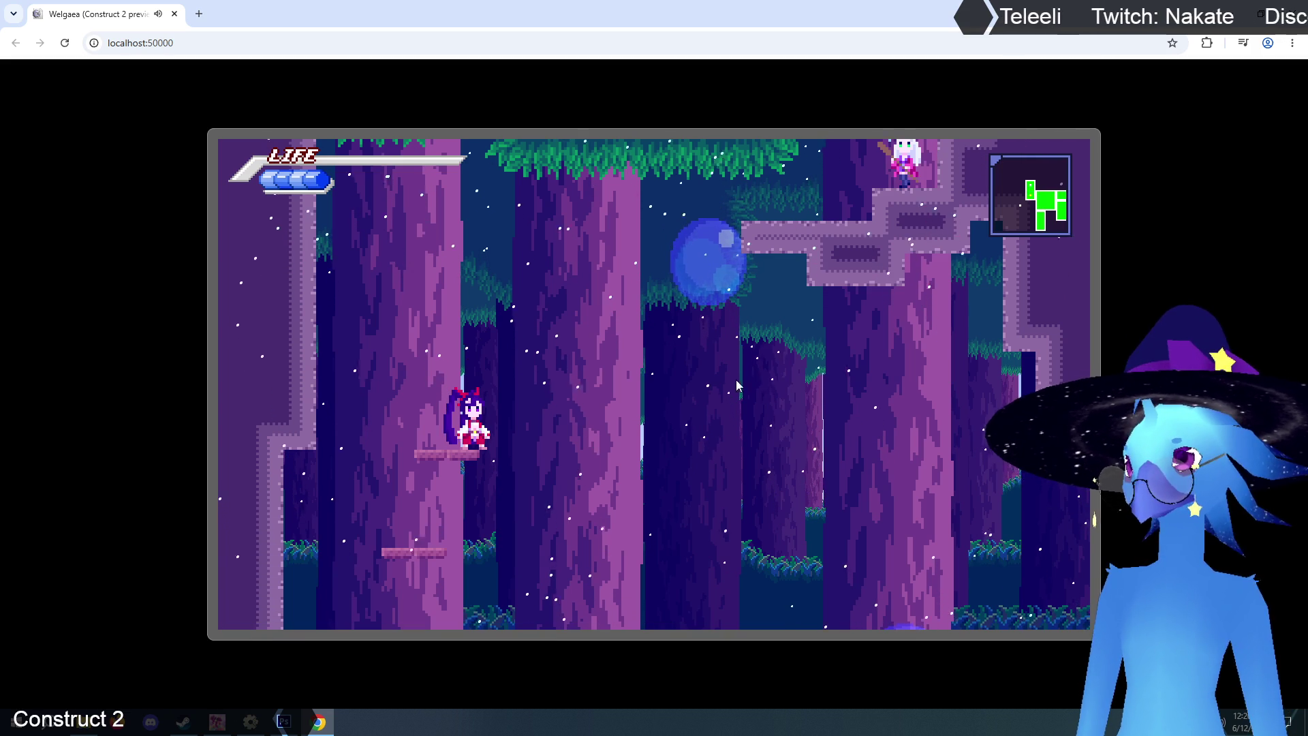
key(Right)
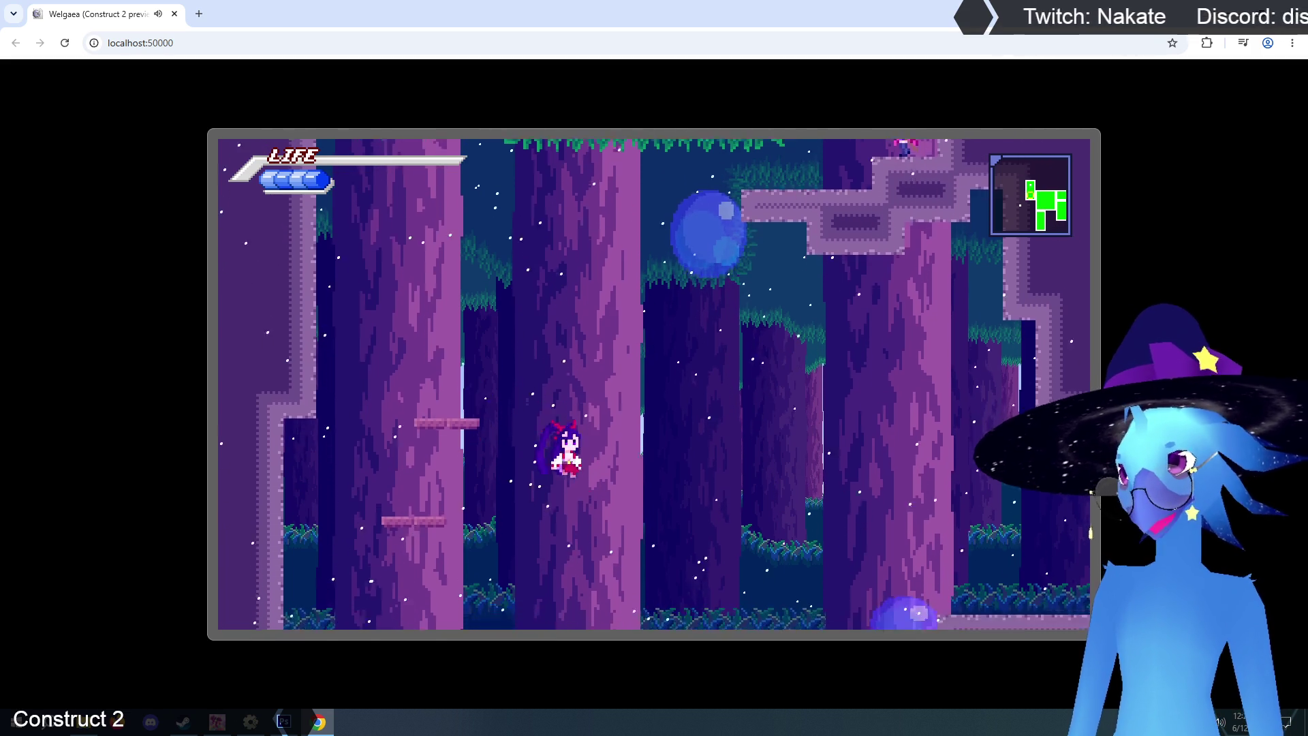
key(Left)
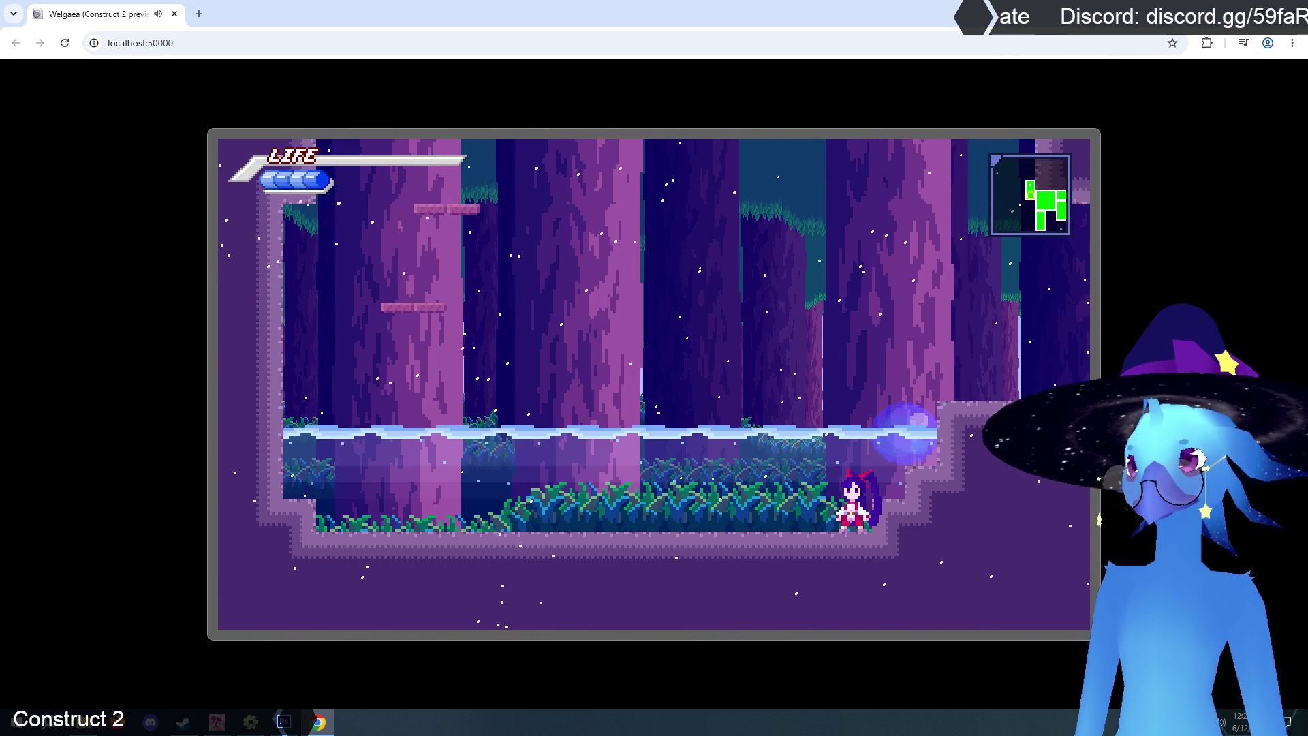
- End the game from the pause menu and return to the title screen
key(Escape)
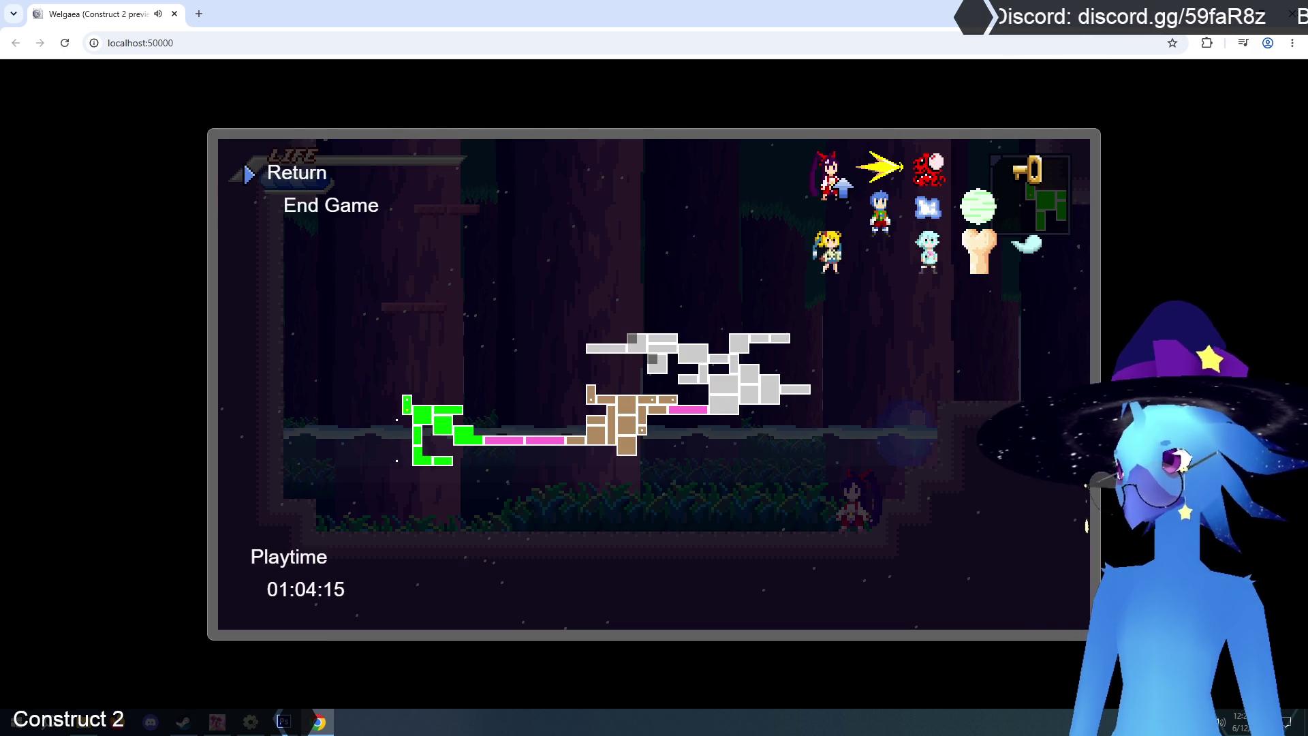
key(Down)
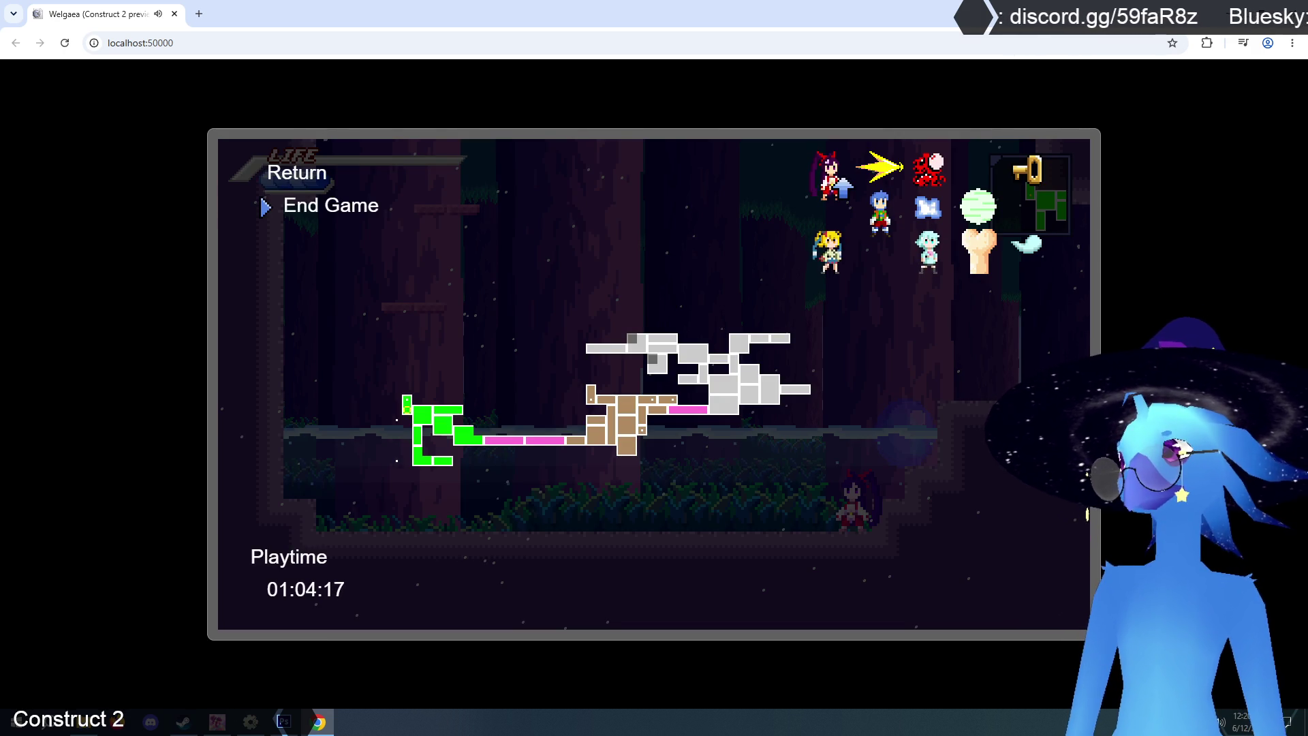
key(Up)
key(Down)
key(Up)
key(Down)
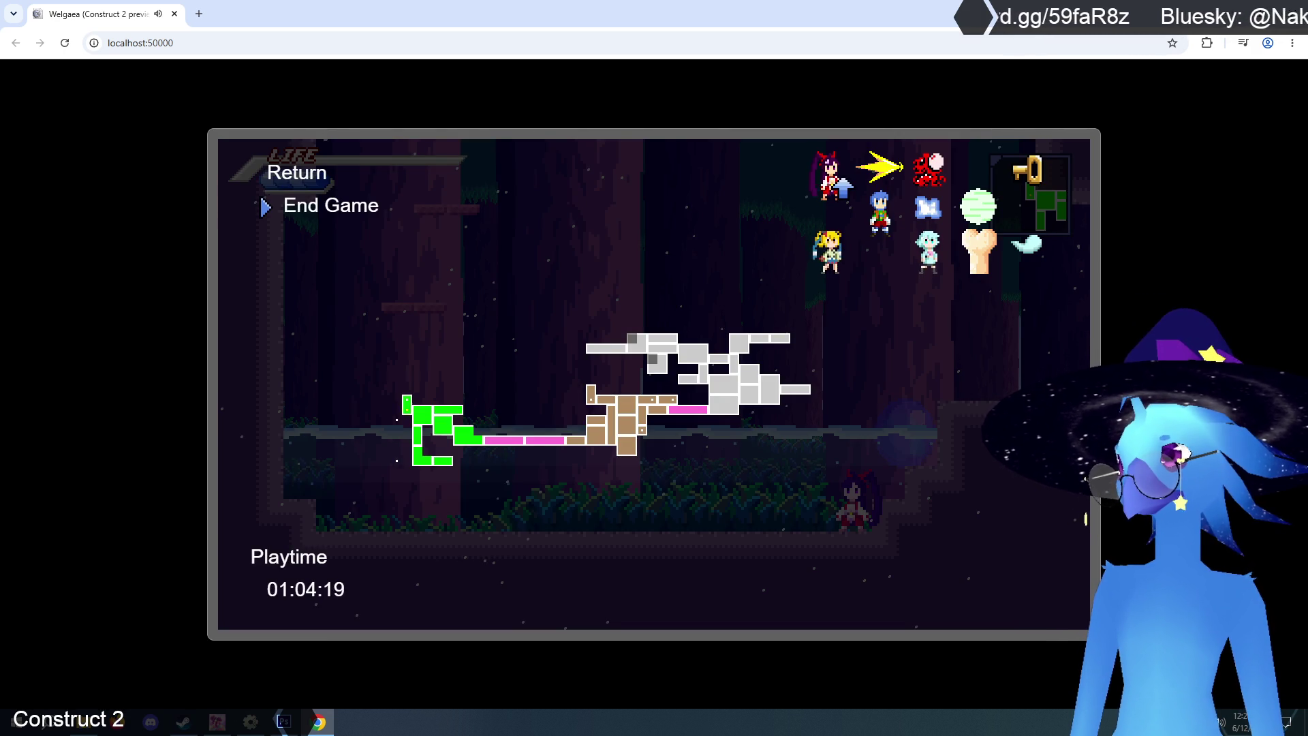
key(Return)
- Check the Option screen's Customize controls, then go back to the title menu
key(Down)
key(Down)
key(Return)
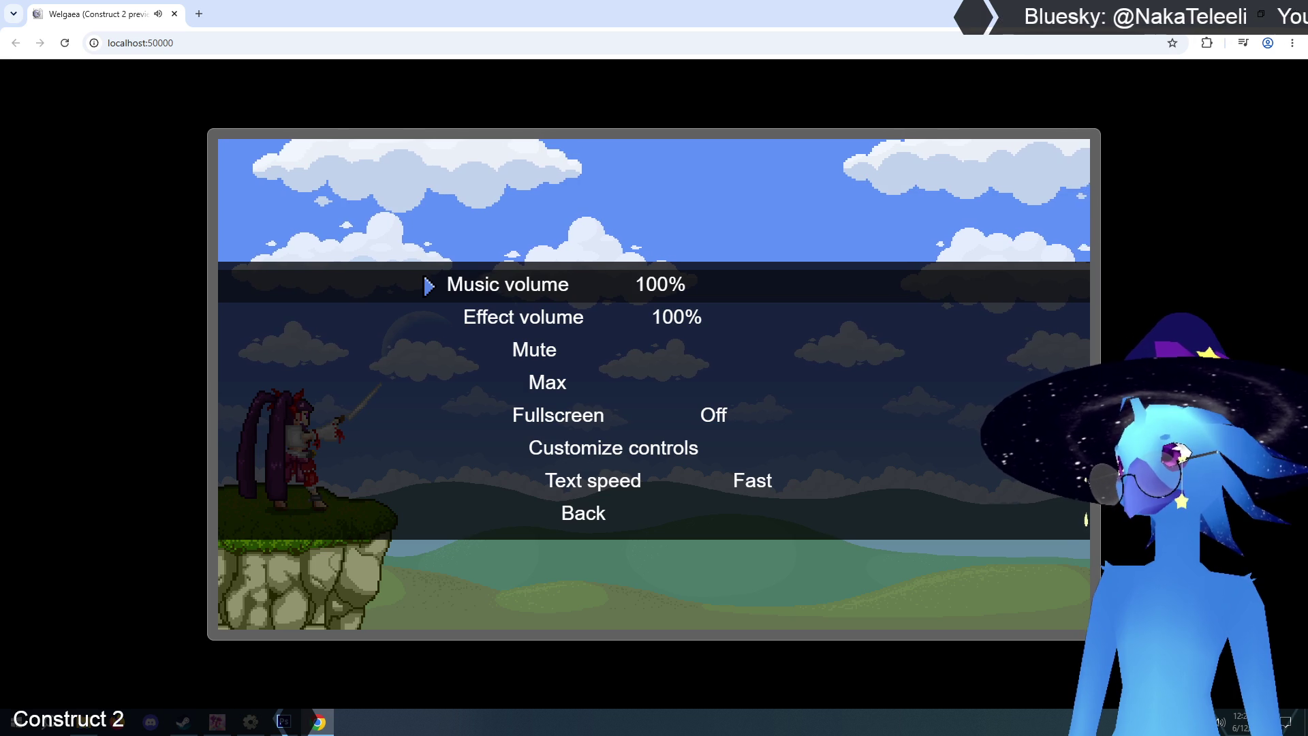
key(Down)
key(Down)
key(Down)
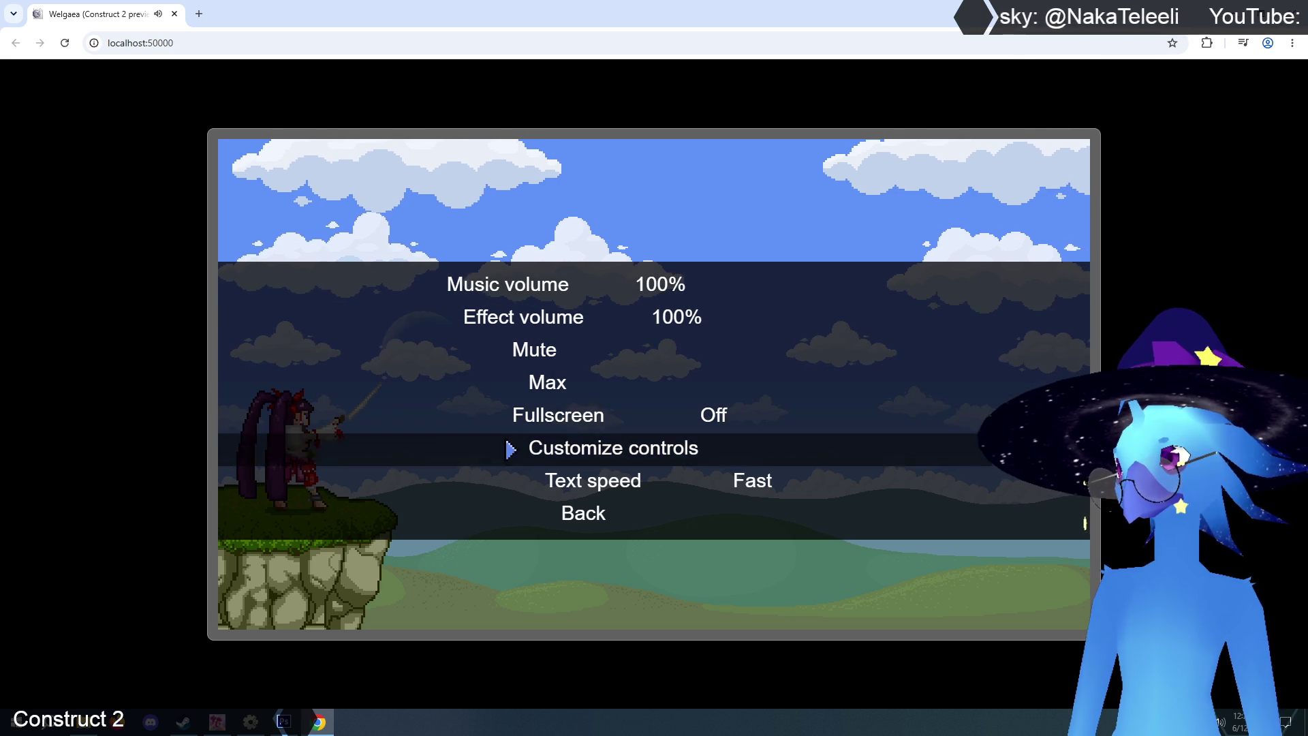
key(Up)
key(Up)
key(Return)
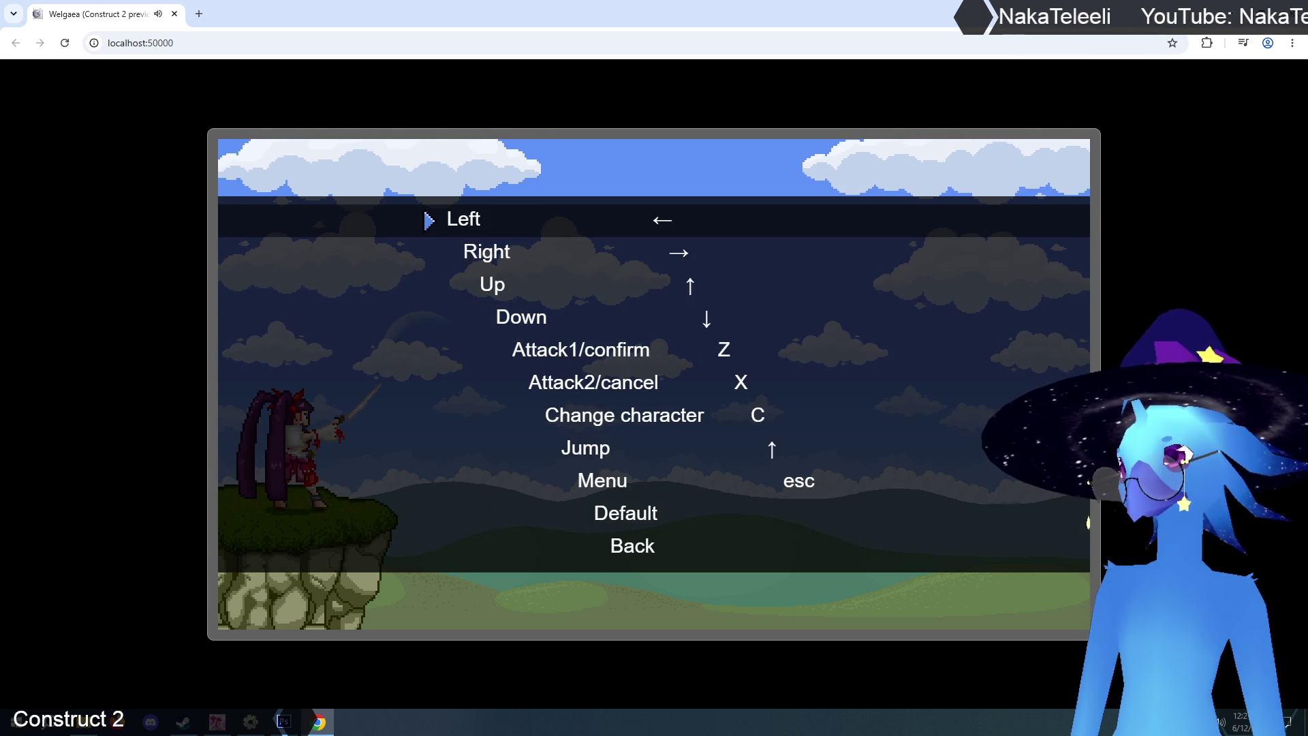
key(Down)
key(Down)
key(Down)
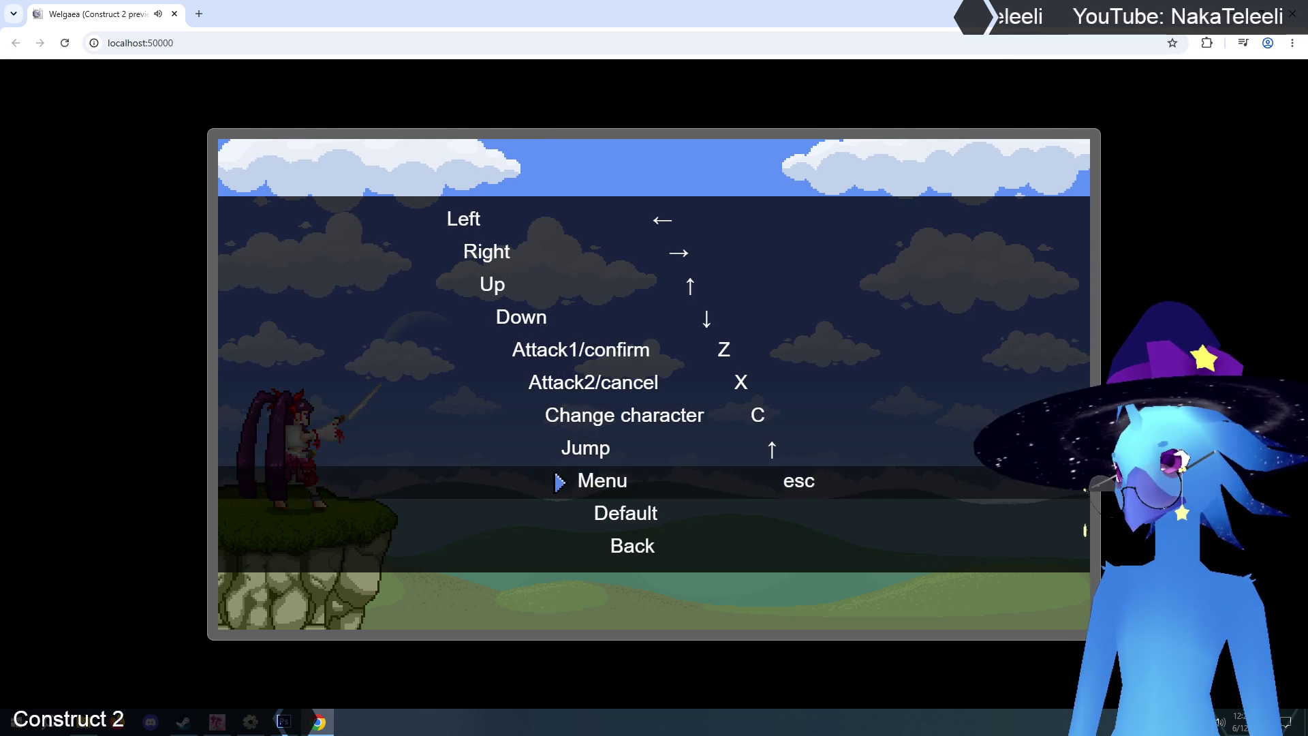
key(Return)
key(Down)
key(Down)
key(Return)
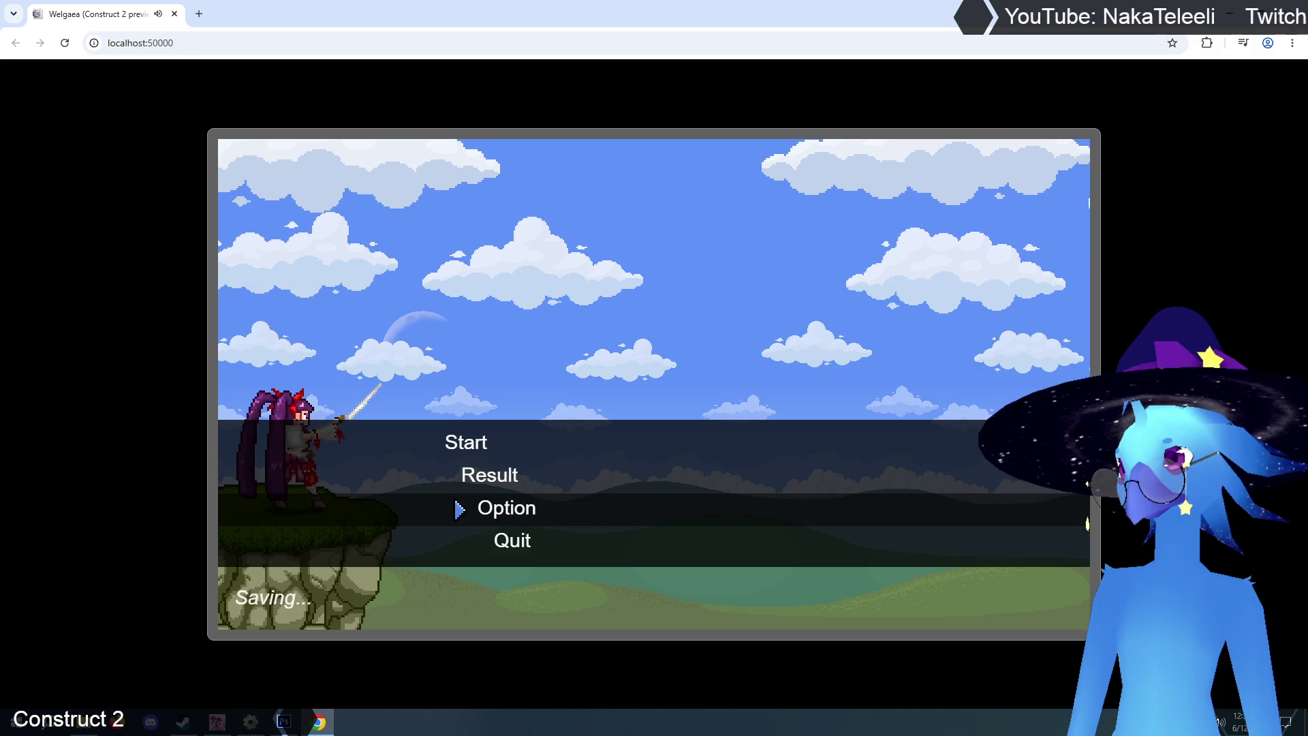
- Choose Start and load Save 1
key(Up)
key(Up)
key(Return)
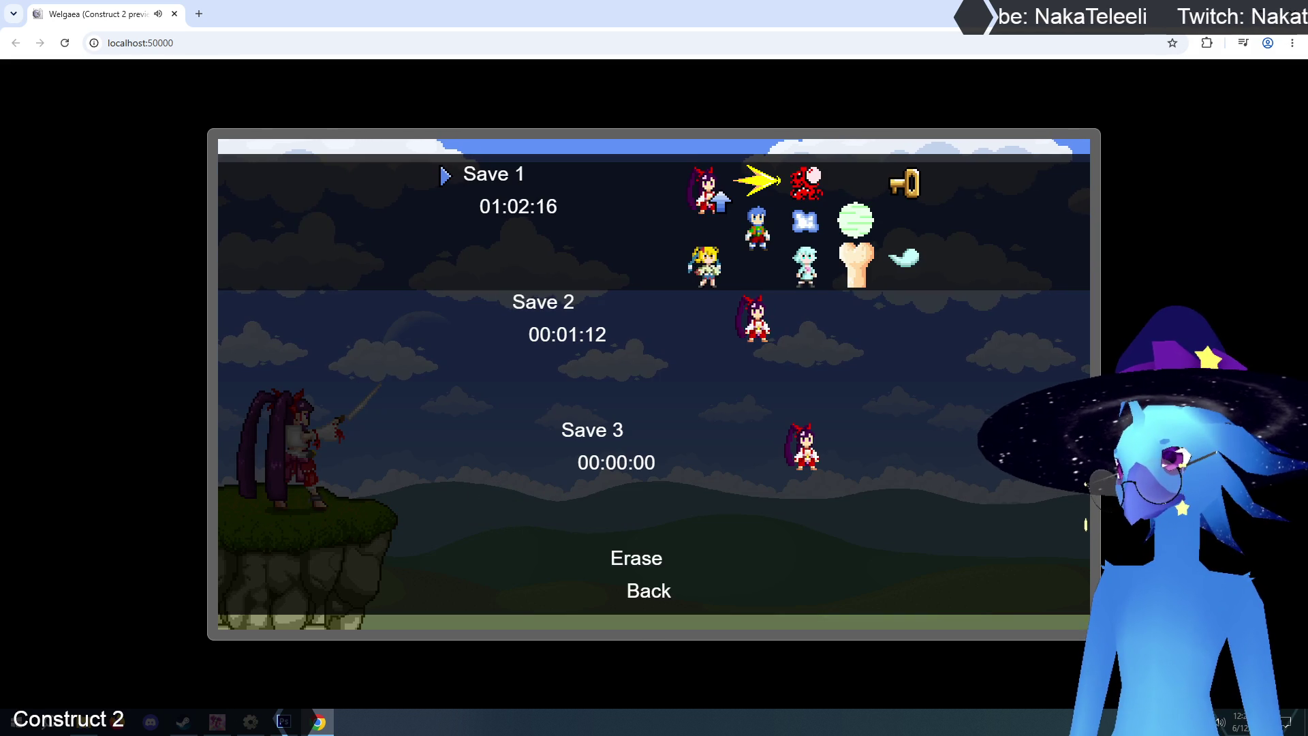
key(Down)
key(Up)
key(Return)
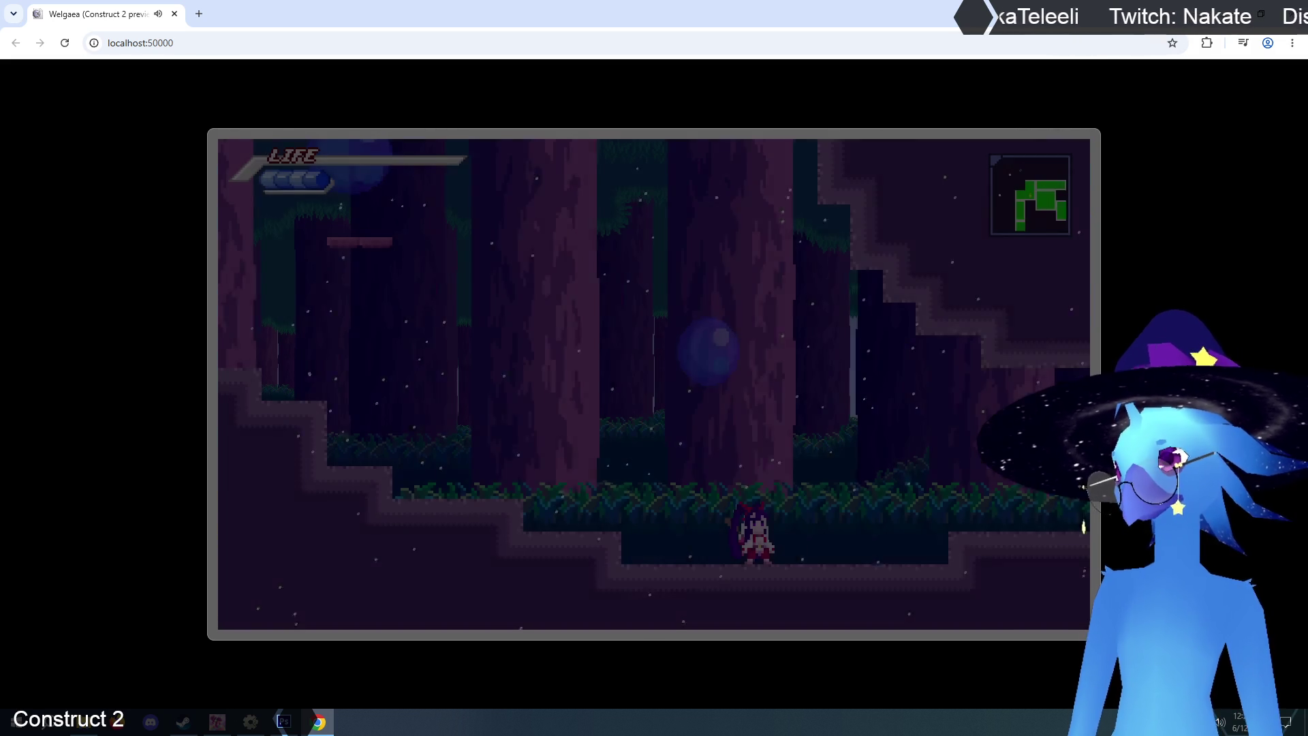
- Jump the heroine up the cliffs, across the platforms and down to the forest floor
key(Left)
key(Up)
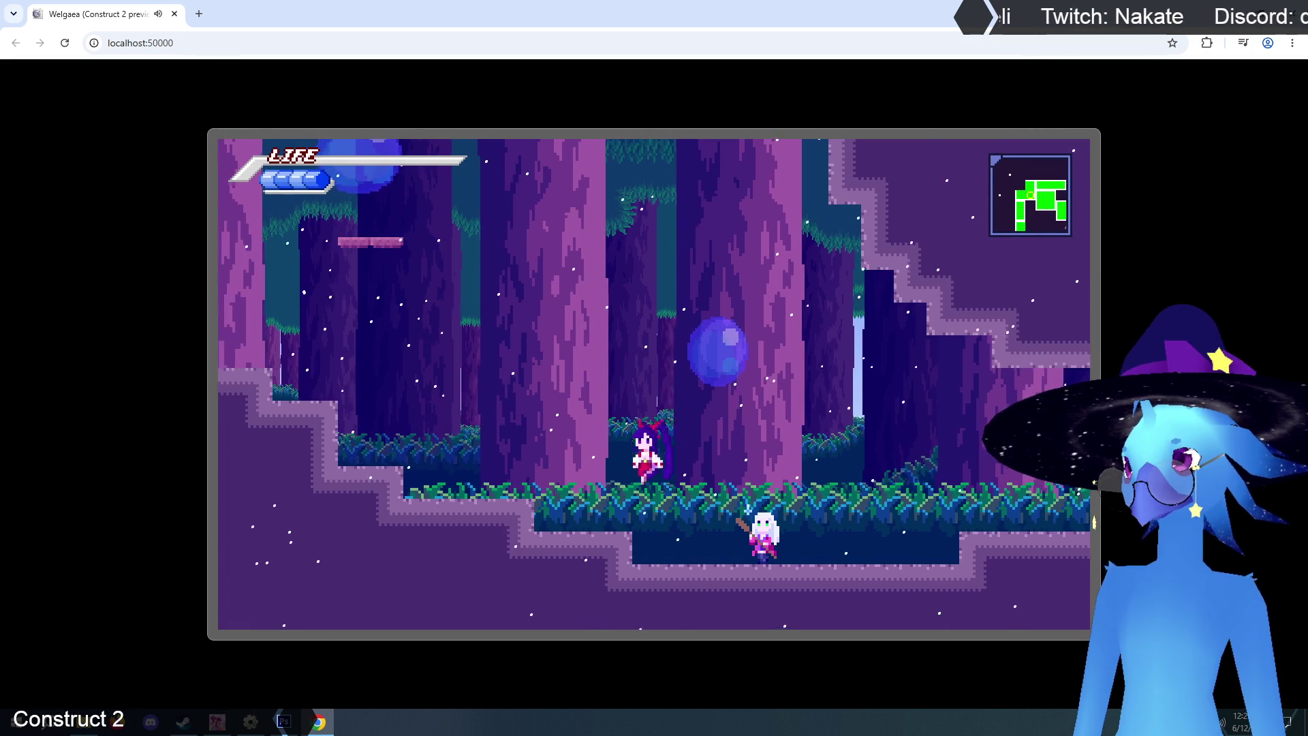
key(Left)
key(Up)
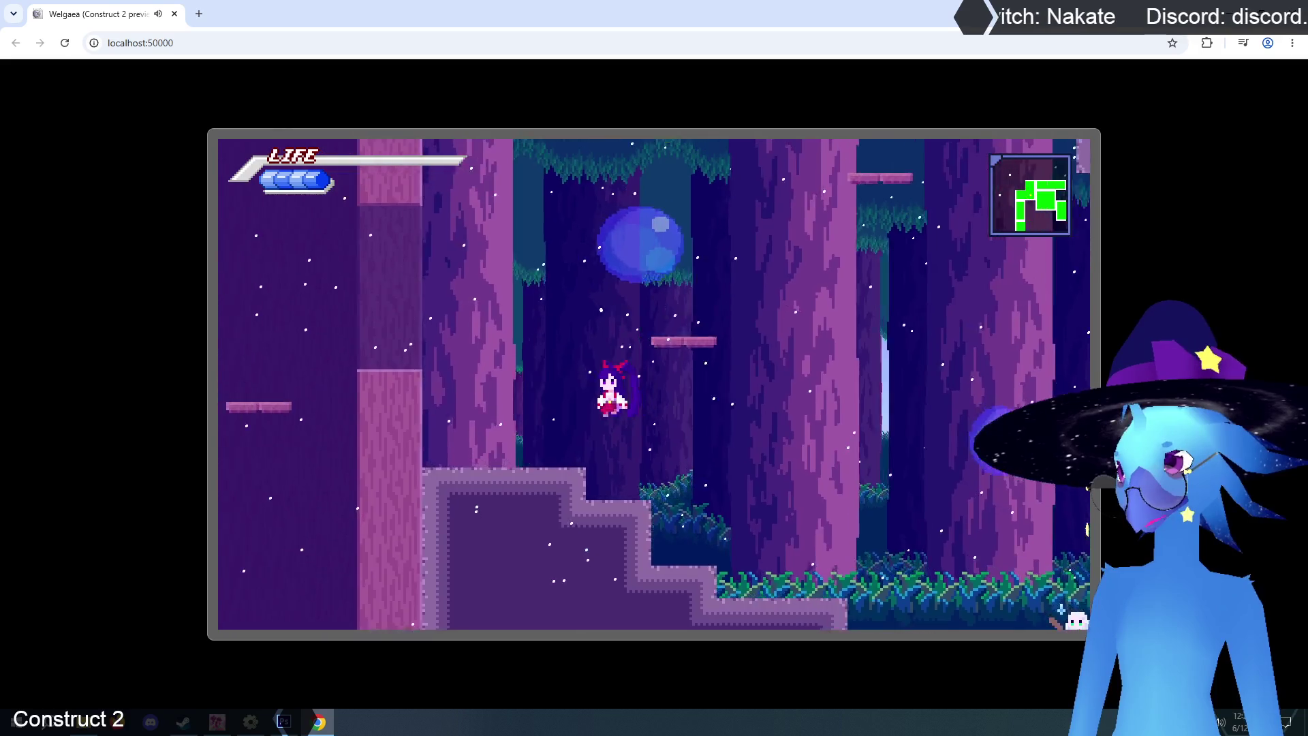
key(Right)
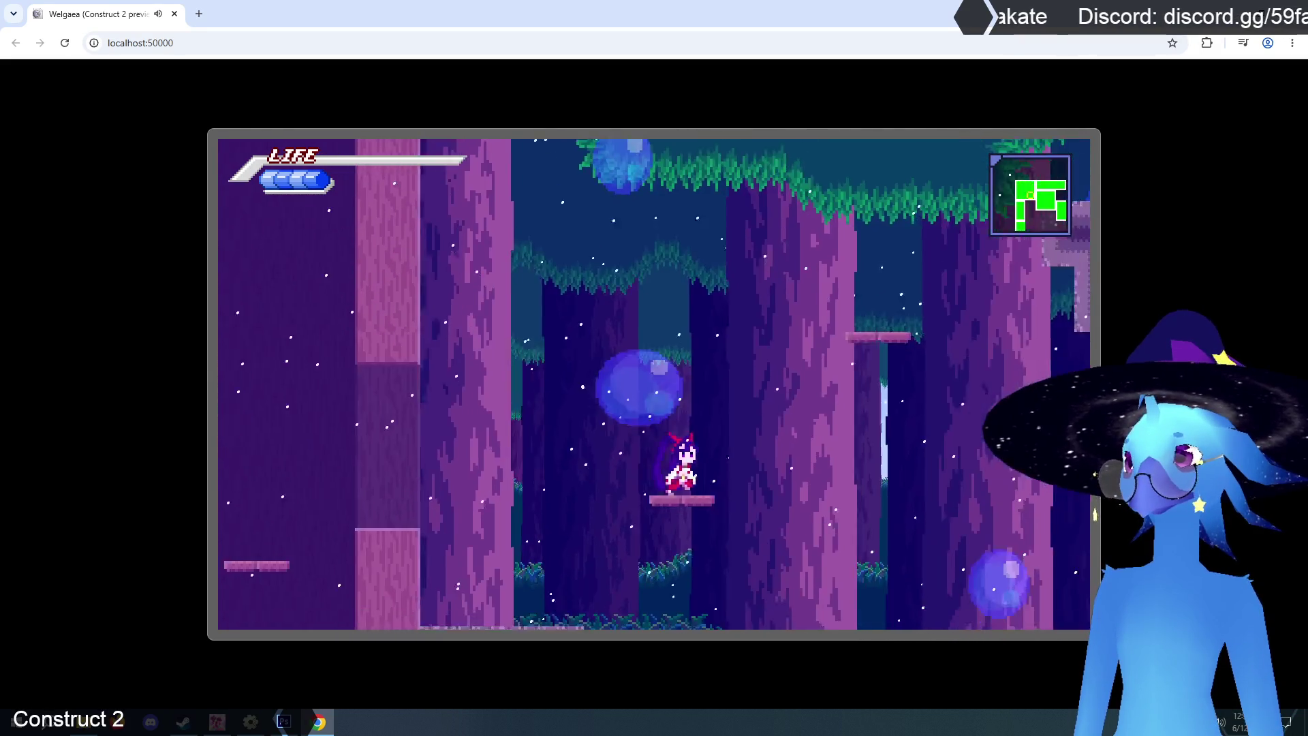
key(Up)
key(Down)
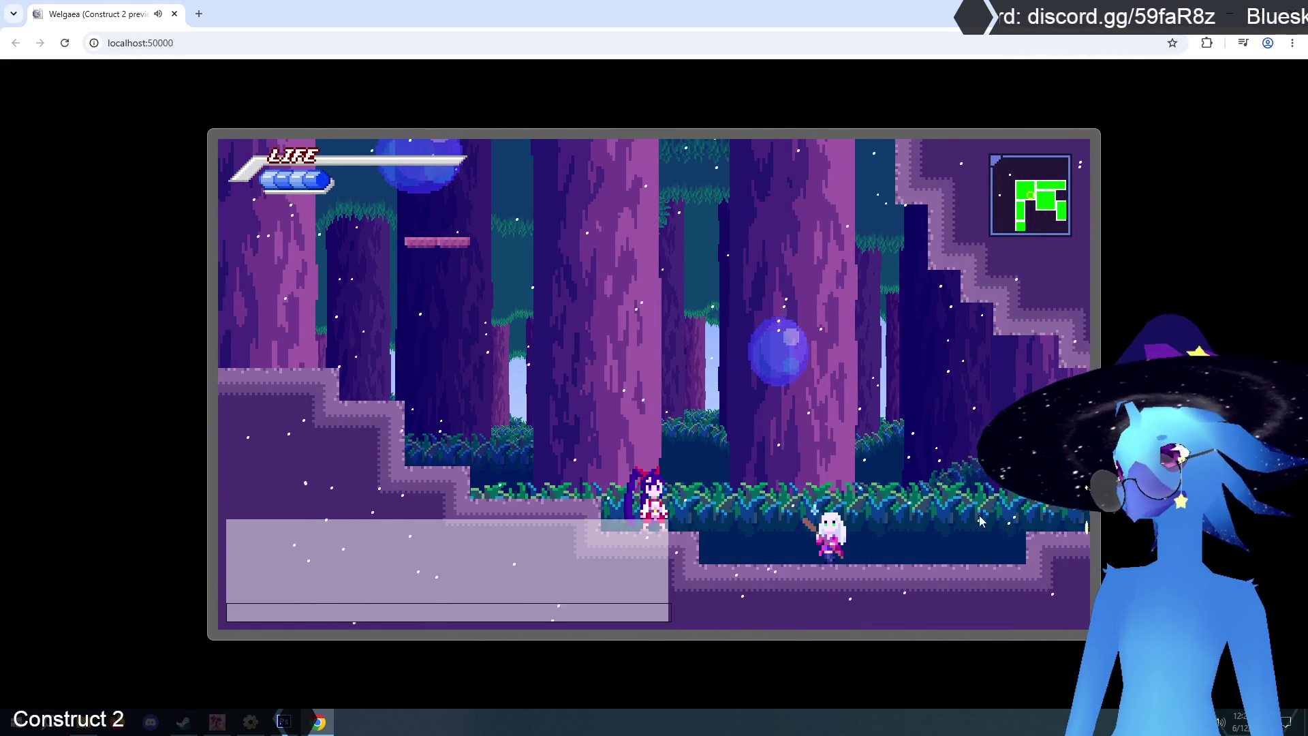
- Submit the console command resetting value 1,23, then save via the white-haired character
click(556, 613)
text(array 1 23 0)
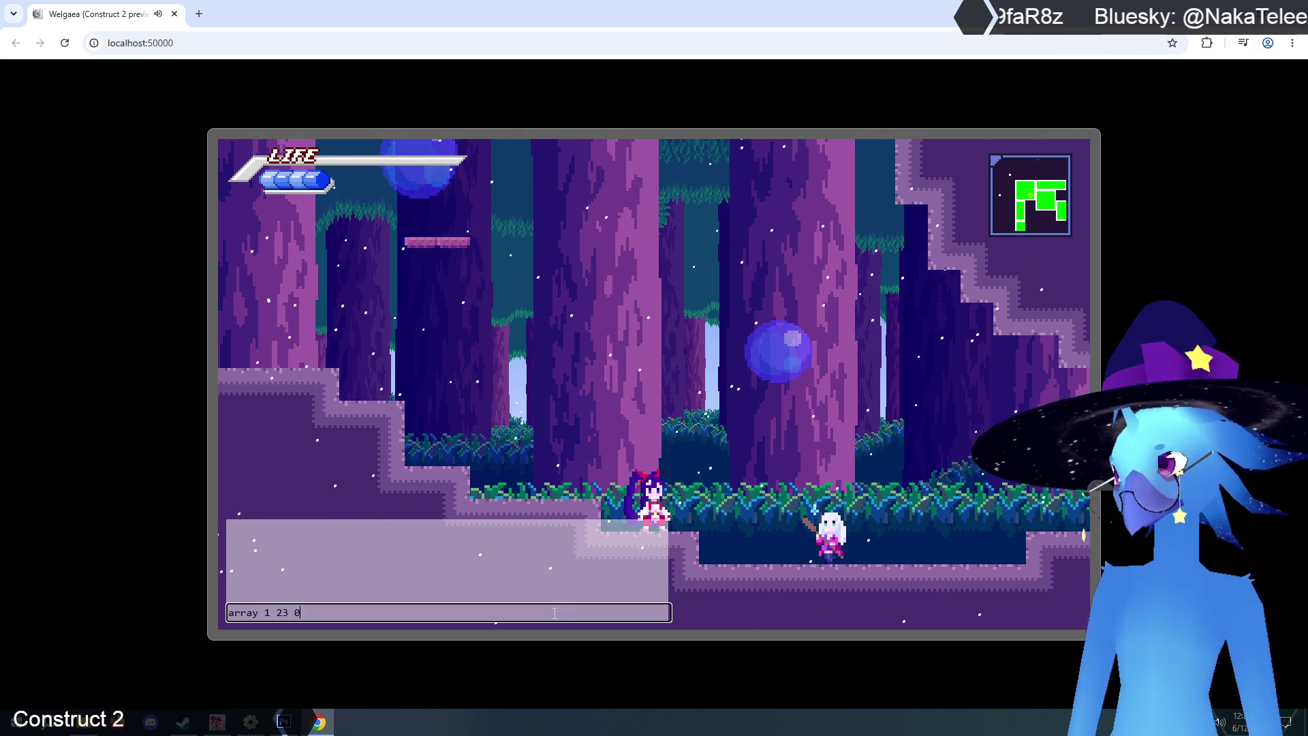
key(Return)
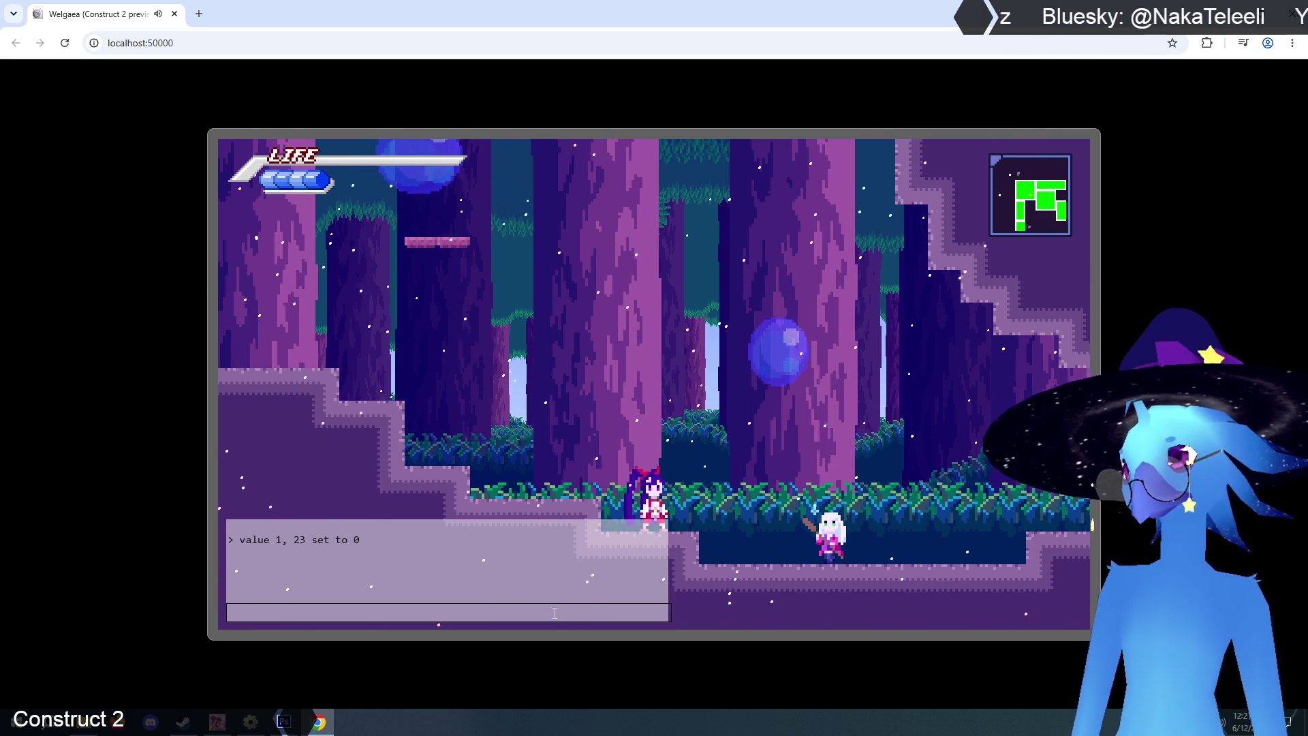
key(Escape)
key(Right)
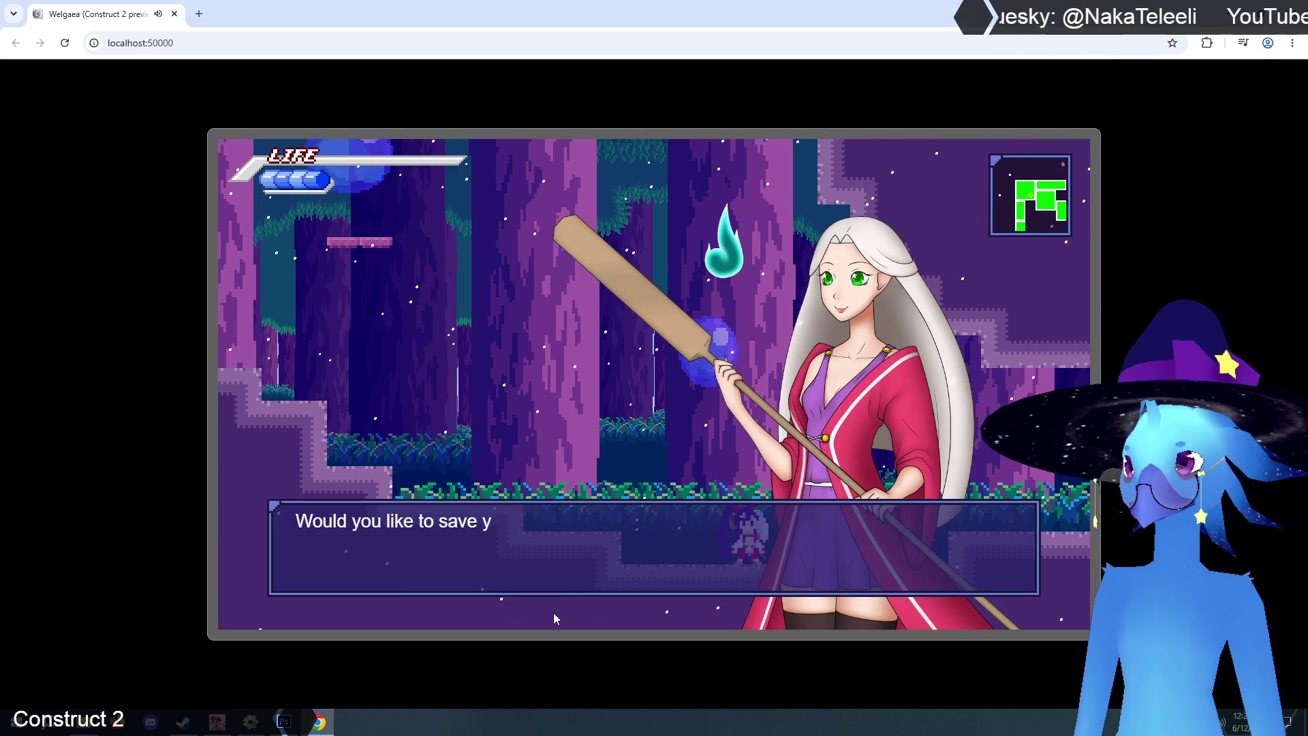
key(Return)
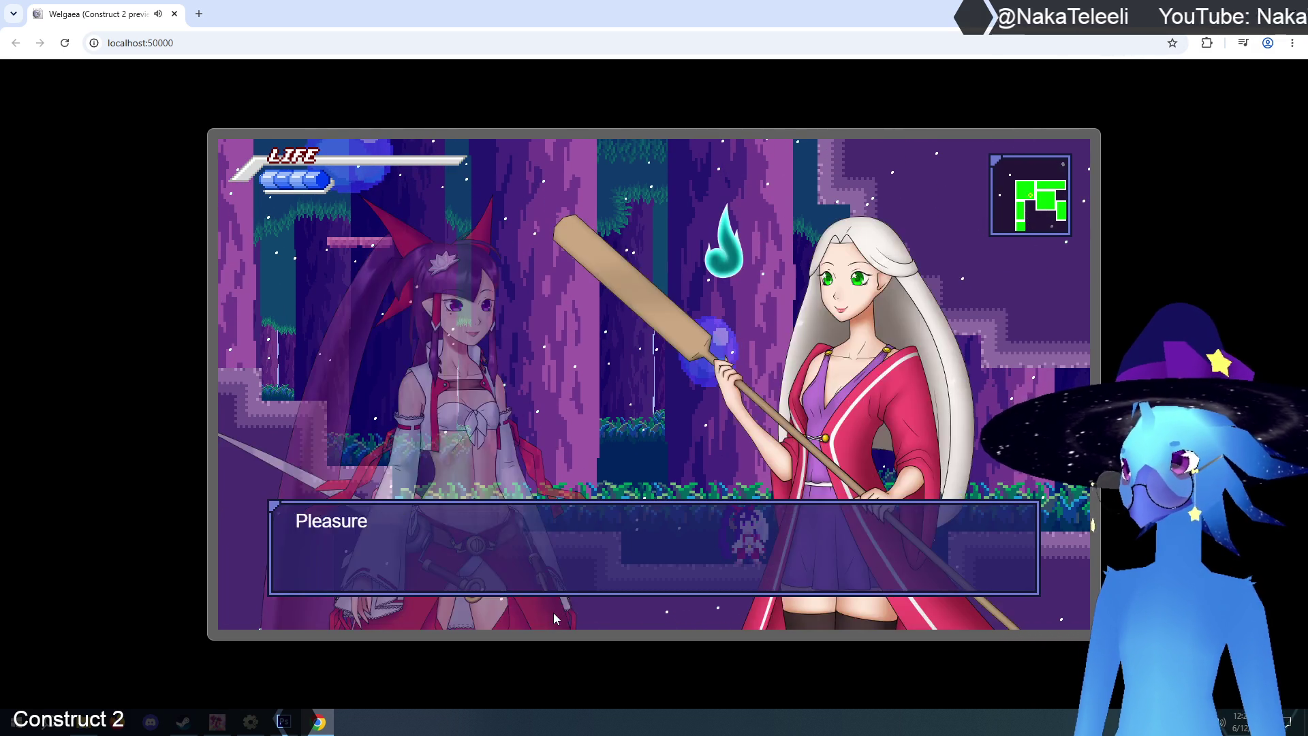
- Climb the wall and grassy ledge and exit left into the forest room
key(Right)
key(Left)
key(Left)
key(Up)
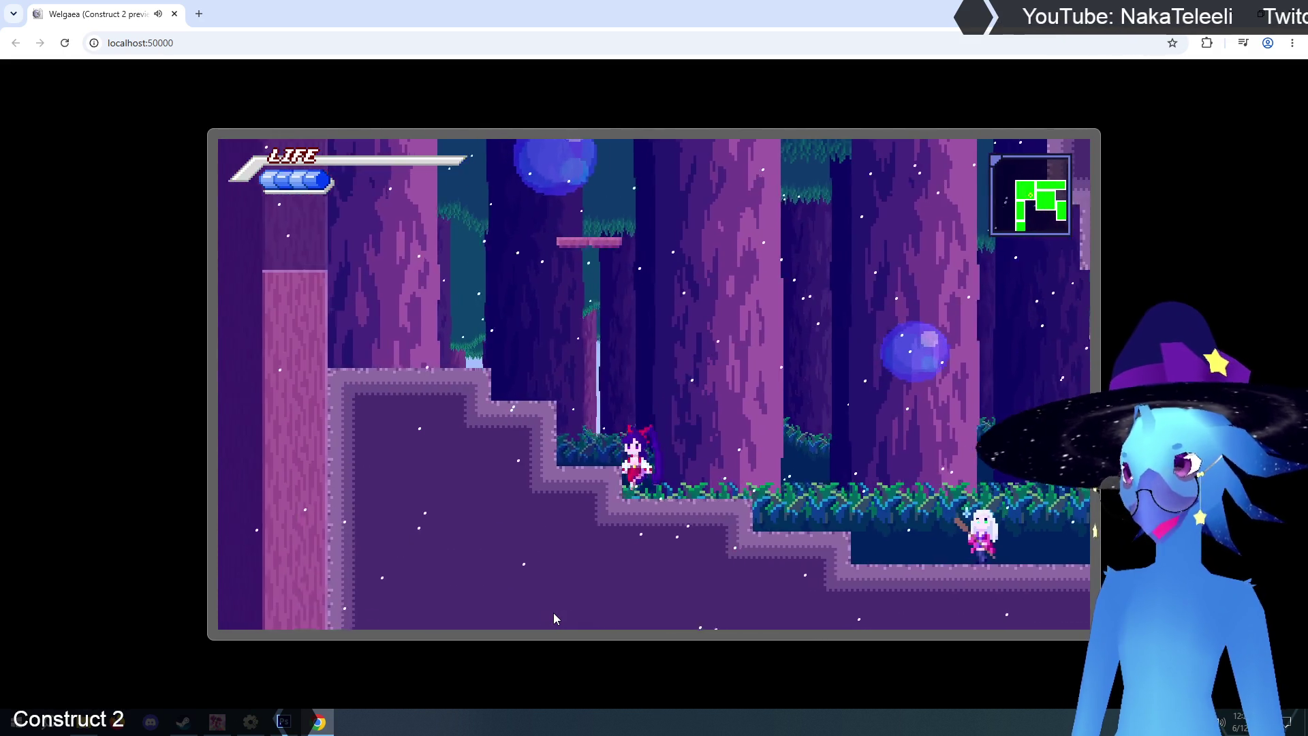
key(Left)
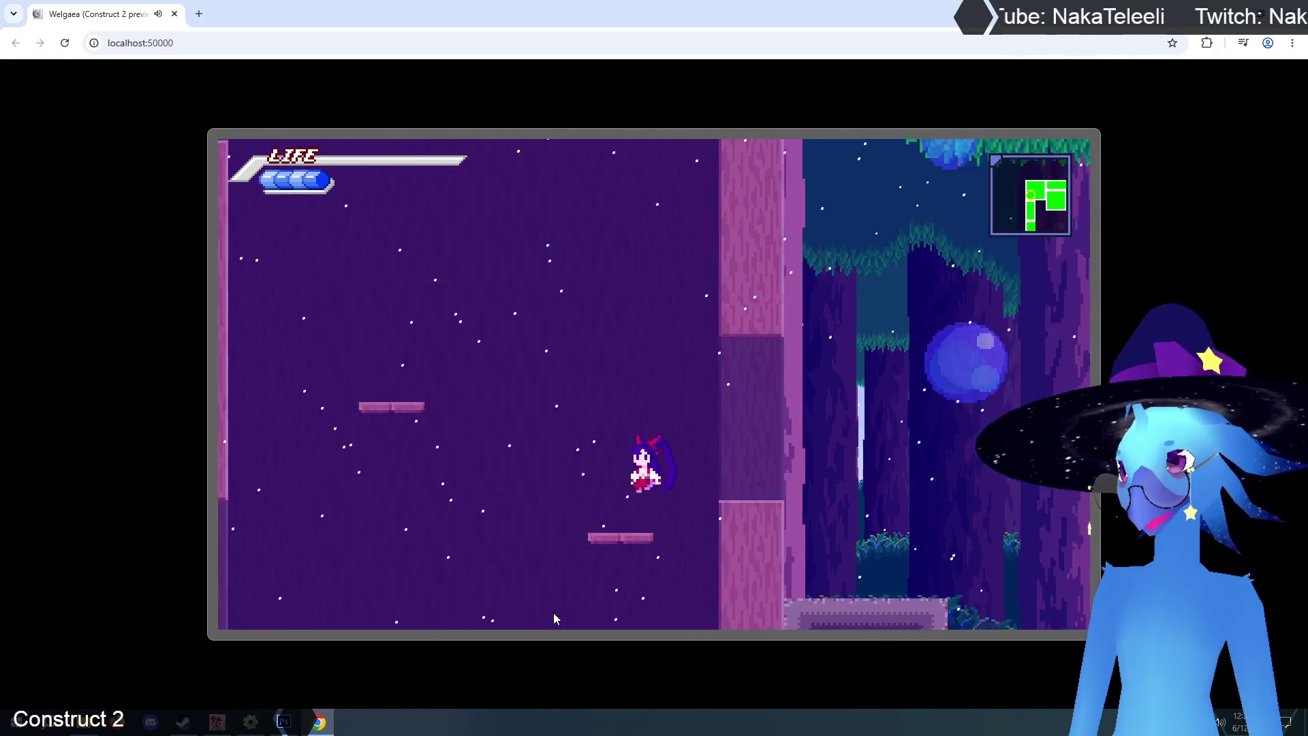
key(Up)
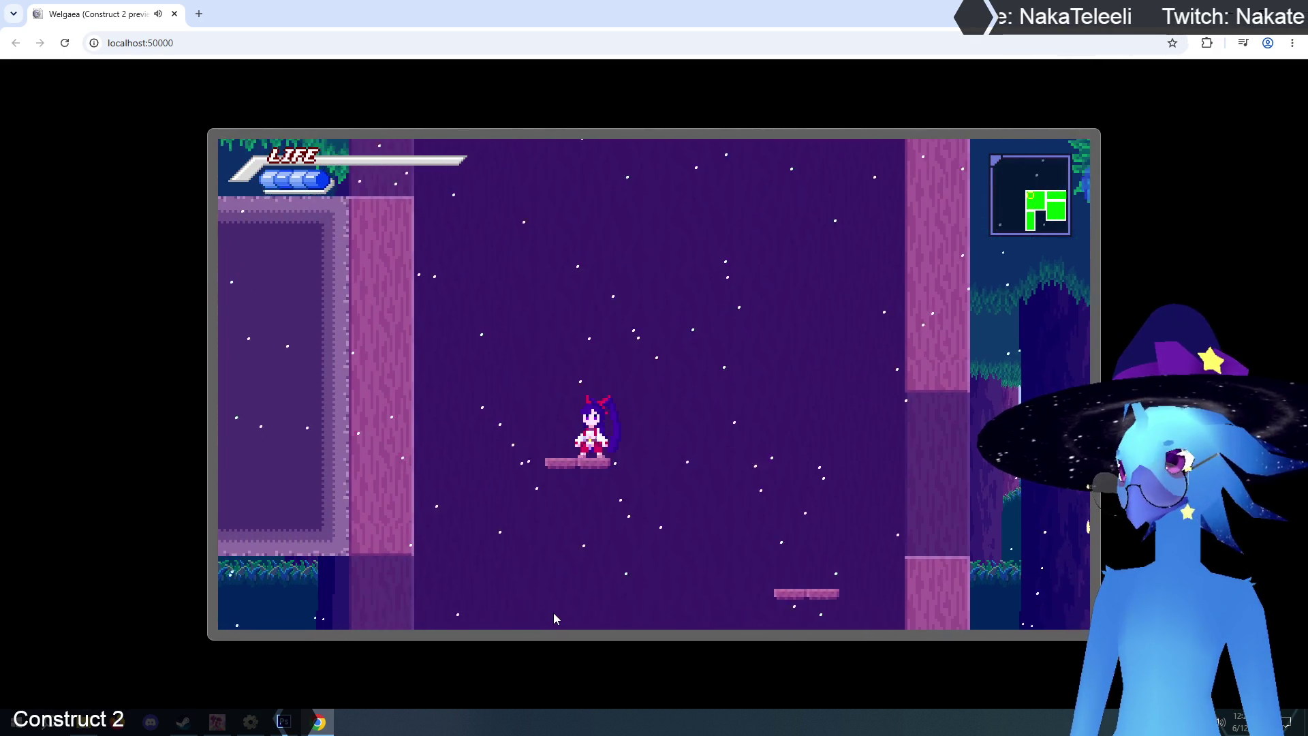
key(Up)
key(Left)
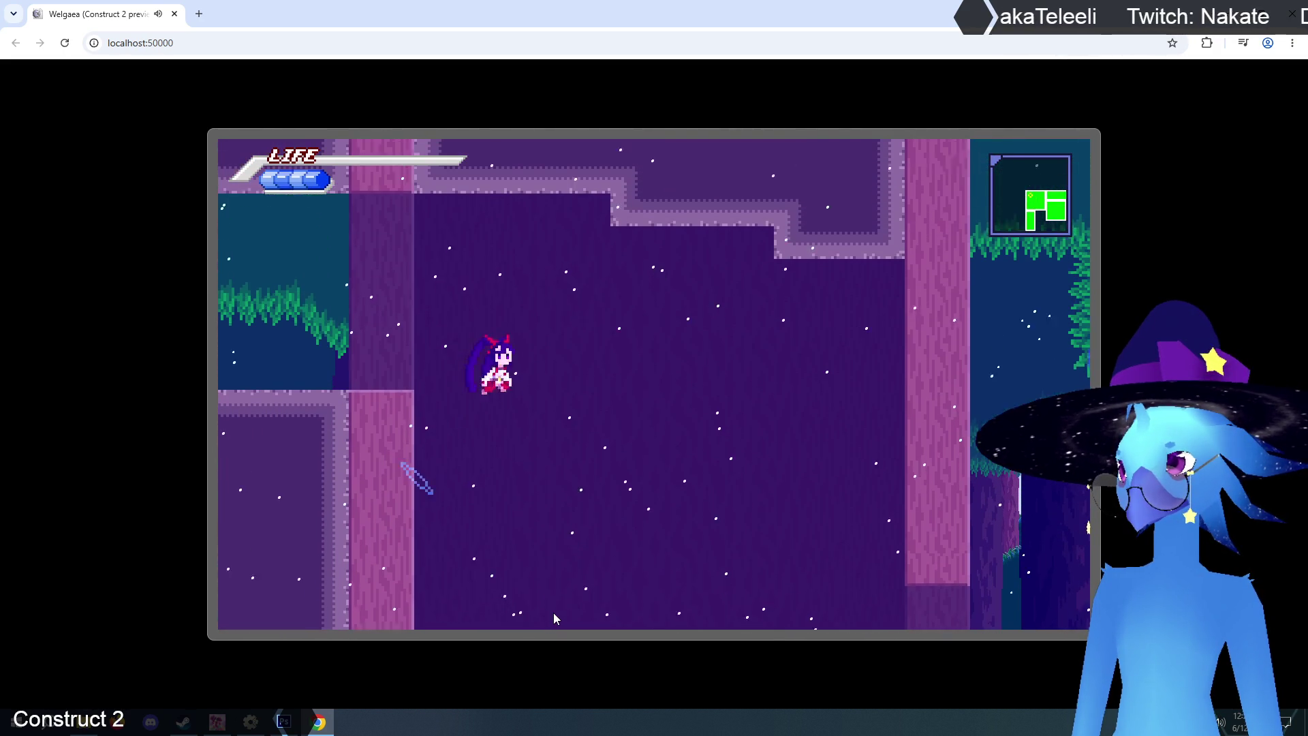
key(Left)
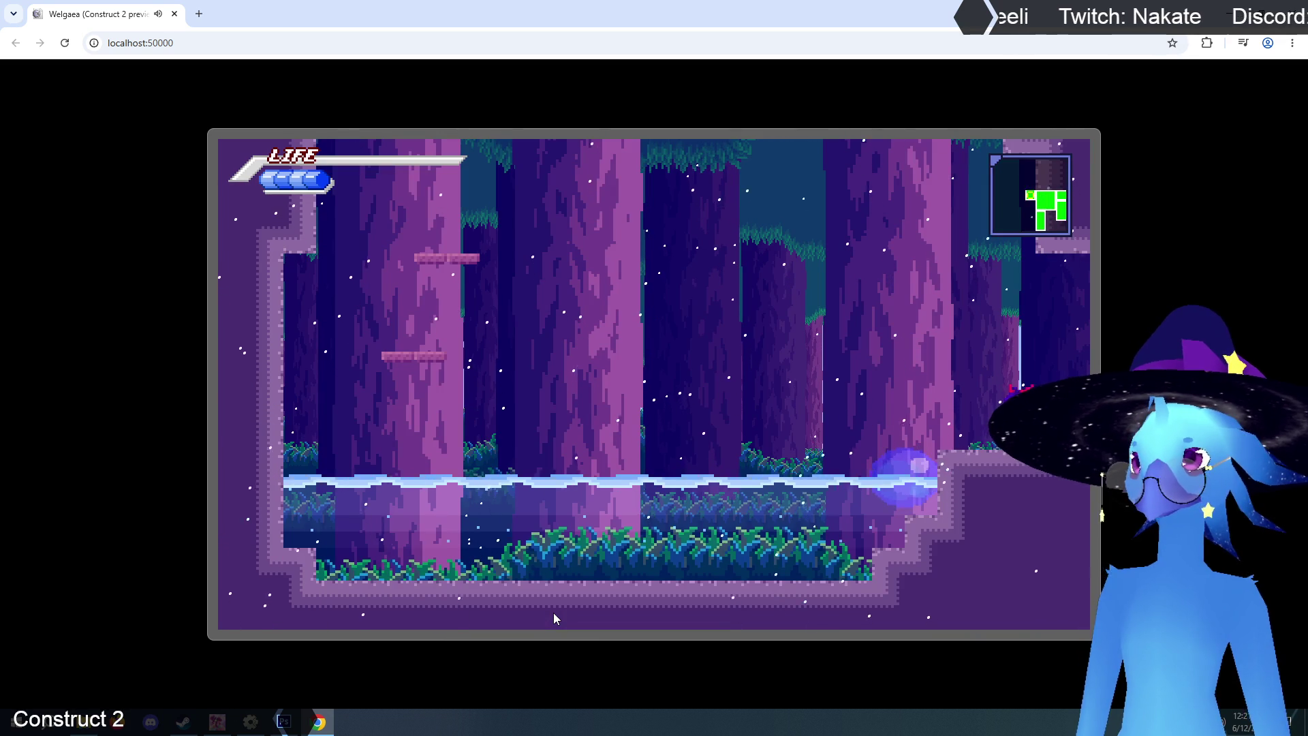
key(Left)
- Reach and collect the Compass pickup, dismiss its banner, then close the preview
key(Up)
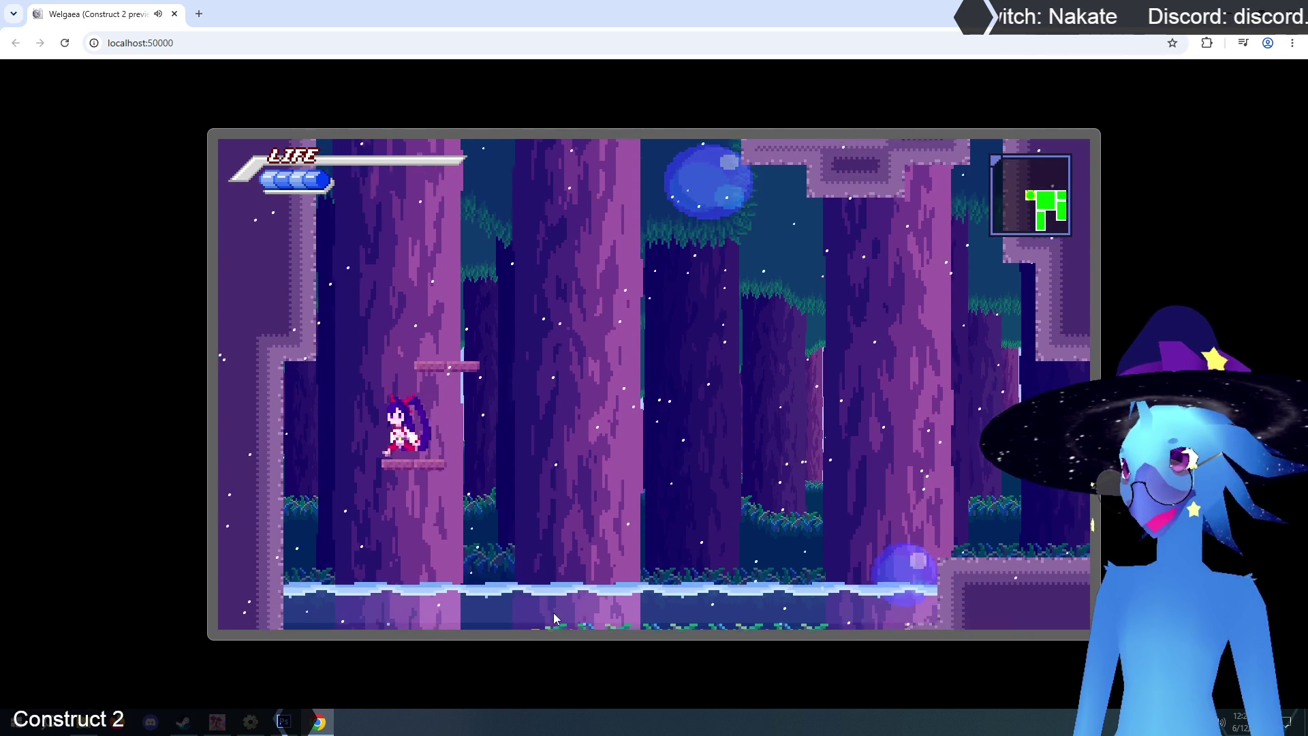
key(Right)
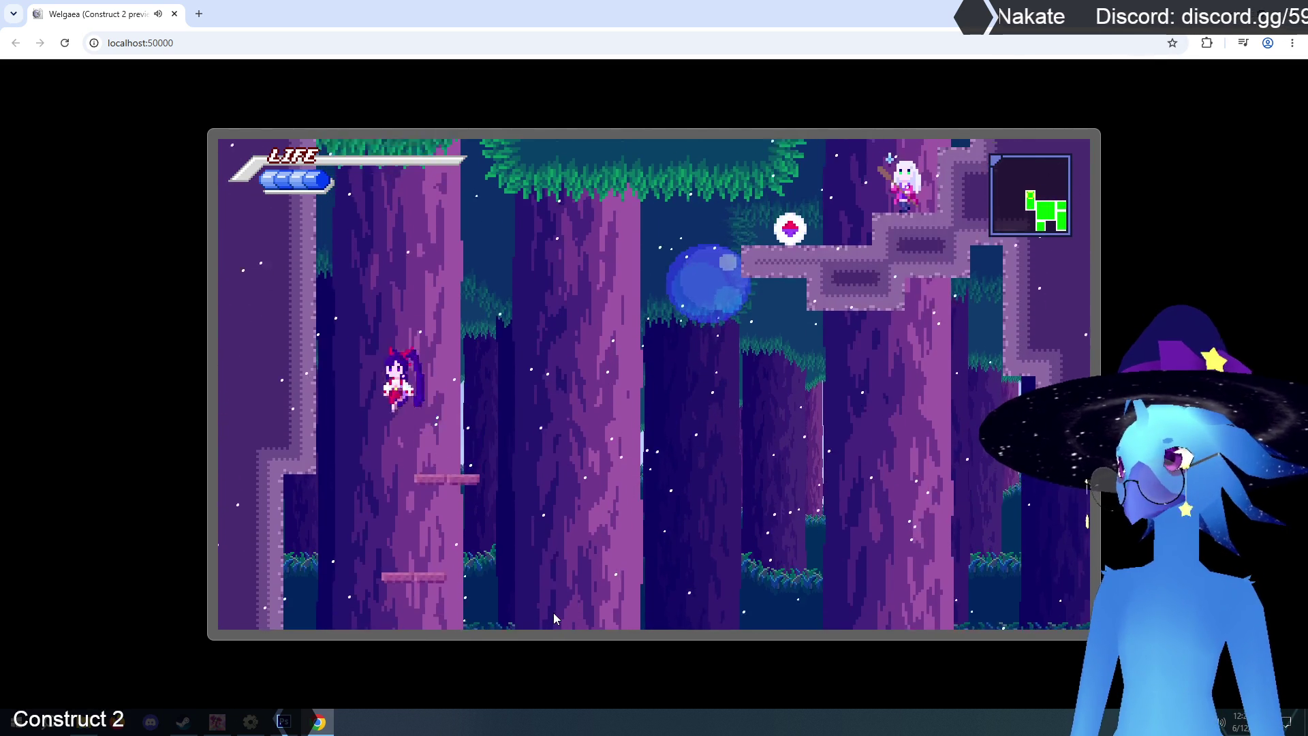
key(Right)
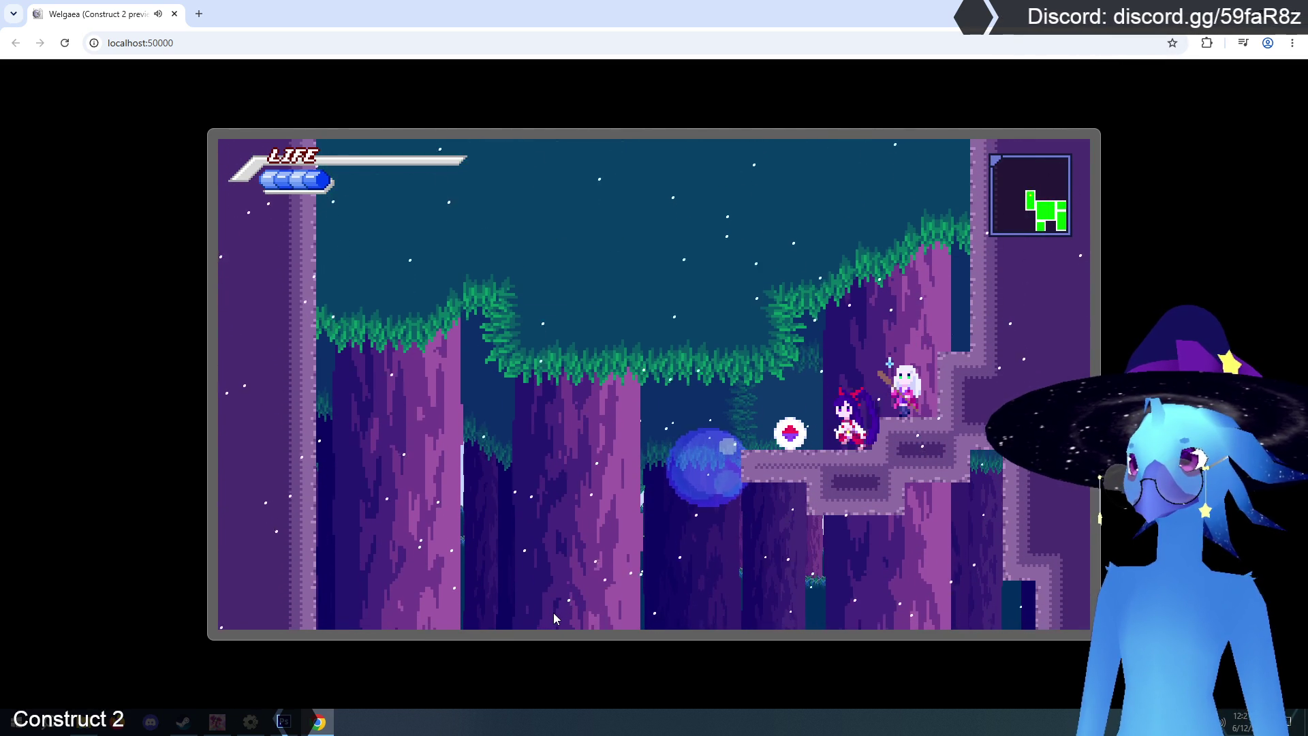
key(Left)
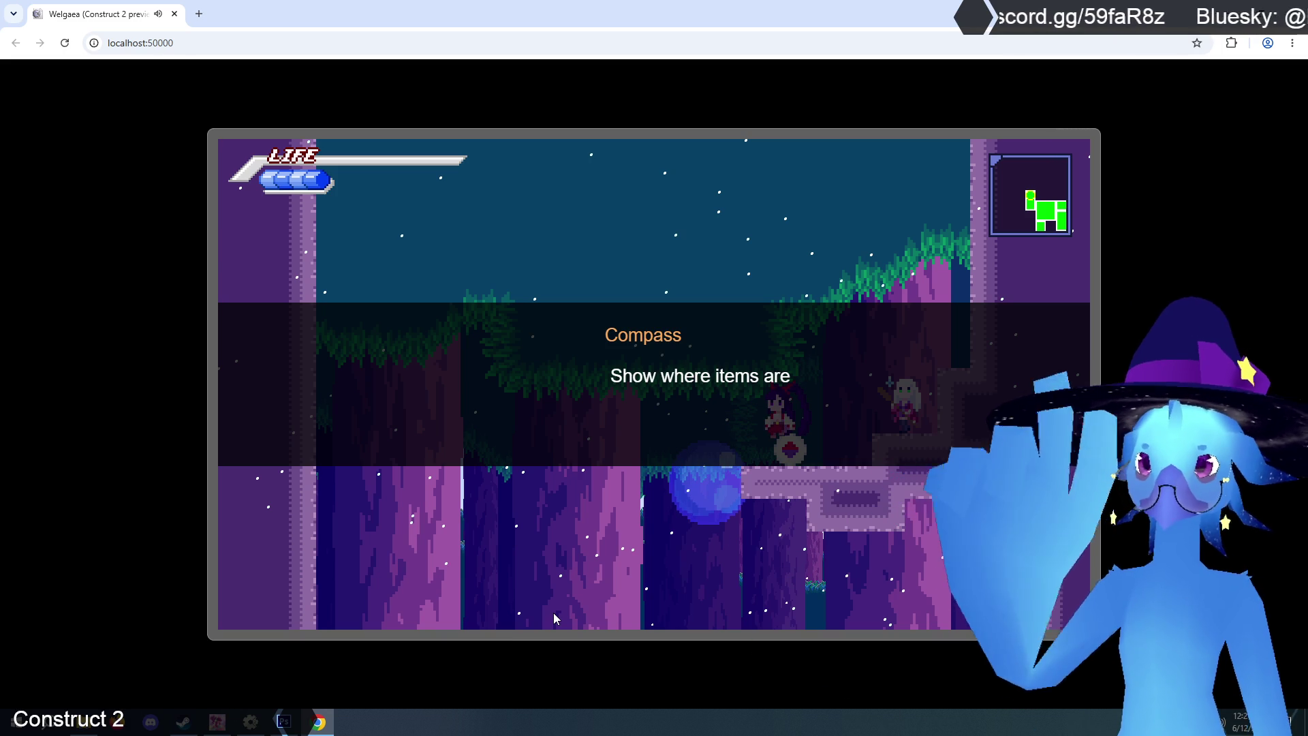
key(z)
key(z)
key(Left)
key(Right)
key(z)
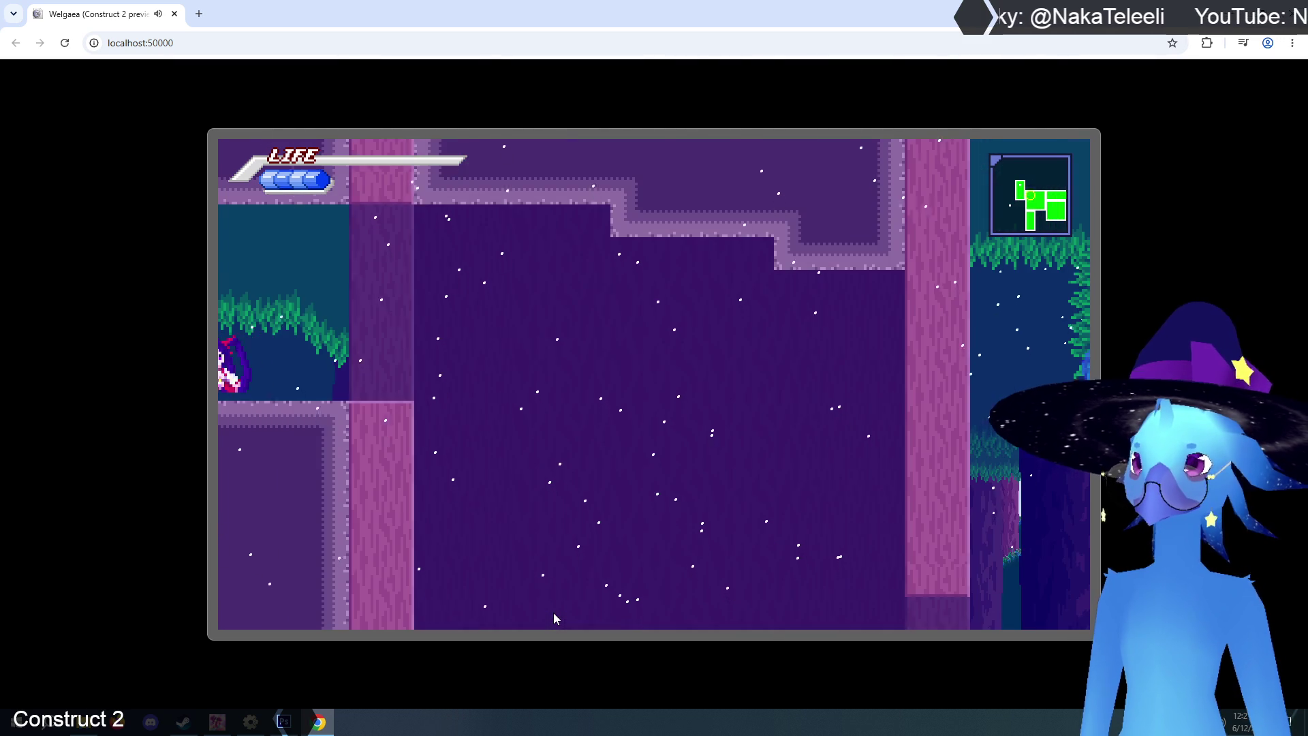
key(Left)
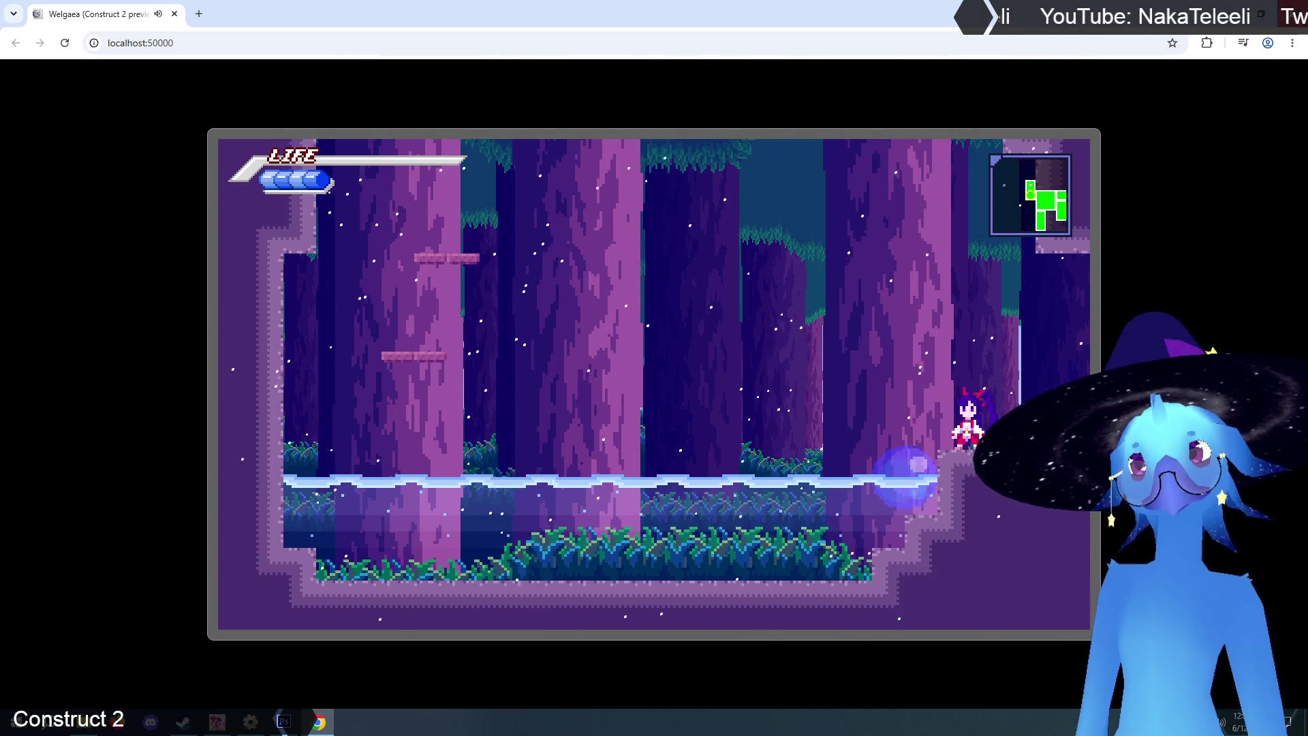
key(ctrl+w)
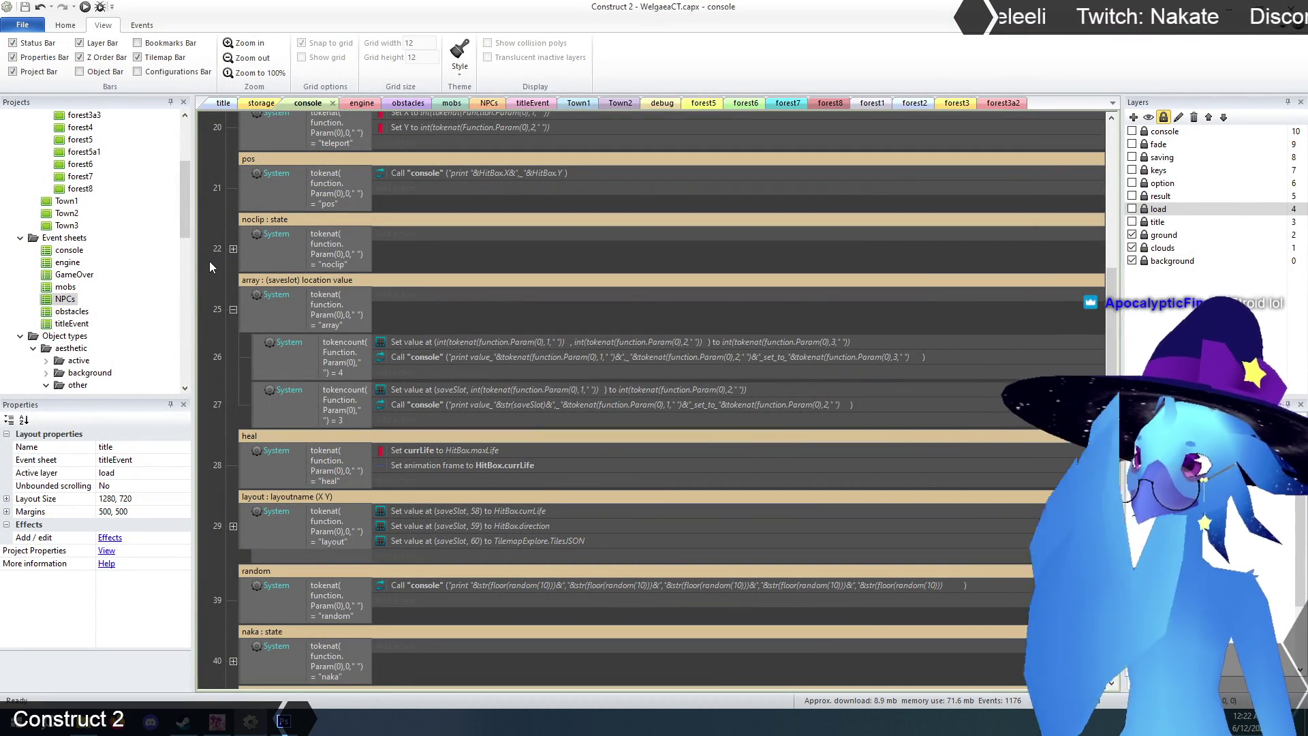
- Collapse array command event 25, review the console sheet, then open the engine event sheet
click(233, 309)
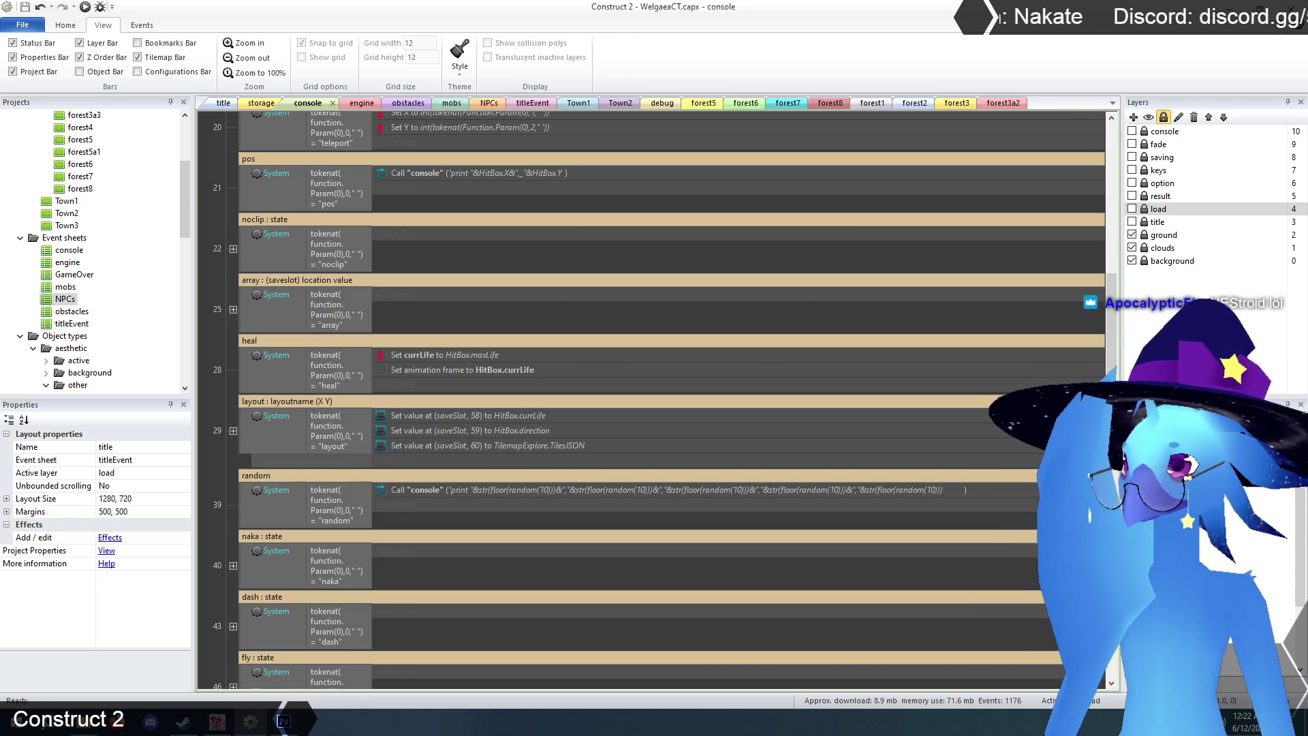
drag(1116, 365, 1112, 212)
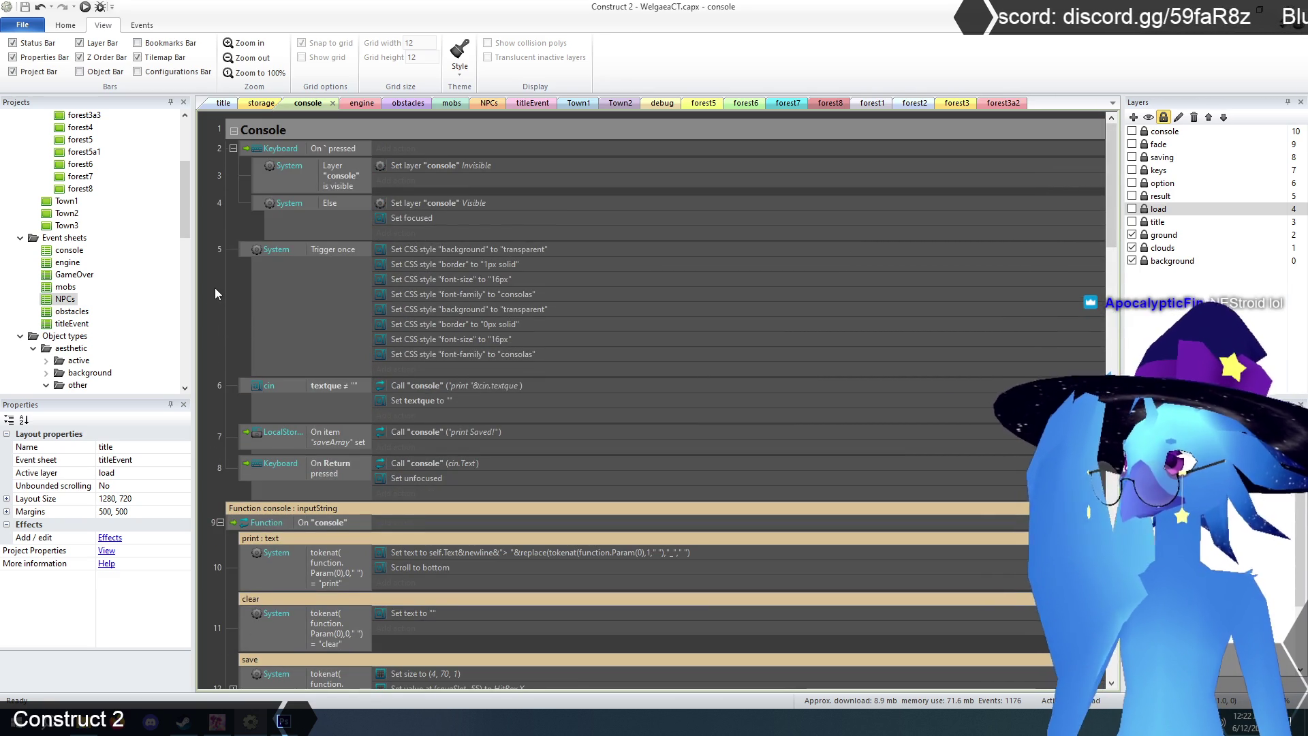
scroll(215, 294, down, 6)
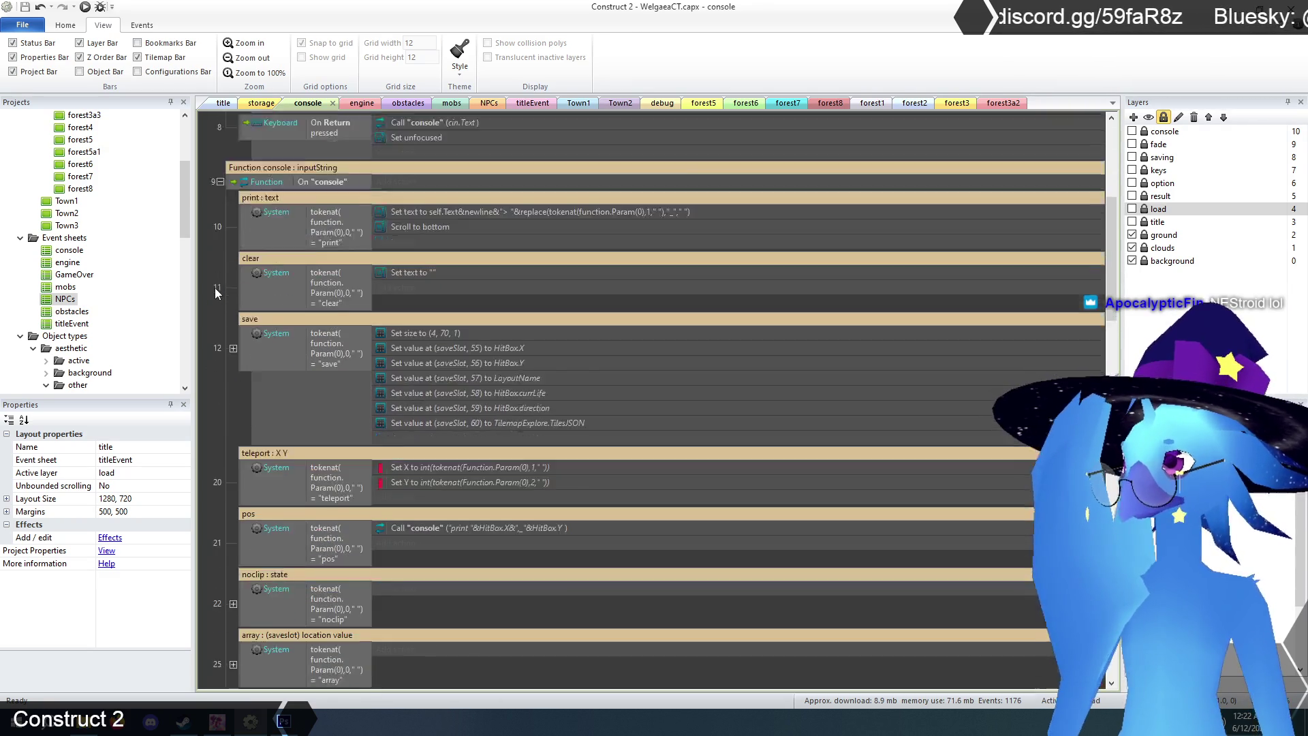
scroll(216, 294, up, 5)
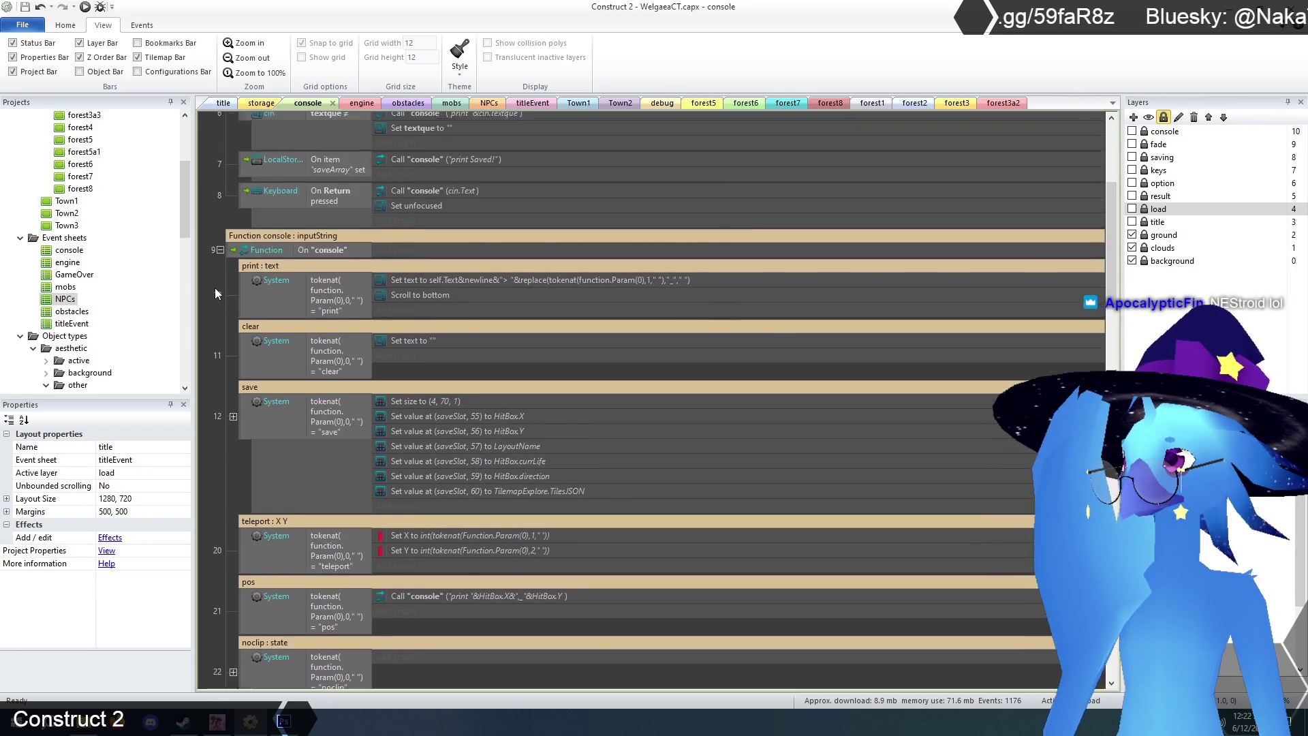
scroll(214, 288, up, 1)
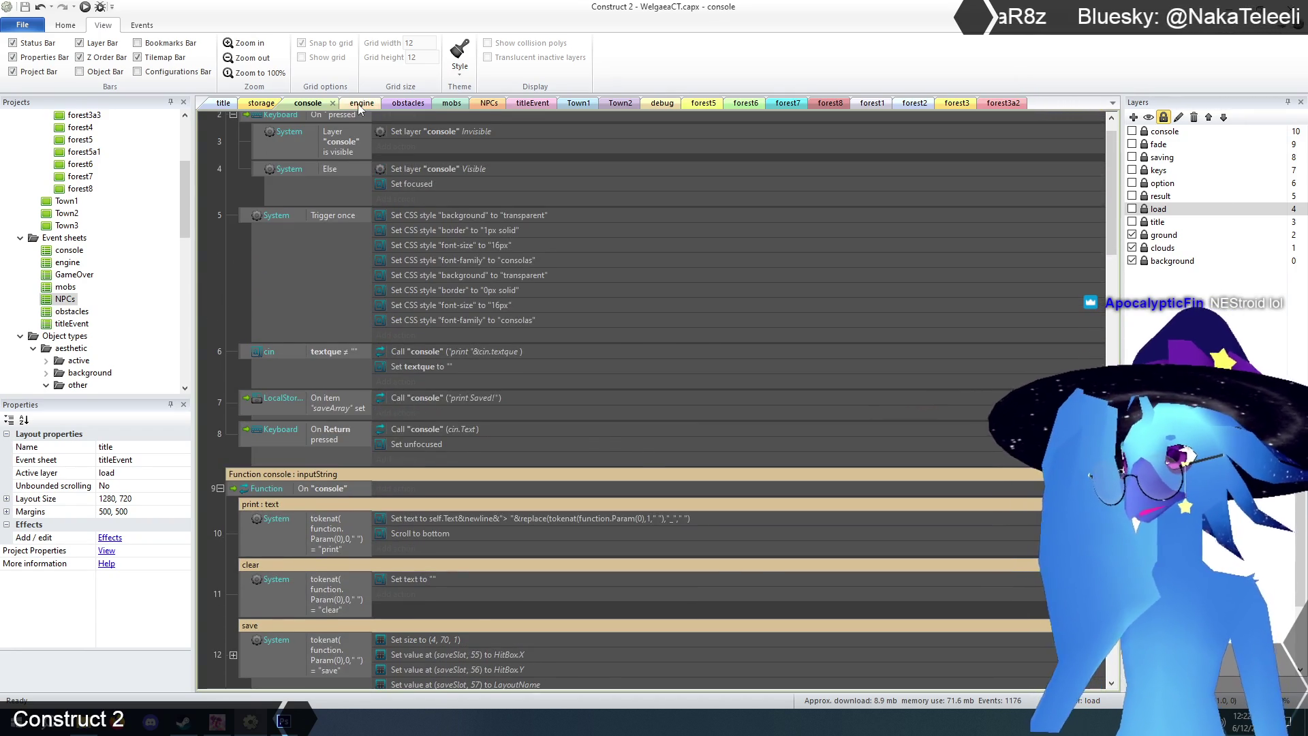
click(360, 106)
- Scroll through the engine sheet's minimap visibility events, then open the obstacles event sheet
drag(1111, 337, 1124, 123)
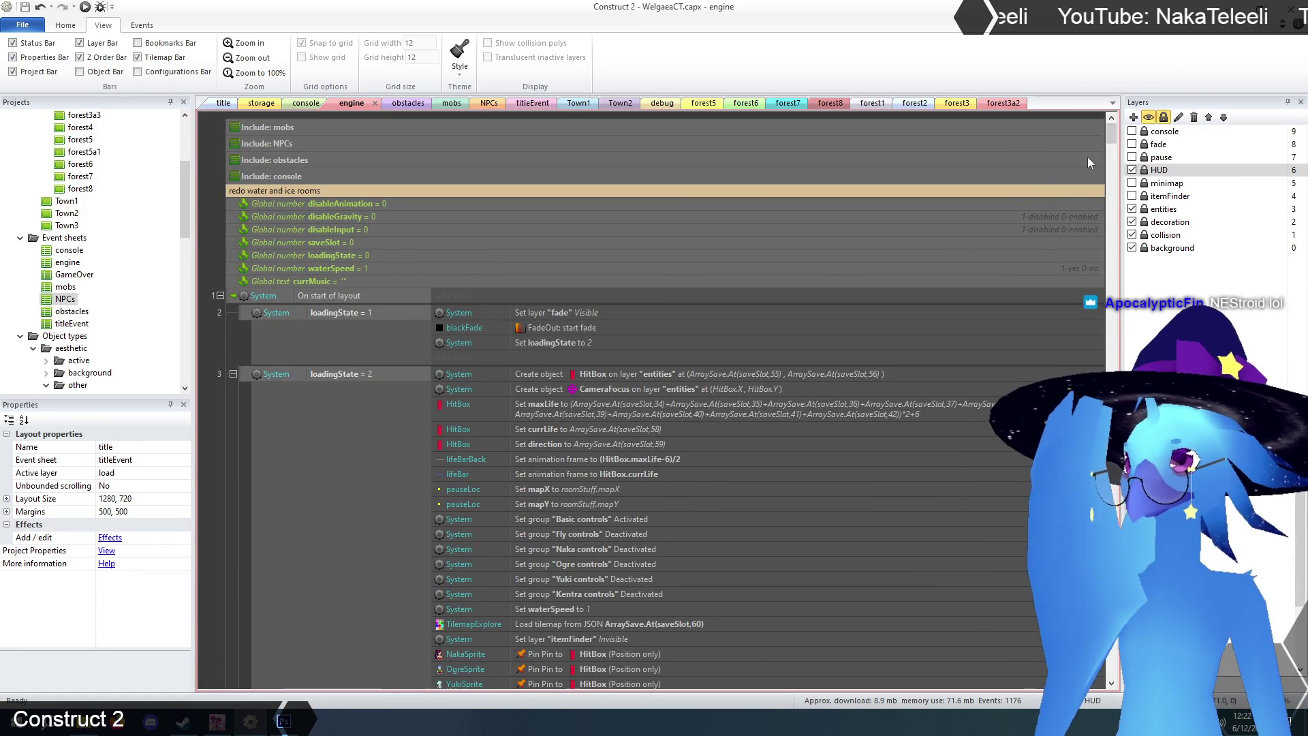
drag(1109, 133, 1115, 156)
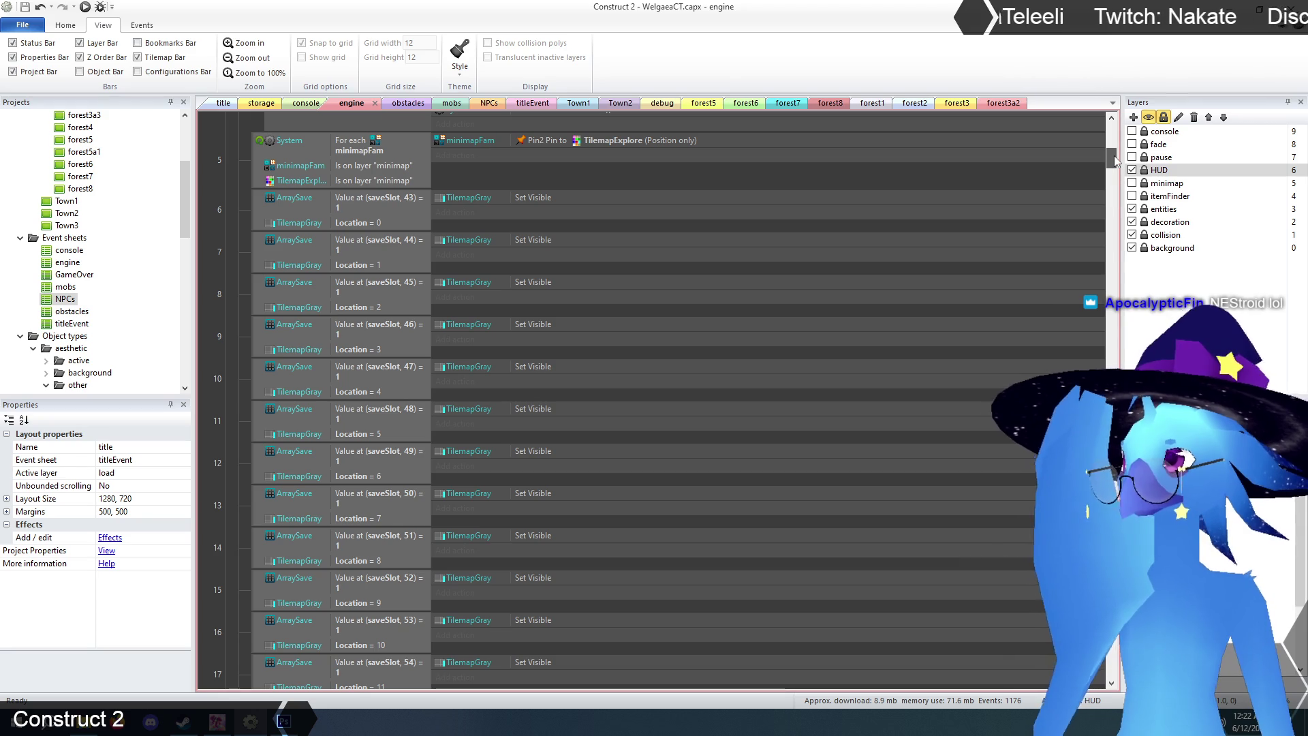
drag(1115, 161, 1118, 134)
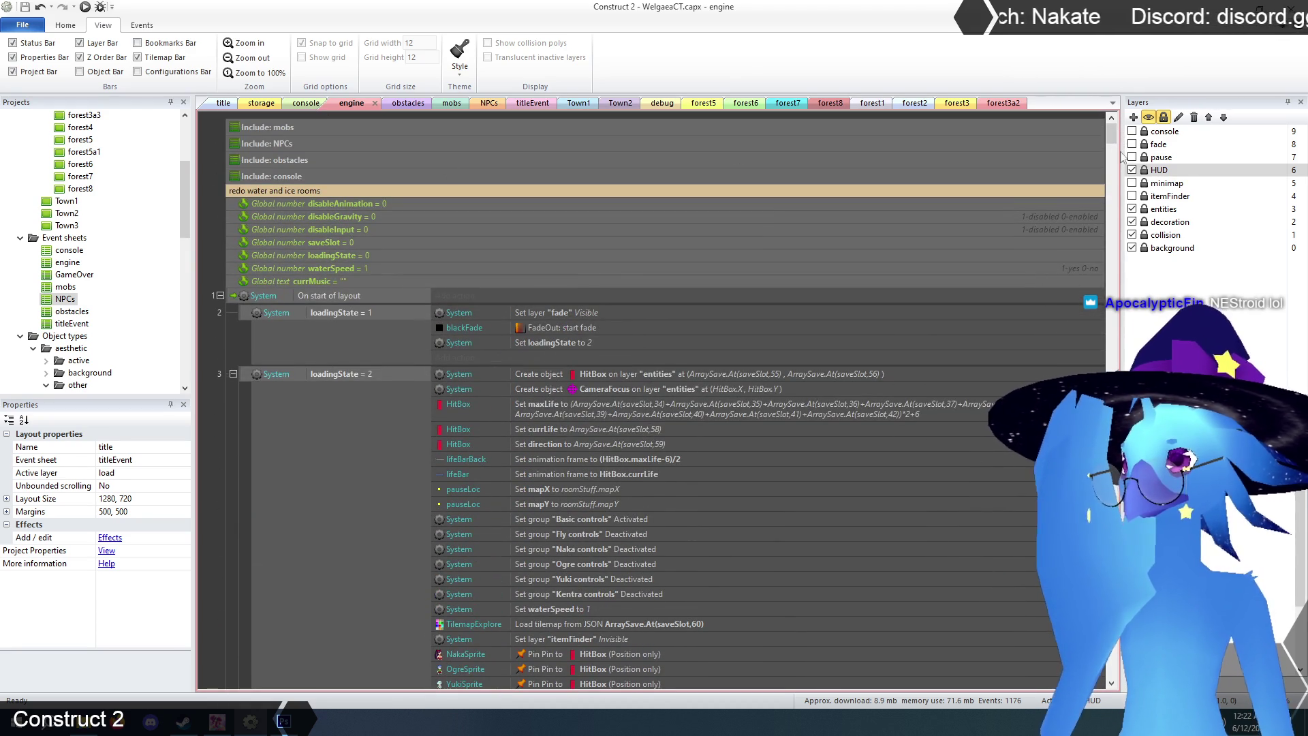
drag(1118, 143, 1119, 211)
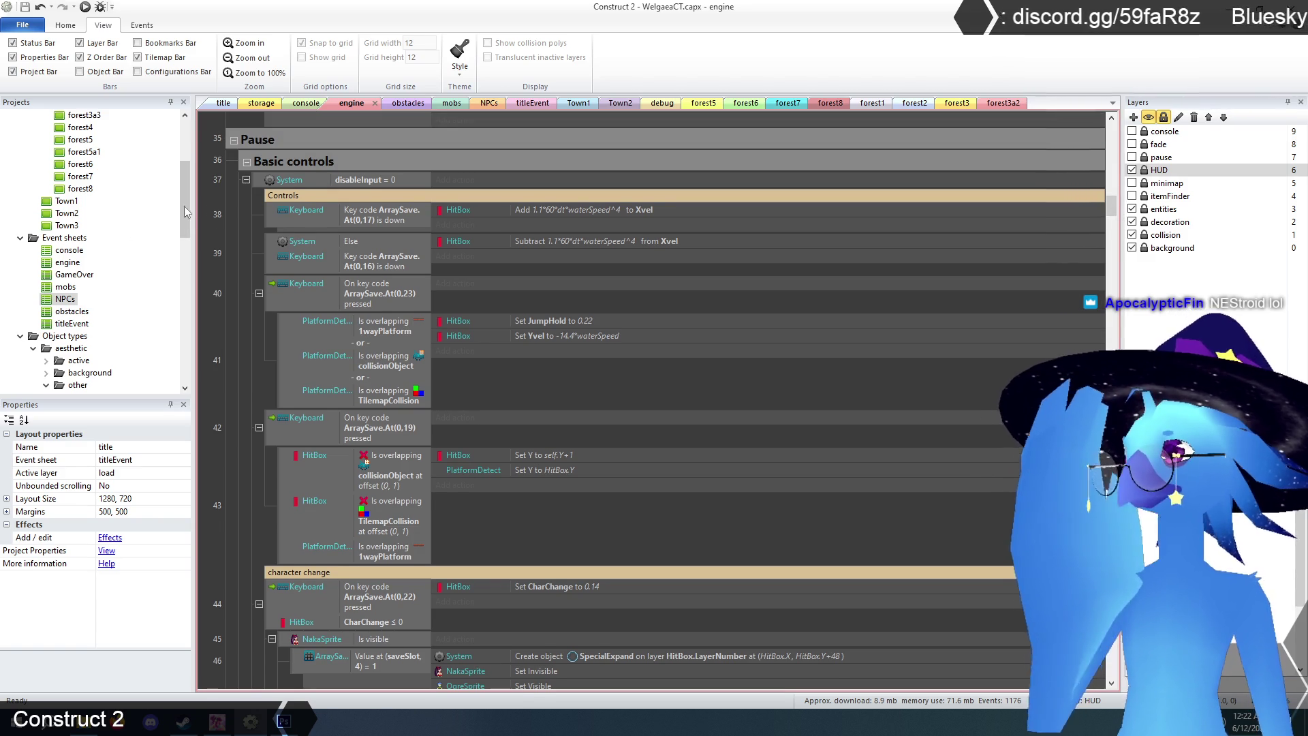
double_click(79, 316)
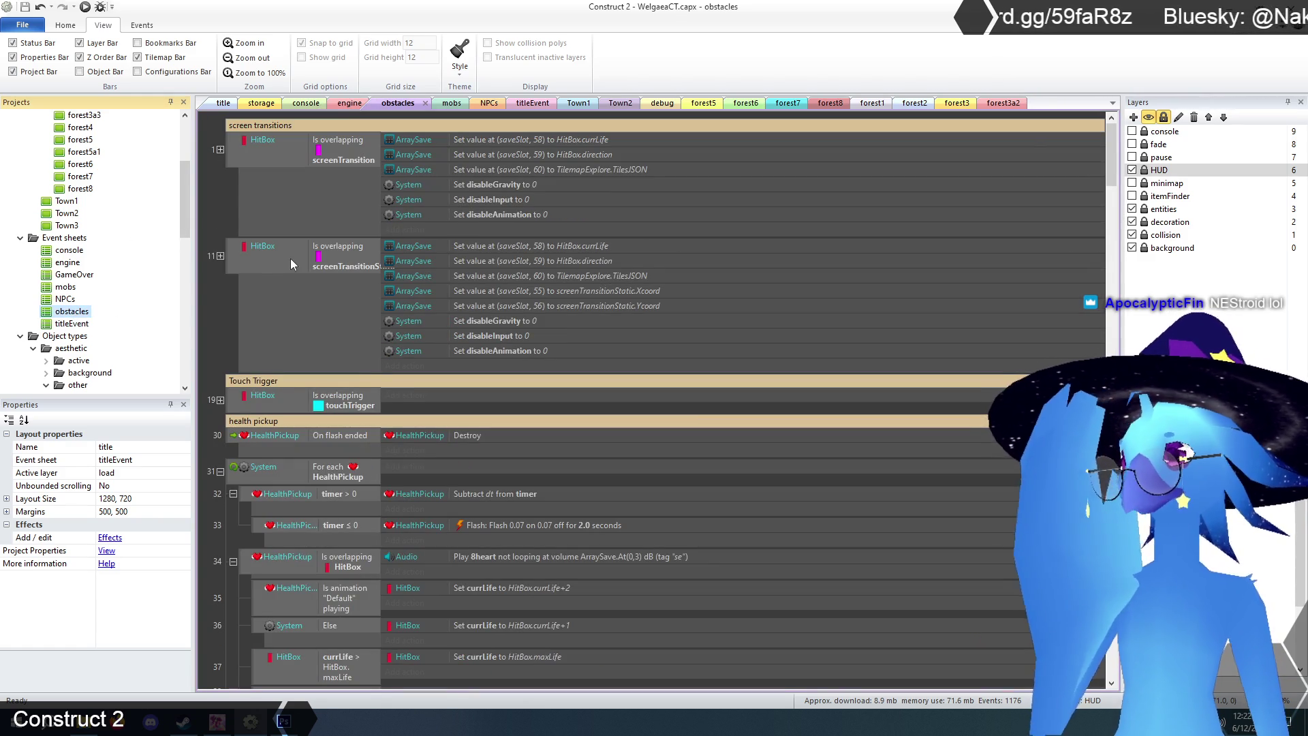
- Scroll the obstacles events down to event 189, then open the NPCs event sheet
scroll(249, 259, down, 8)
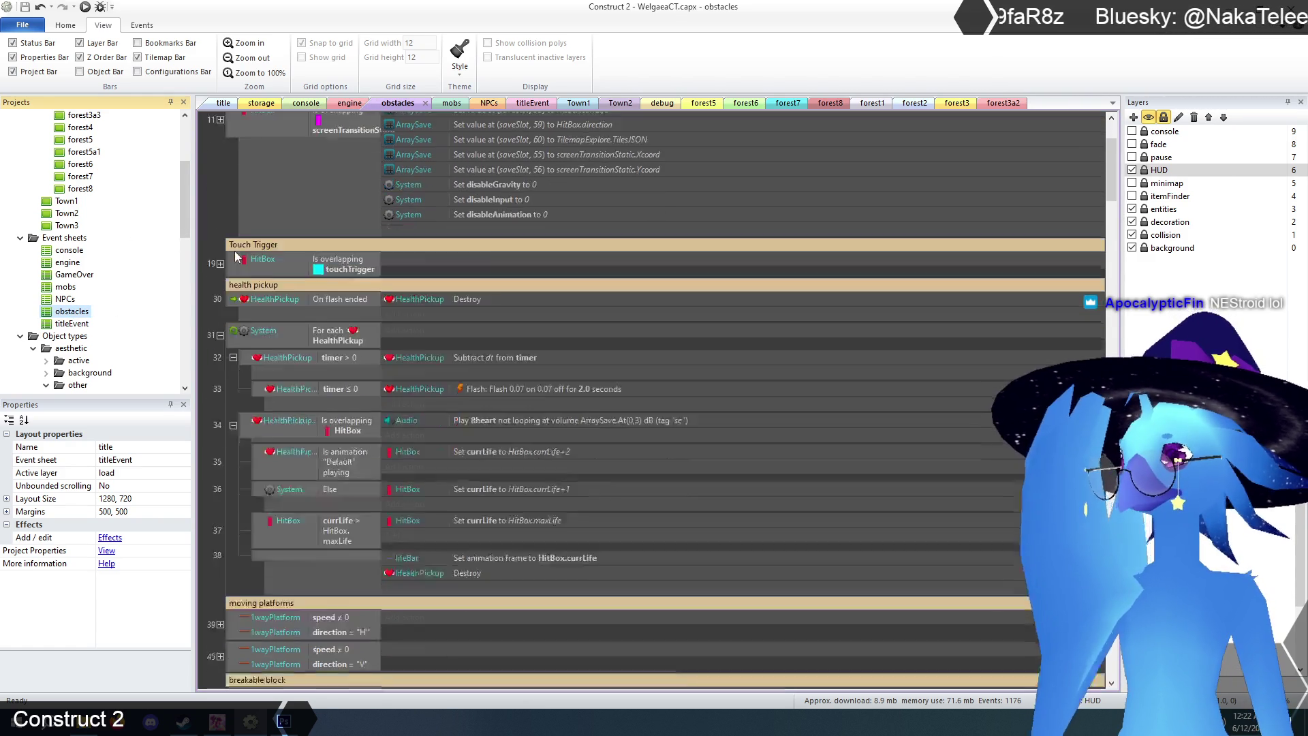
scroll(229, 238, down, 9)
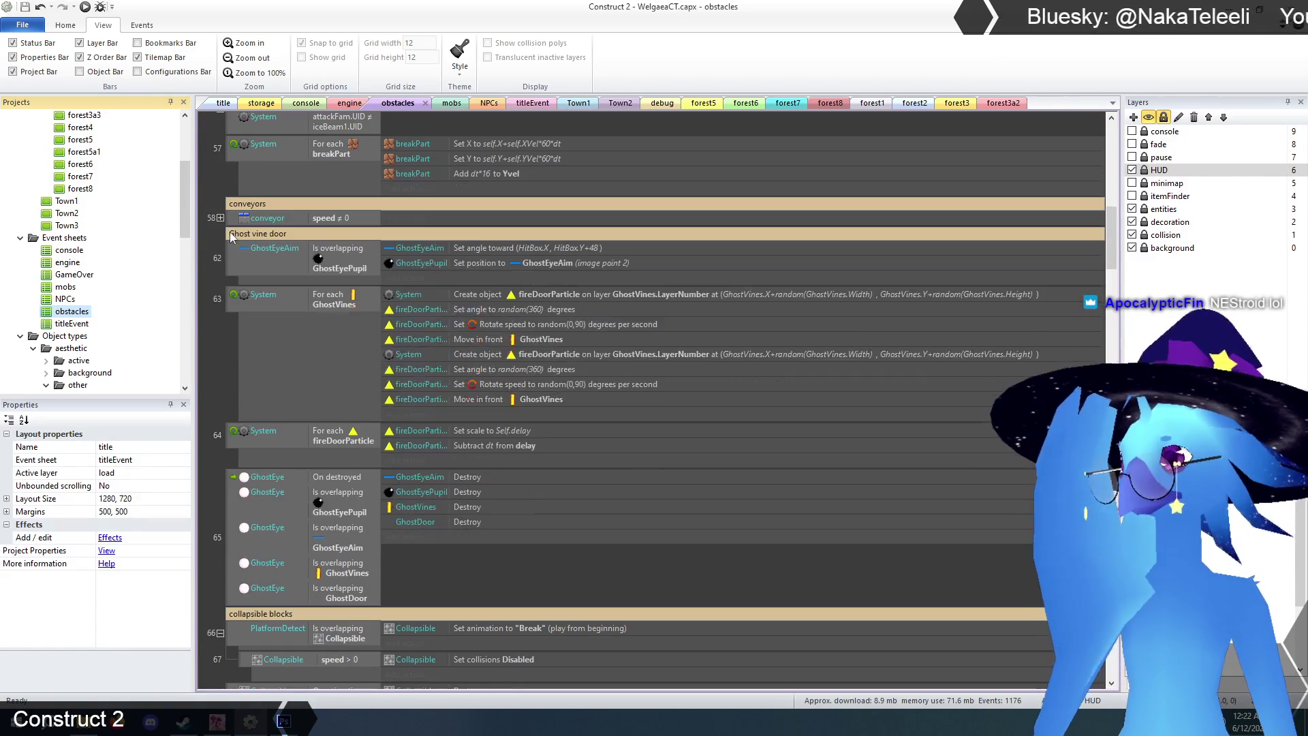
scroll(230, 235, down, 11)
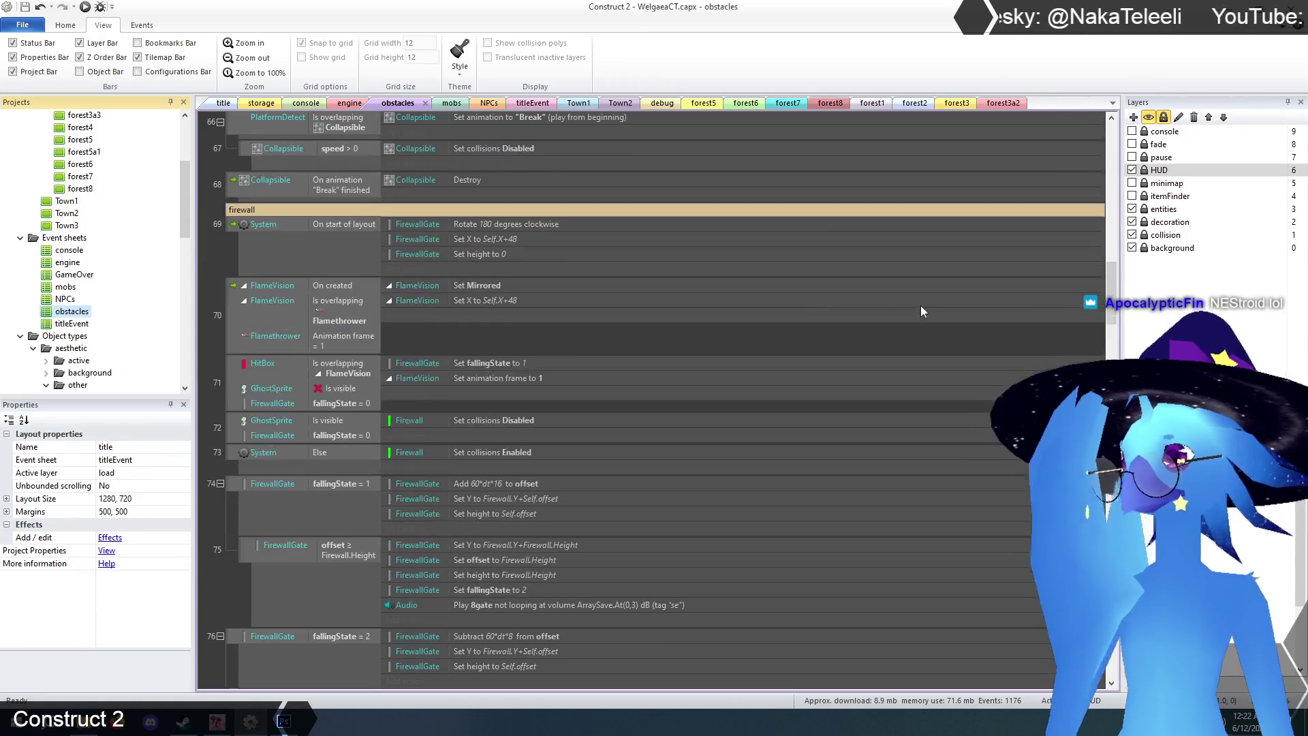
drag(1124, 298, 1124, 662)
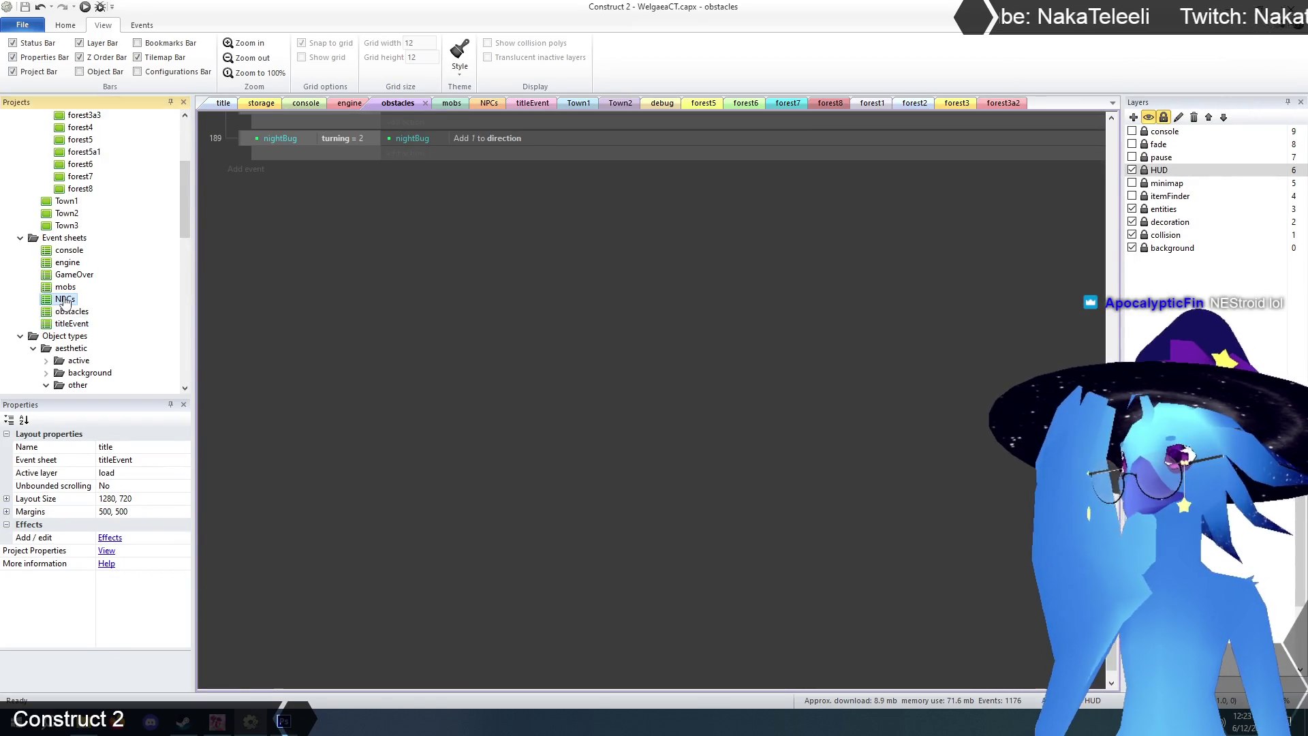
double_click(65, 300)
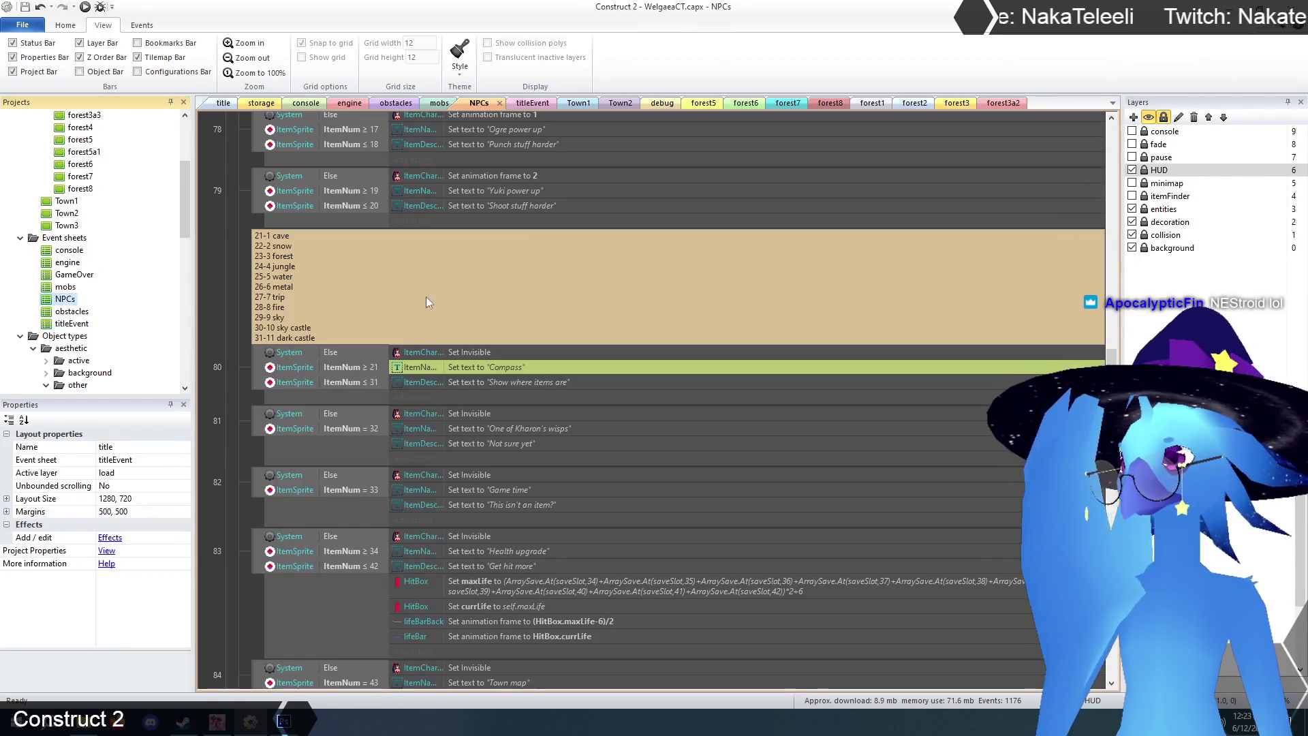
click(235, 333)
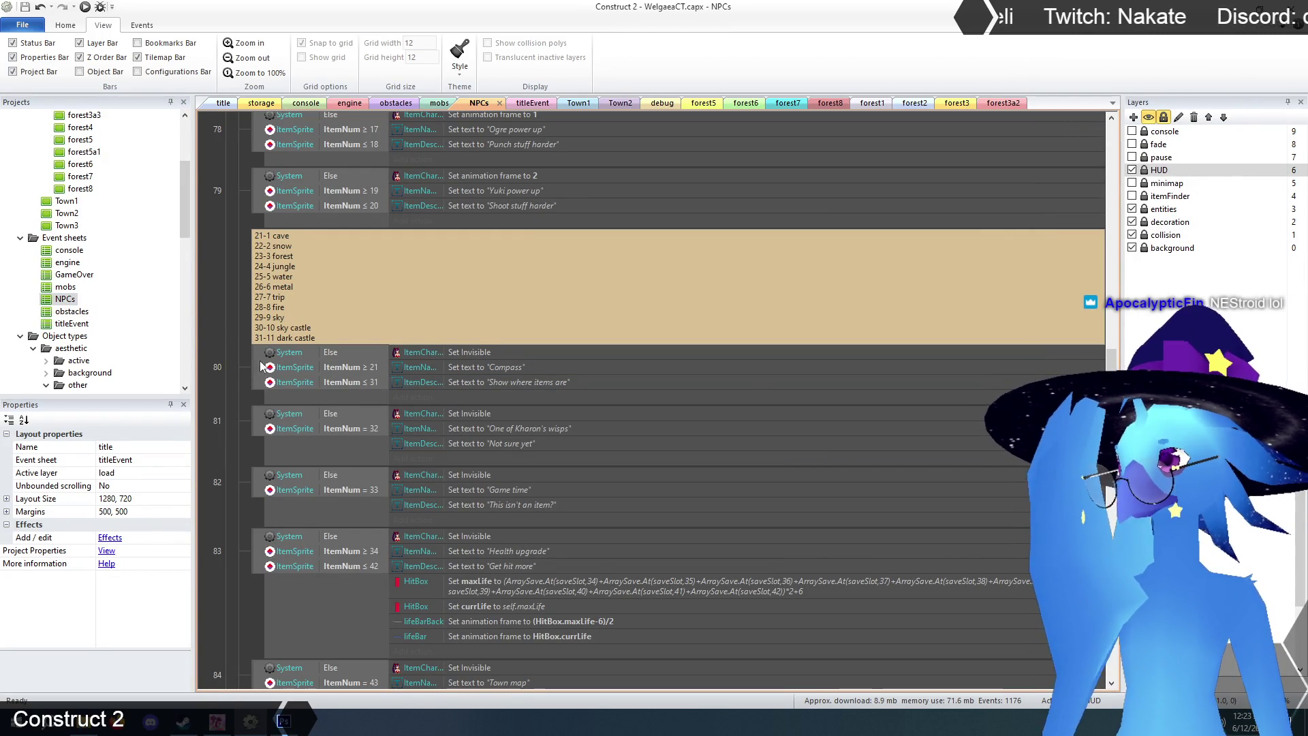
click(327, 397)
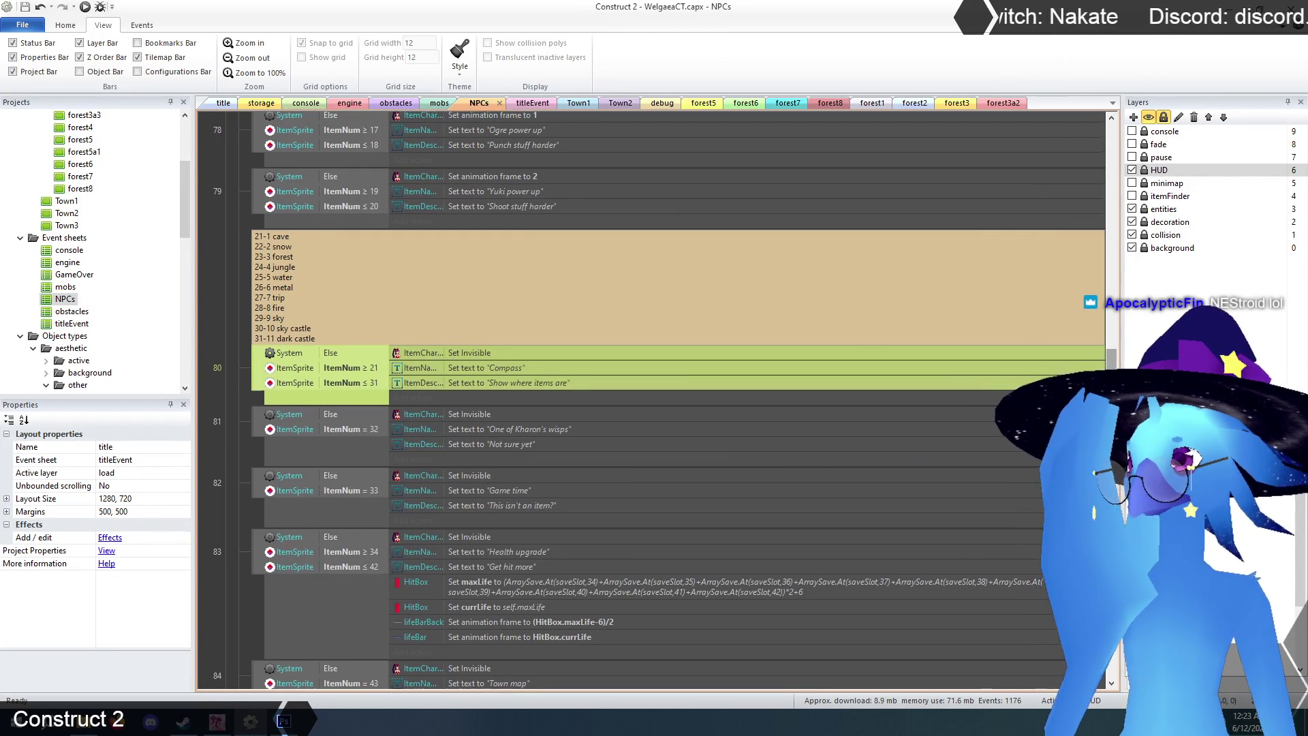
scroll(654, 400, down, 3)
scroll(654, 400, up, 5)
scroll(654, 400, down, 15)
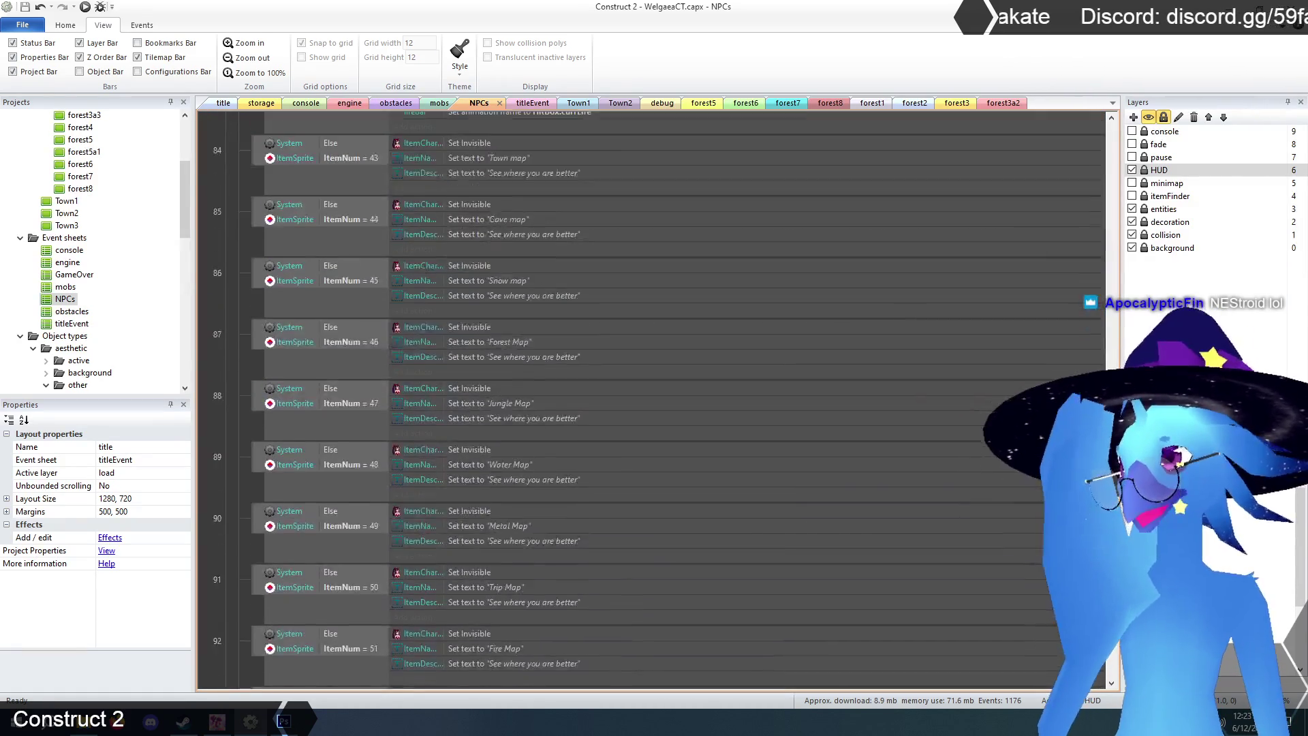
scroll(654, 400, up, 5)
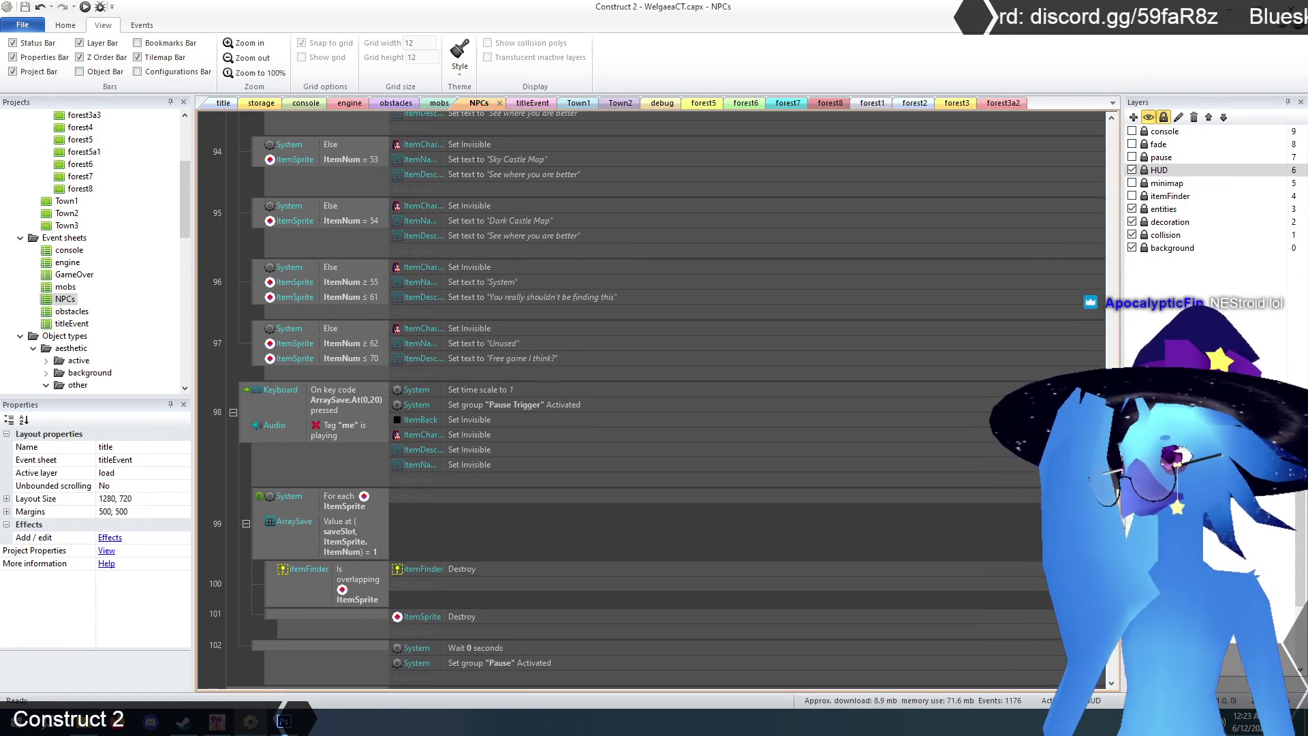
scroll(654, 399, up, 4)
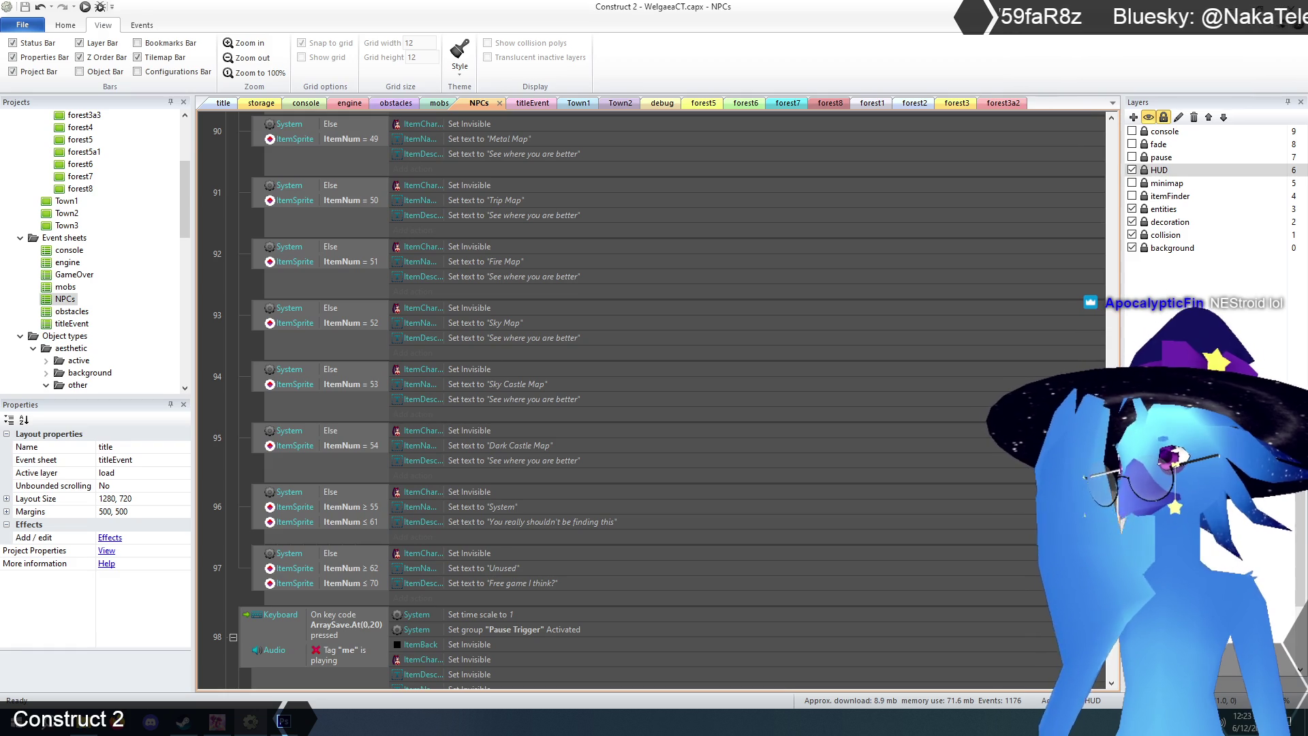
click(252, 394)
click(223, 380)
click(252, 375)
click(230, 373)
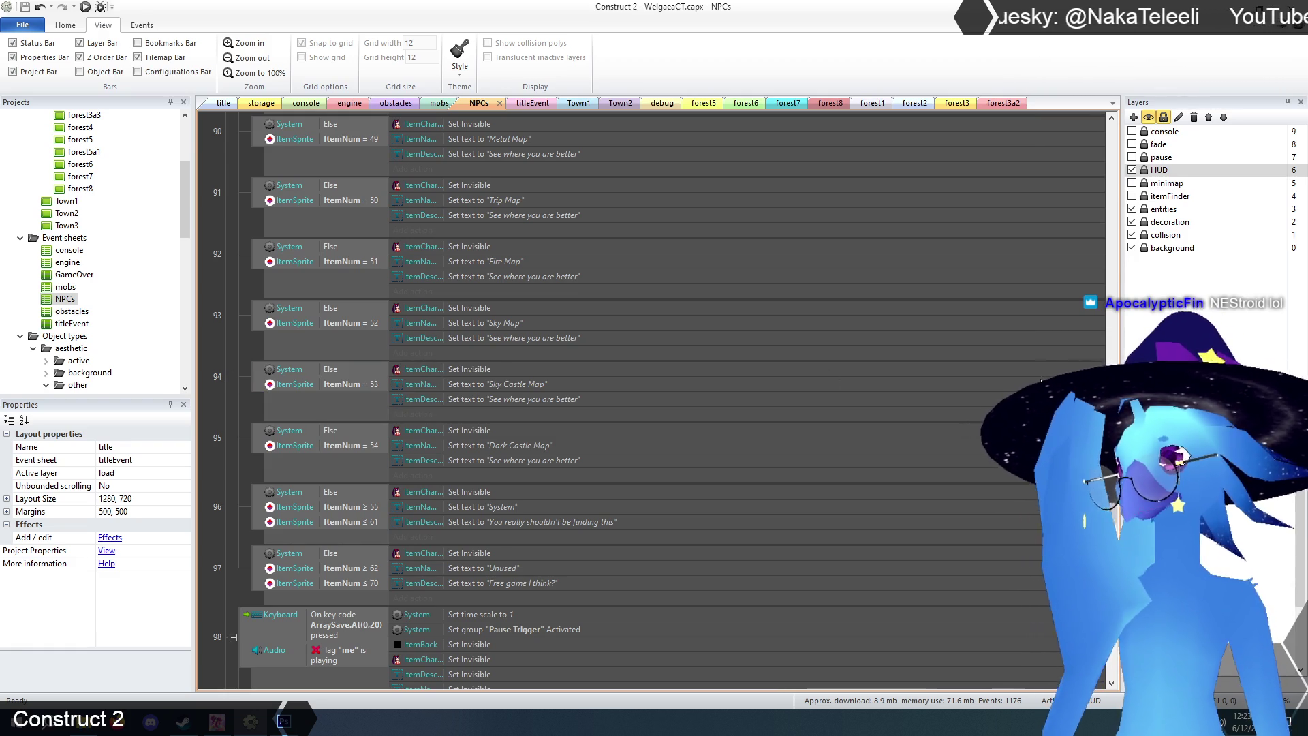
drag(1111, 586, 1110, 150)
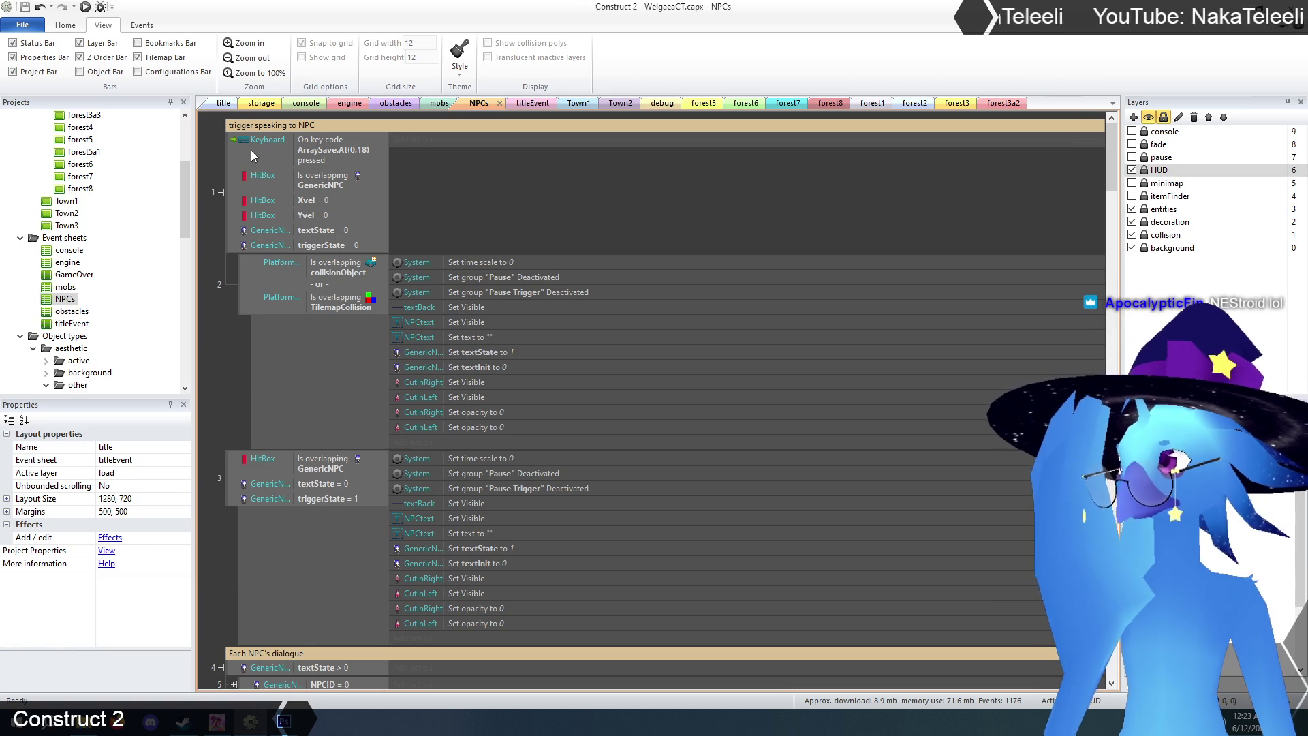
- Switch to the engine sheet and collapse the Basic controls and effects groups
click(344, 103)
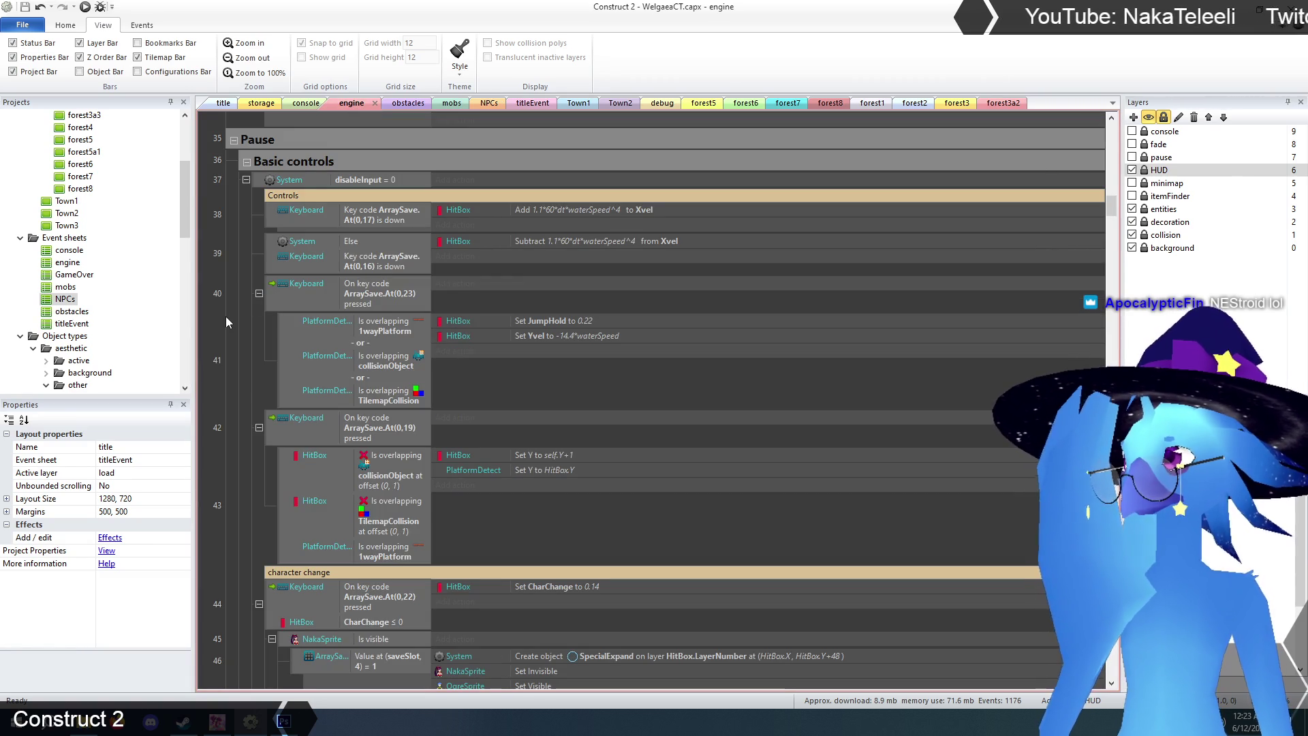
drag(1112, 212, 1117, 131)
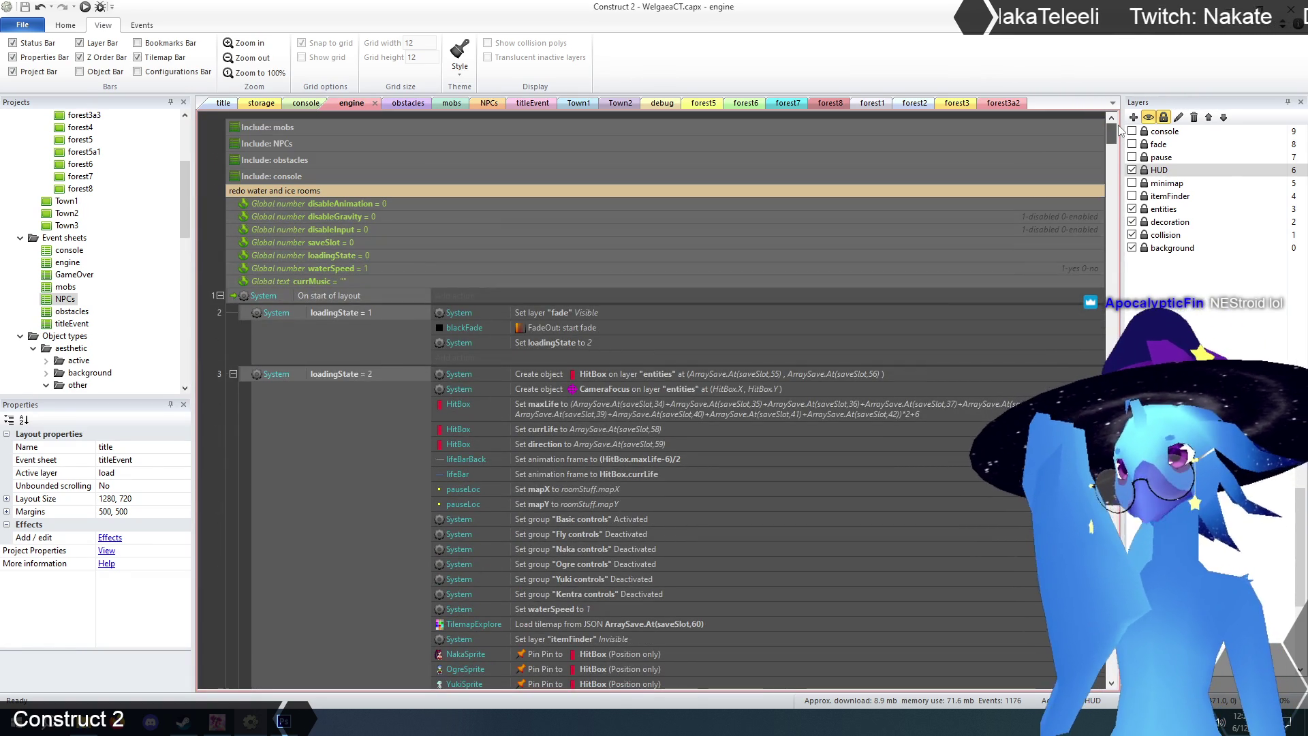
drag(1120, 129, 1123, 214)
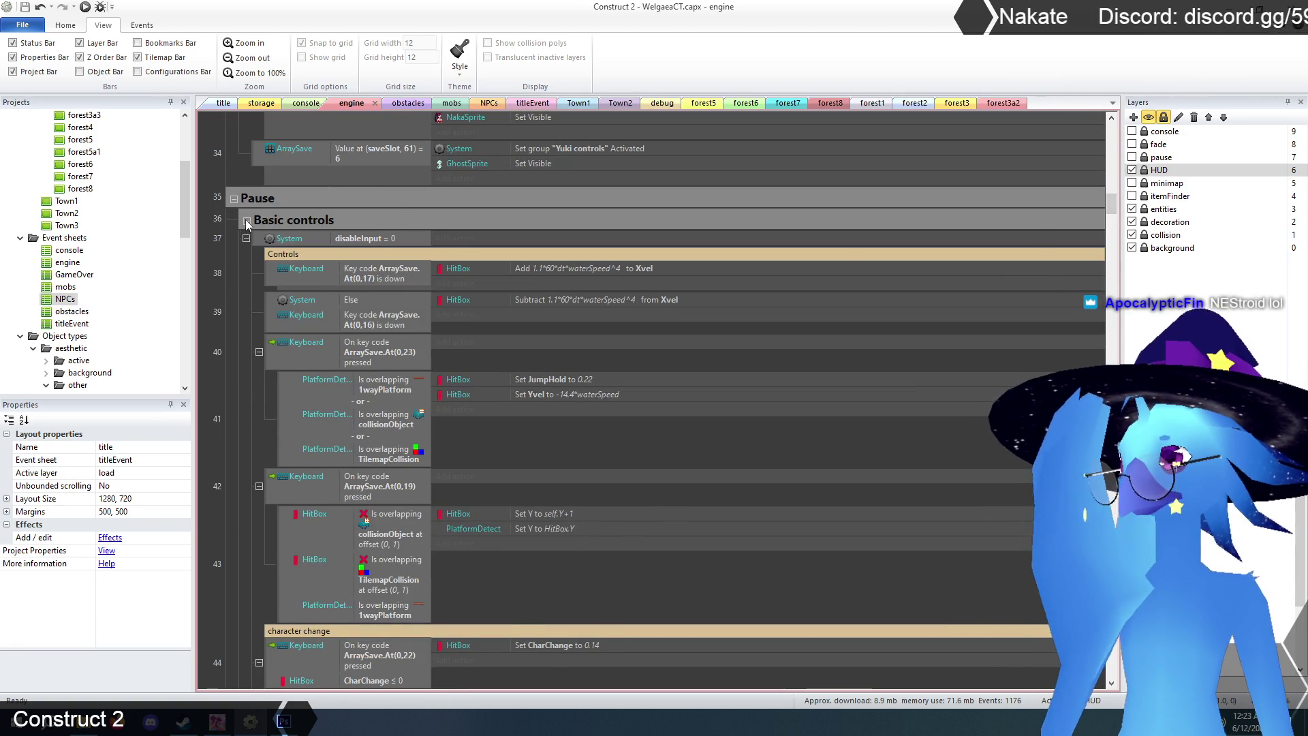
click(246, 220)
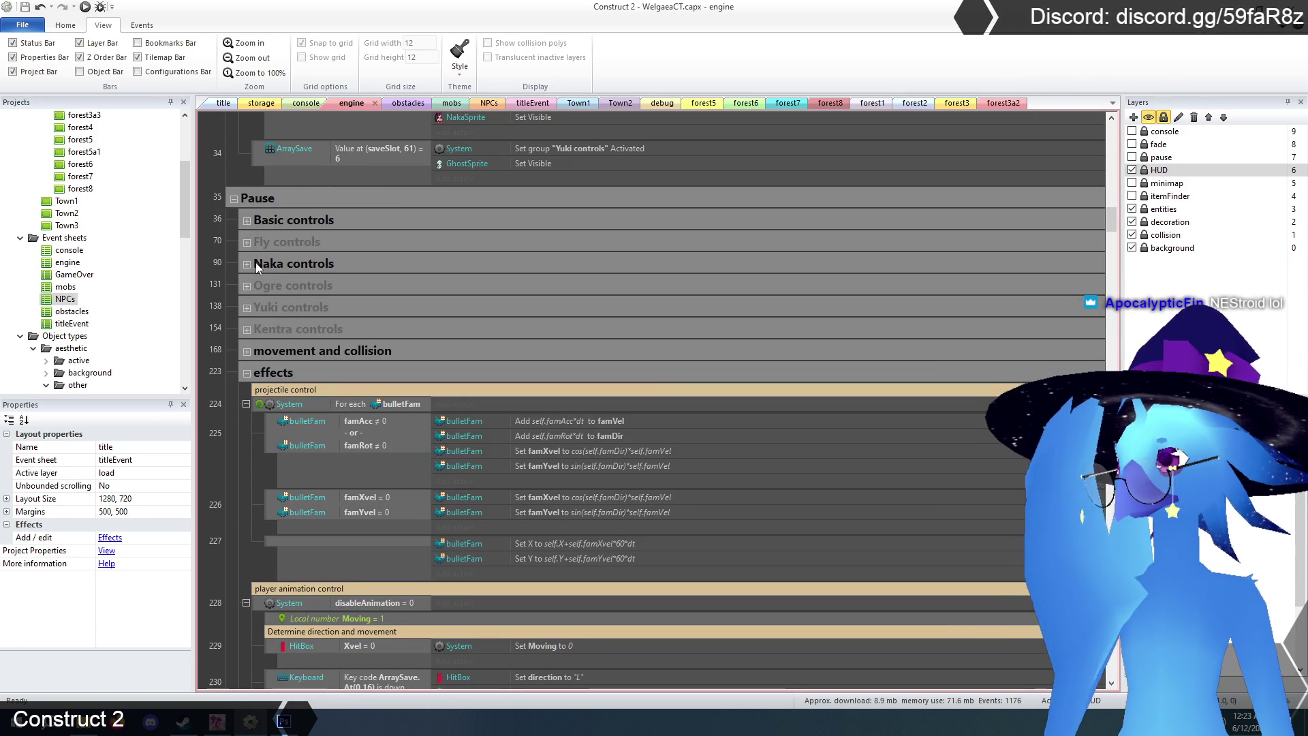
click(246, 373)
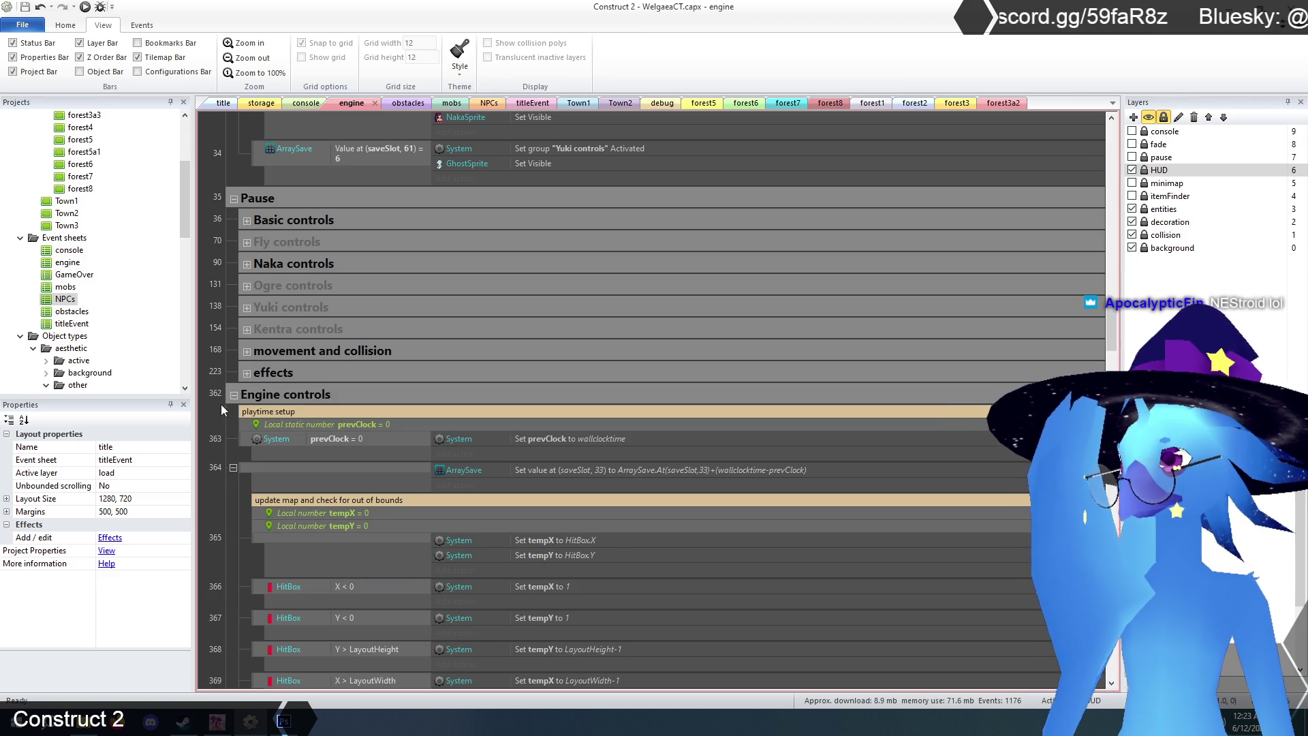
click(231, 395)
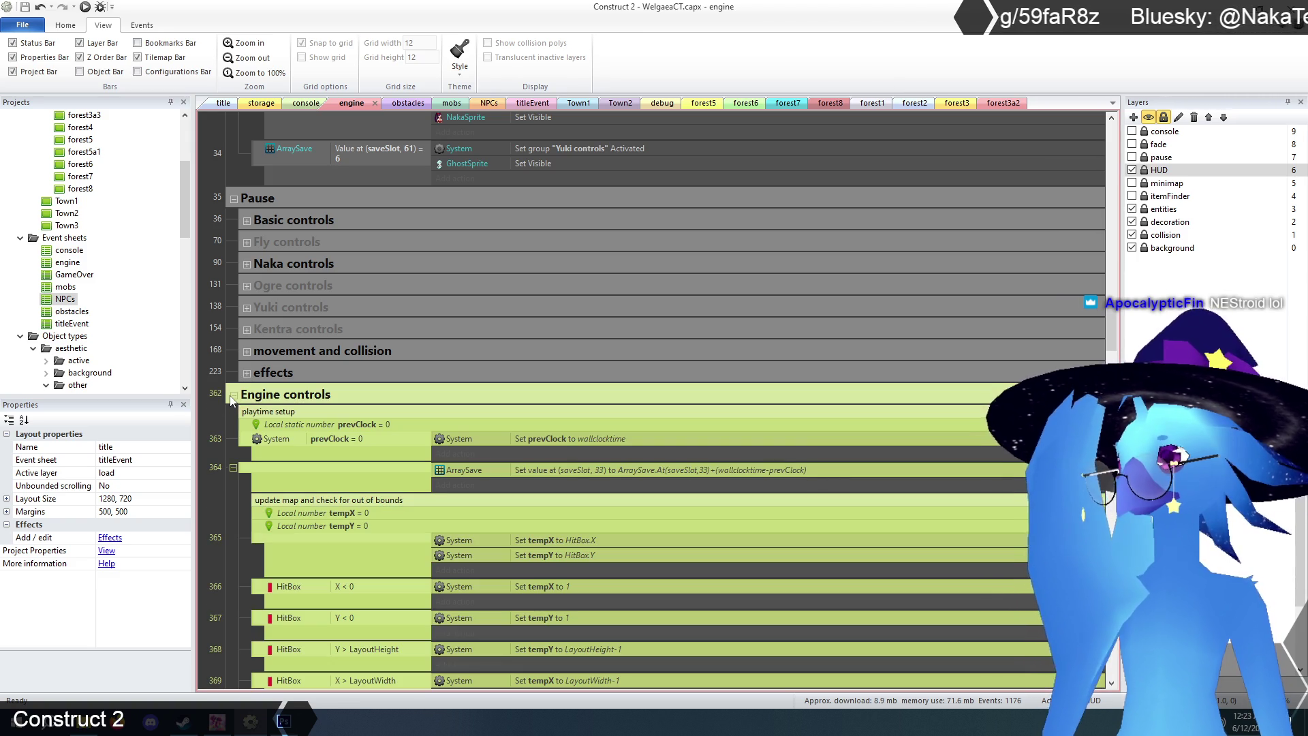
click(235, 395)
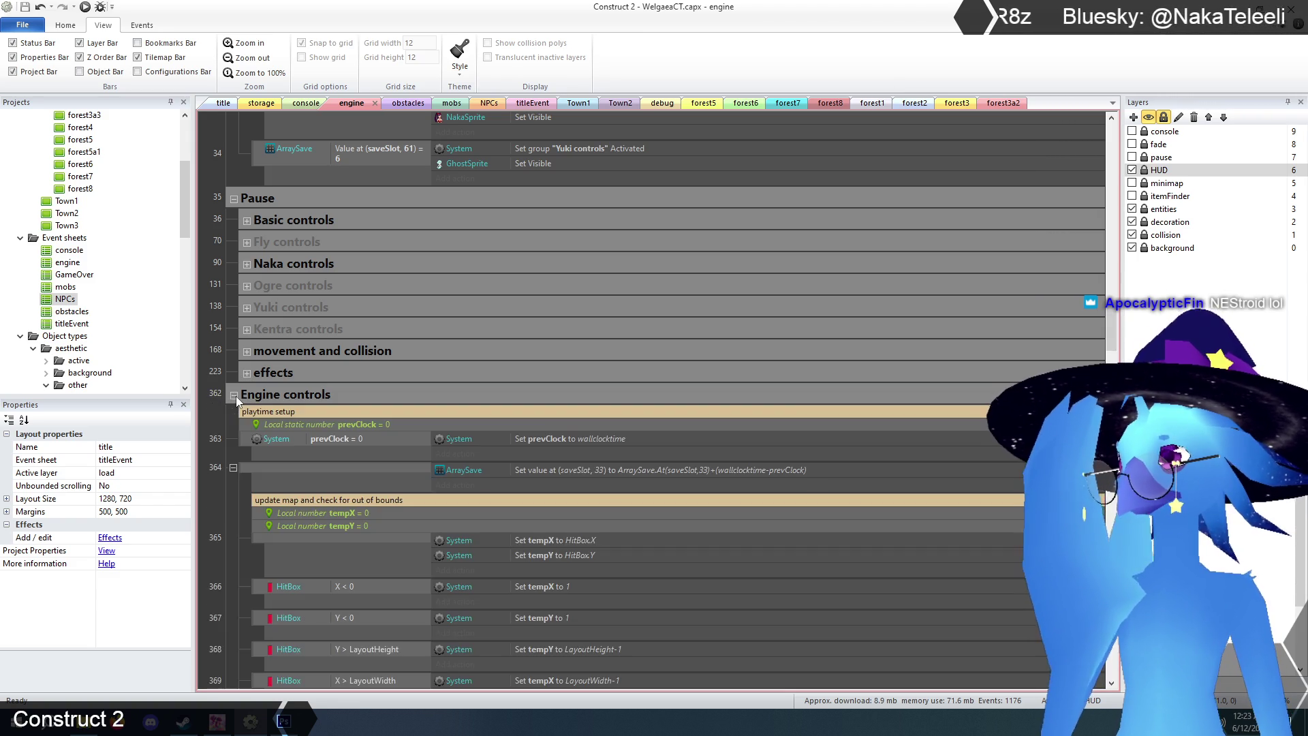
- Scroll to the On start of layout event and select its Load tilemap from JSON action
scroll(216, 411, down, 3)
scroll(216, 409, down, 1)
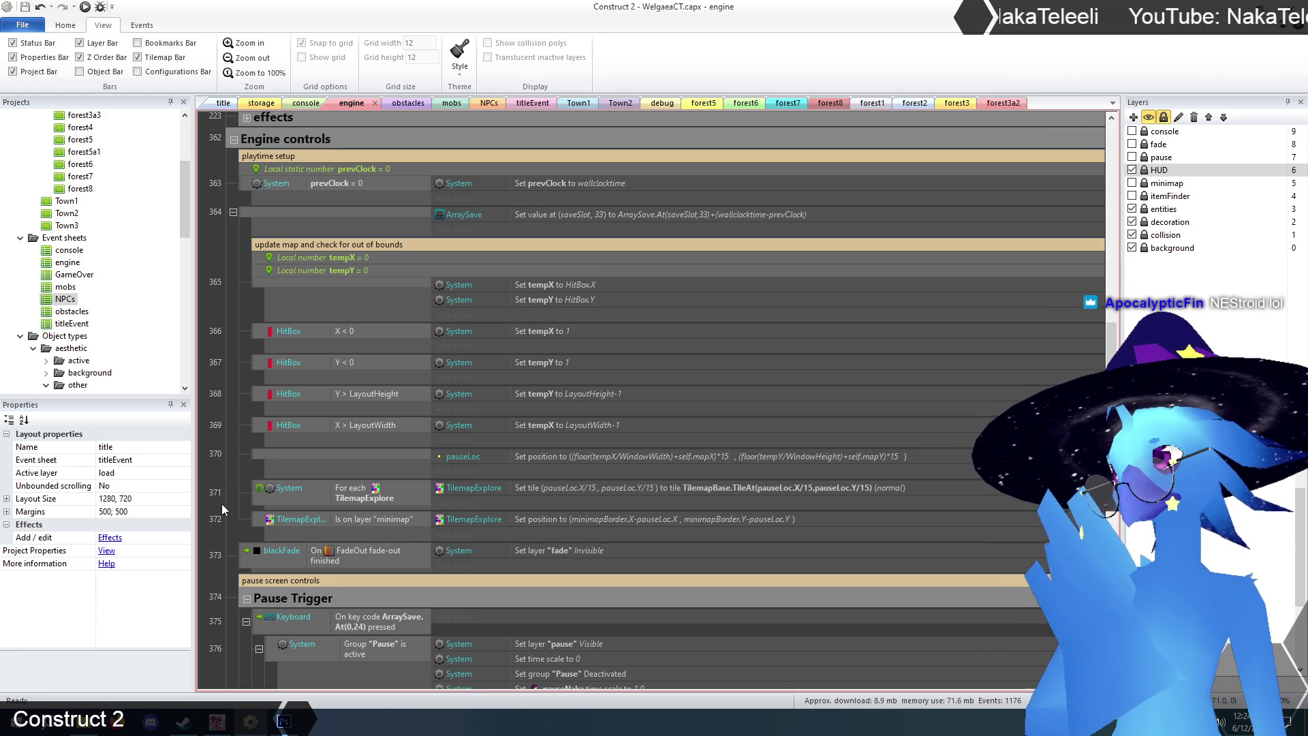
scroll(224, 501, down, 4)
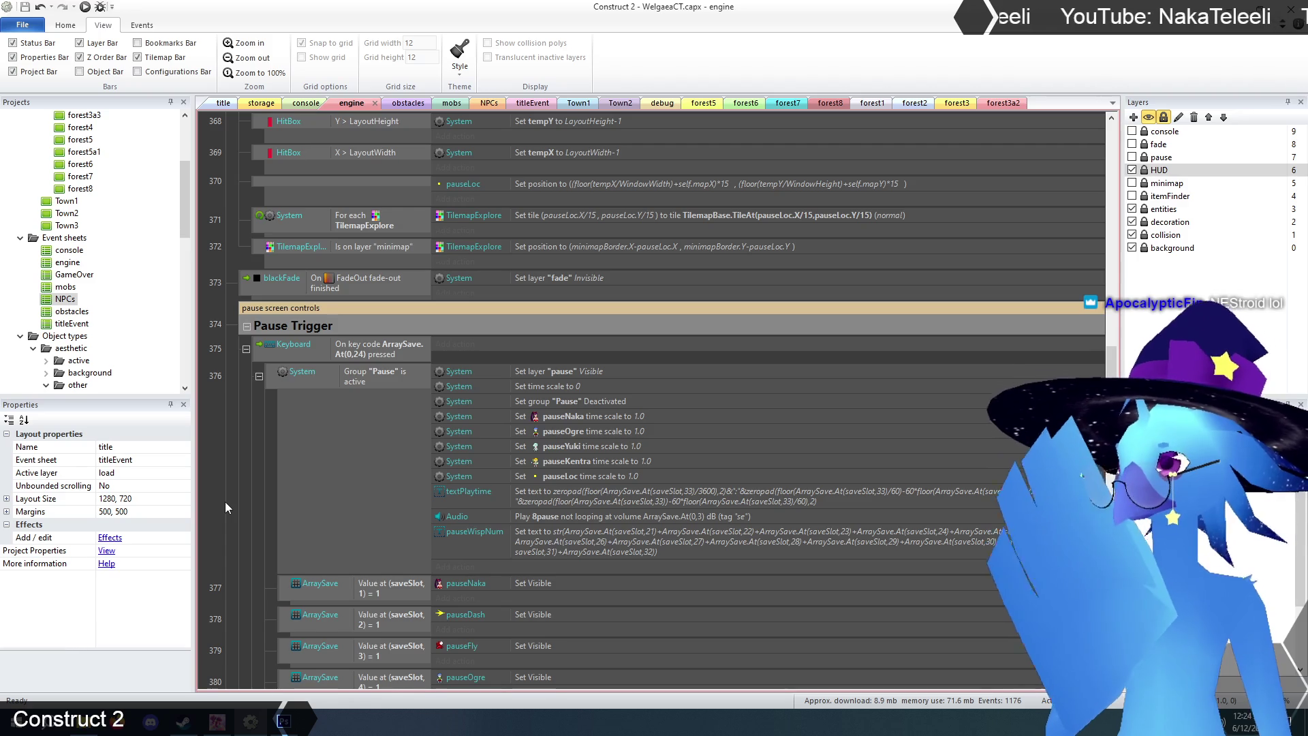
scroll(228, 507, up, 2)
drag(1112, 351, 1113, 150)
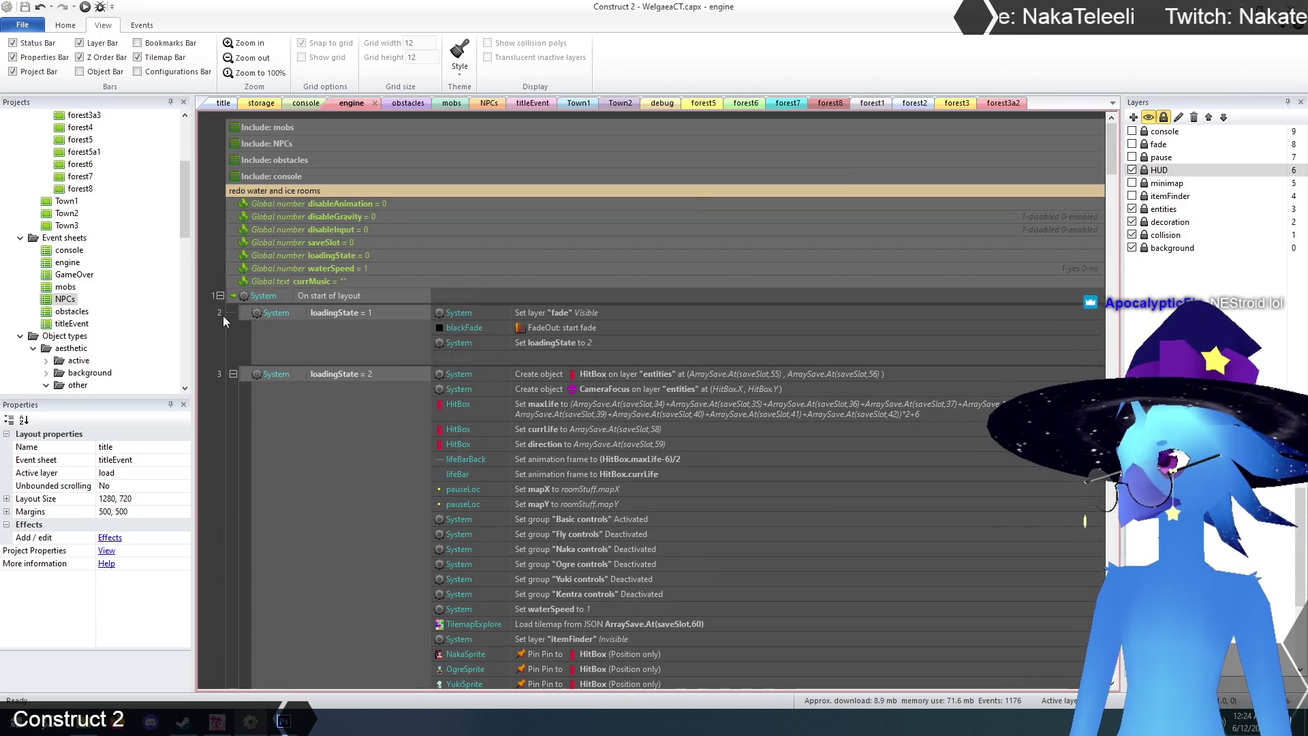
scroll(223, 319, down, 3)
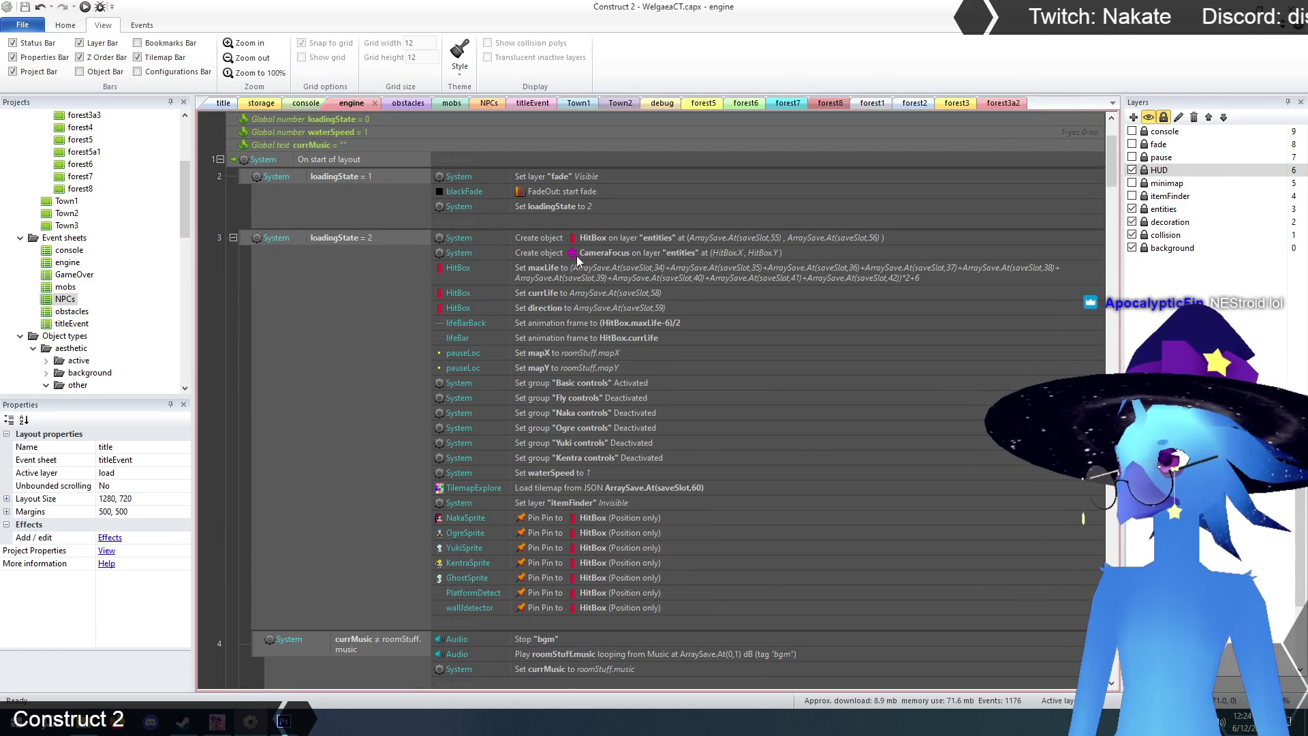
scroll(579, 252, down, 1)
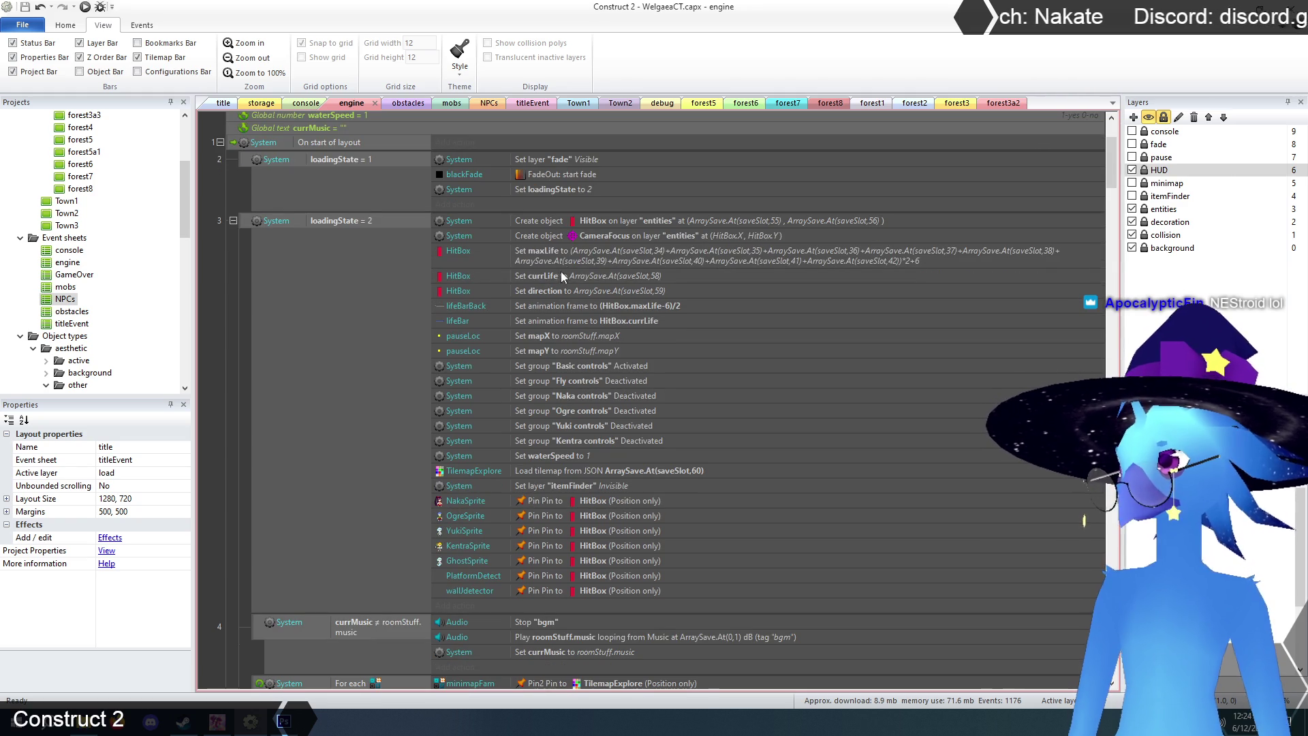
click(596, 471)
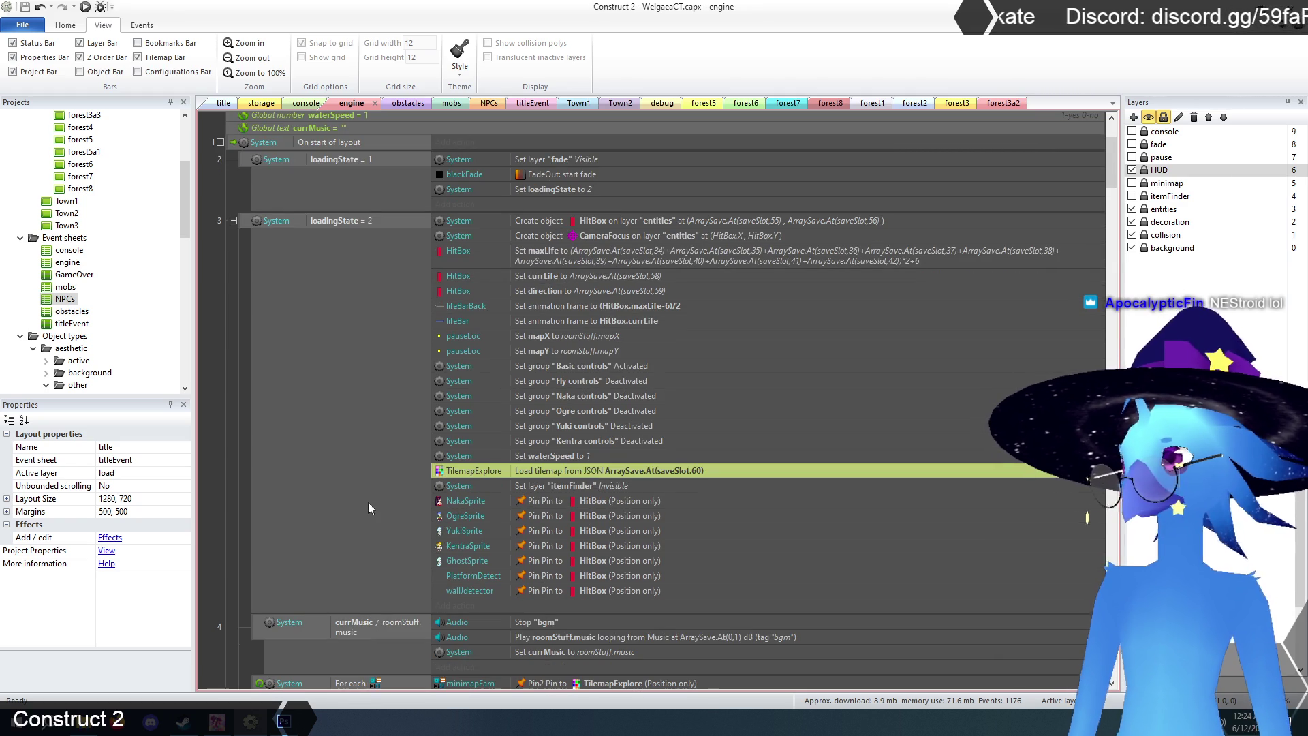
scroll(354, 502, down, 10)
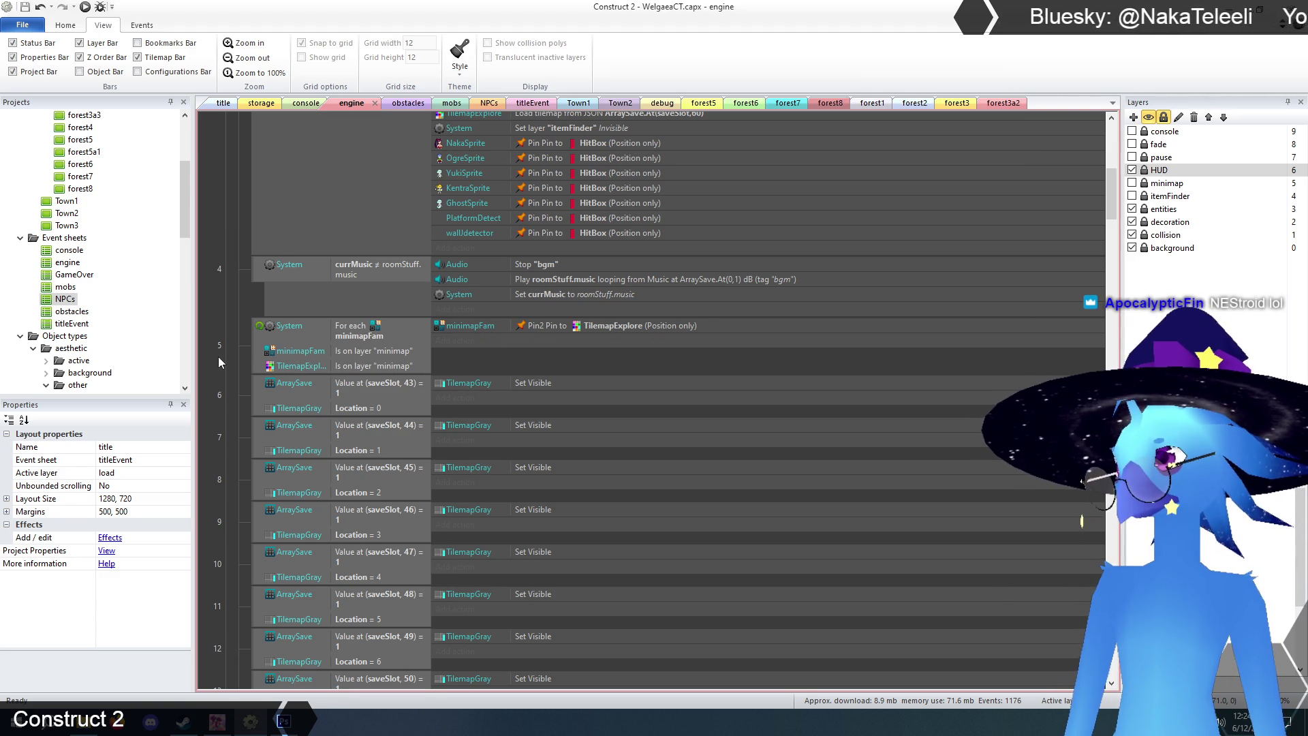
scroll(231, 353, down, 4)
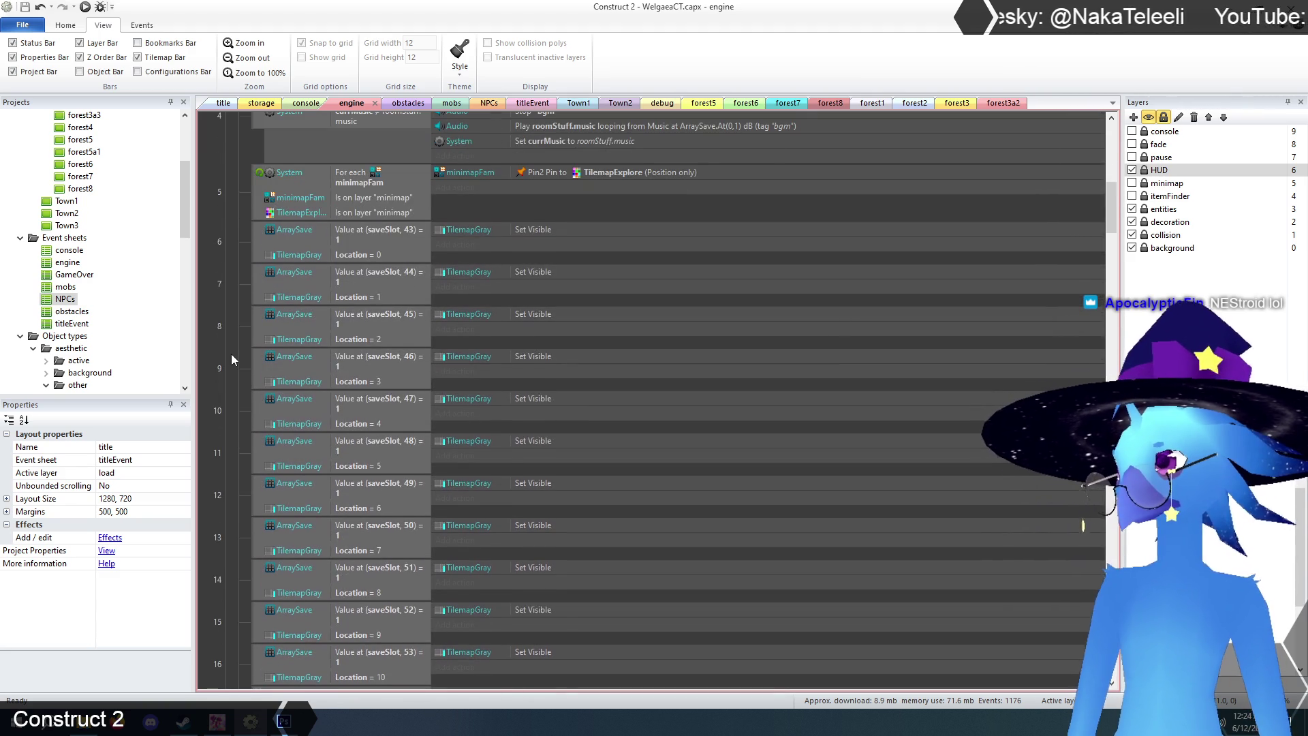
scroll(231, 354, down, 10)
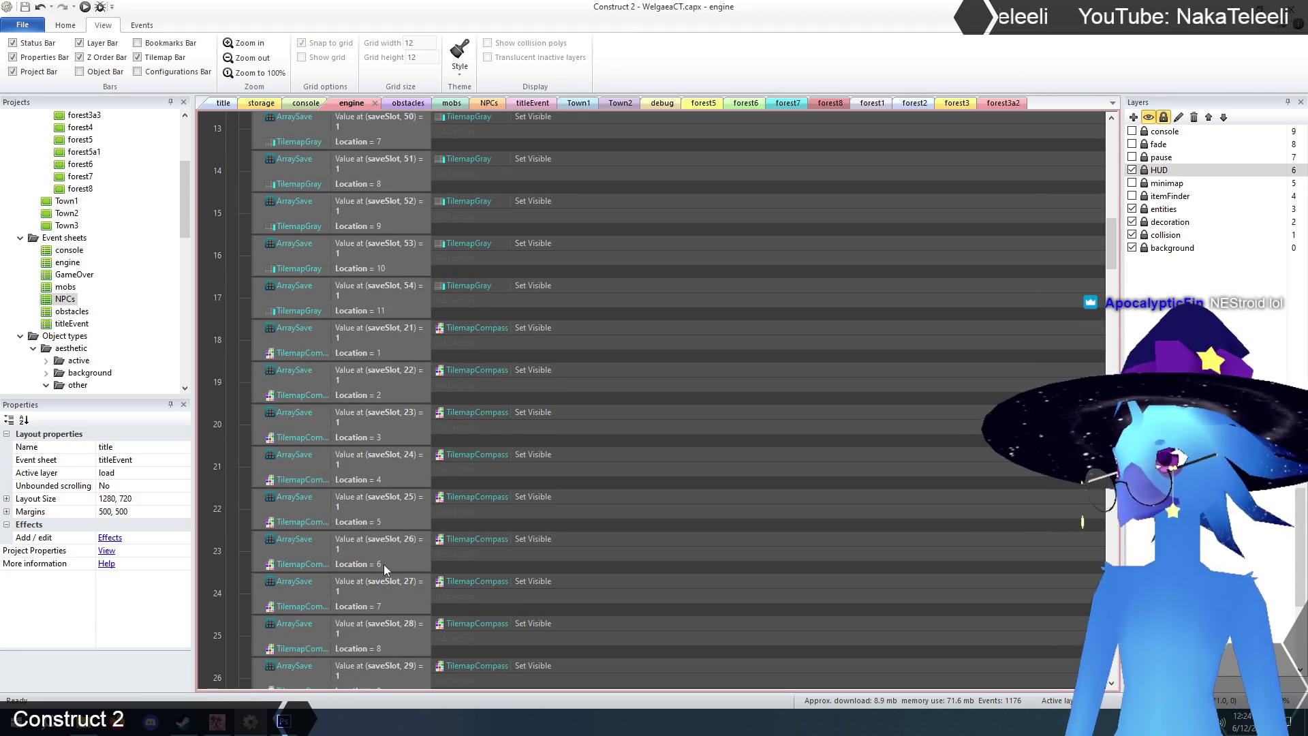
scroll(407, 490, down, 4)
scroll(407, 494, down, 2)
scroll(406, 495, up, 2)
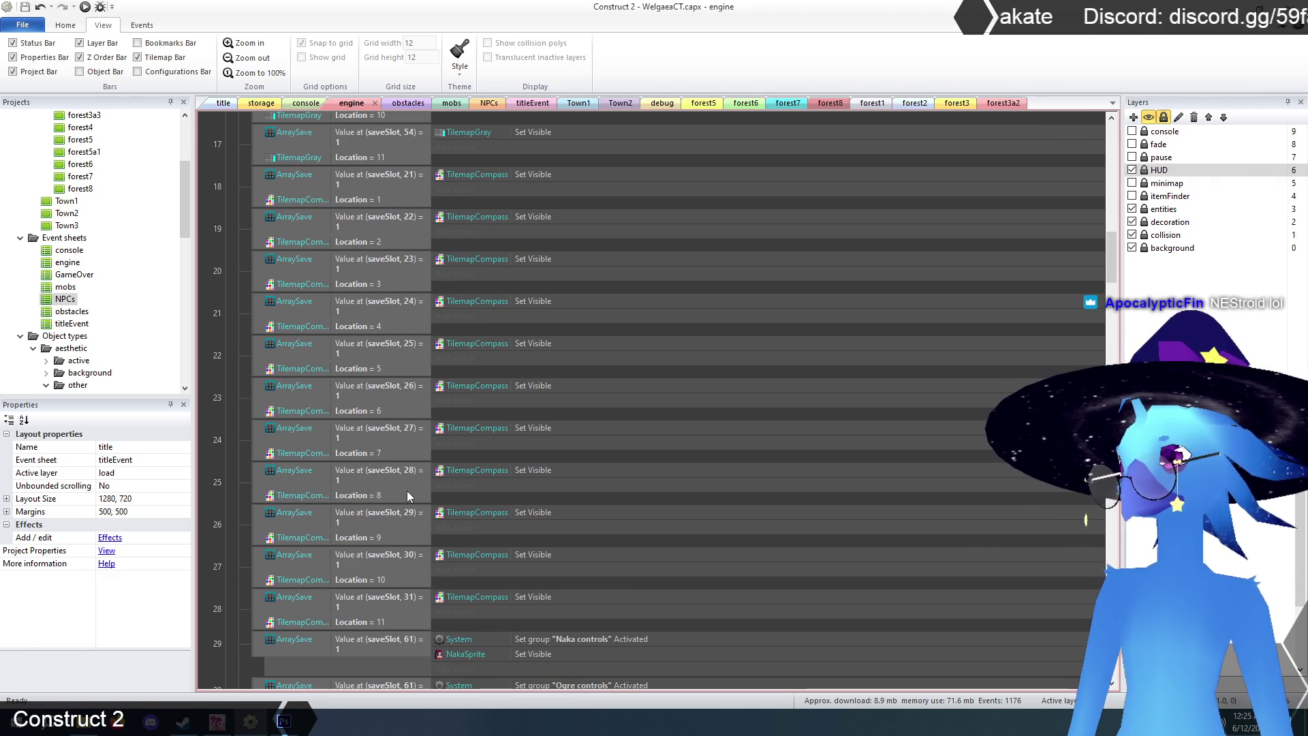
scroll(407, 491, up, 10)
scroll(406, 490, up, 5)
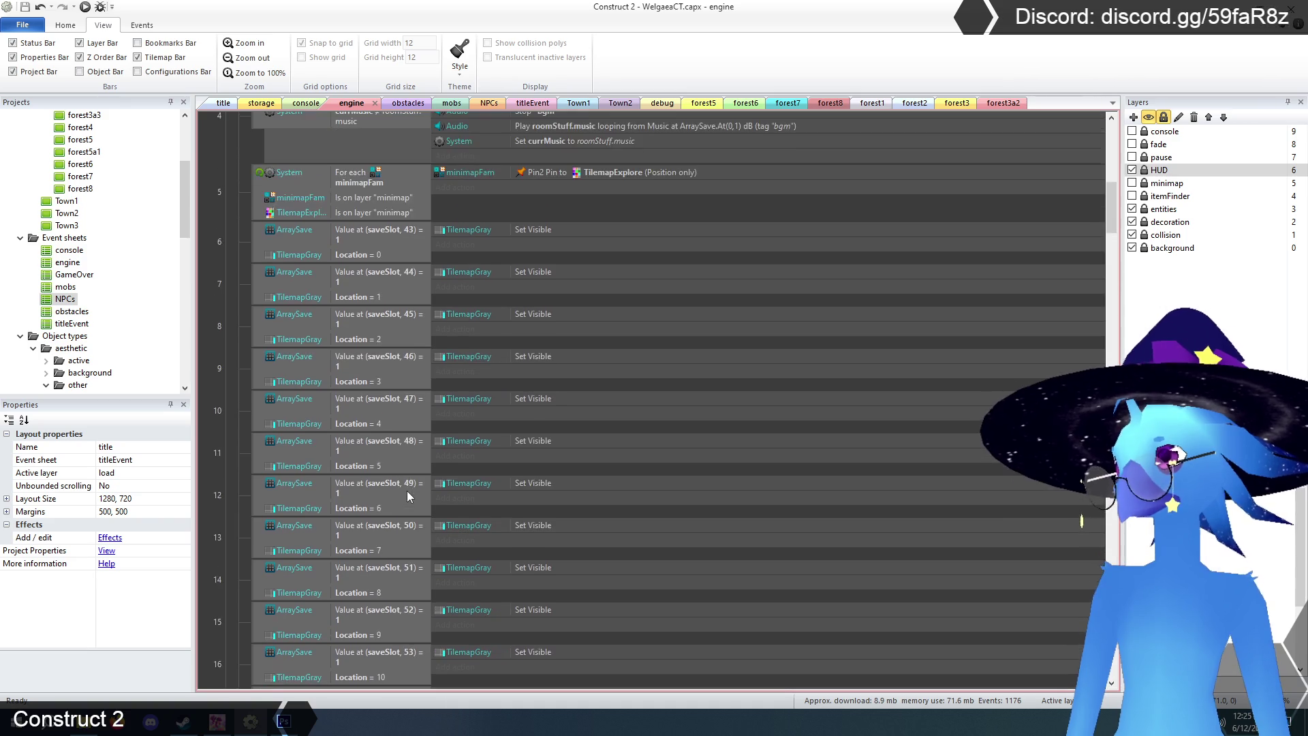
scroll(407, 490, up, 2)
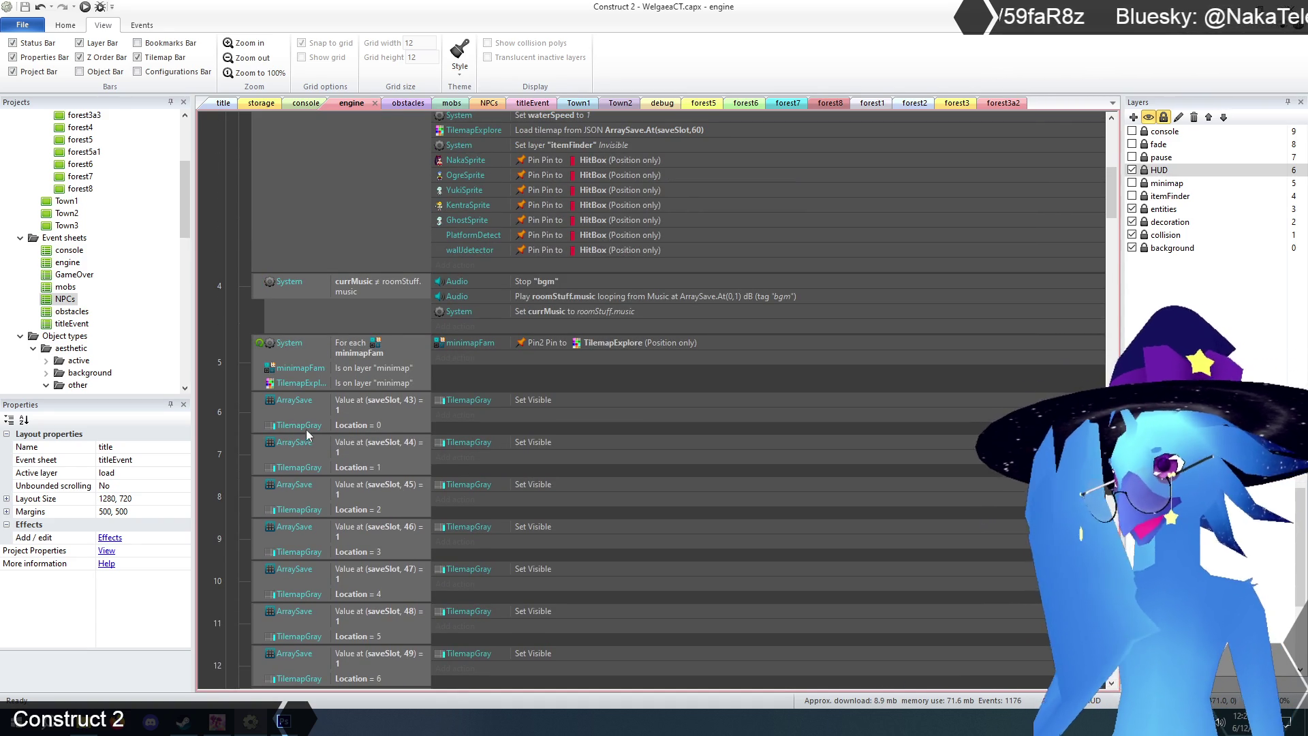
scroll(261, 363, down, 20)
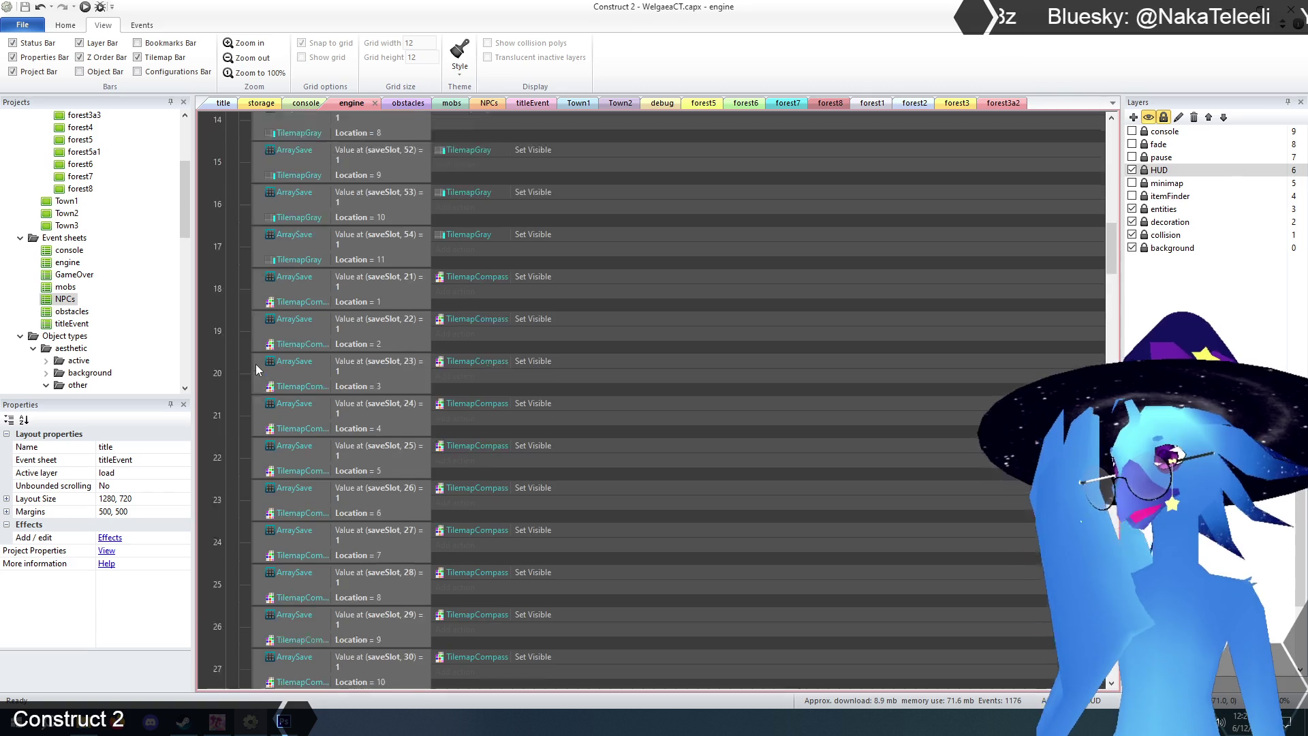
scroll(256, 366, down, 4)
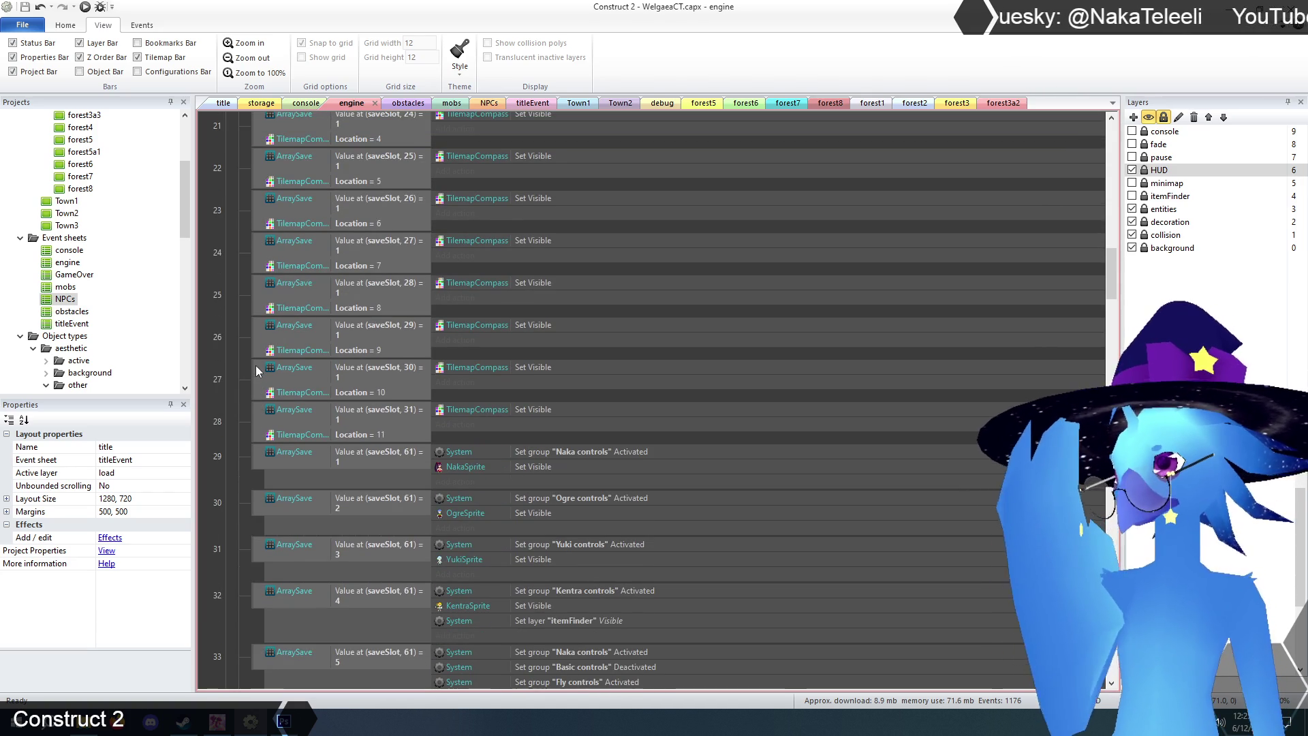
scroll(256, 365, up, 10)
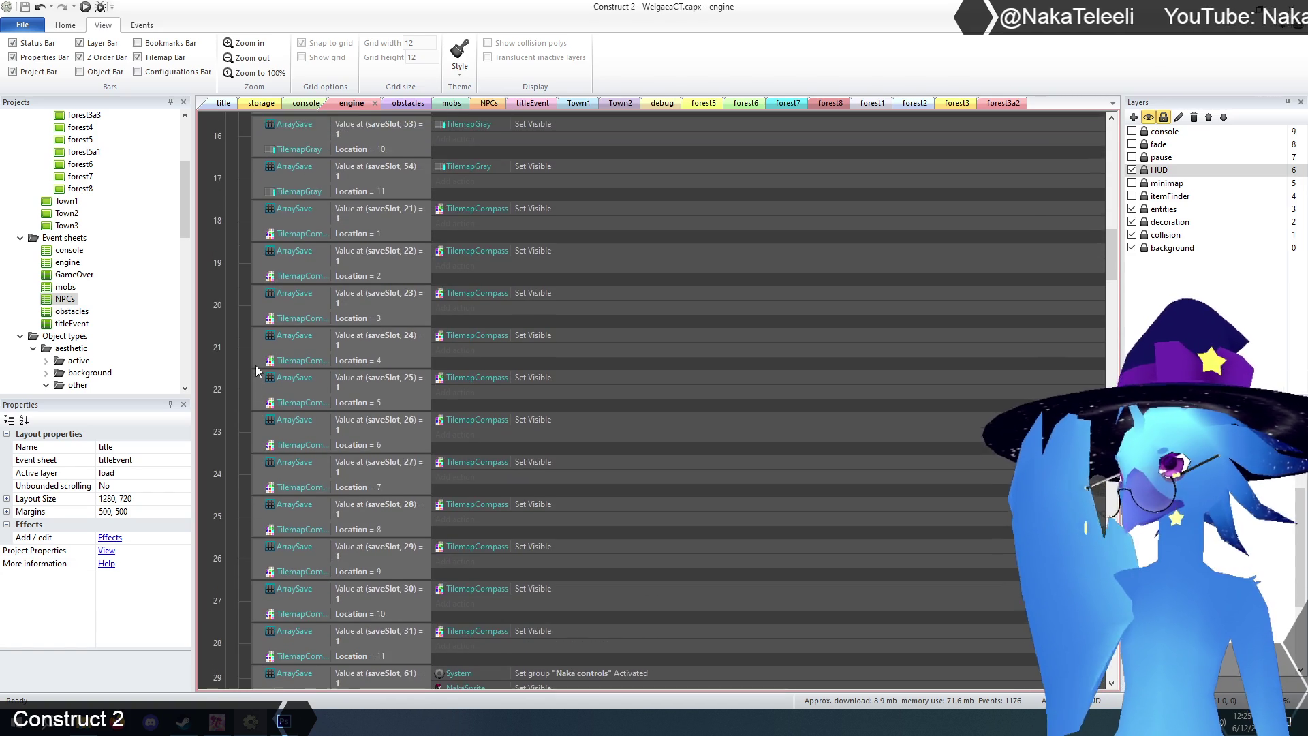
scroll(256, 370, up, 8)
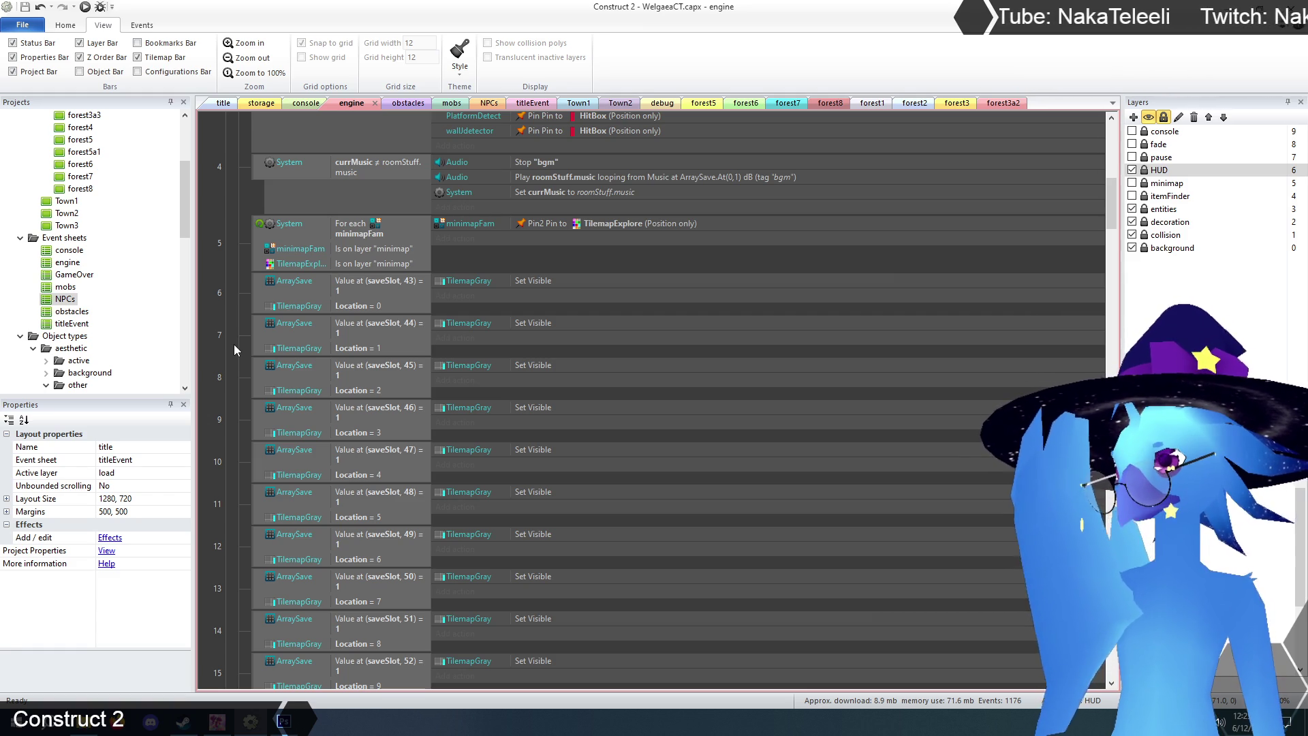
scroll(235, 342, up, 5)
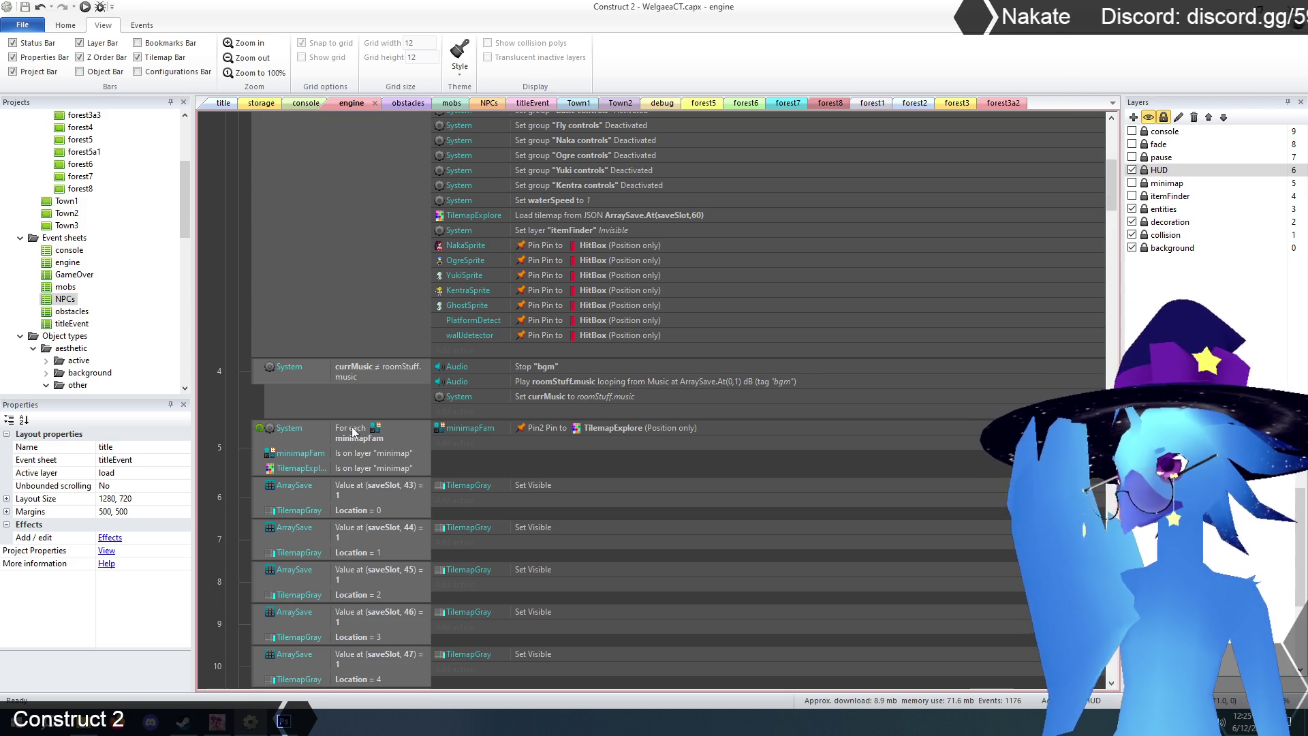
scroll(313, 440, down, 3)
click(257, 403)
scroll(238, 426, up, 6)
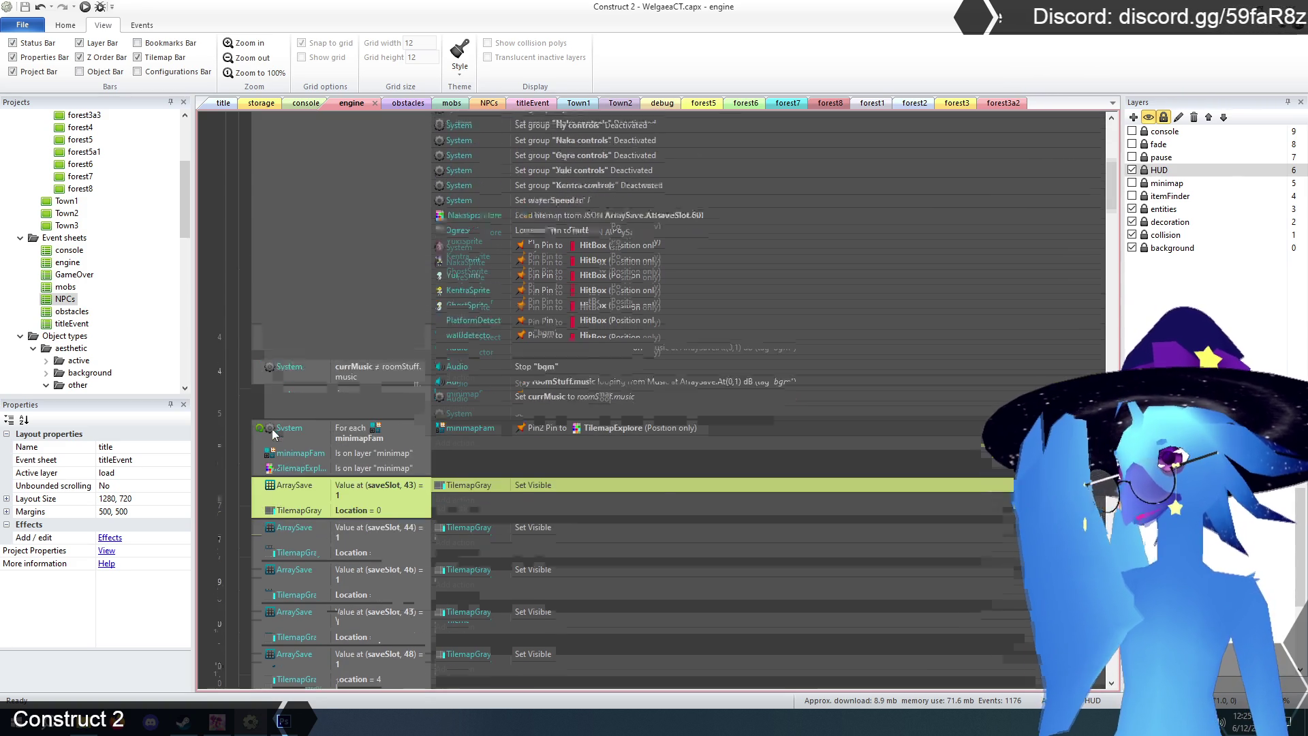
scroll(237, 429, down, 5)
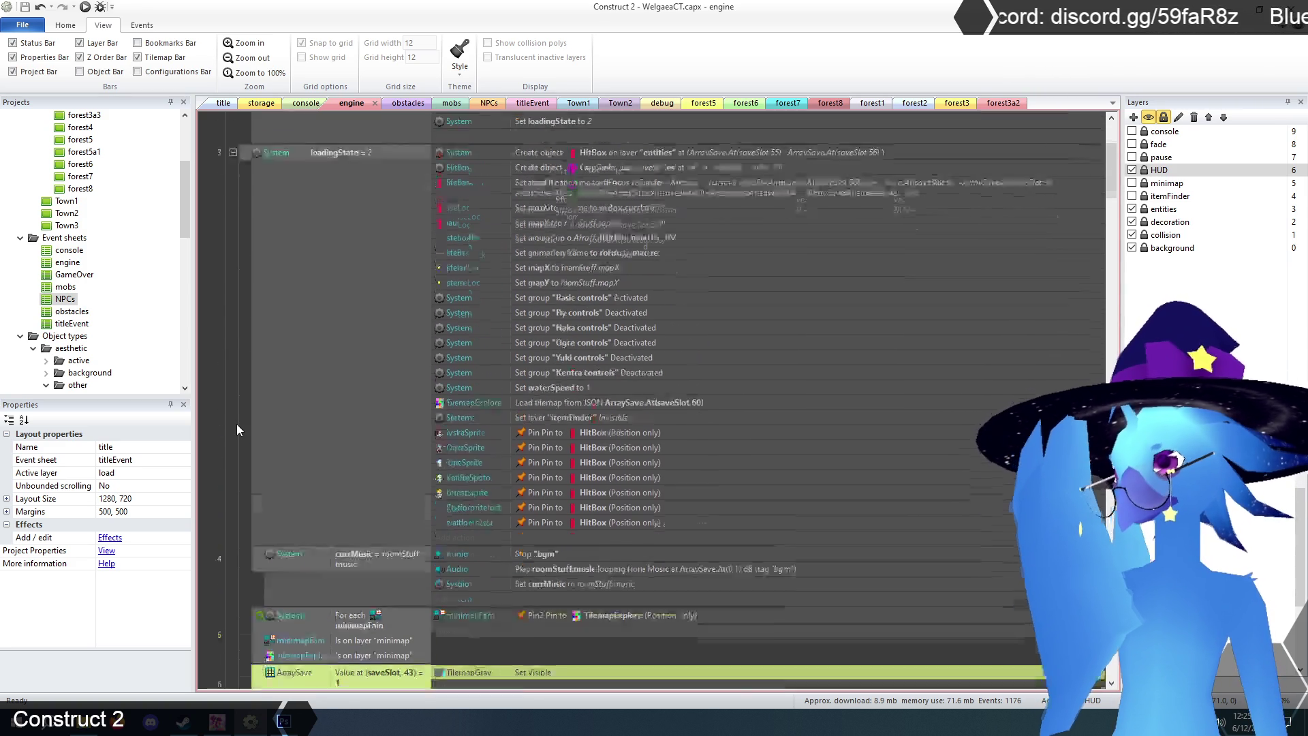
scroll(237, 429, down, 6)
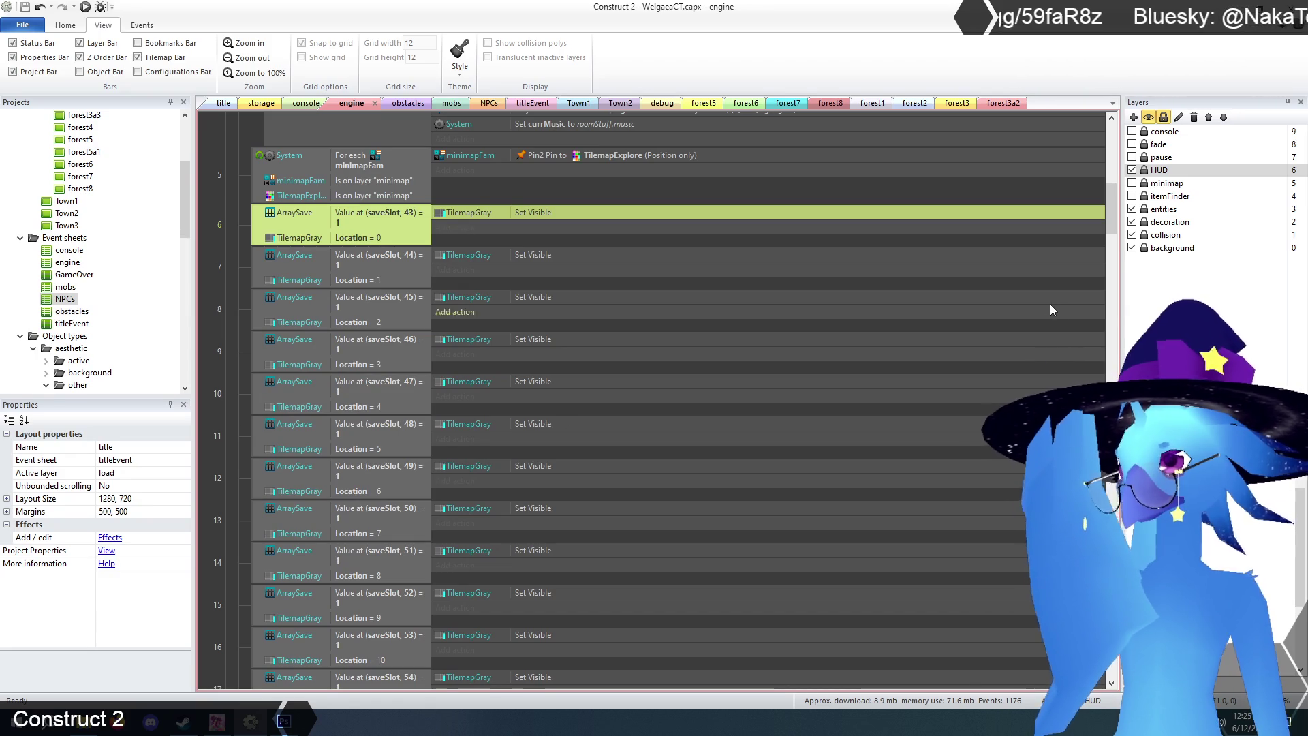
drag(1112, 215, 1113, 280)
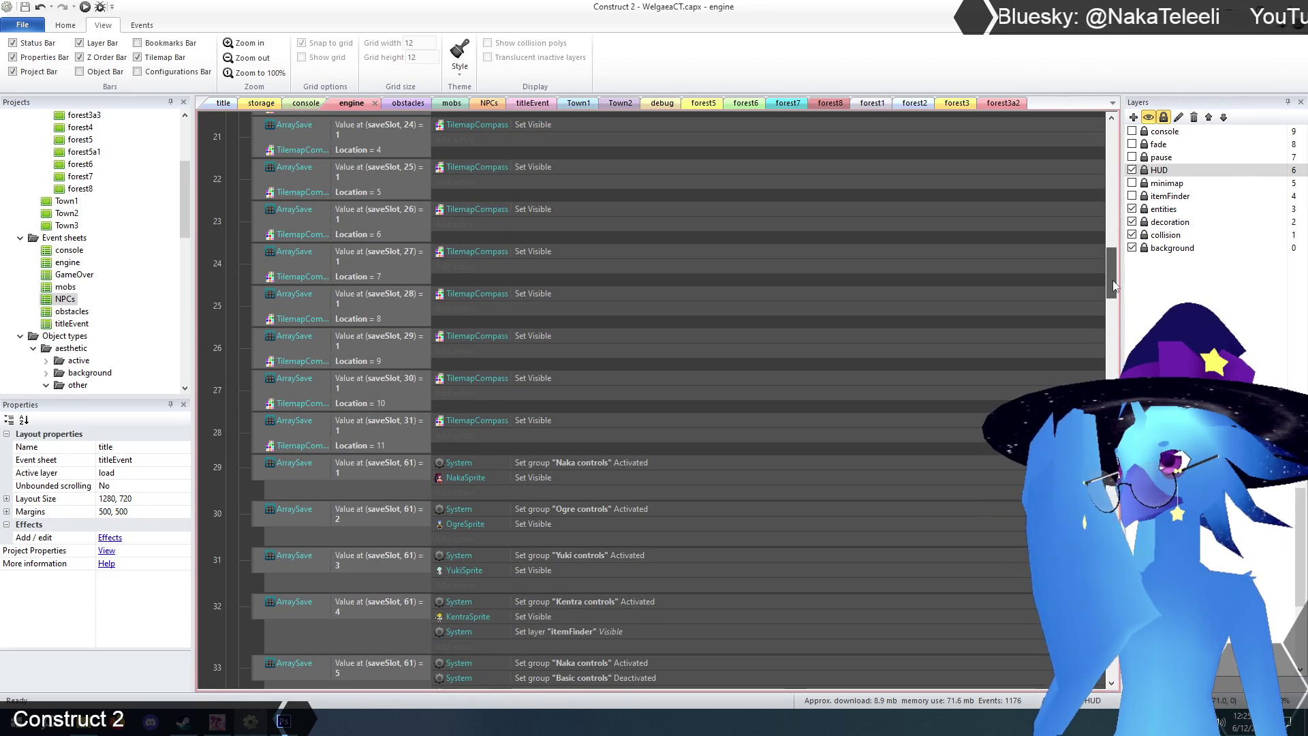
mouse_move(1113, 280)
mouse_down()
mouse_move(1114, 292)
mouse_move(1108, 202)
mouse_up()
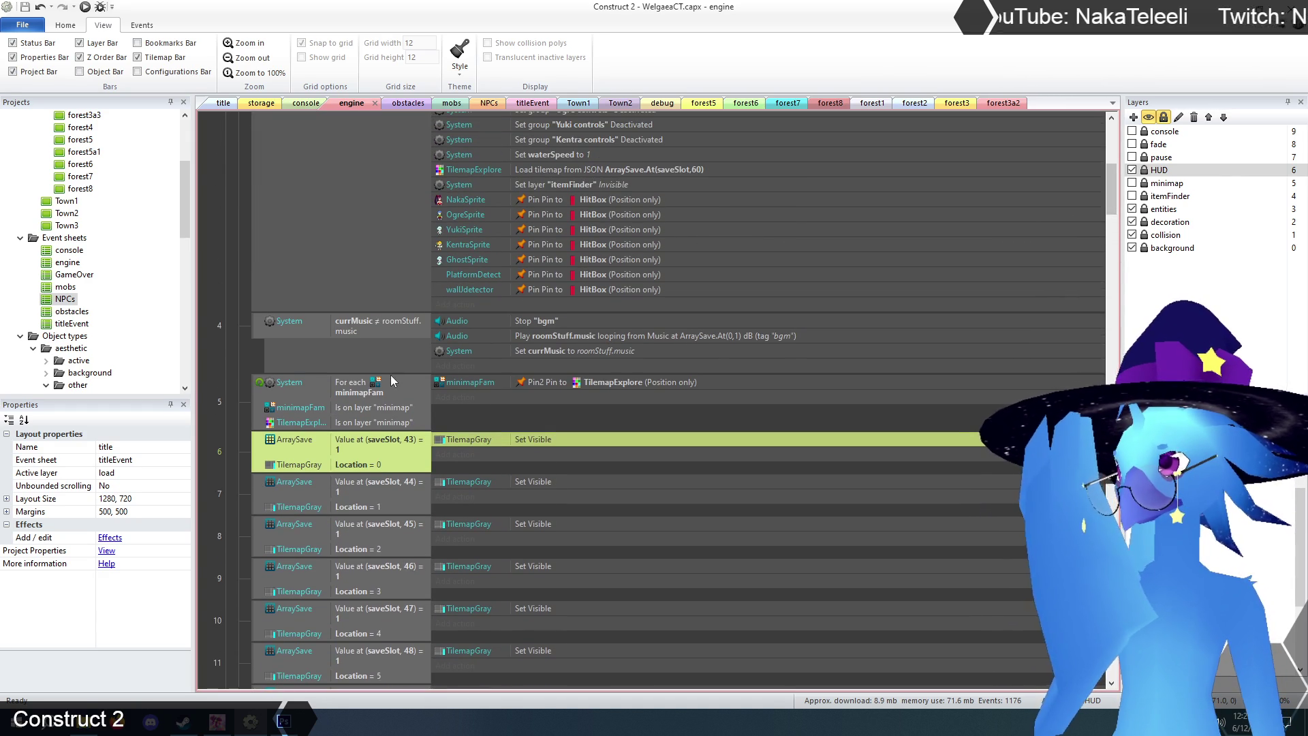
click(225, 435)
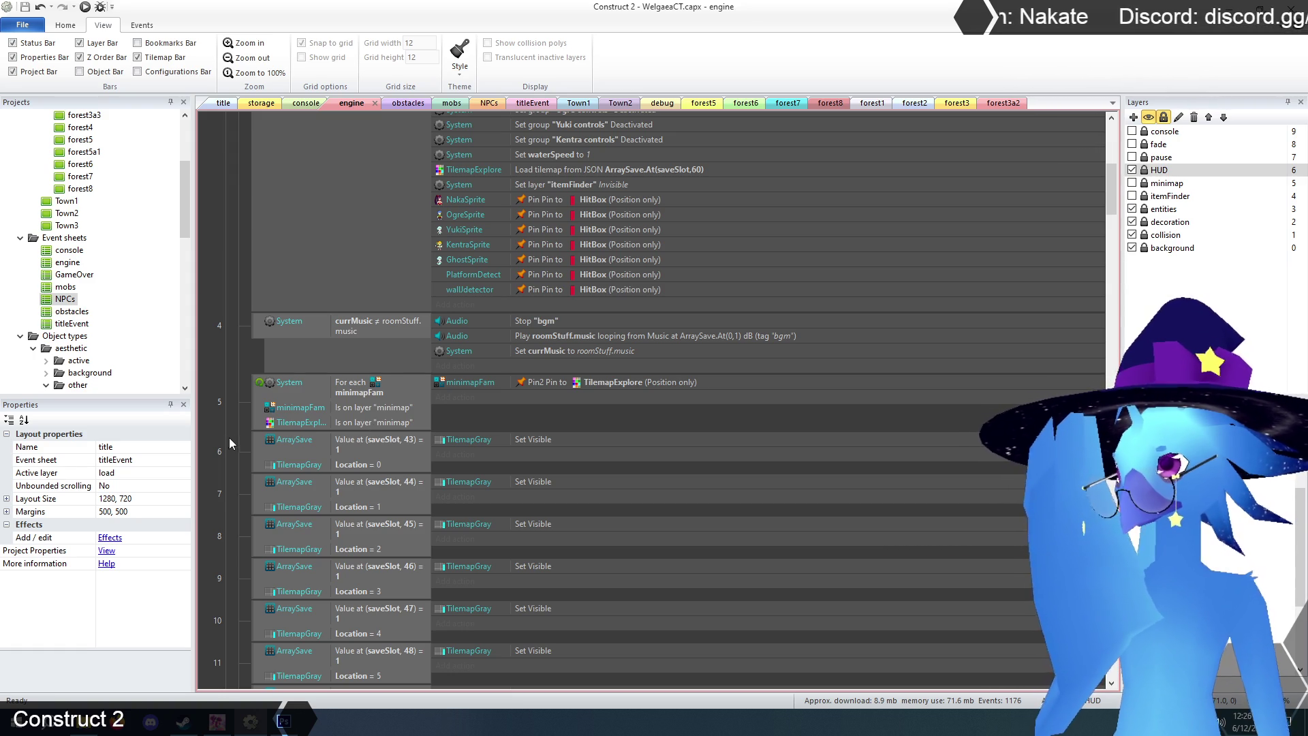
drag(1110, 198, 1126, 286)
mouse_move(1112, 507)
mouse_down()
mouse_move(1107, 542)
mouse_move(1115, 504)
mouse_up()
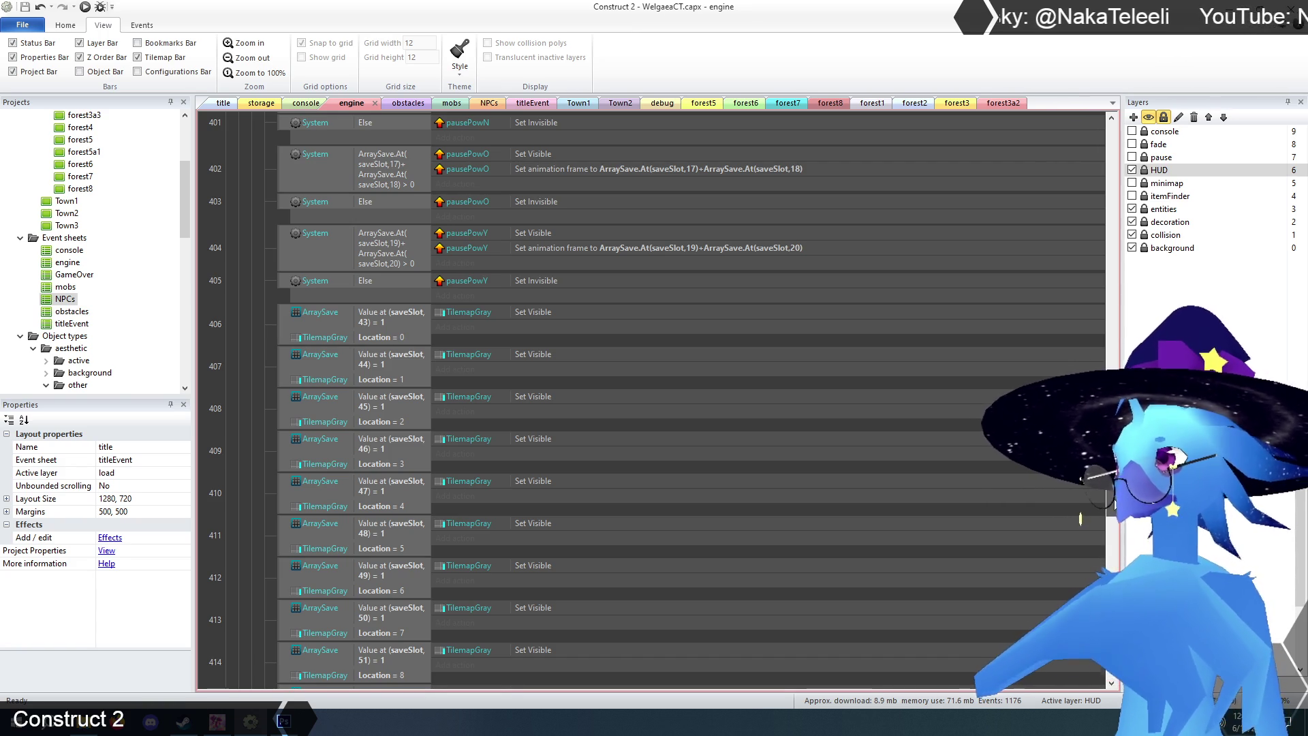
mouse_move(1116, 505)
mouse_down()
mouse_move(1093, 210)
mouse_move(1098, 573)
mouse_move(1105, 472)
mouse_up()
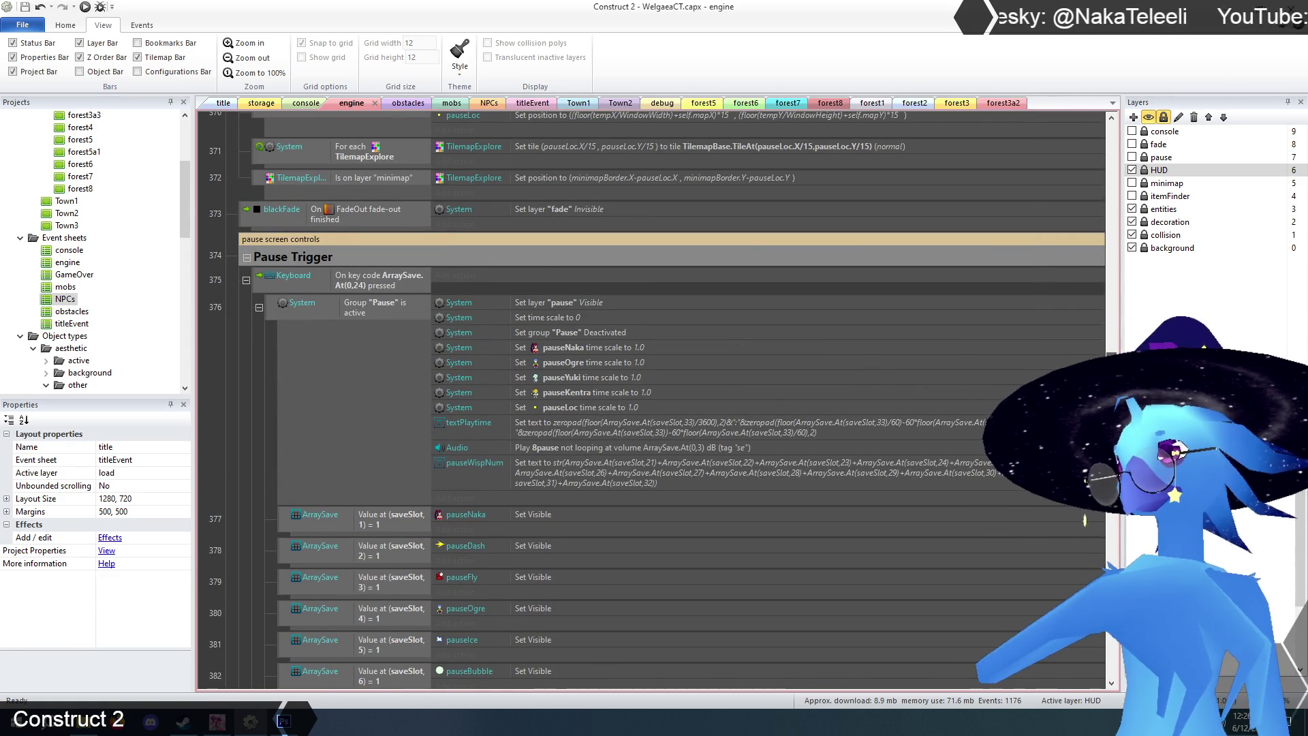
- Collapse the On start of layout event, event 1, in the engine sheet
scroll(1081, 517, down, 2)
scroll(1082, 520, down, 10)
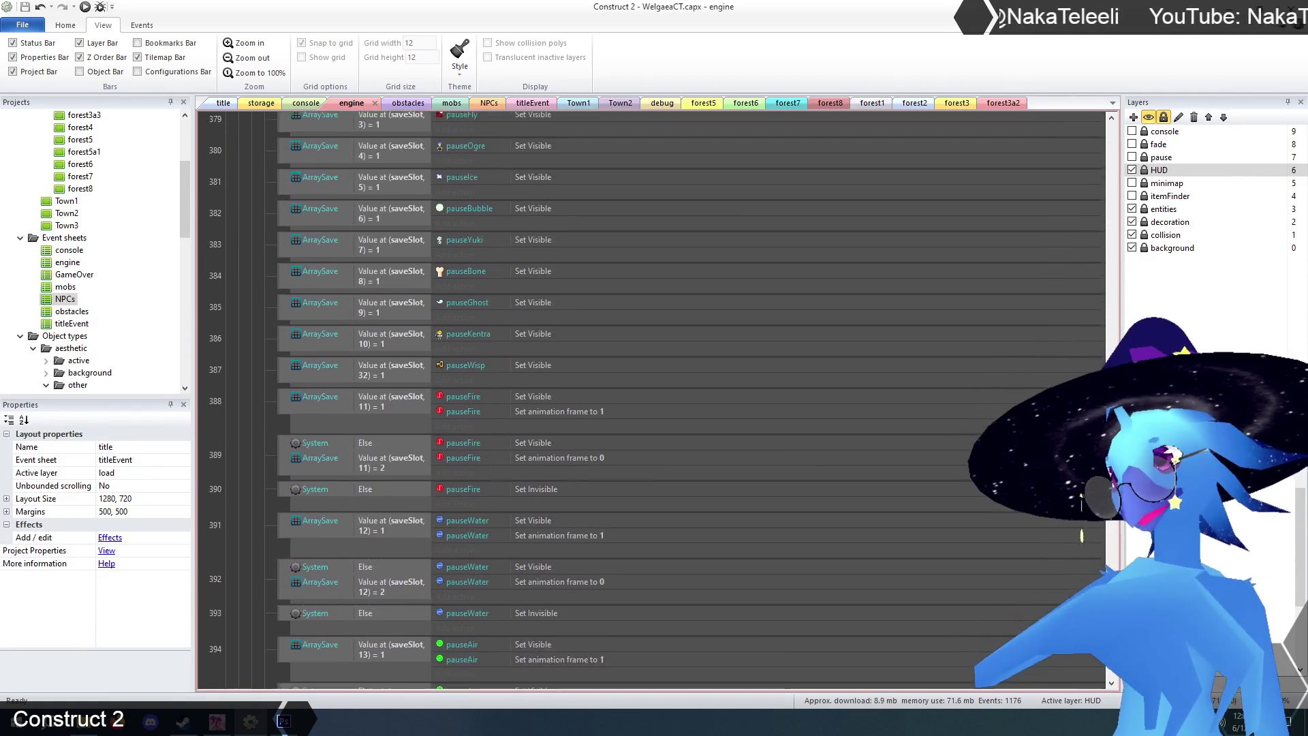
scroll(1081, 529, down, 20)
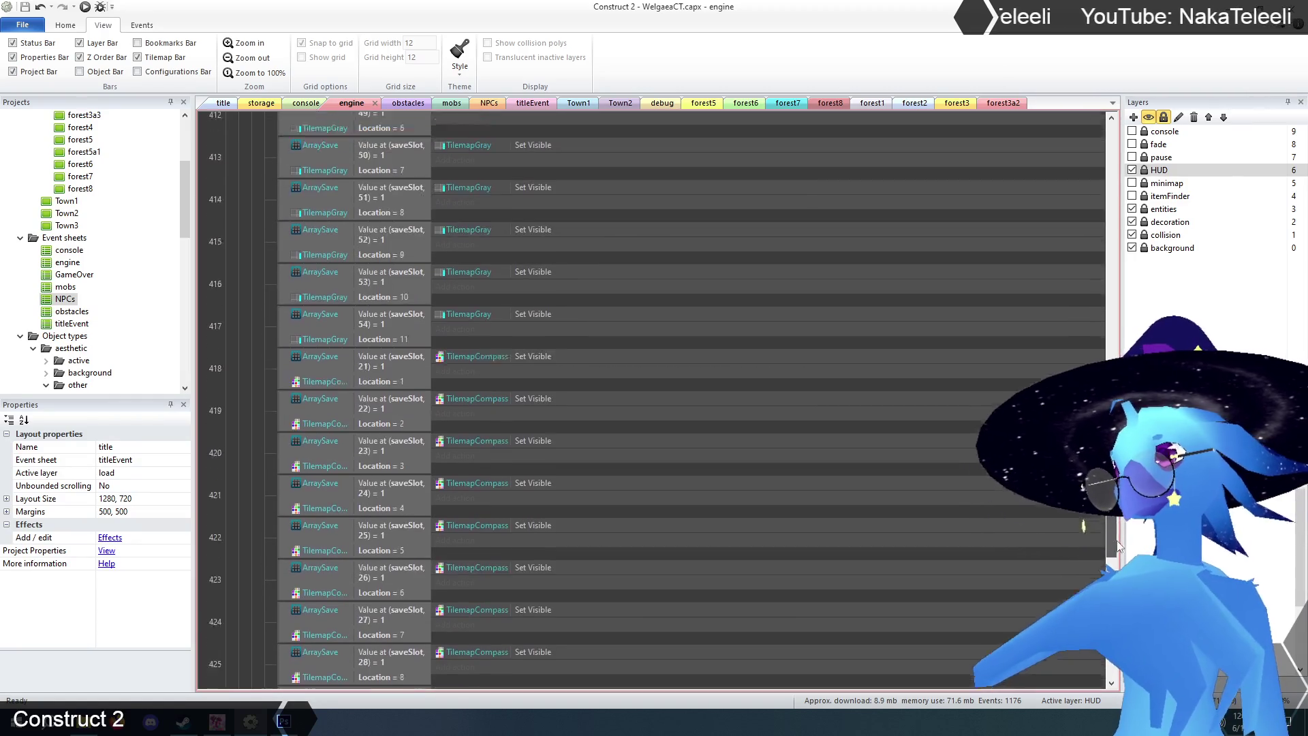
scroll(1082, 529, down, 10)
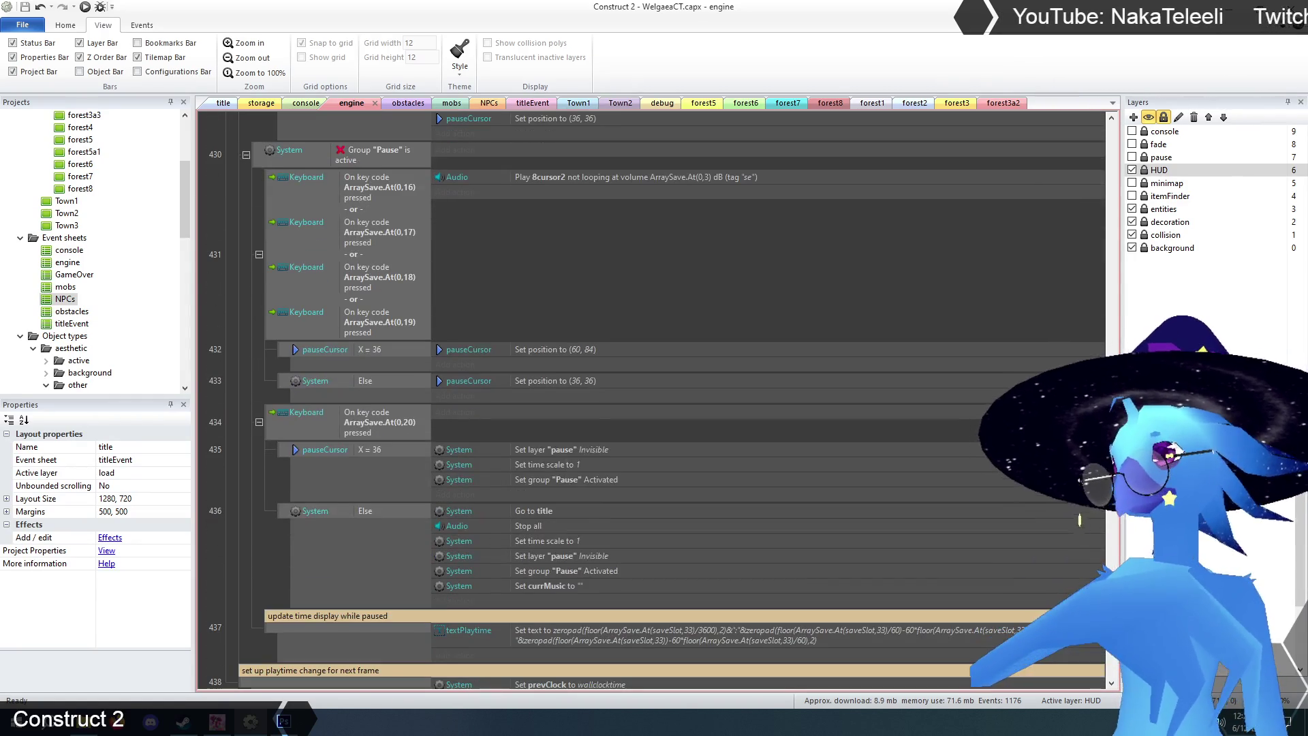
scroll(1080, 516, down, 6)
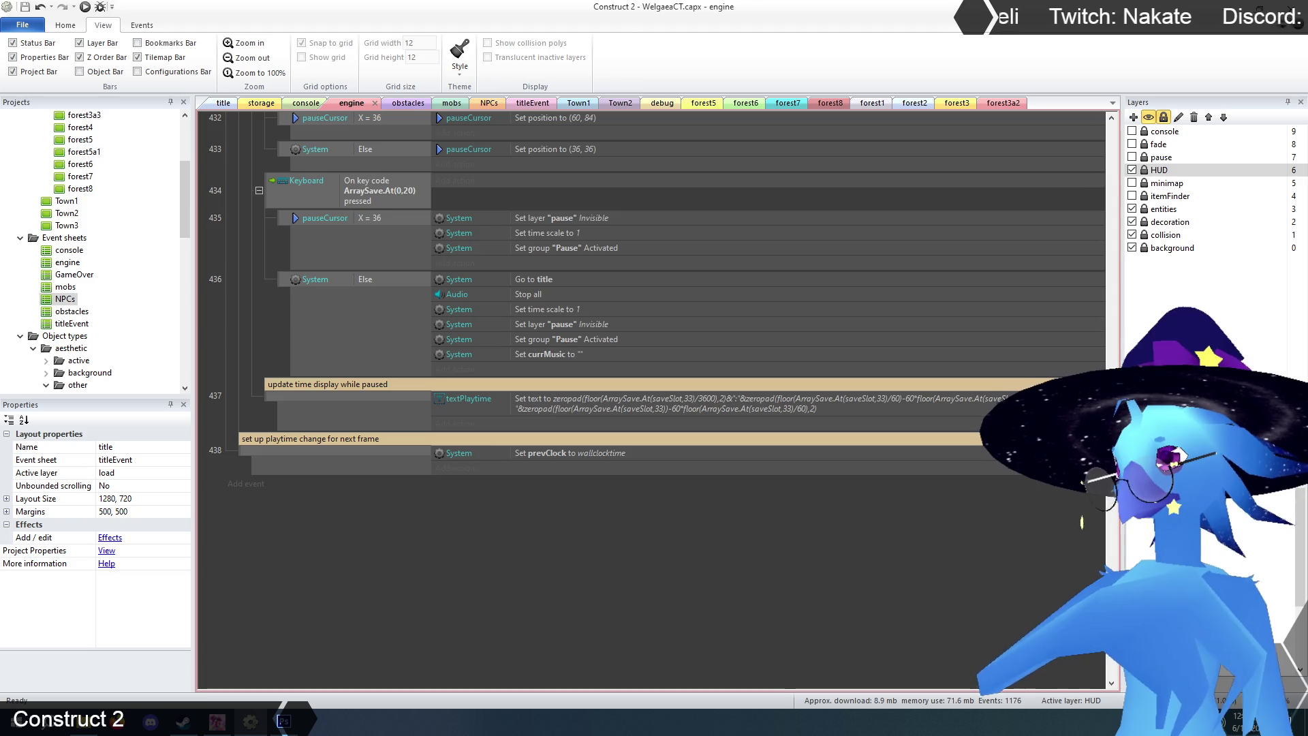
scroll(1082, 522, up, 4)
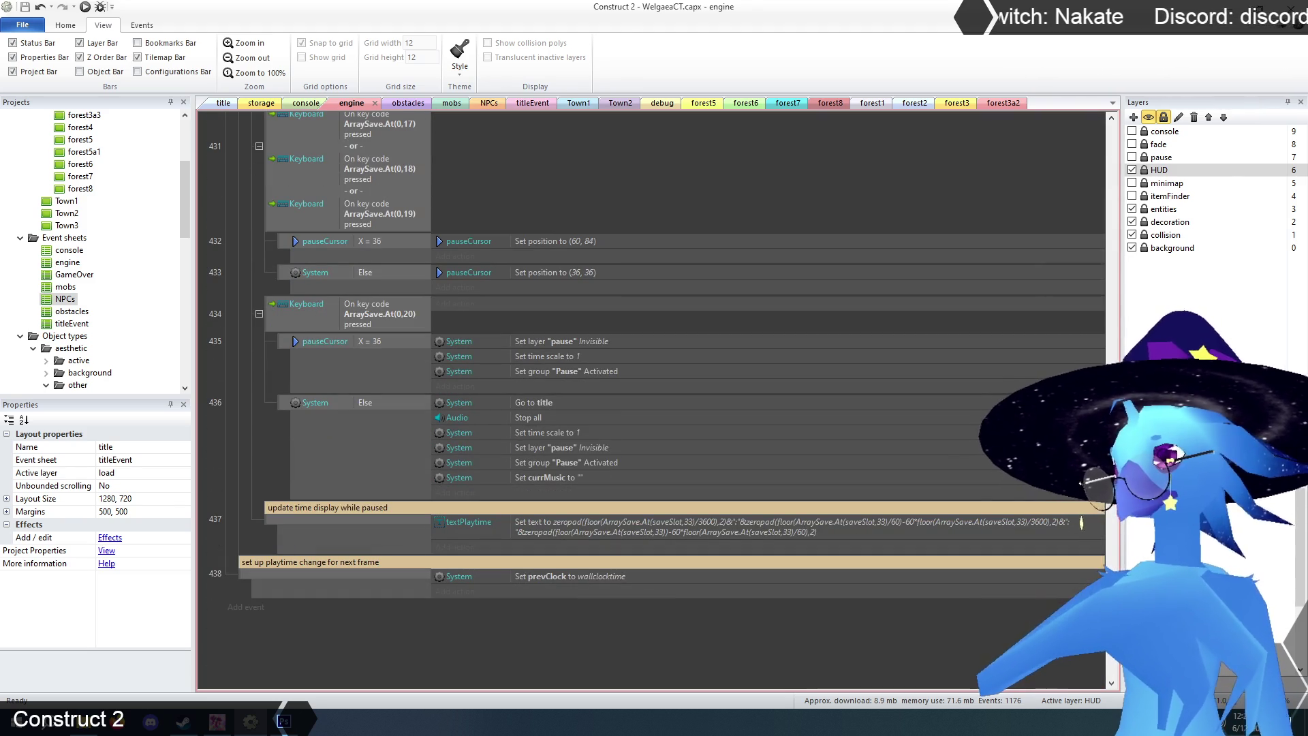
scroll(1081, 207, up, 20)
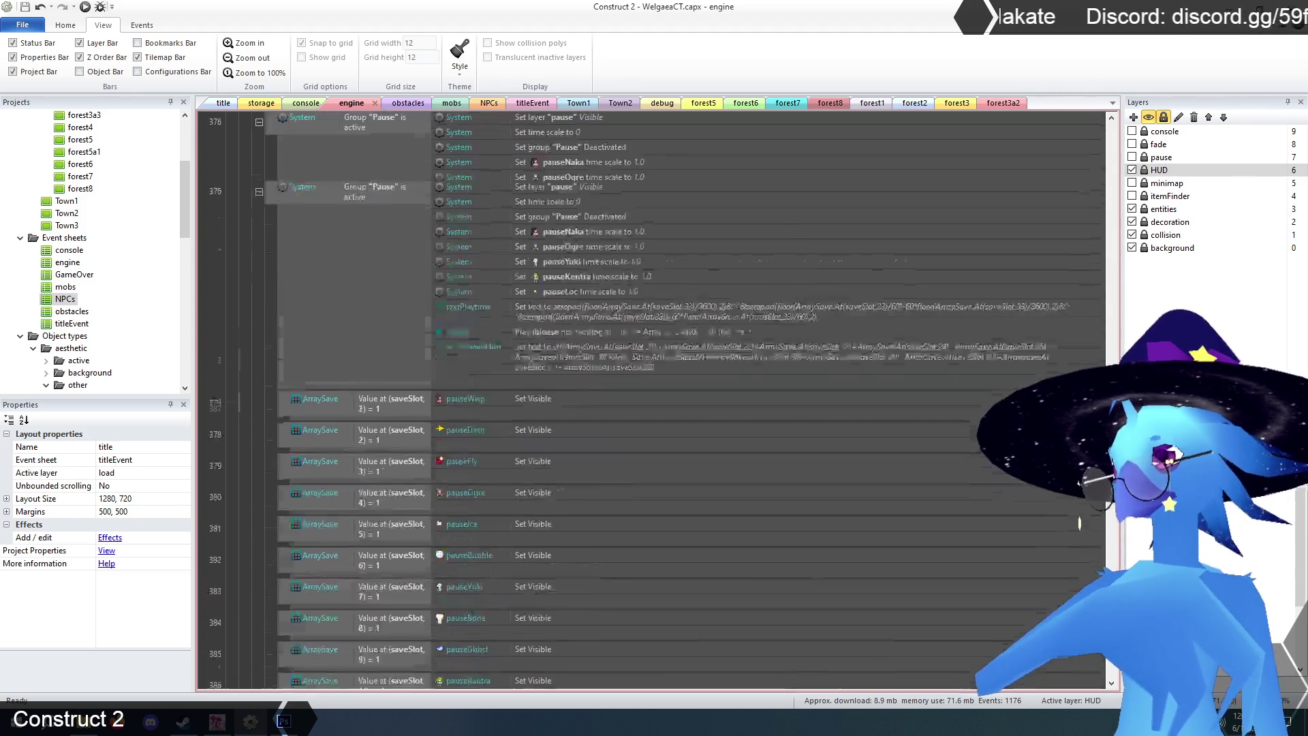
scroll(1086, 166, up, 2)
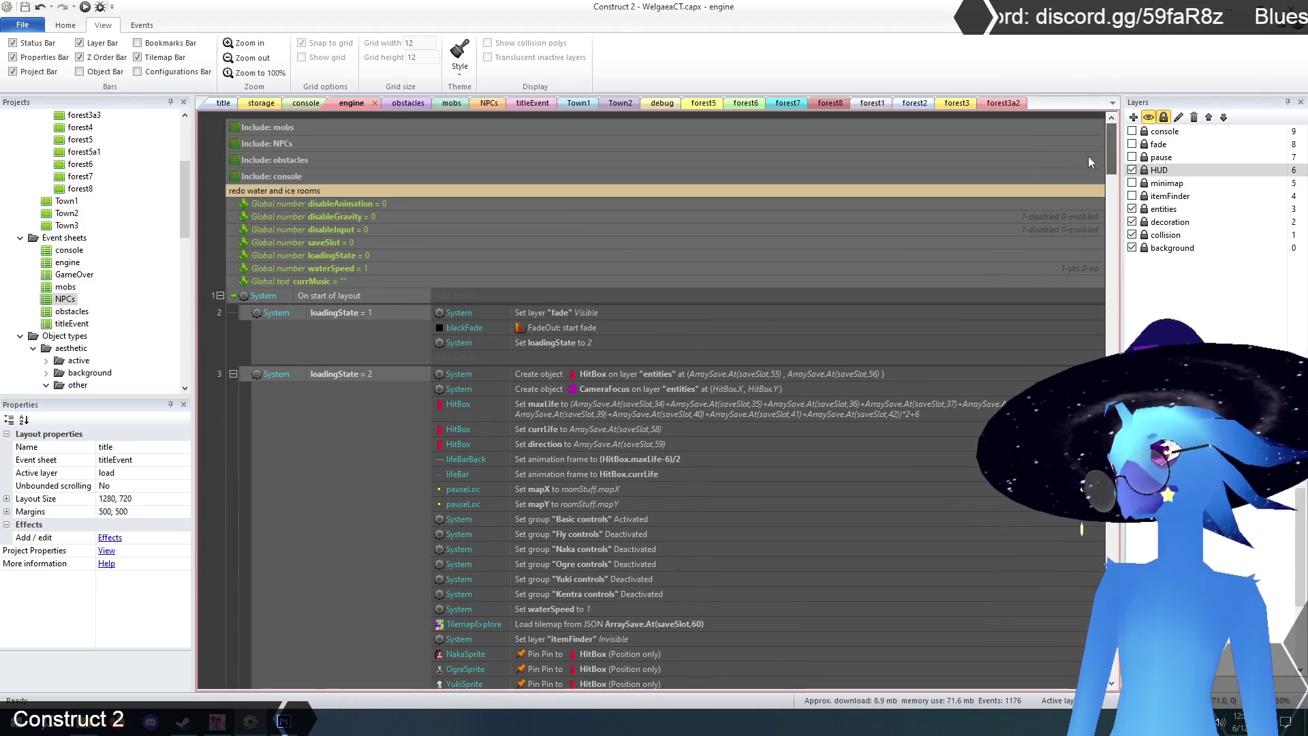
click(220, 296)
- Scroll down and collapse the Engine controls group
scroll(225, 371, down, 4)
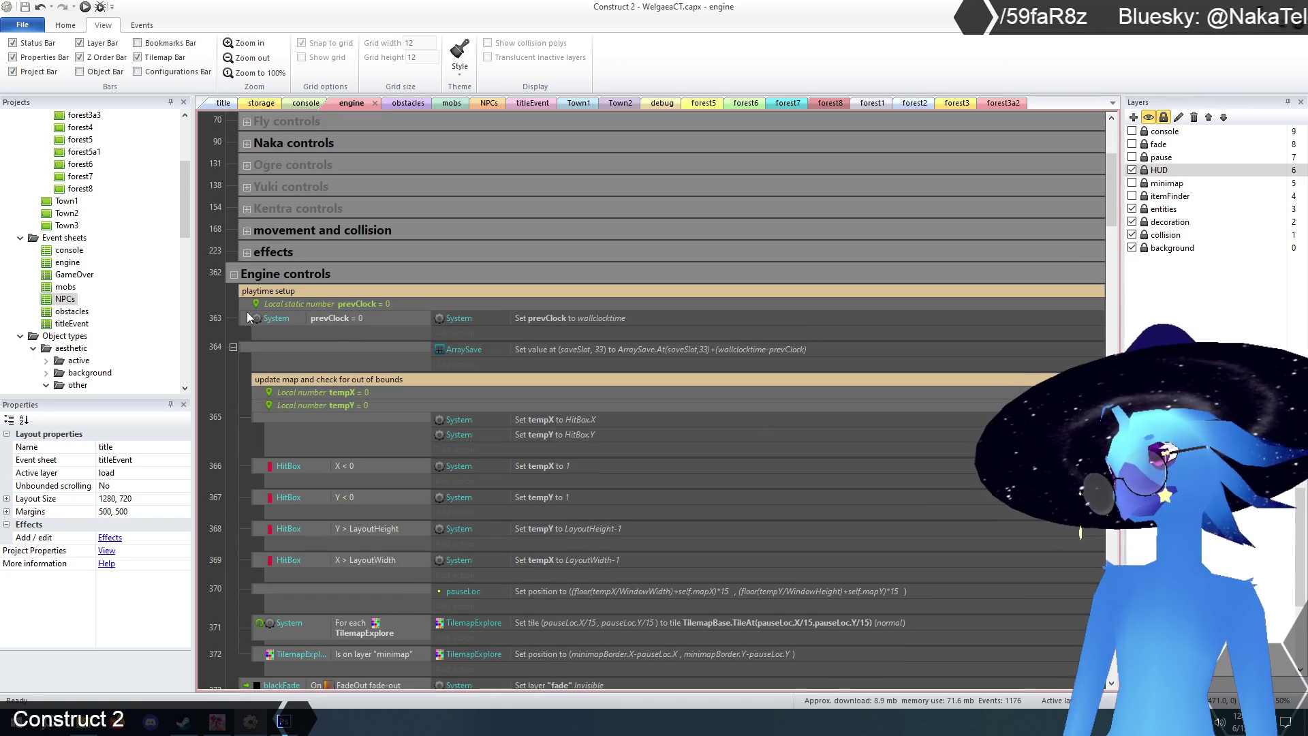
scroll(244, 315, down, 10)
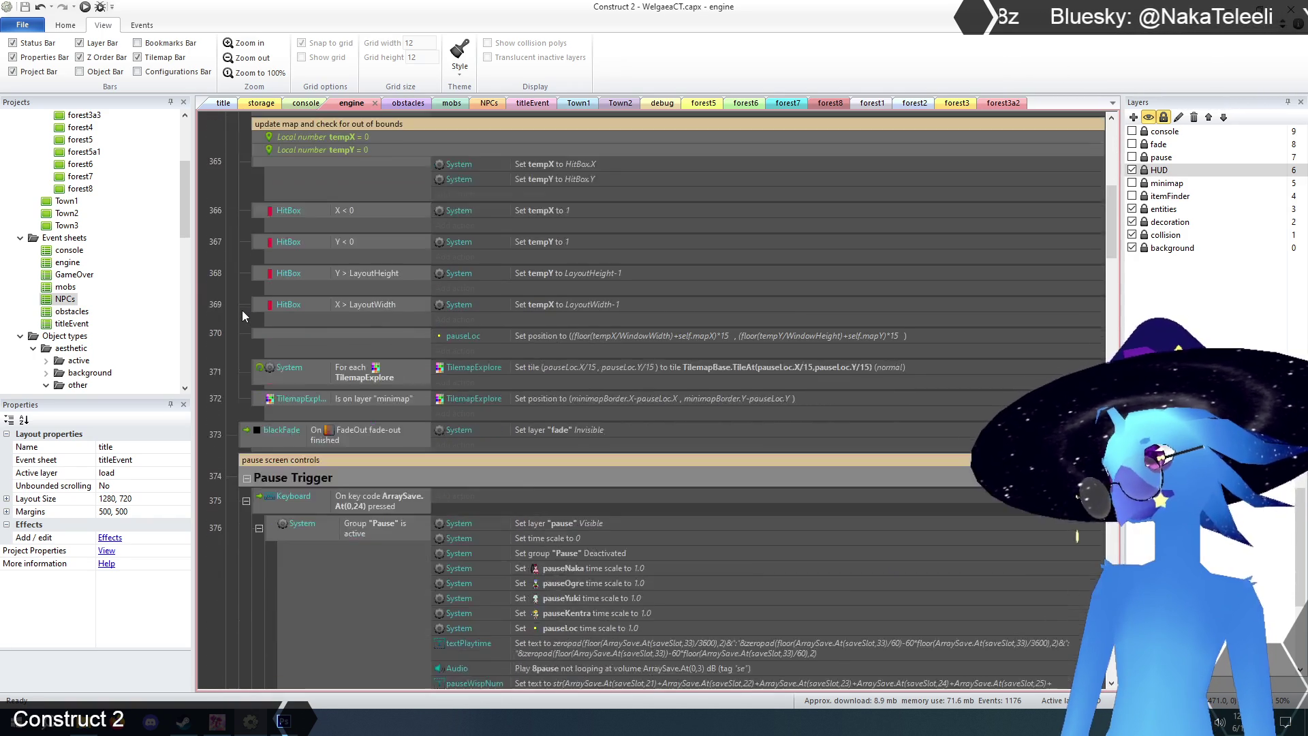
scroll(243, 286, down, 15)
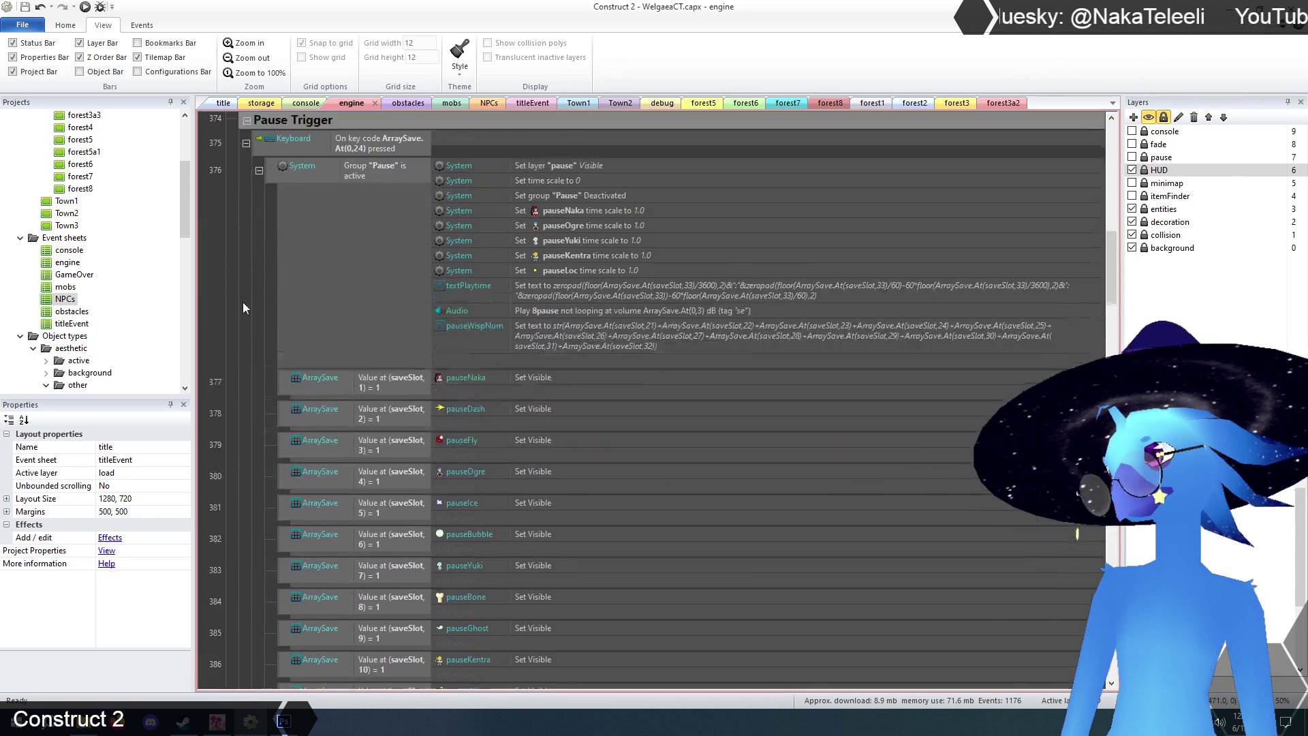
scroll(243, 301, down, 15)
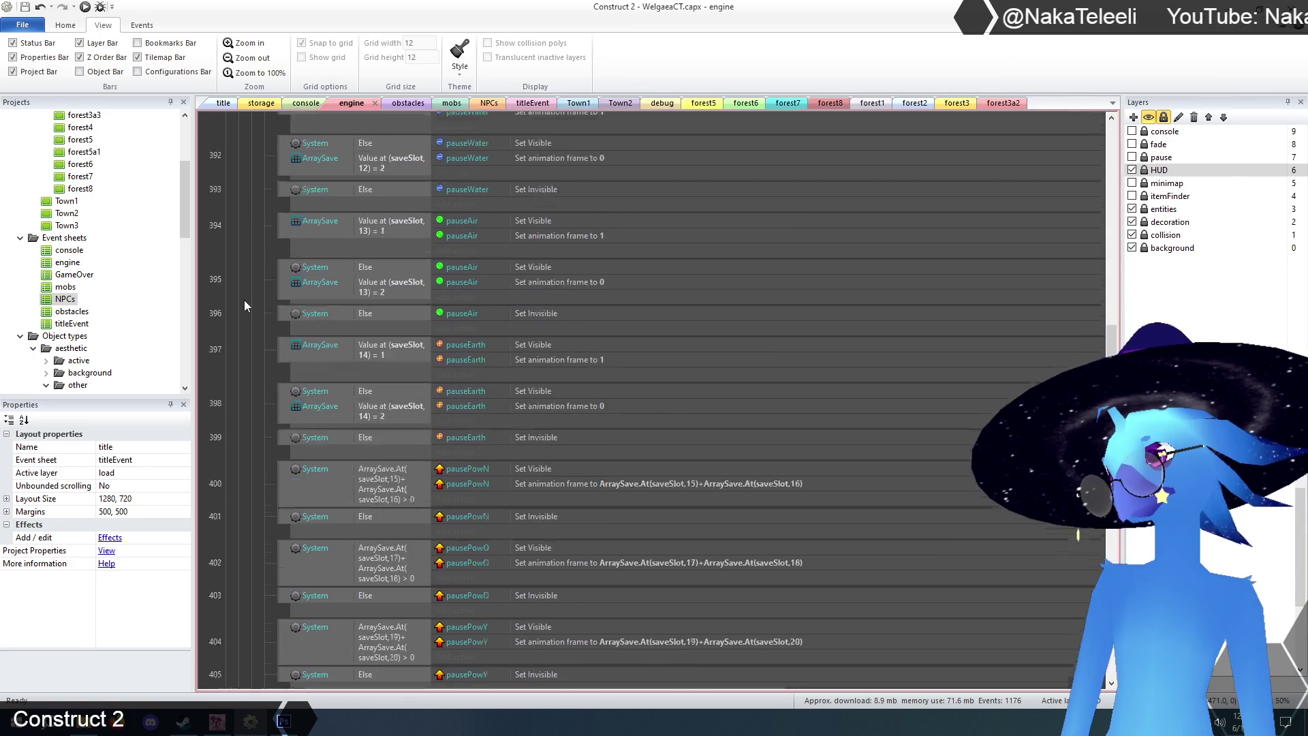
scroll(244, 303, down, 15)
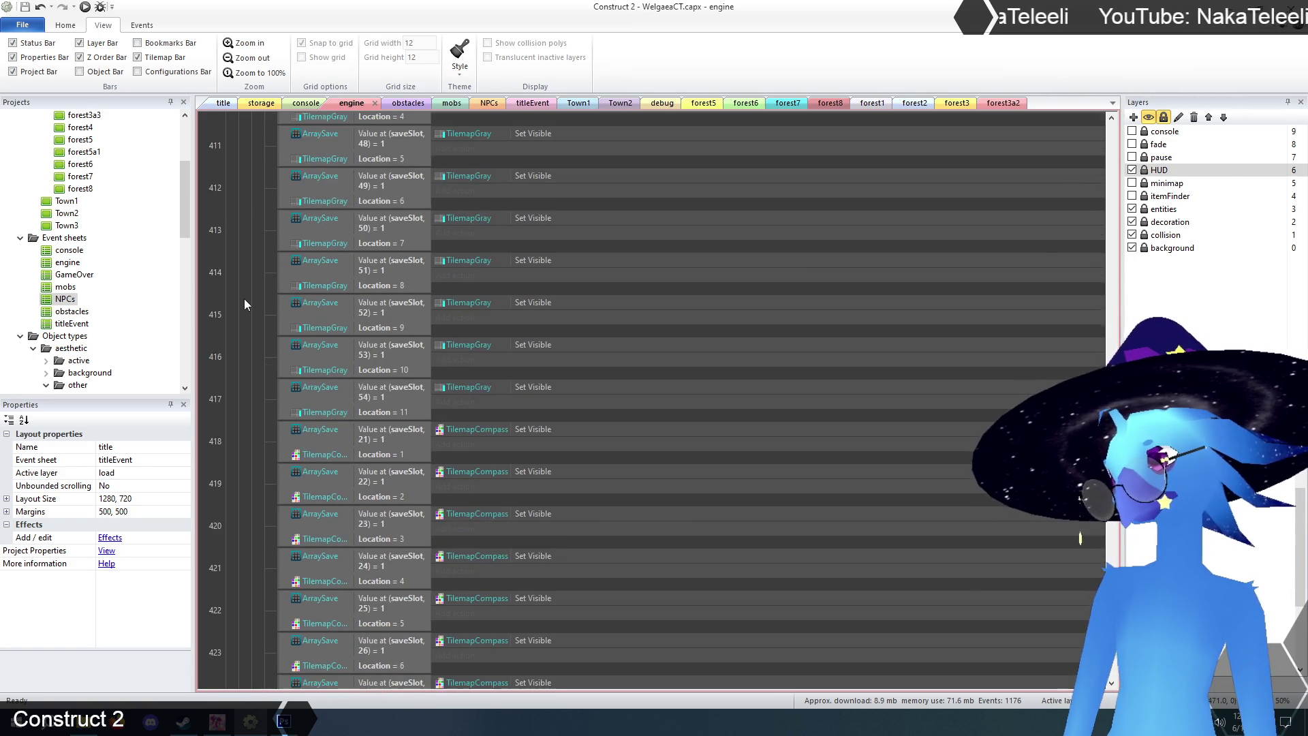
scroll(244, 301, down, 5)
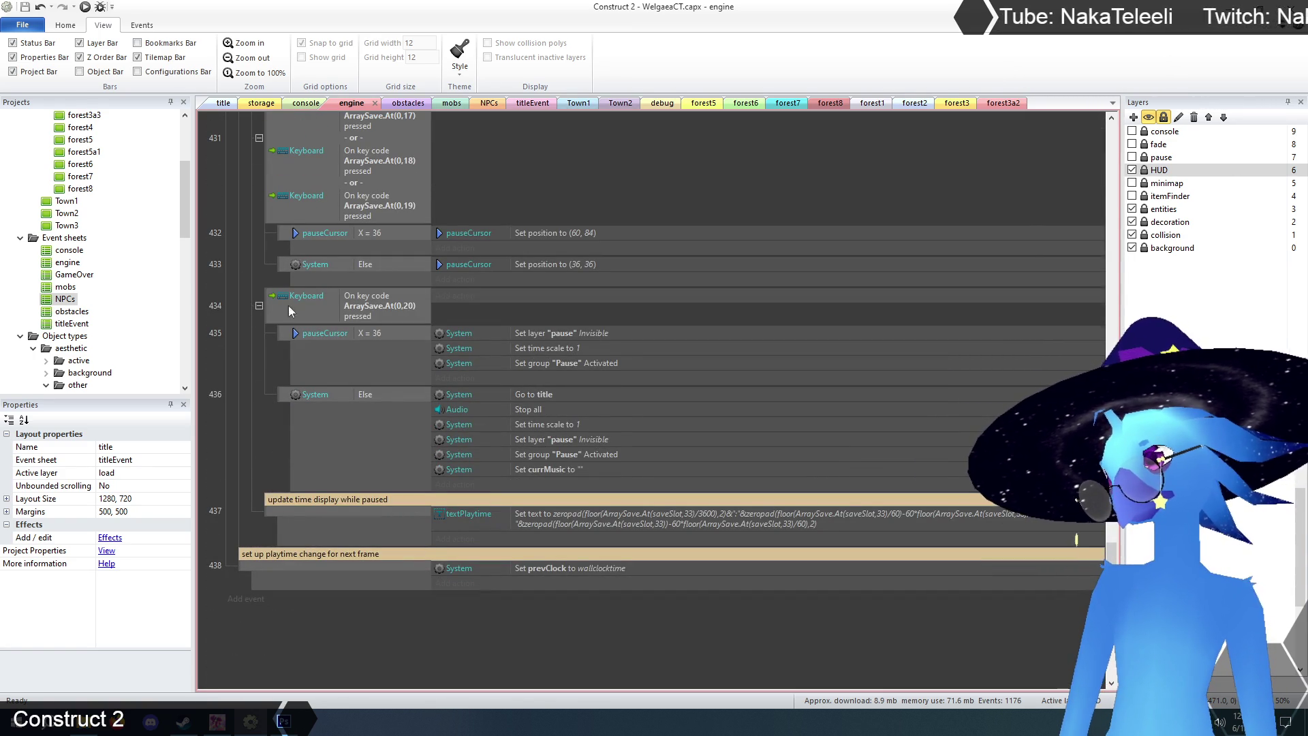
drag(1111, 549, 1131, 141)
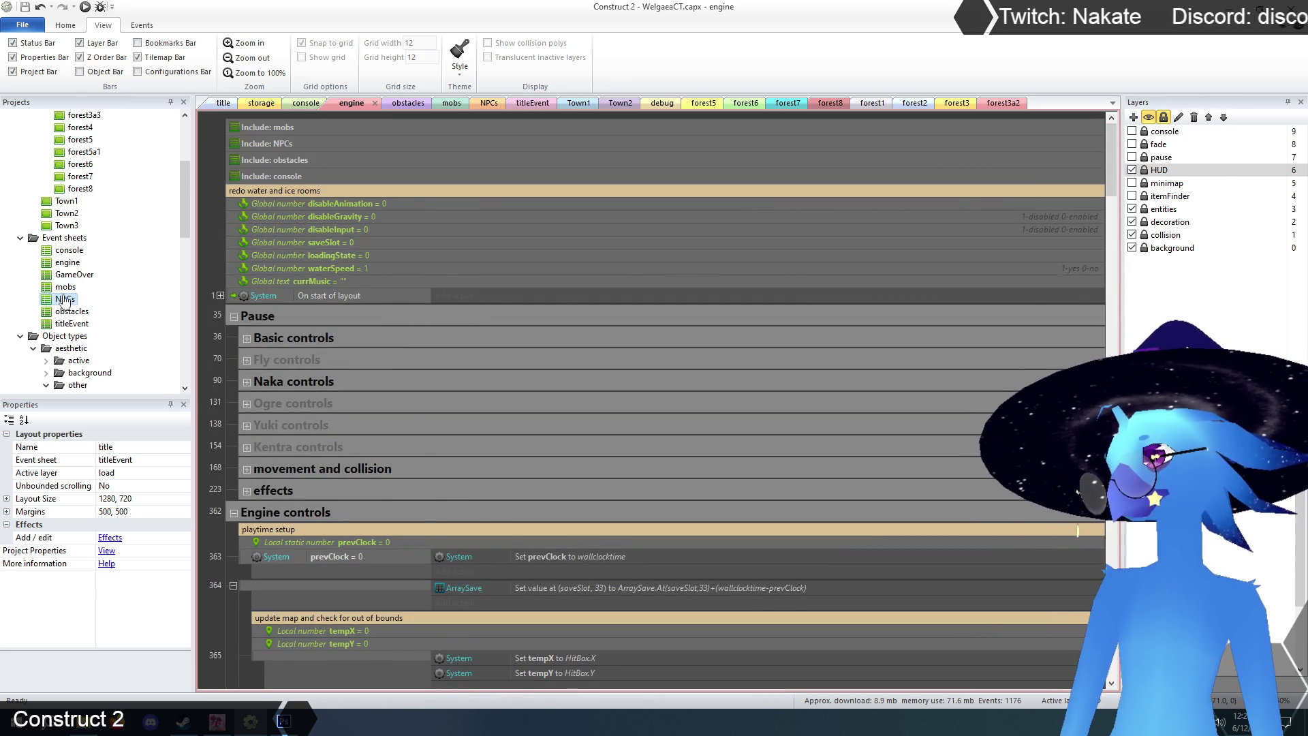
scroll(228, 423, down, 5)
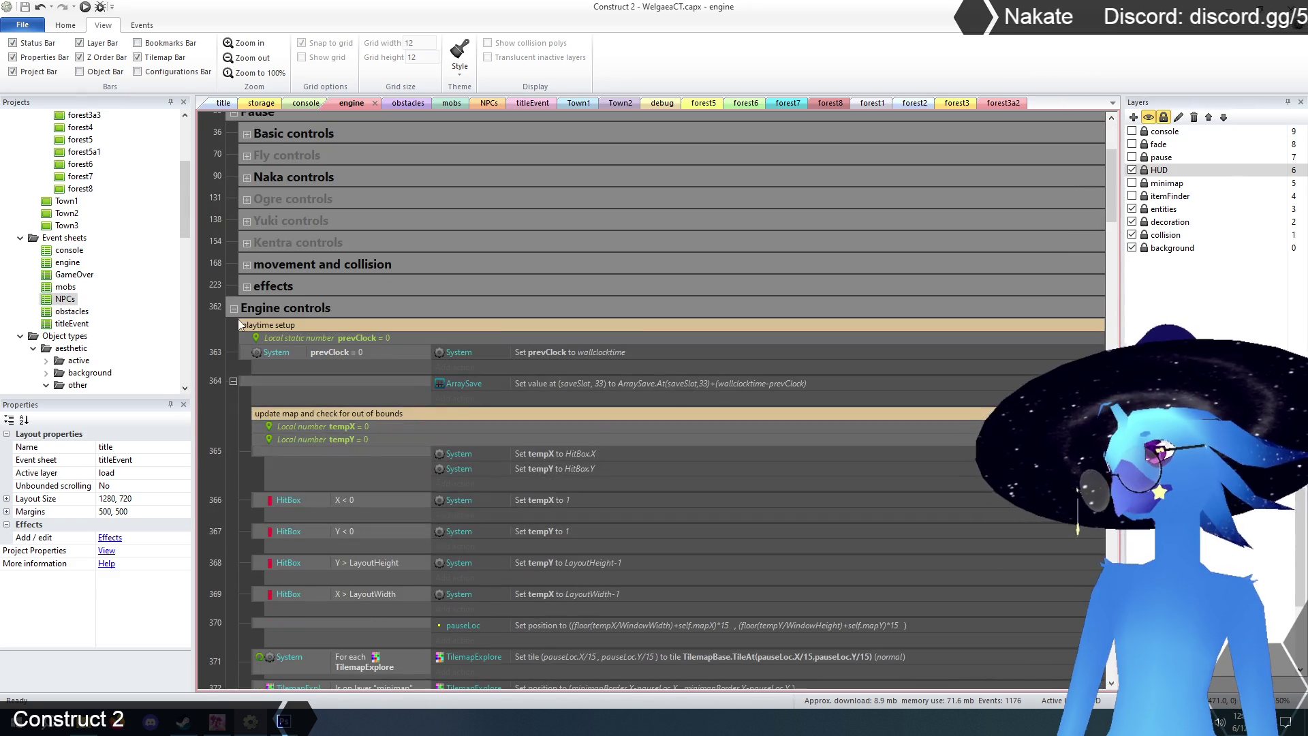
click(236, 309)
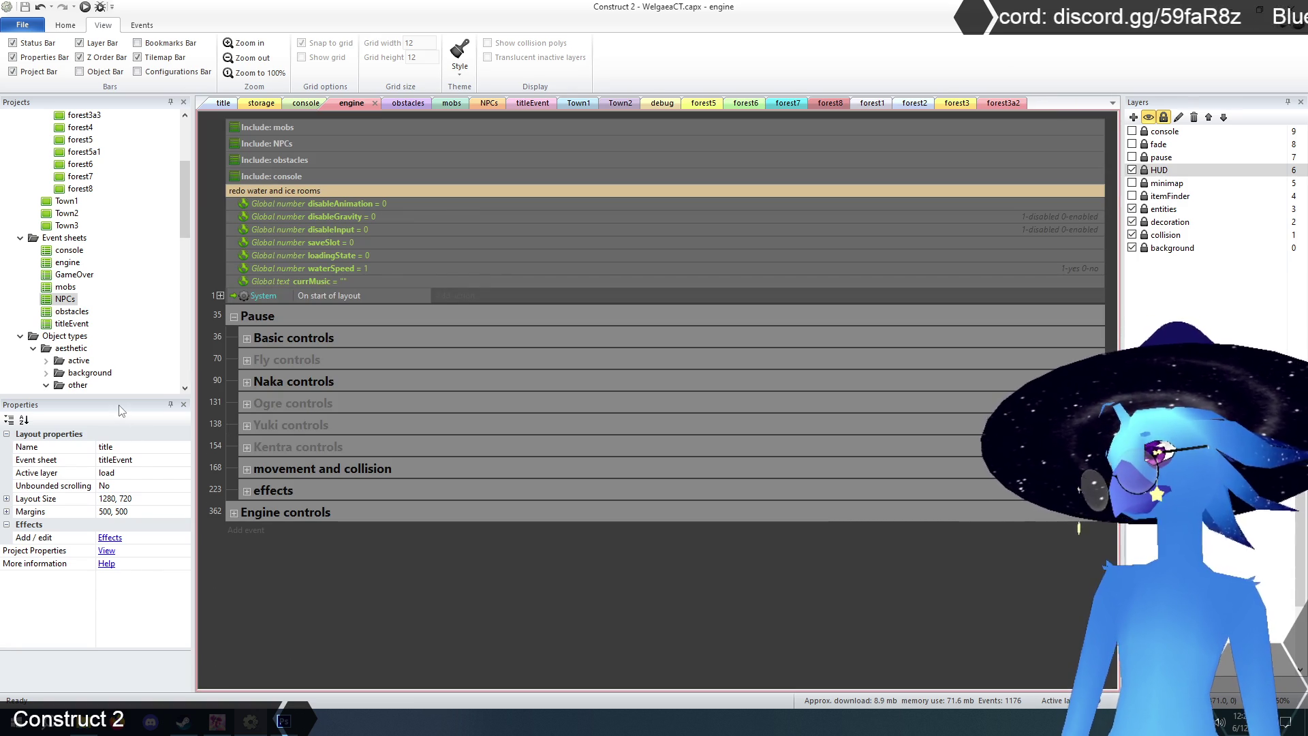
- Open the titleEvent event sheet from the Projects panel
scroll(88, 331, up, 1)
scroll(87, 329, down, 1)
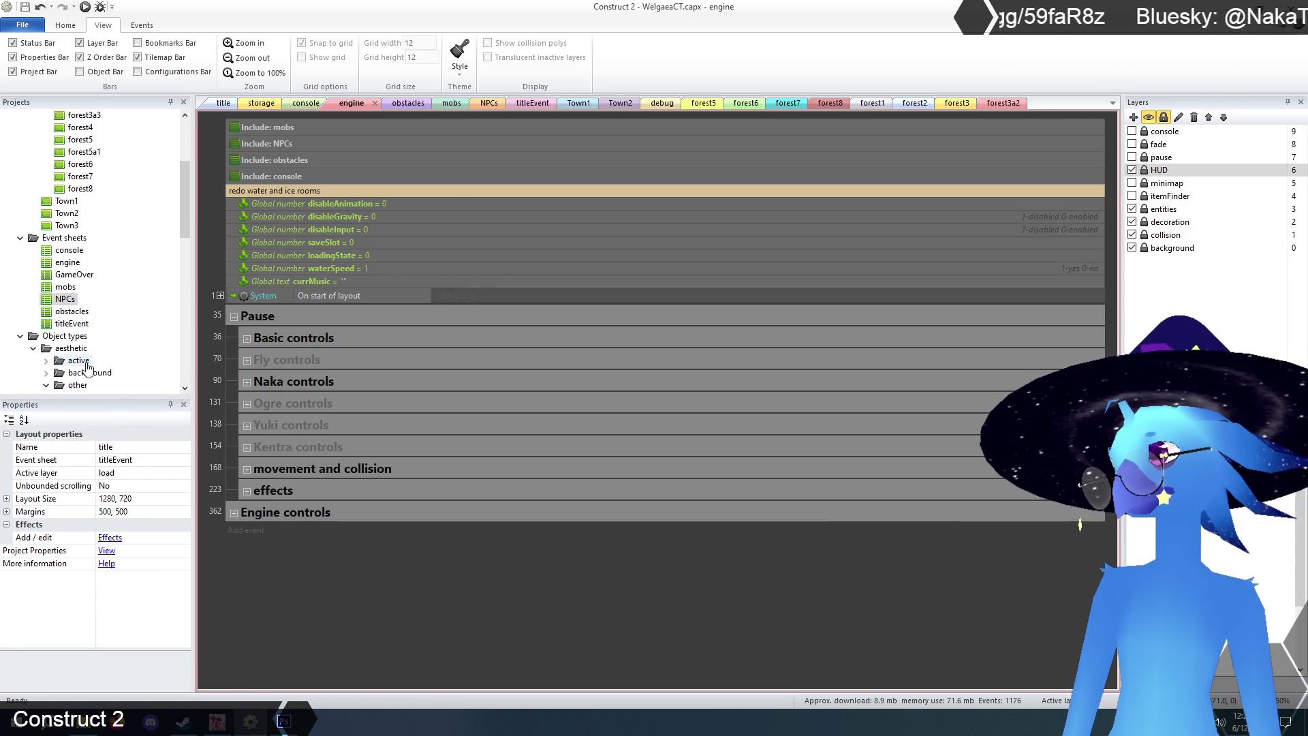
double_click(72, 325)
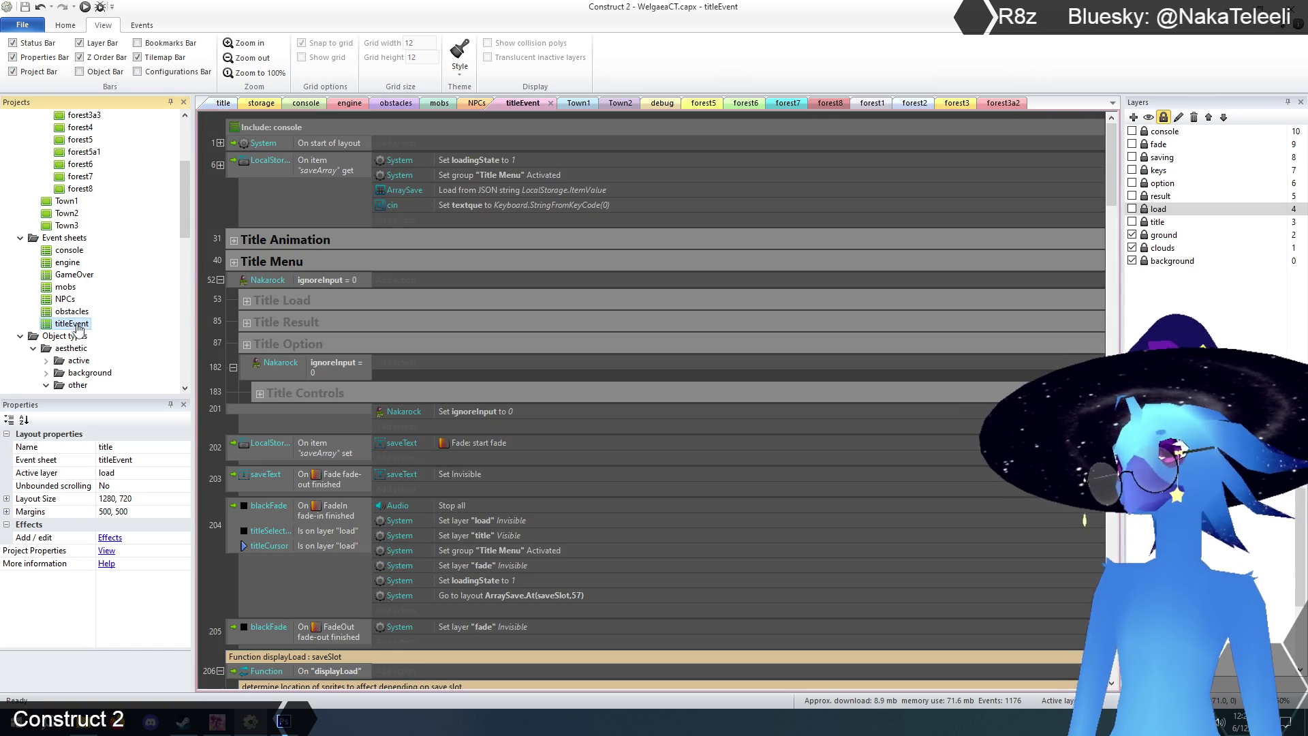
- Collapse event 206, Function displayLoad, folding away its sprite visibility sub-events
mouse_move(1115, 184)
mouse_down()
mouse_move(1122, 253)
mouse_move(1097, 213)
mouse_move(1097, 228)
mouse_up()
click(219, 357)
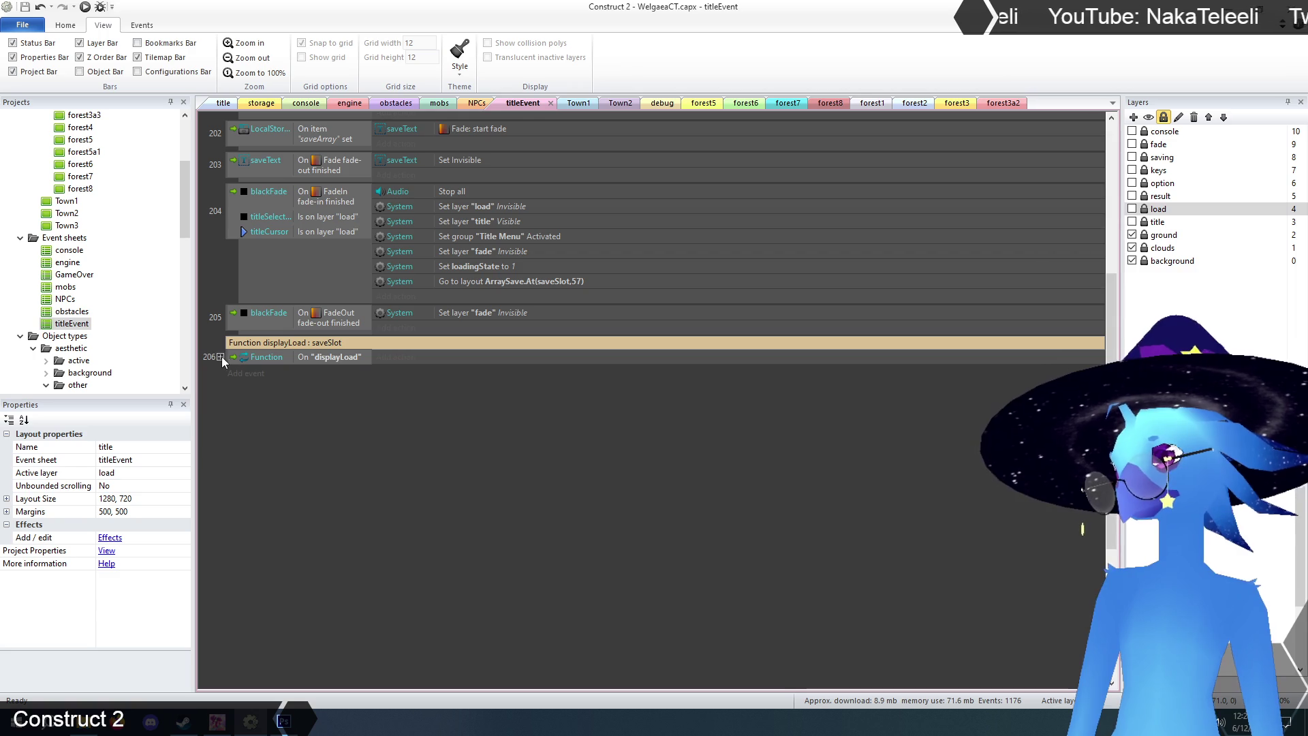
scroll(358, 416, up, 3)
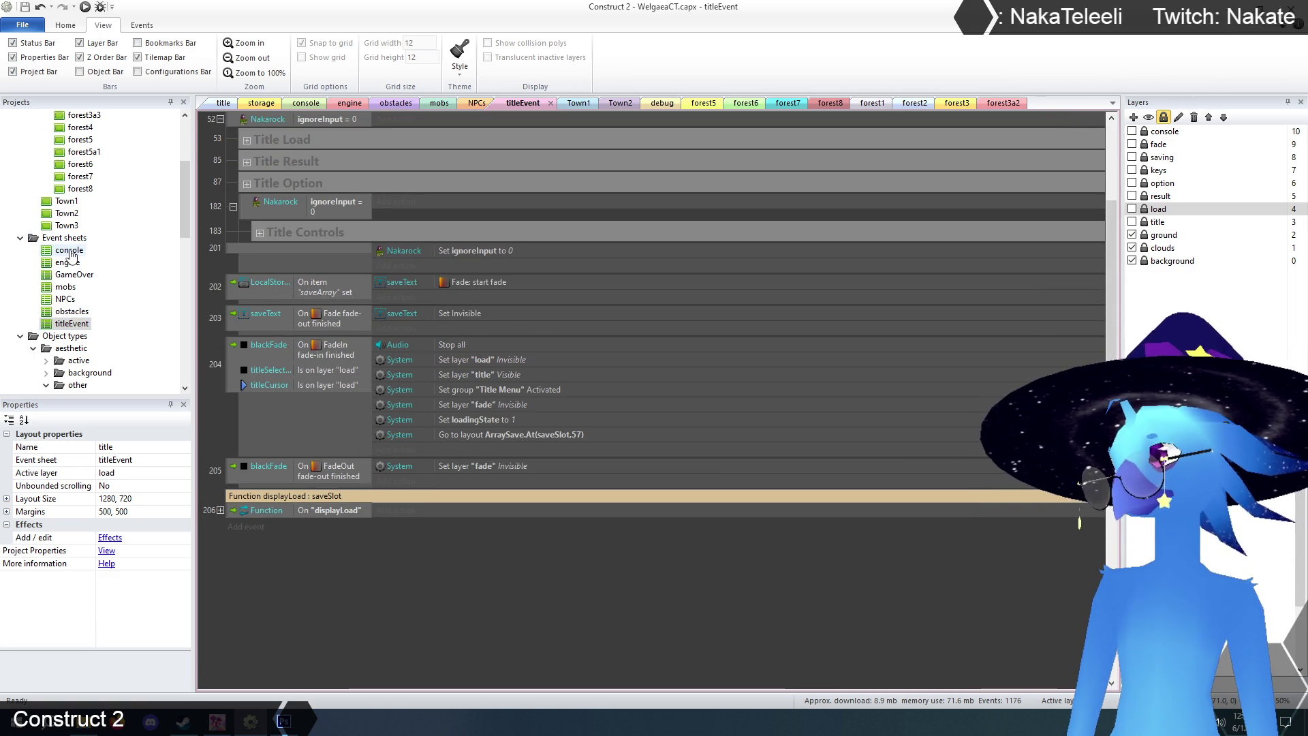
- Open the mobs event sheet and collapse its monsterDie function event
double_click(63, 289)
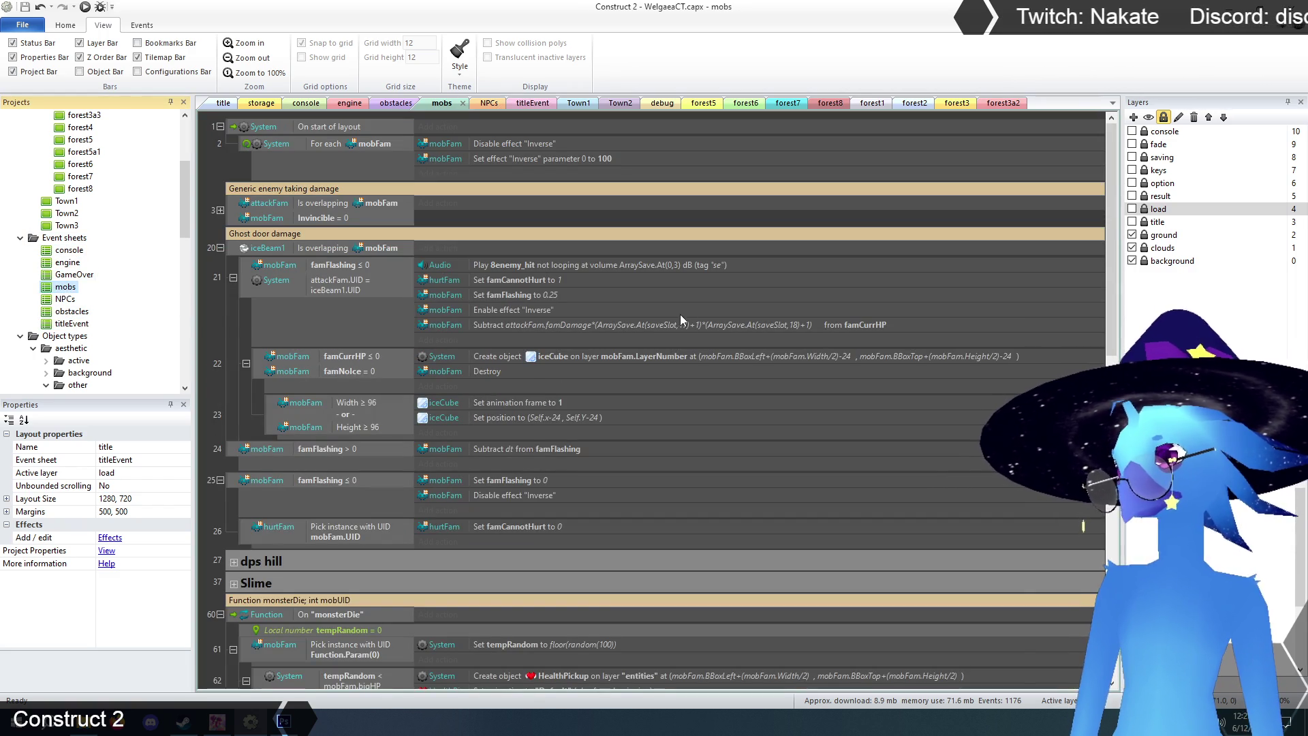
scroll(1038, 325, down, 5)
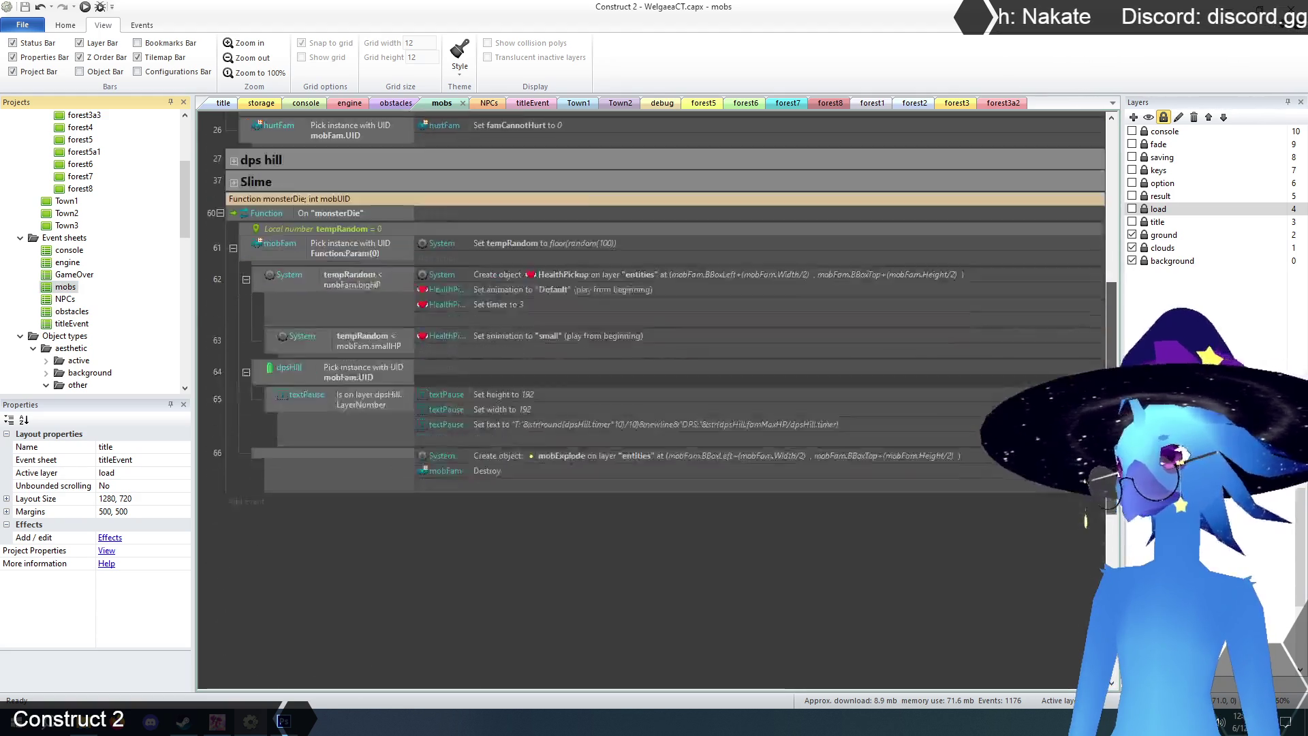
scroll(654, 341, up, 1)
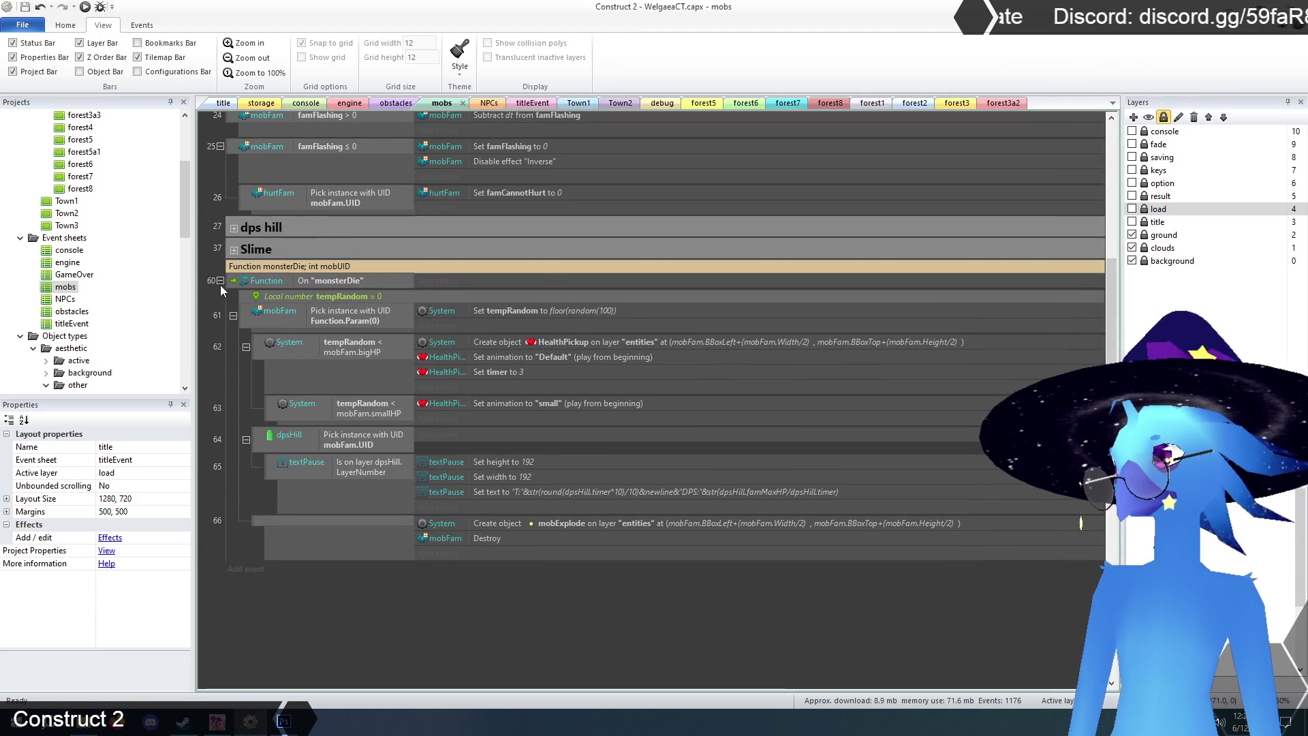
click(220, 280)
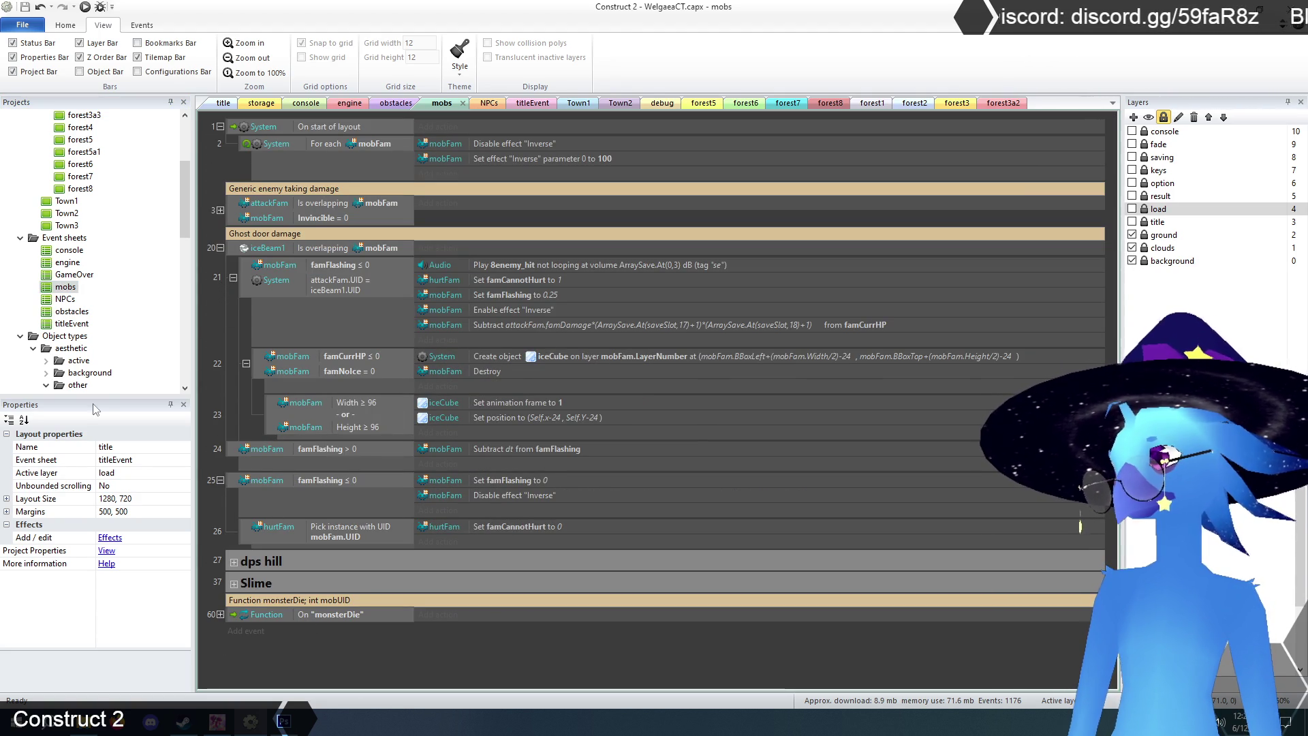
- Open the NPCs event sheet and scroll through its events
double_click(64, 299)
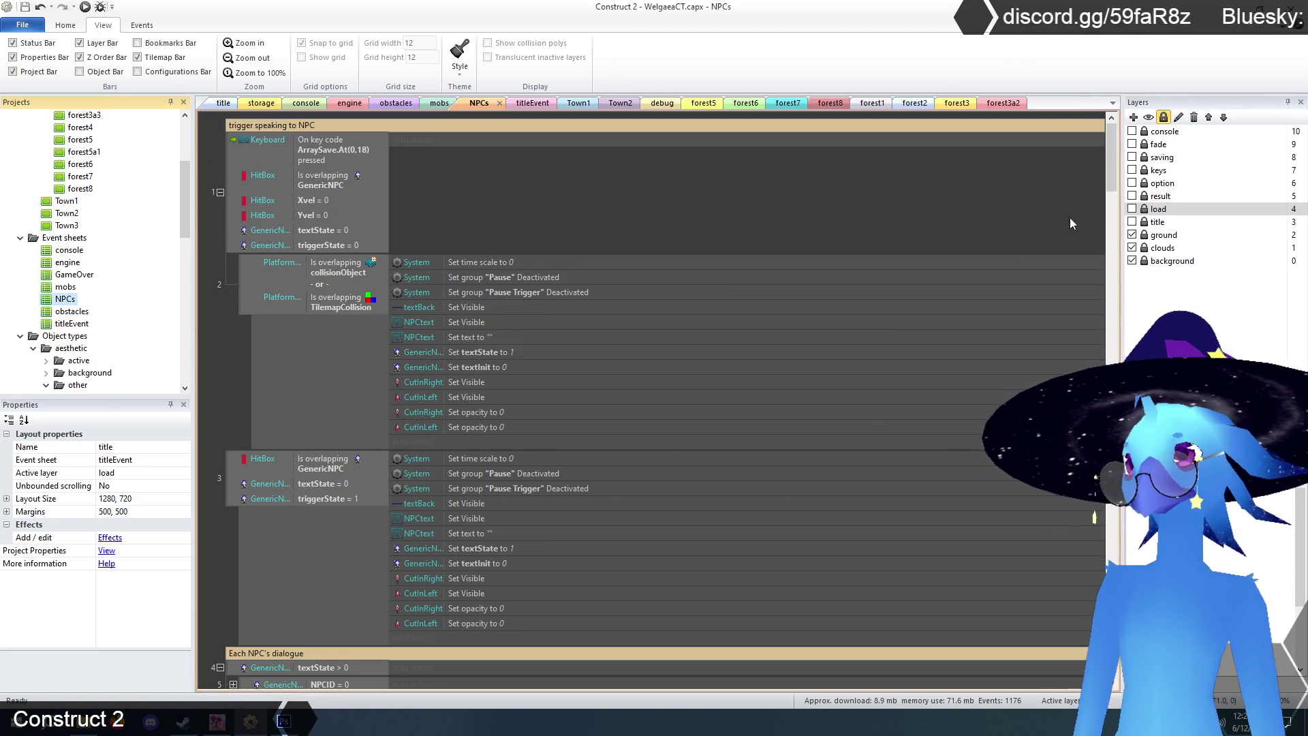
drag(1112, 173, 1112, 647)
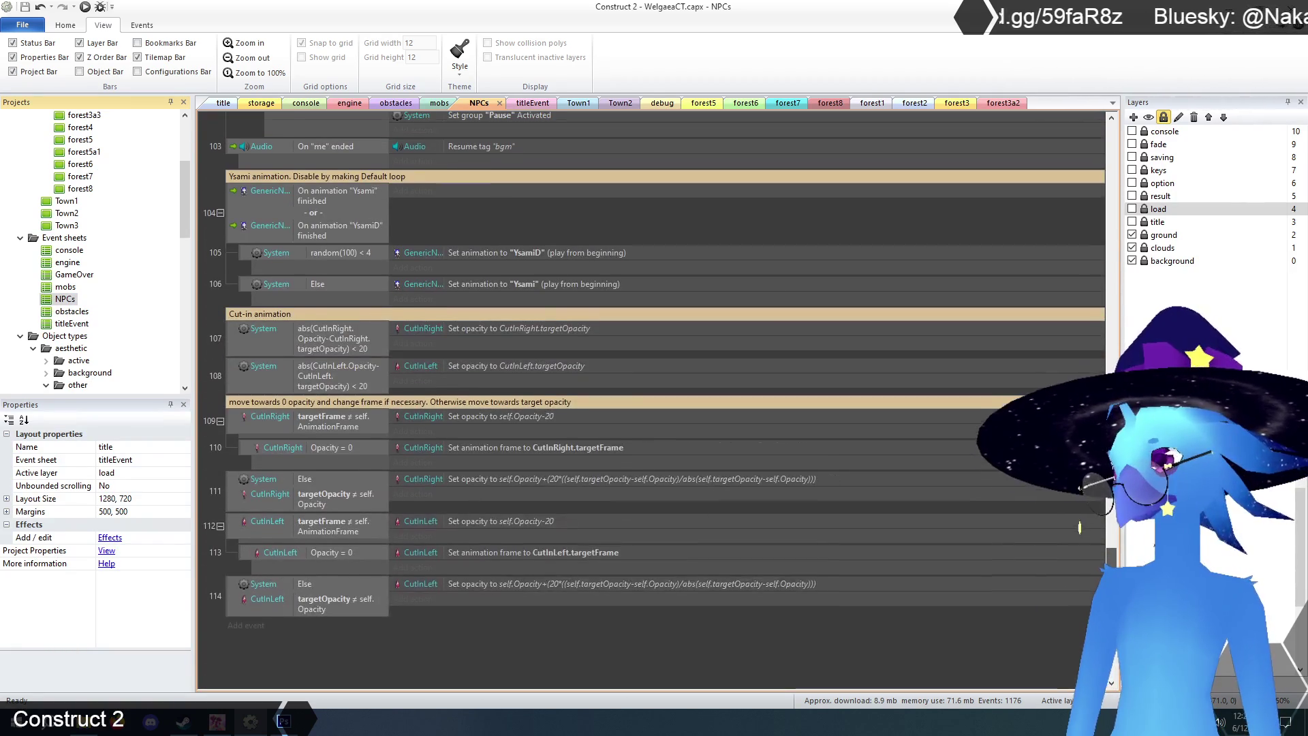
scroll(1079, 529, up, 20)
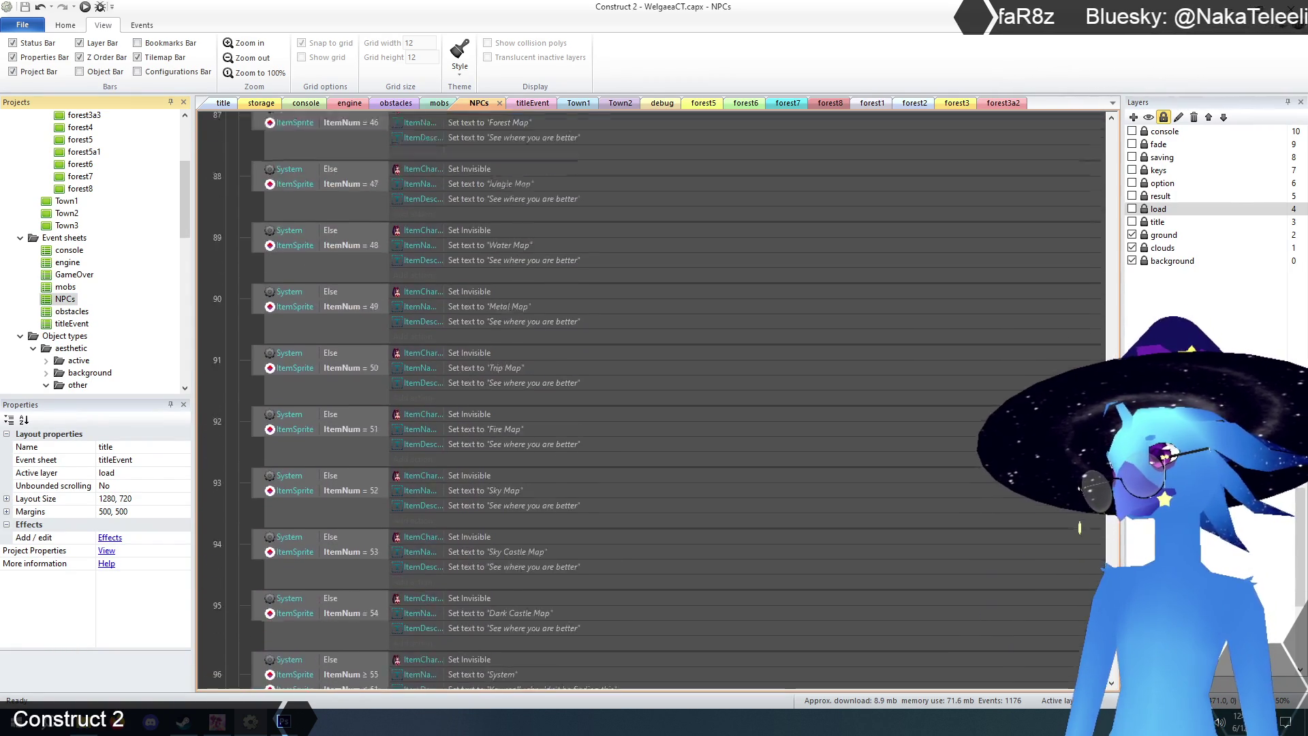
scroll(1079, 526, up, 20)
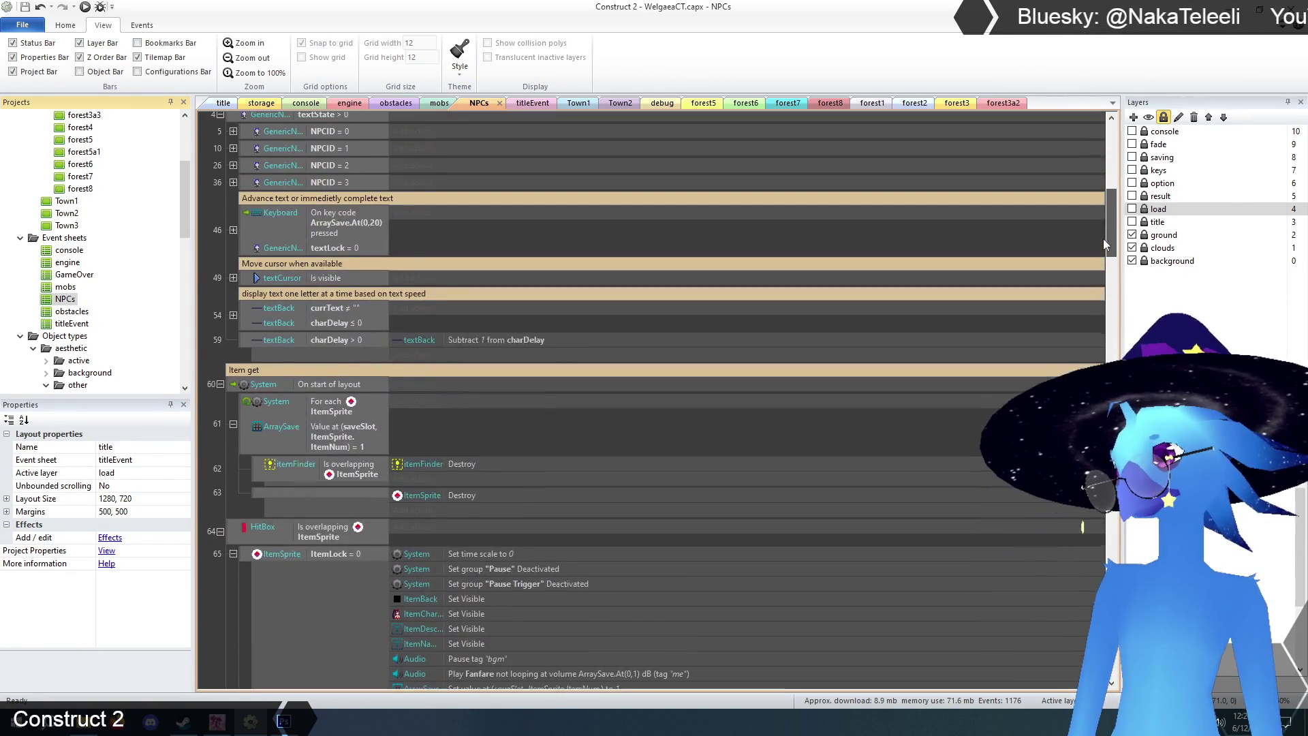
drag(1102, 238, 1101, 617)
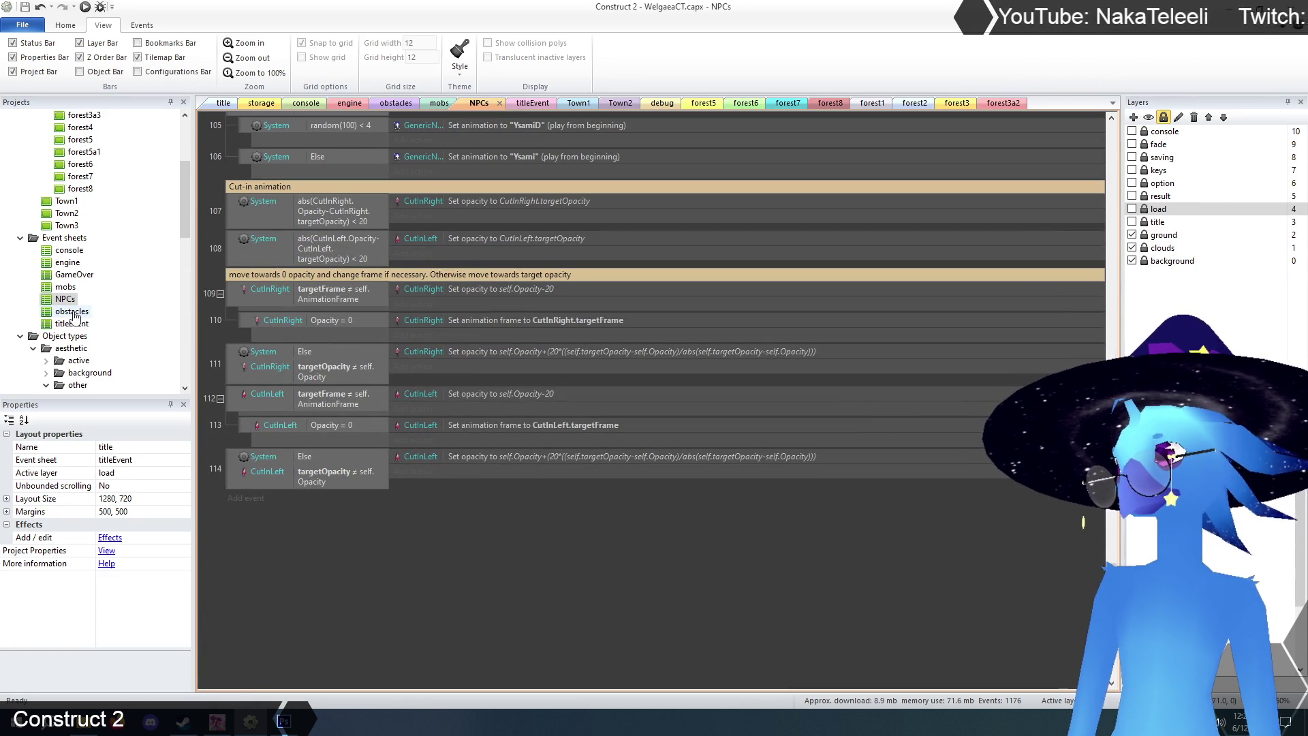
- Look over the obstacles and titleEvent sheets, then open the engine sheet
double_click(72, 311)
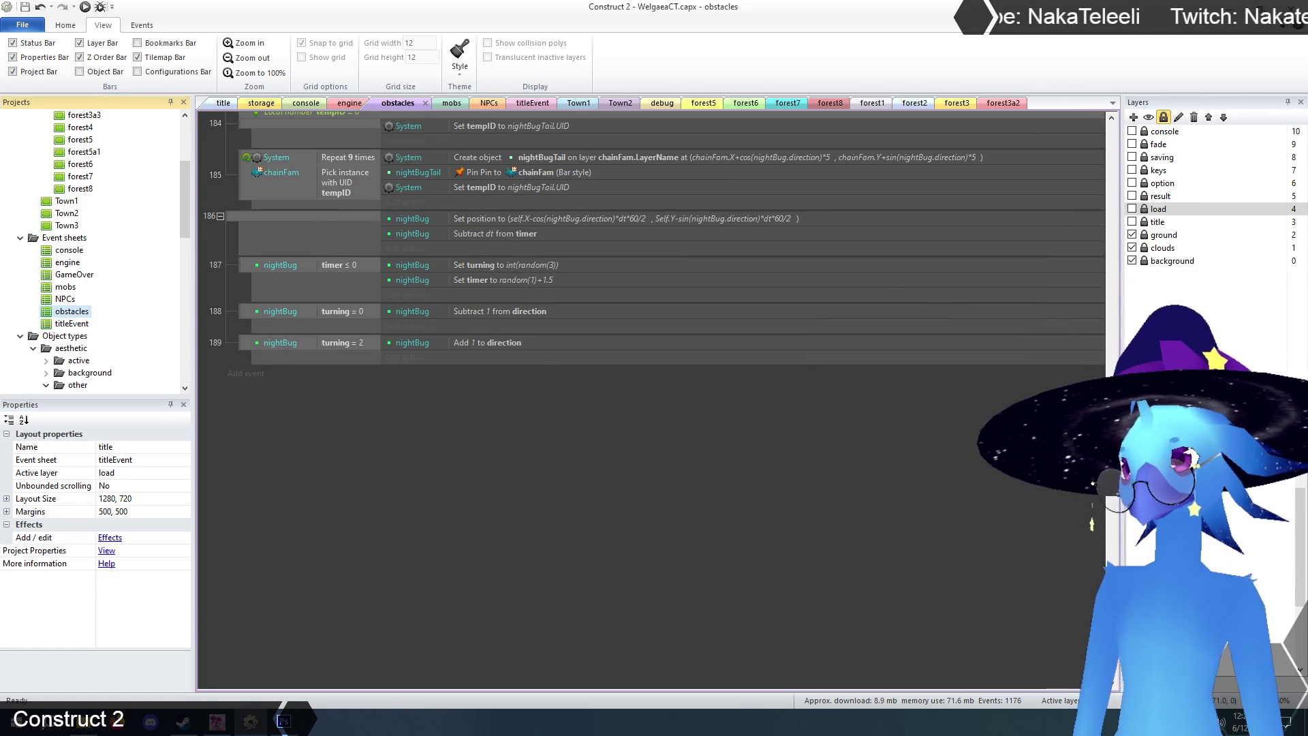
scroll(1107, 558, up, 10)
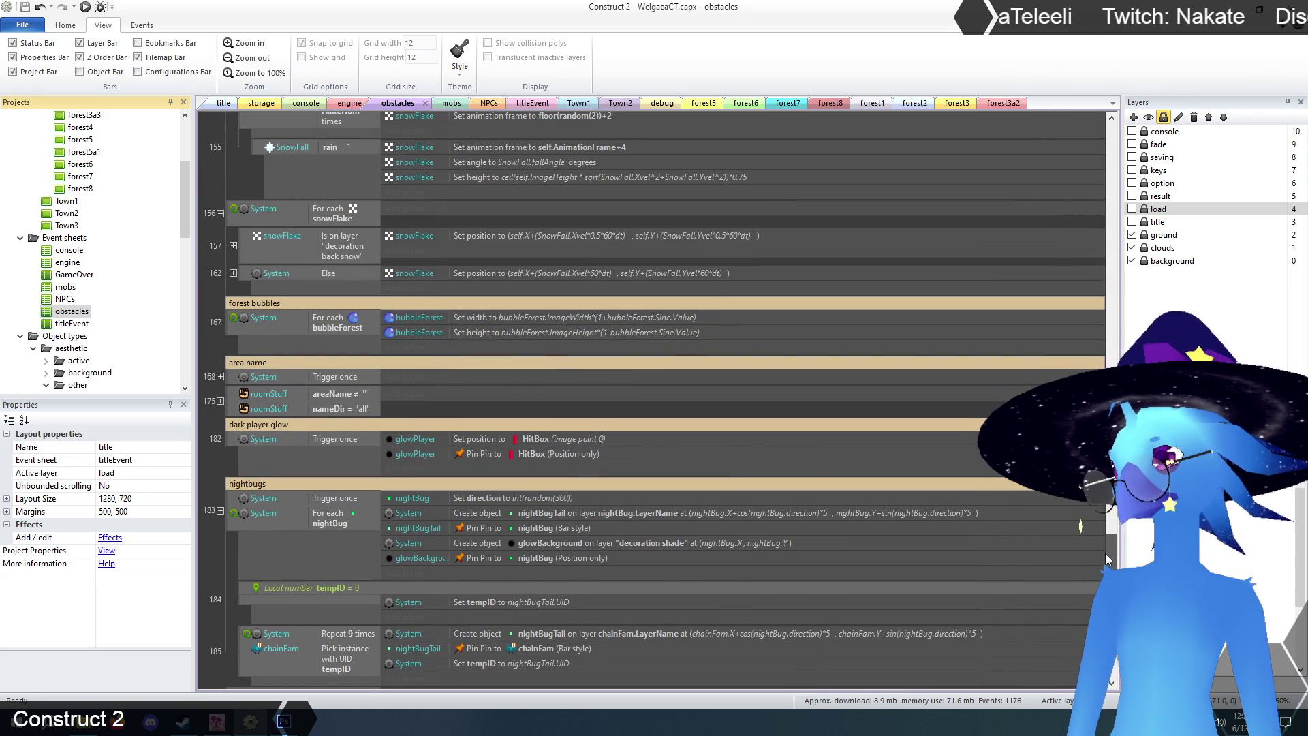
double_click(74, 323)
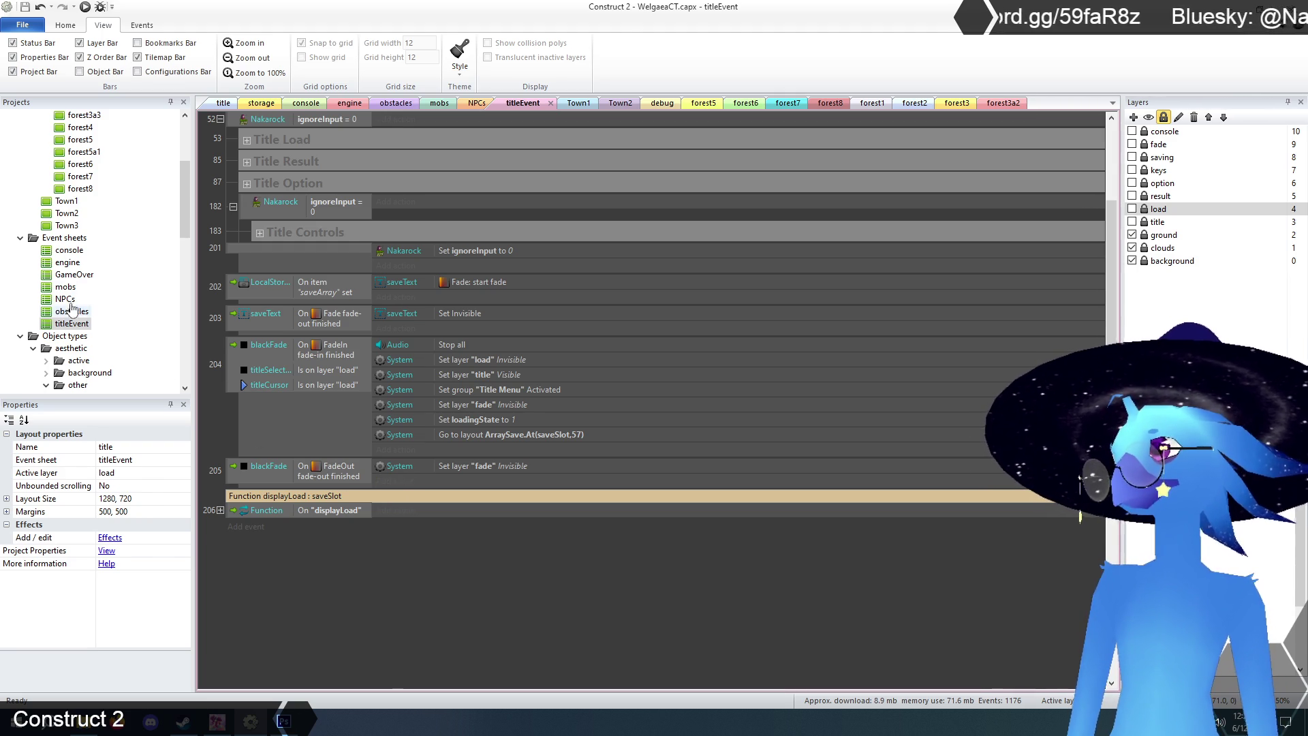
double_click(67, 263)
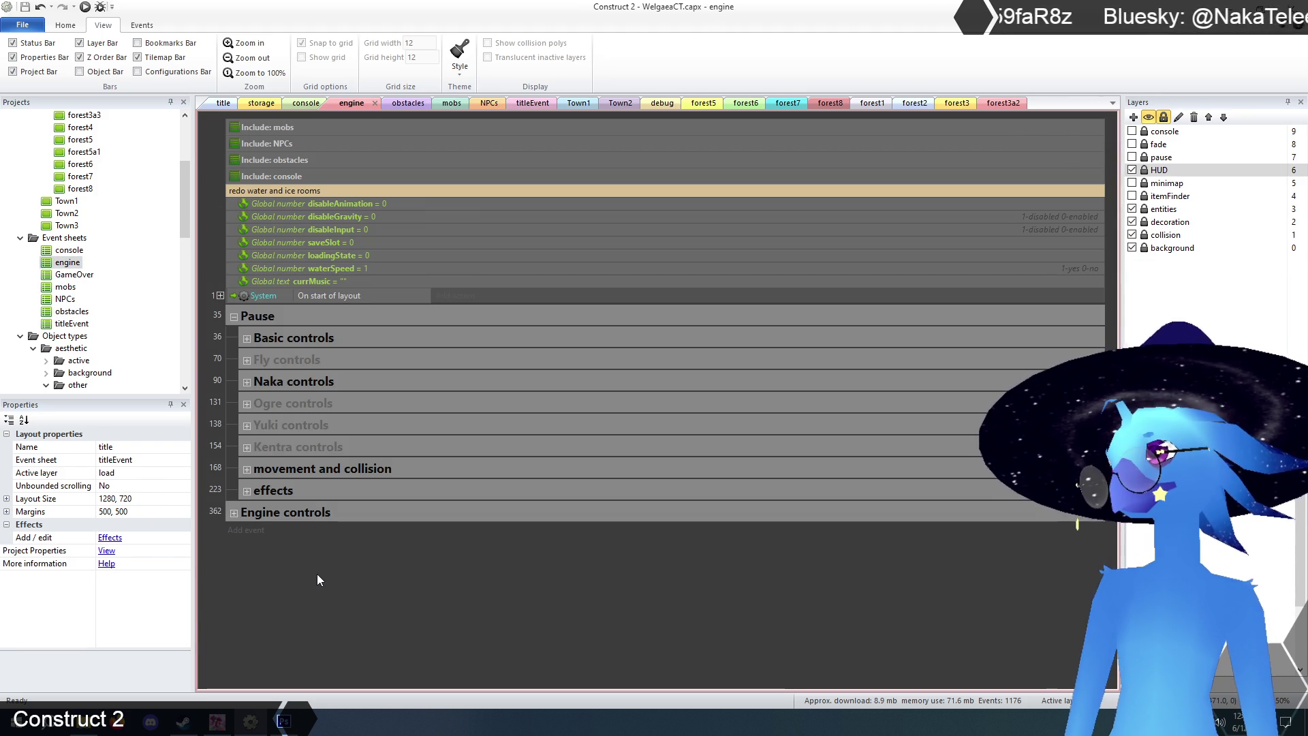
- Create event 439 with the system Function condition On function named 'updateMinimap'
click(247, 531)
double_click(825, 391)
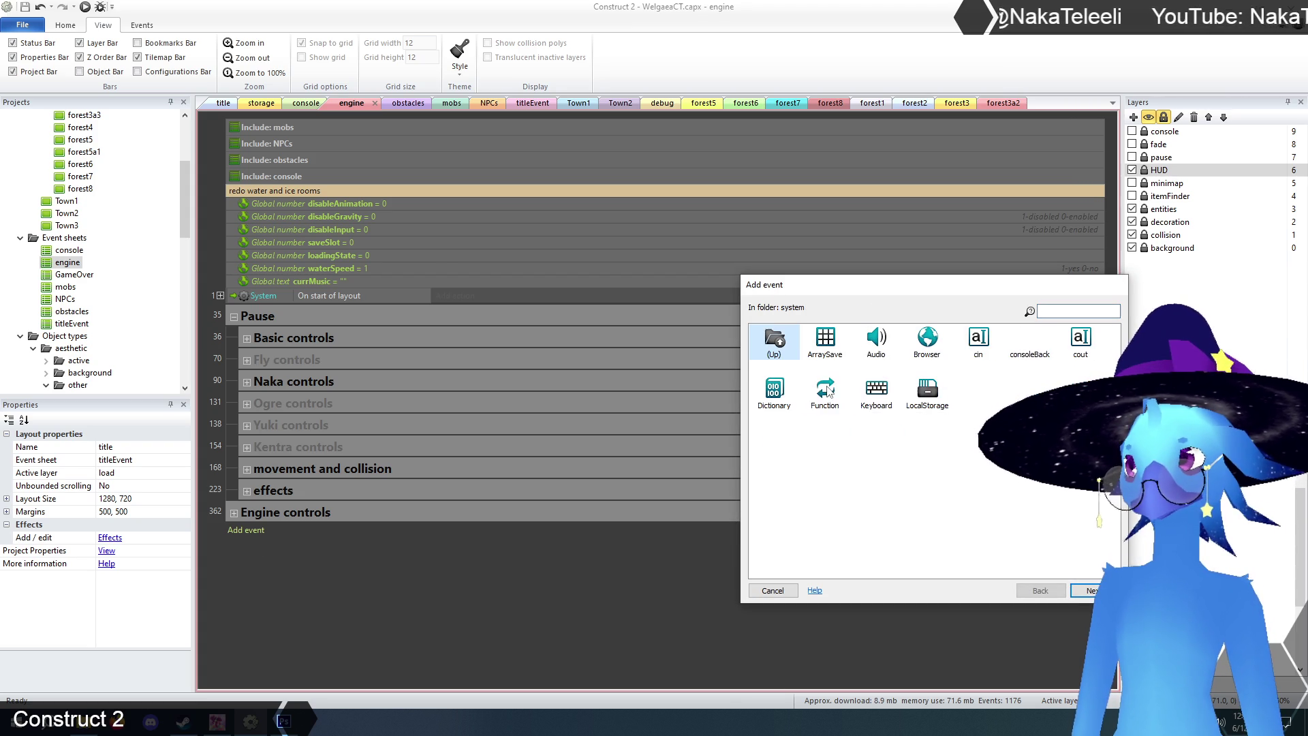
double_click(824, 393)
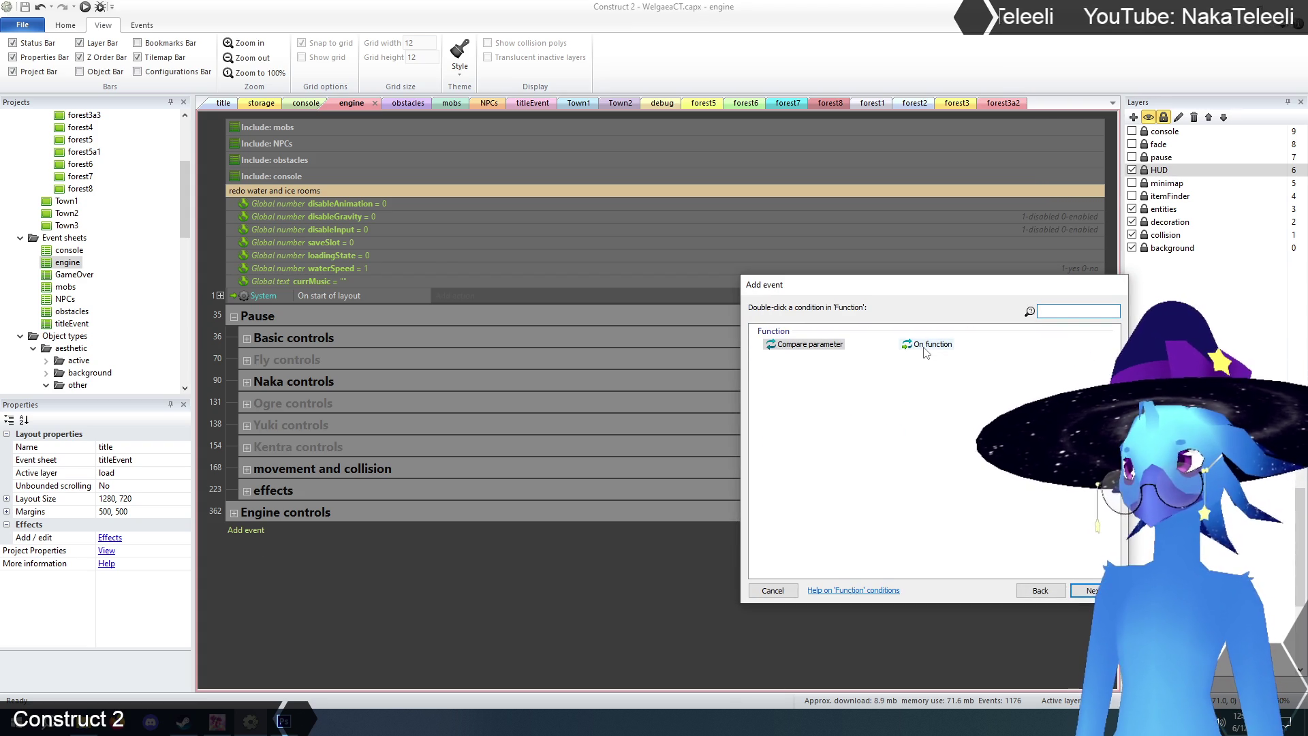
double_click(922, 346)
click(828, 531)
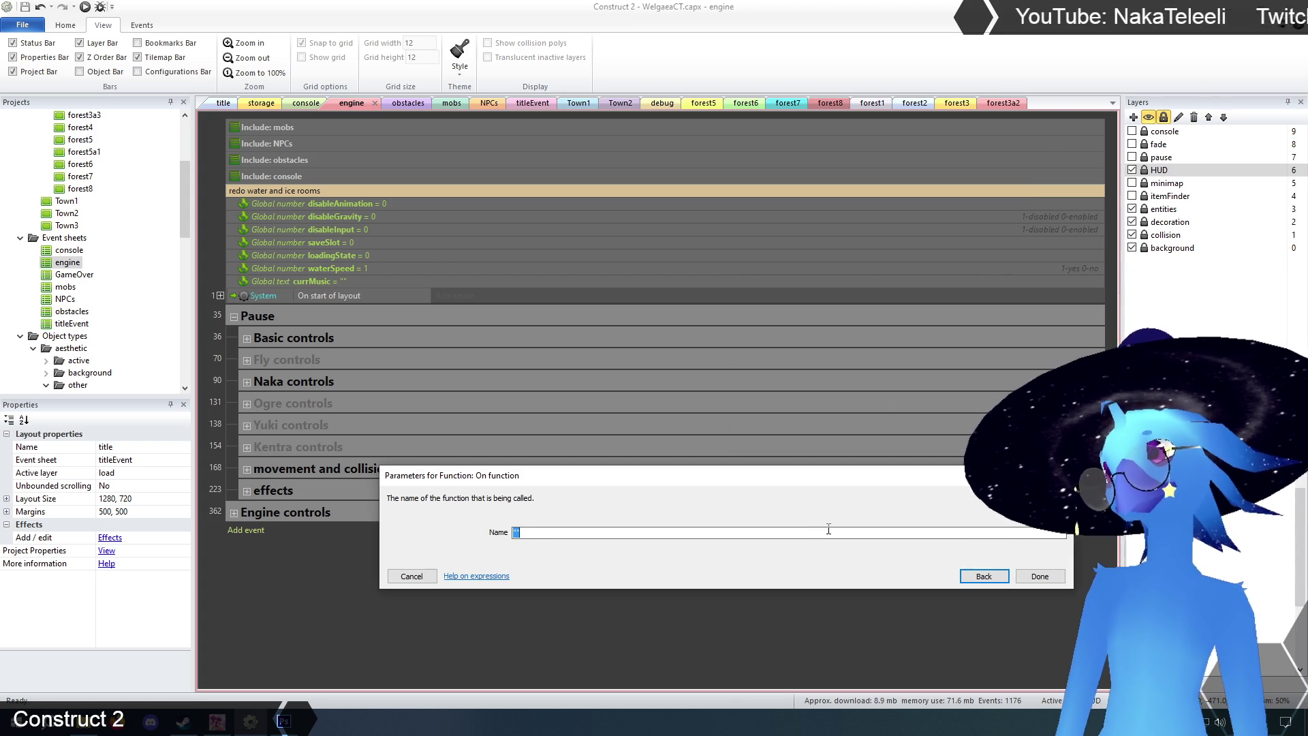
text(updateMi)
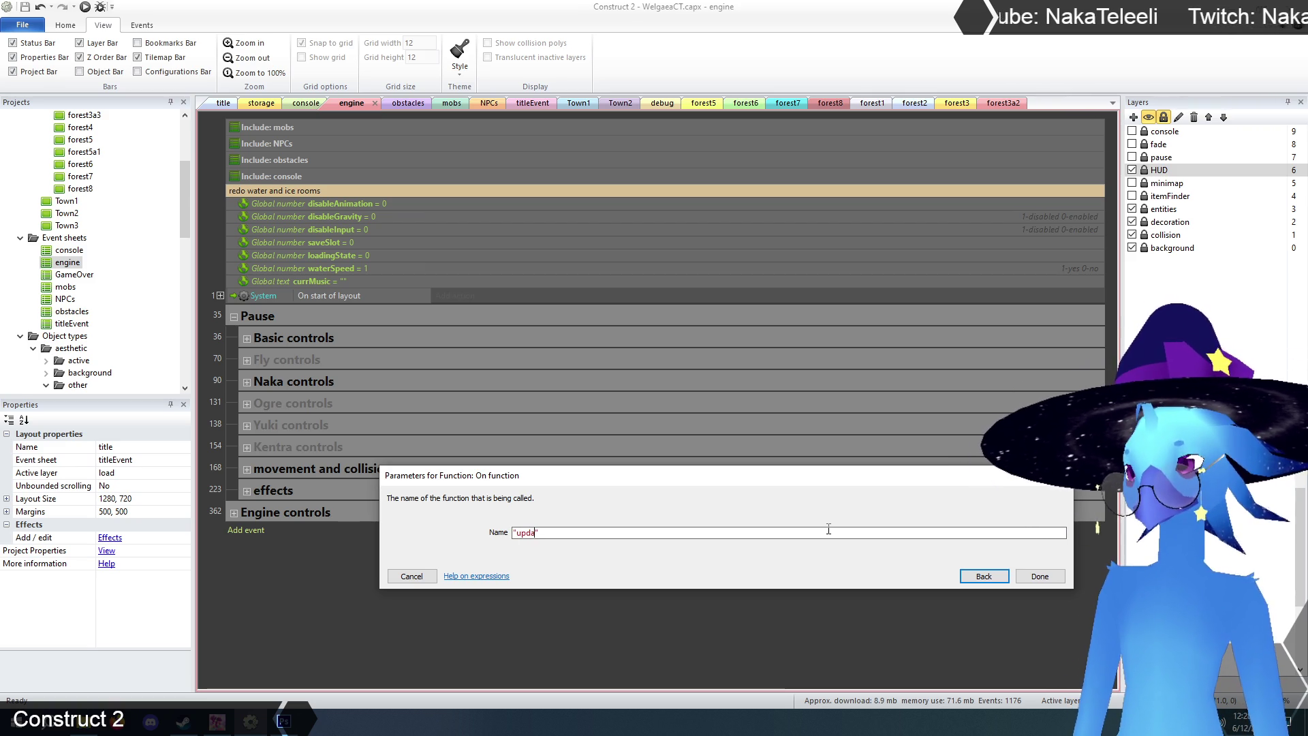
text(nimap)
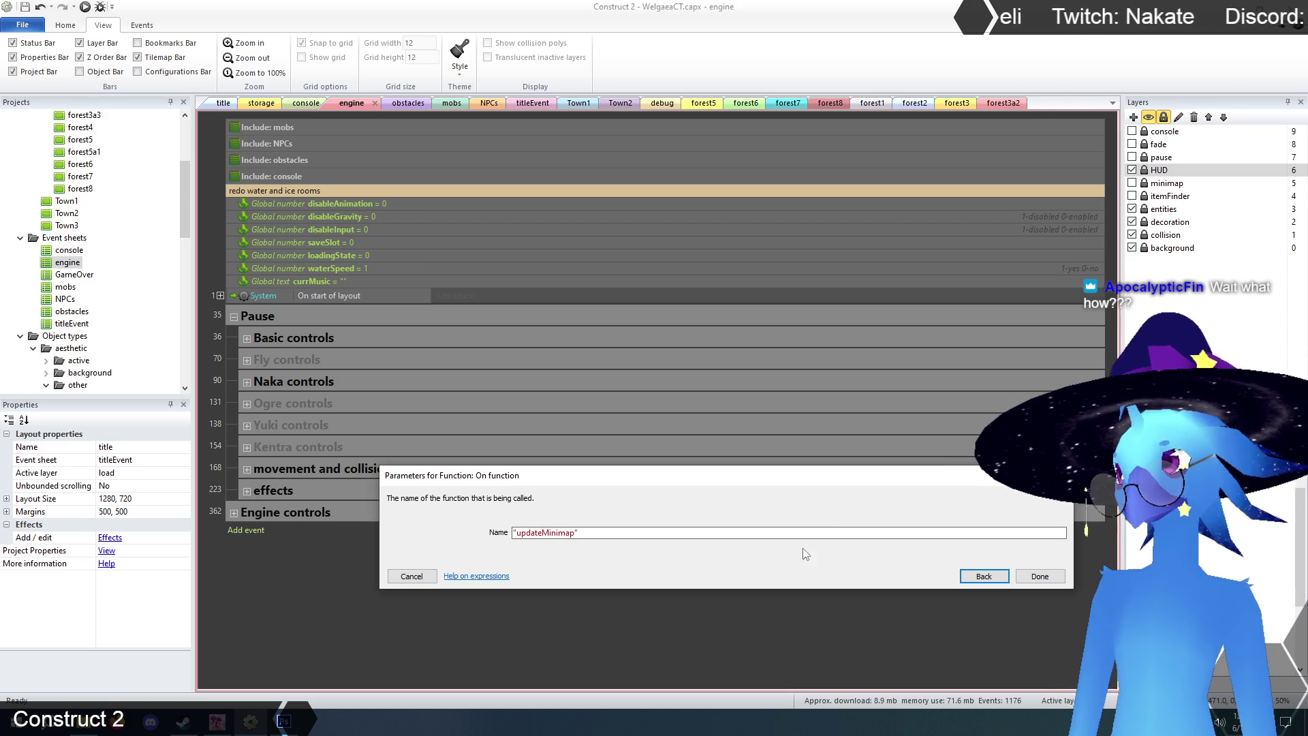
click(1040, 577)
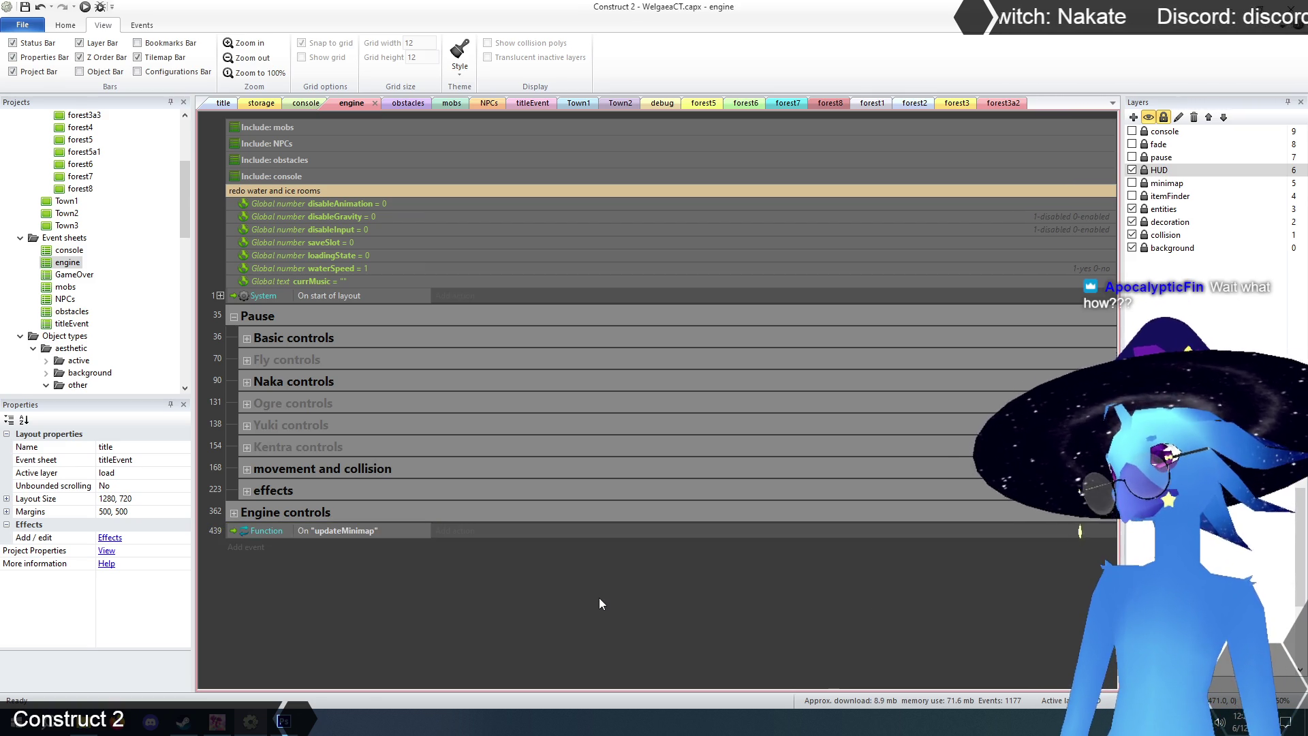
- Select the map visibility checks, events 6 through 28, inside On start of layout
click(225, 296)
scroll(440, 382, down, 10)
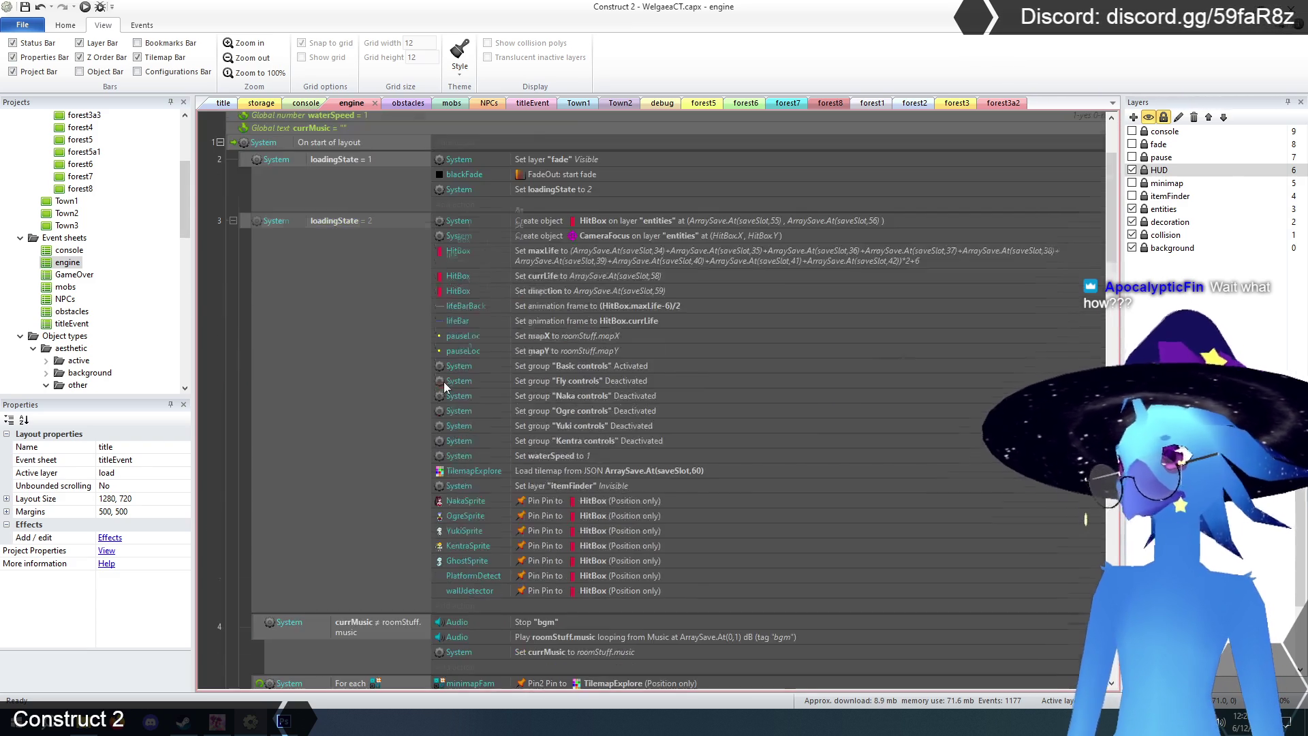
scroll(451, 377, down, 2)
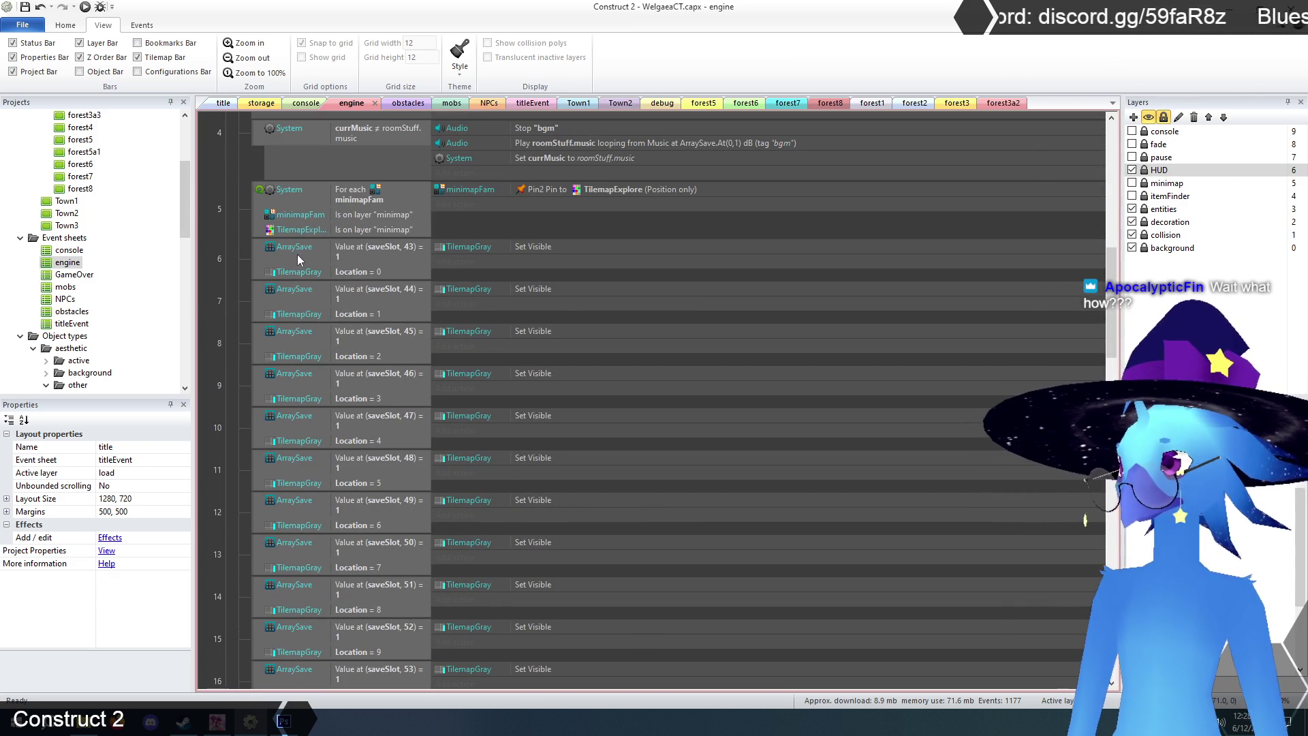
click(260, 255)
scroll(582, 367, down, 1)
scroll(584, 363, down, 10)
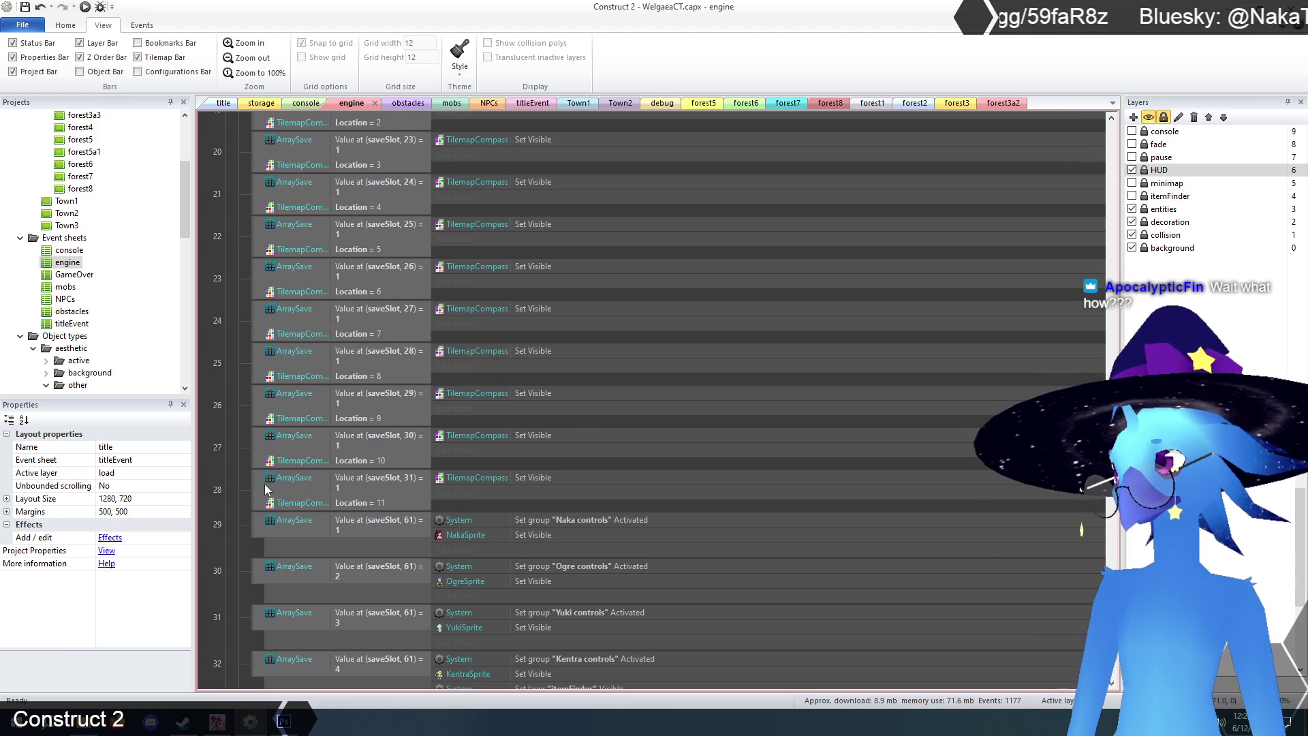
shift+click(259, 483)
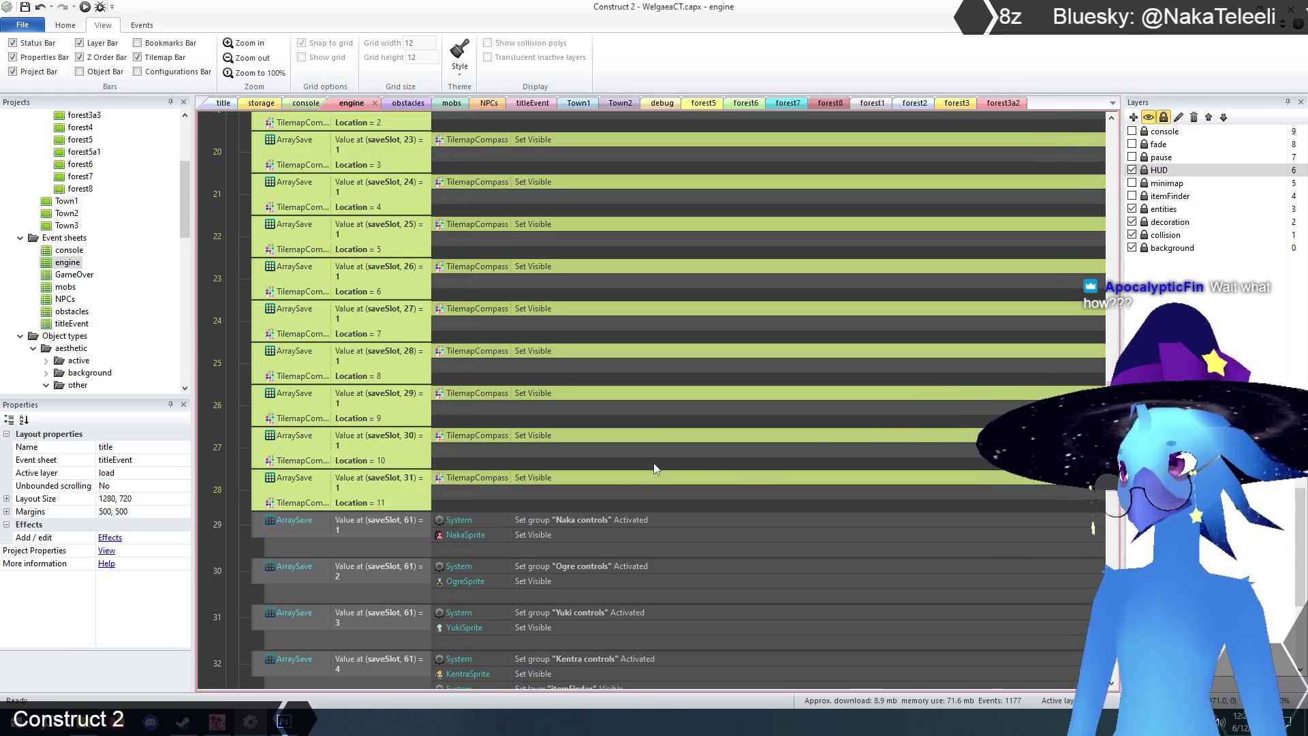
- Paste the copied map checks as sub-events of updateMinimap and delete the leftover blank sub-event
scroll(620, 490, up, 3)
scroll(617, 500, up, 10)
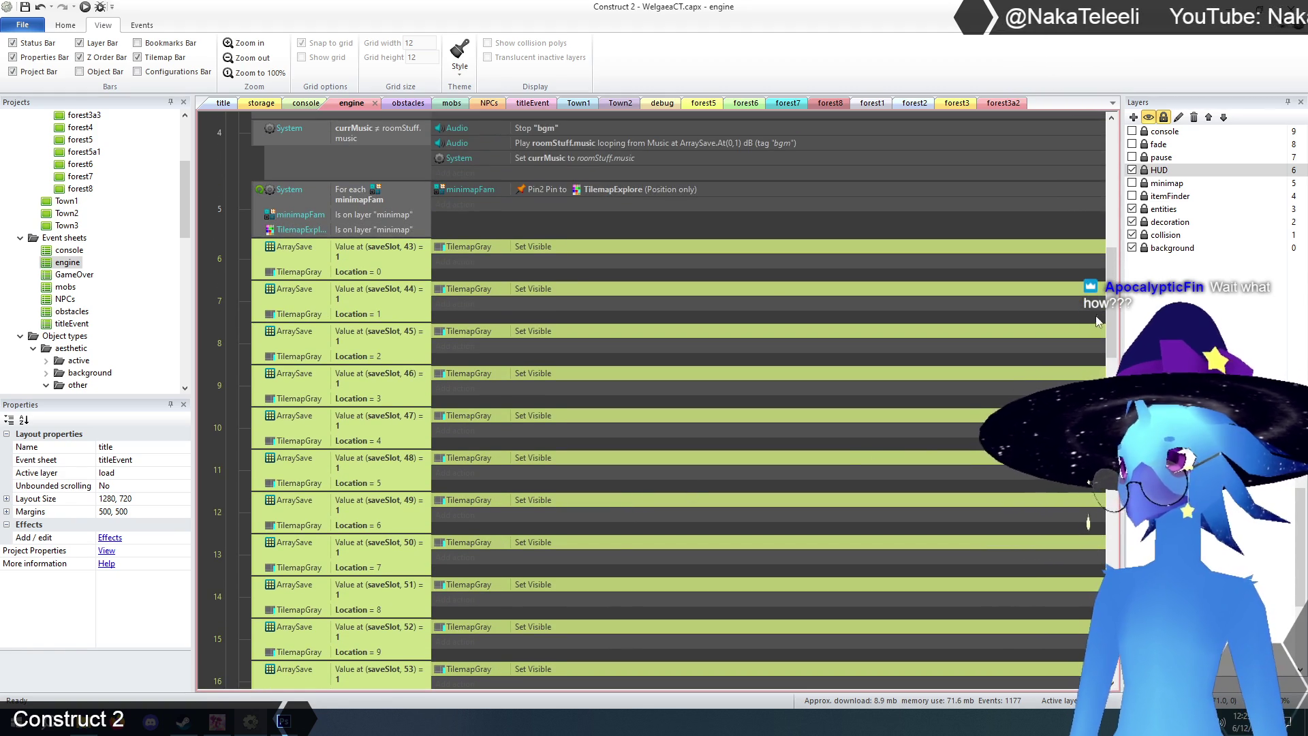
drag(1111, 299, 1118, 533)
scroll(1118, 533, down, 7)
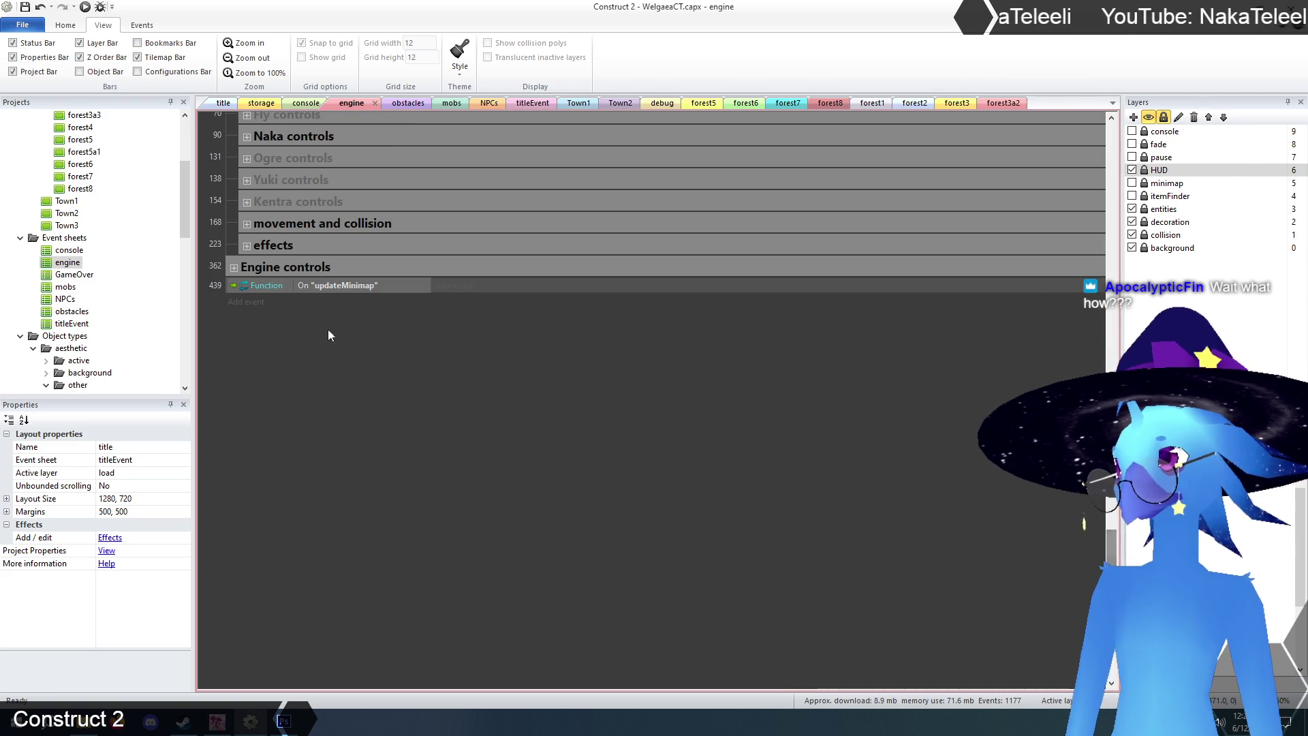
click(237, 290)
key(b)
key(ctrl+v)
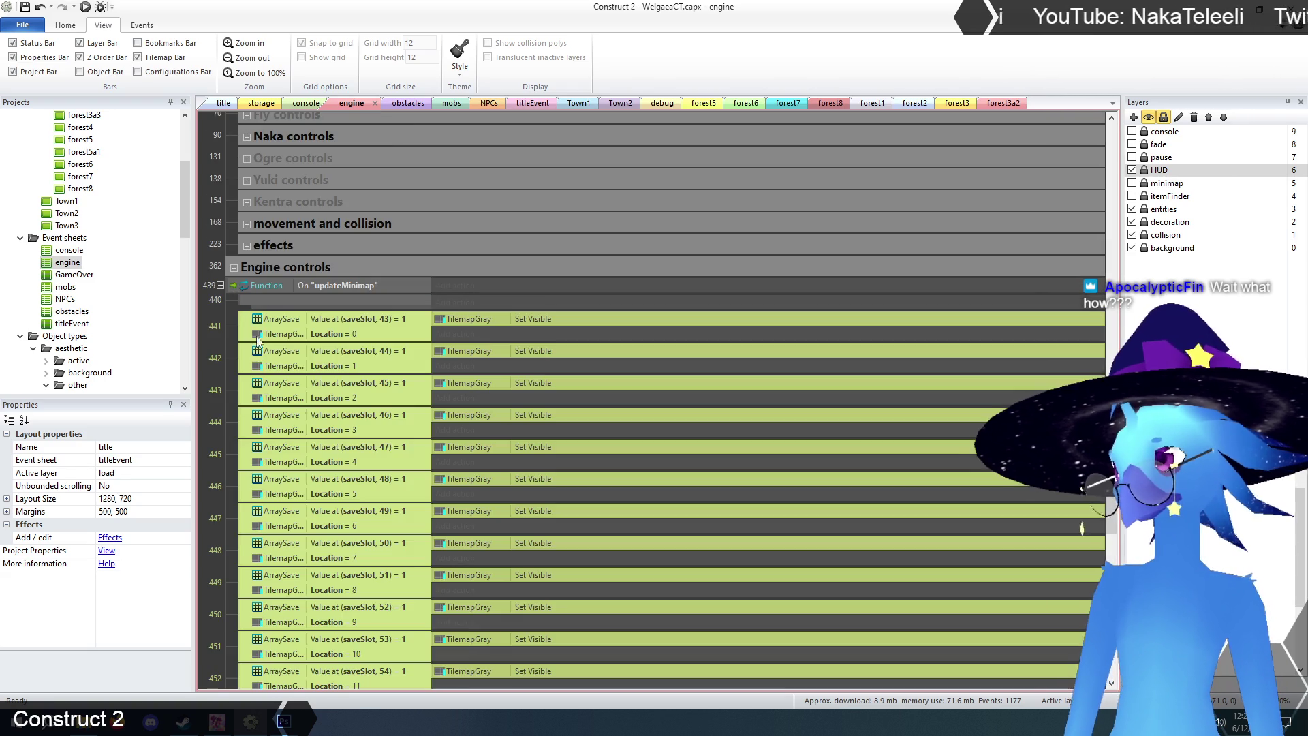
click(248, 301)
key(Delete)
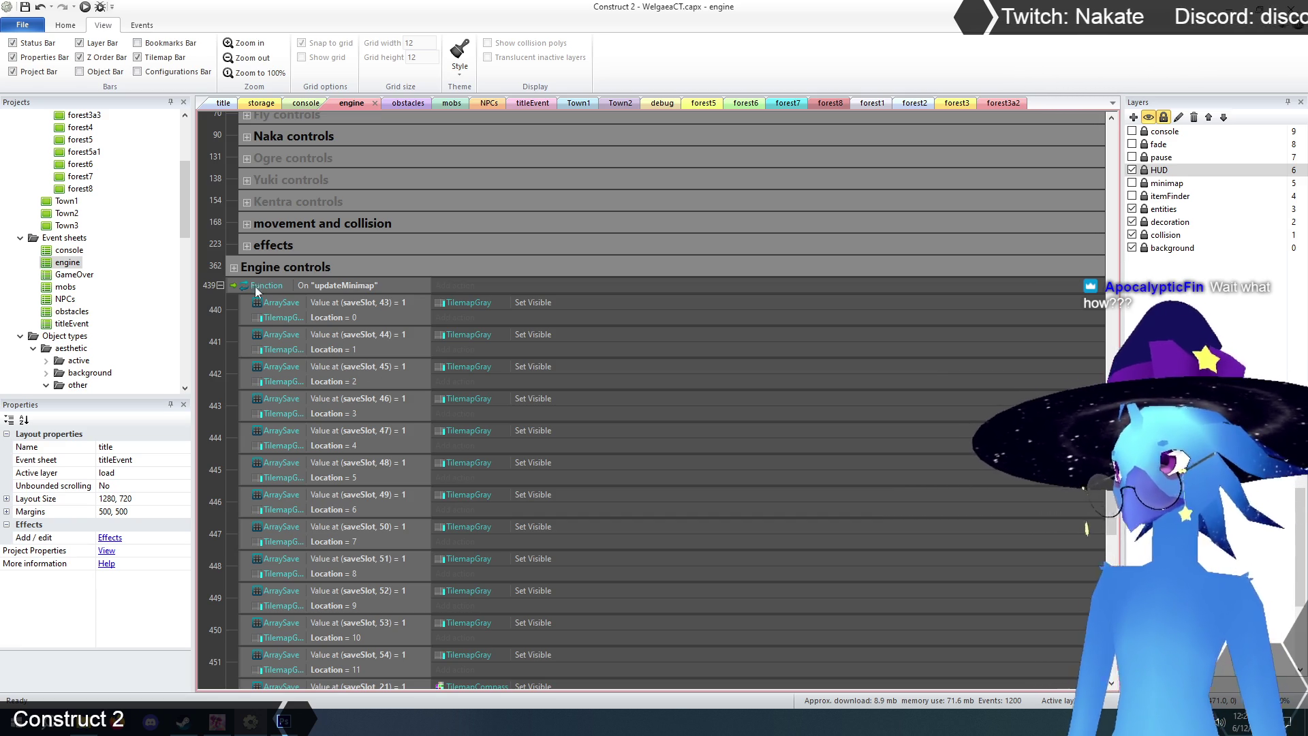
click(233, 290)
- Add the comment 'void updateMinimap()' above function event 439
right_click(233, 289)
mouse_move(327, 298)
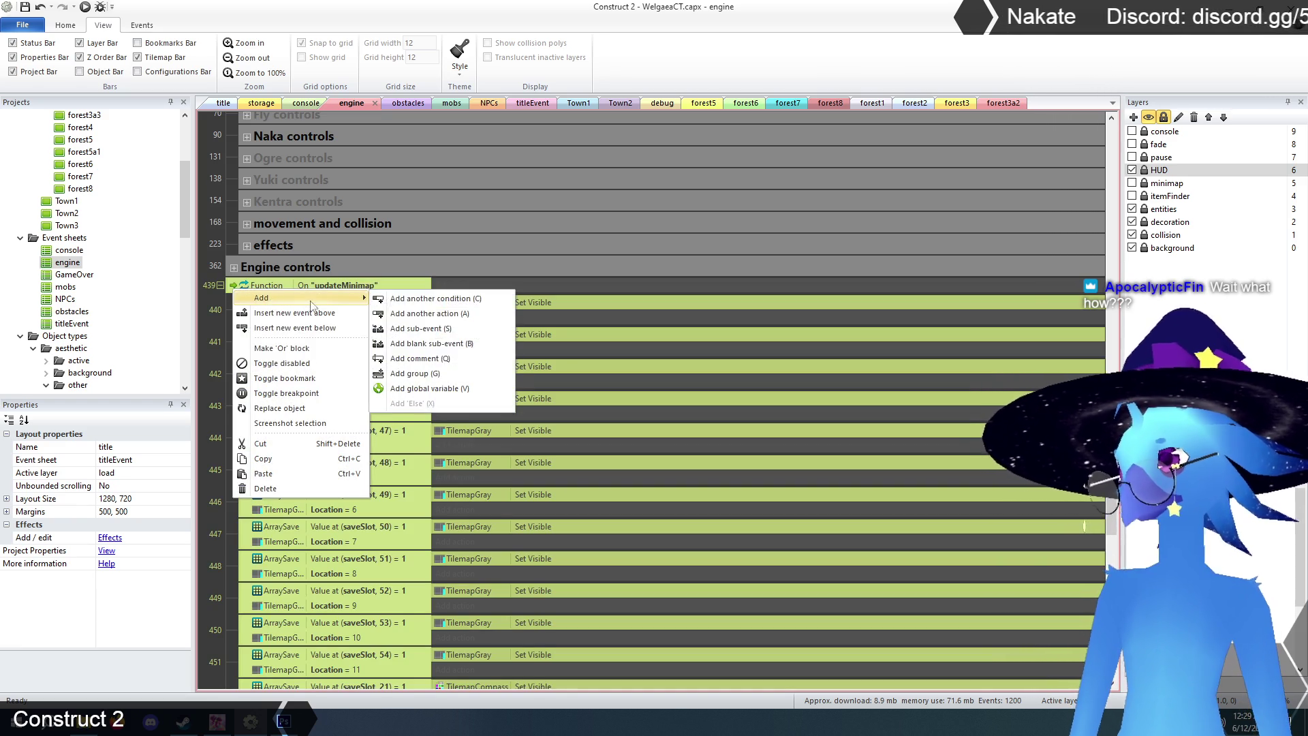
click(442, 359)
text(void updateMinimap())
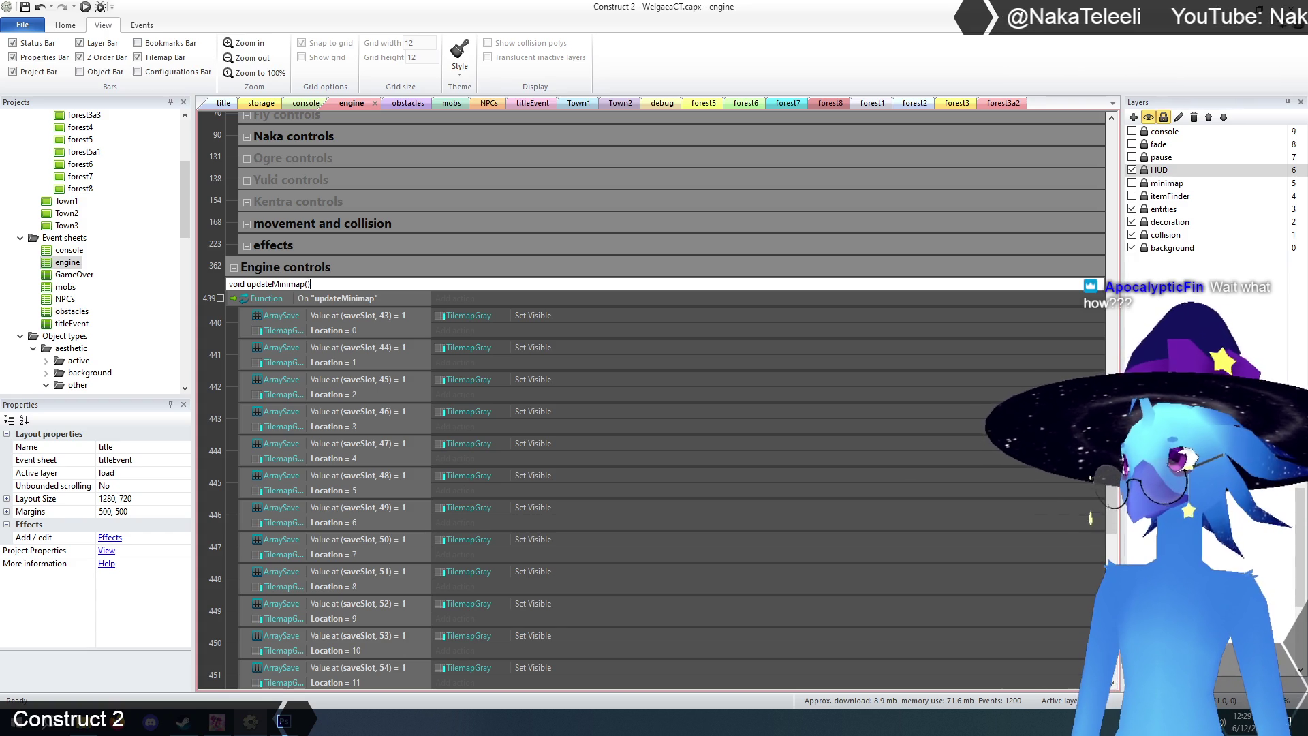
key(Return)
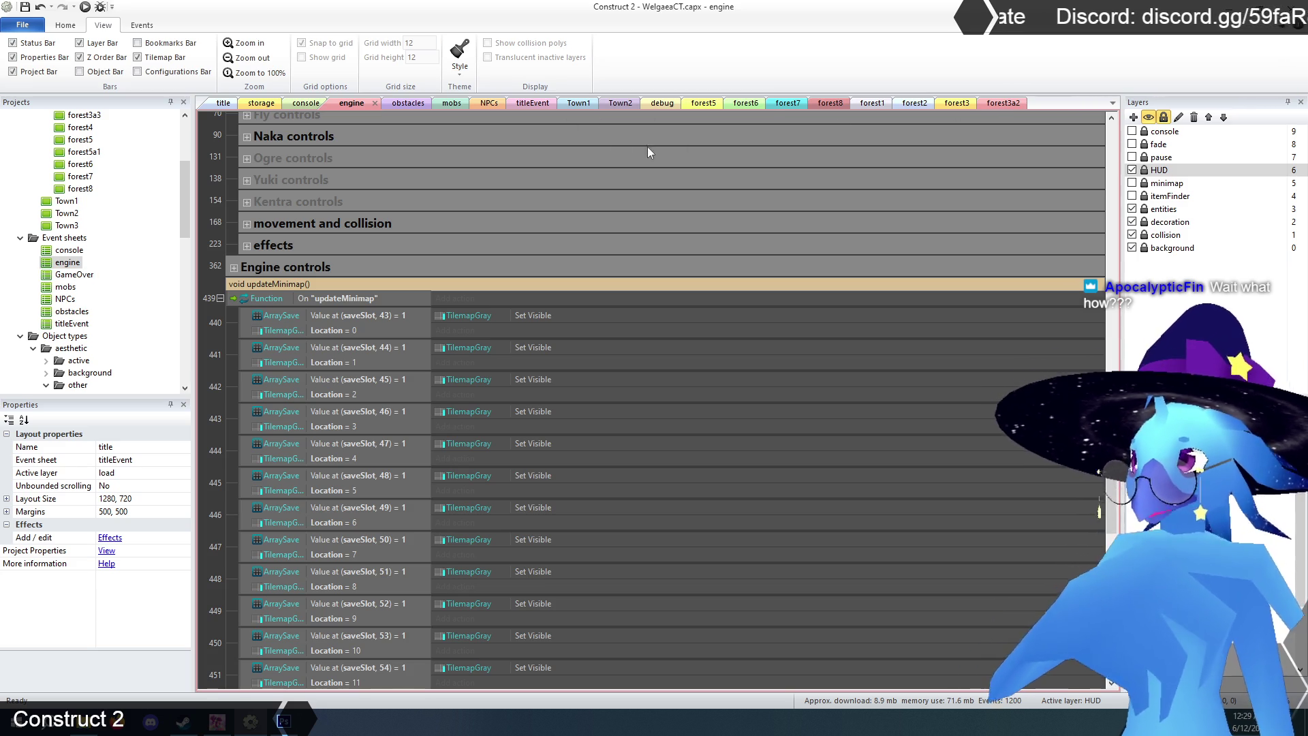
- Open the titleEvent sheet and check the displayLoad function event
double_click(71, 324)
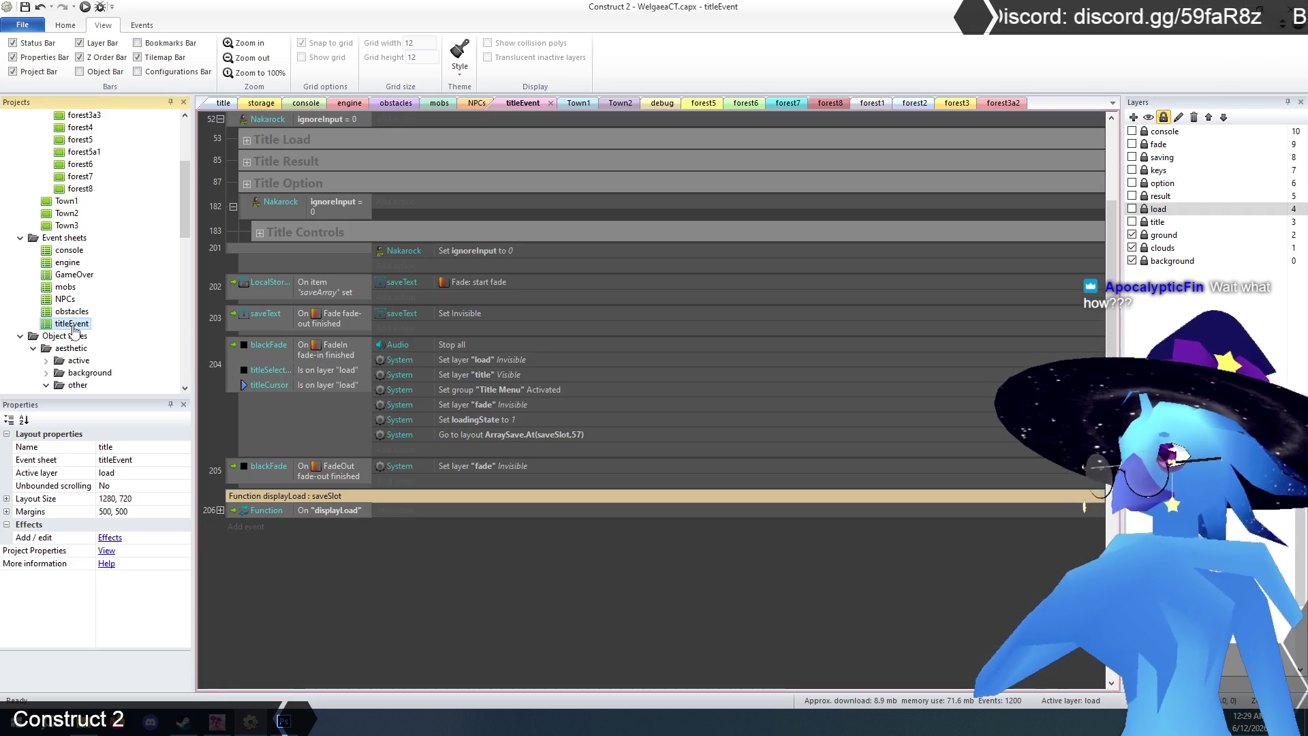
scroll(362, 607, down, 1)
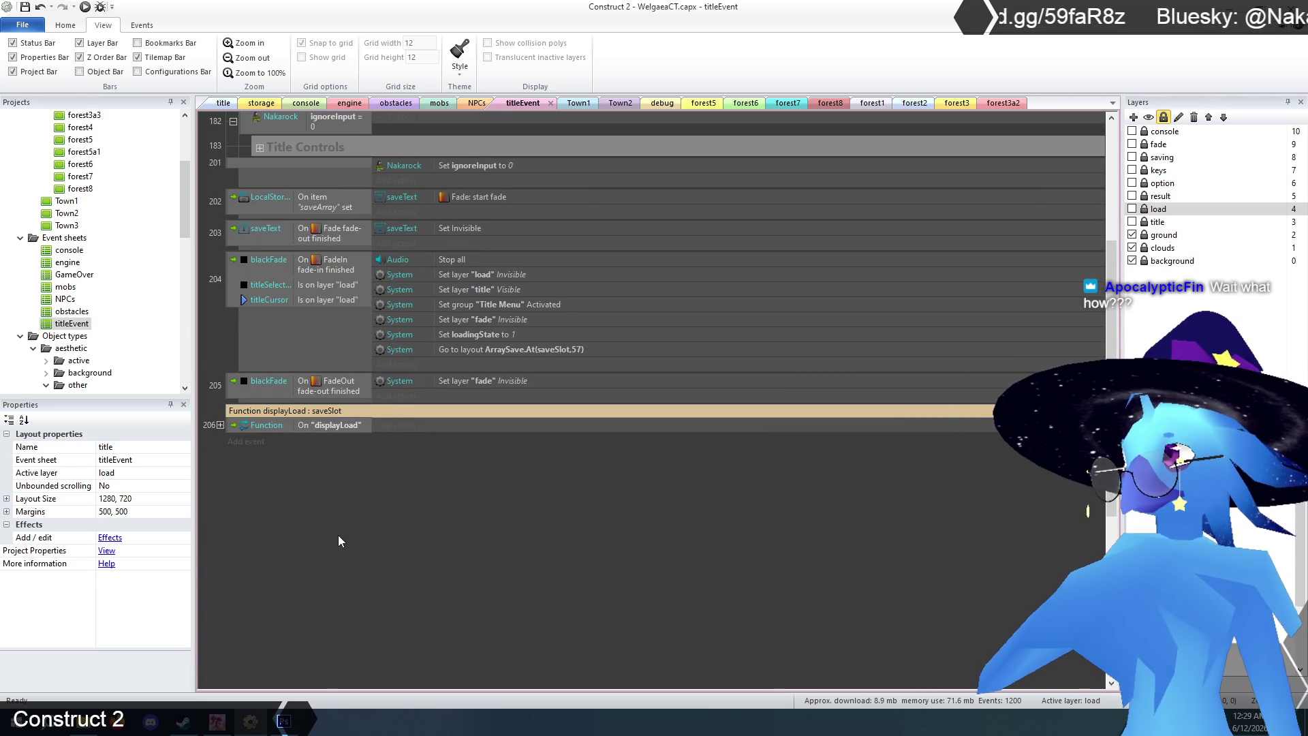
scroll(333, 528, up, 2)
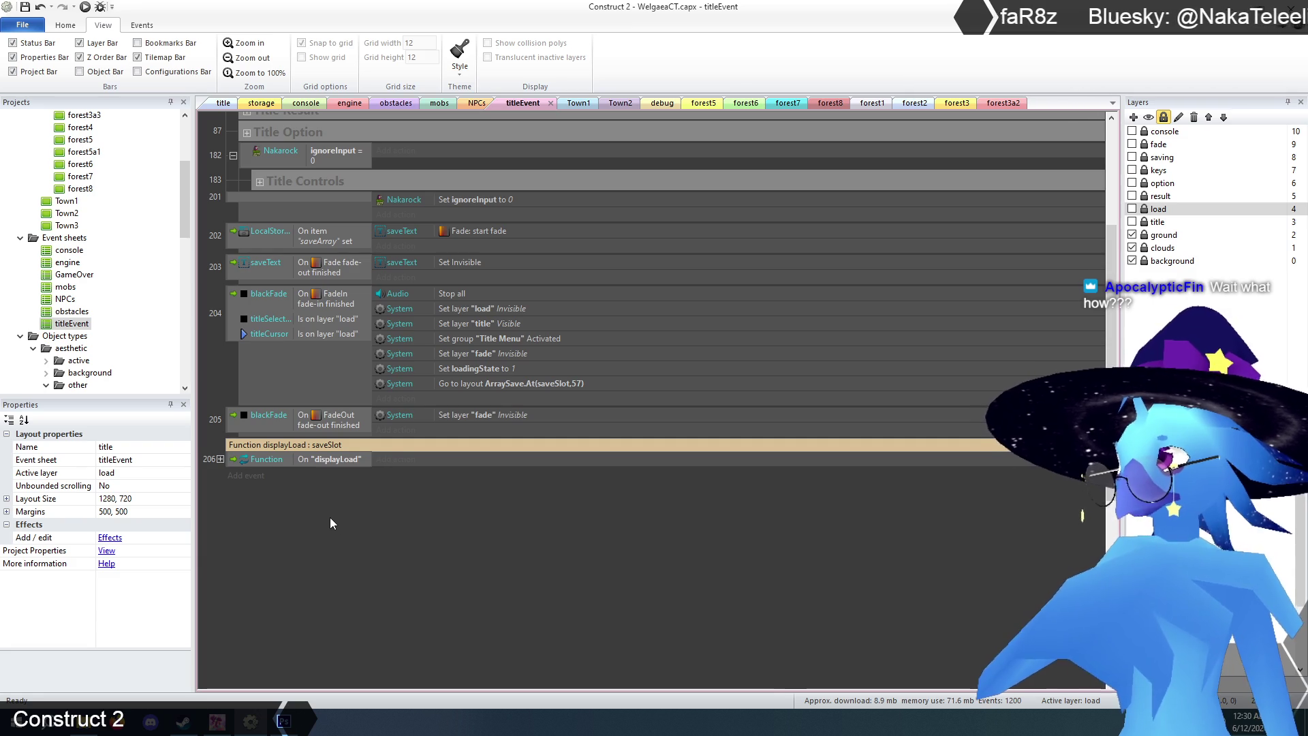
click(218, 459)
click(218, 459)
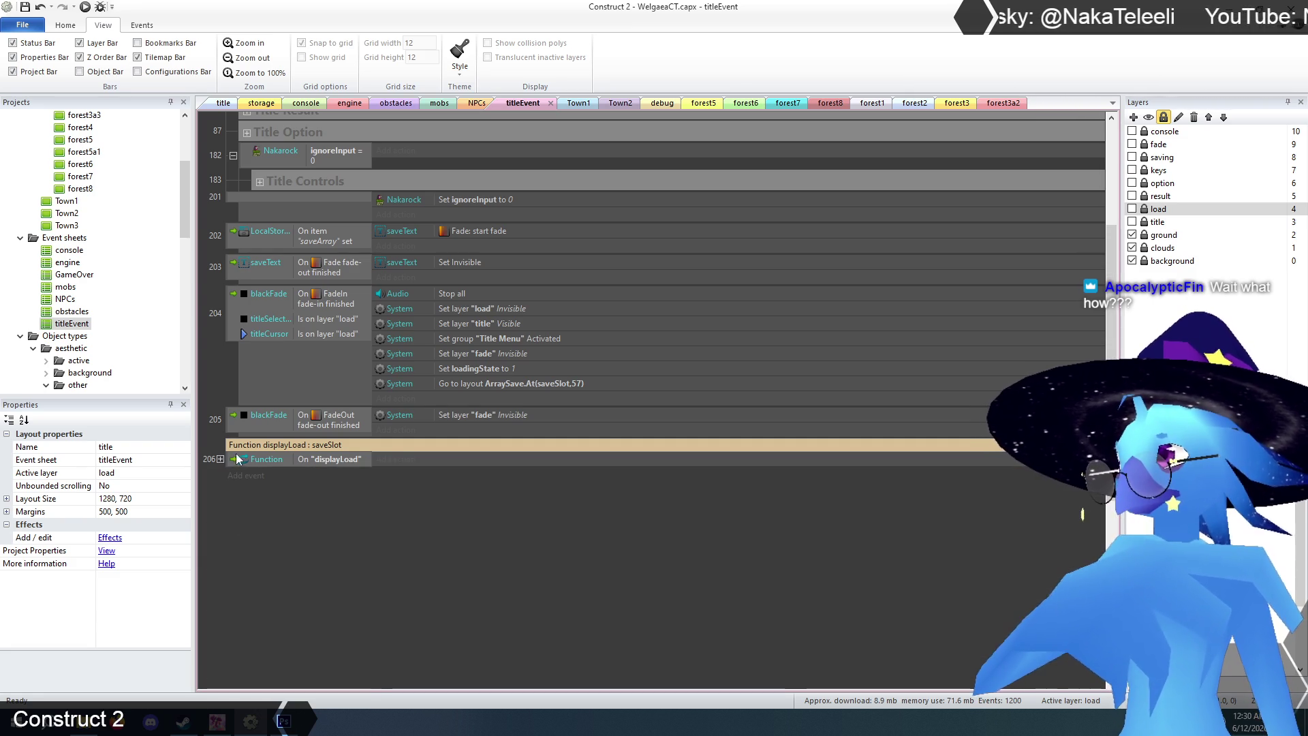
- Rewrite the displayLoad comment as 'void displayLoad( int saveSlot )', then return to the engine sheet
double_click(252, 446)
click(262, 446)
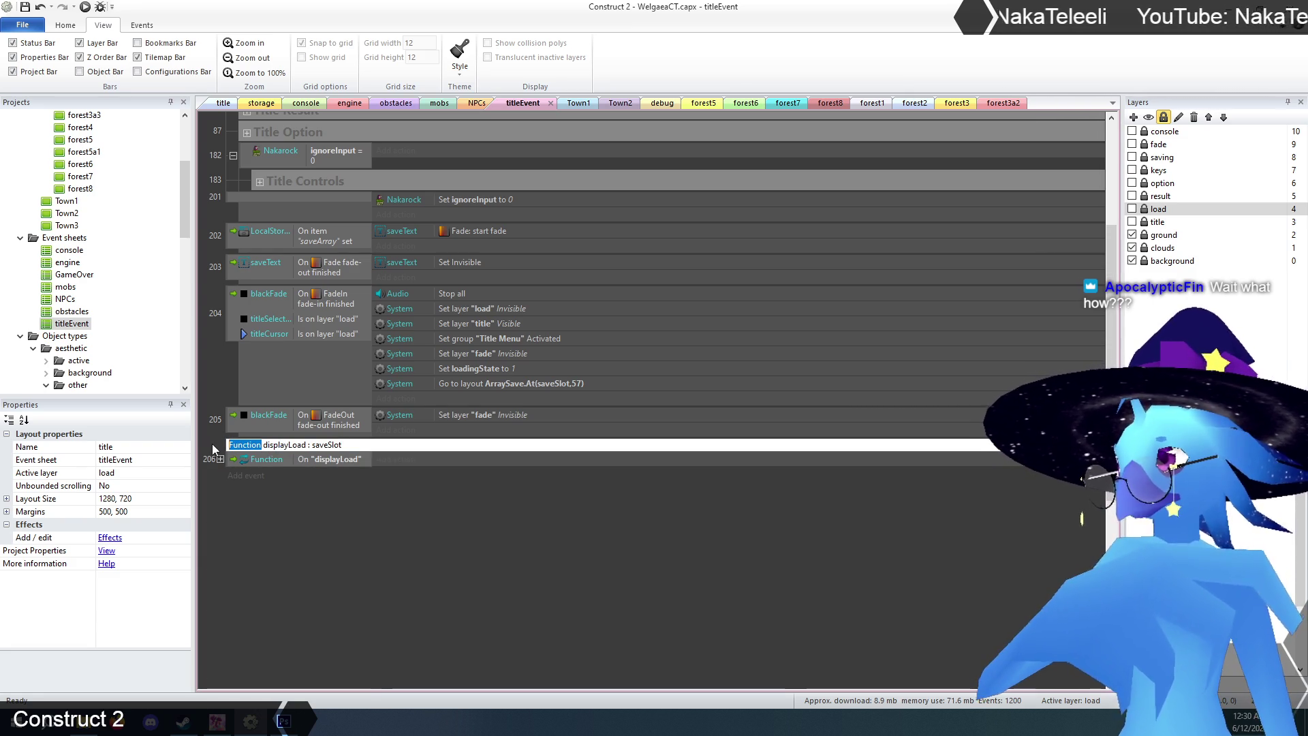
text(void)
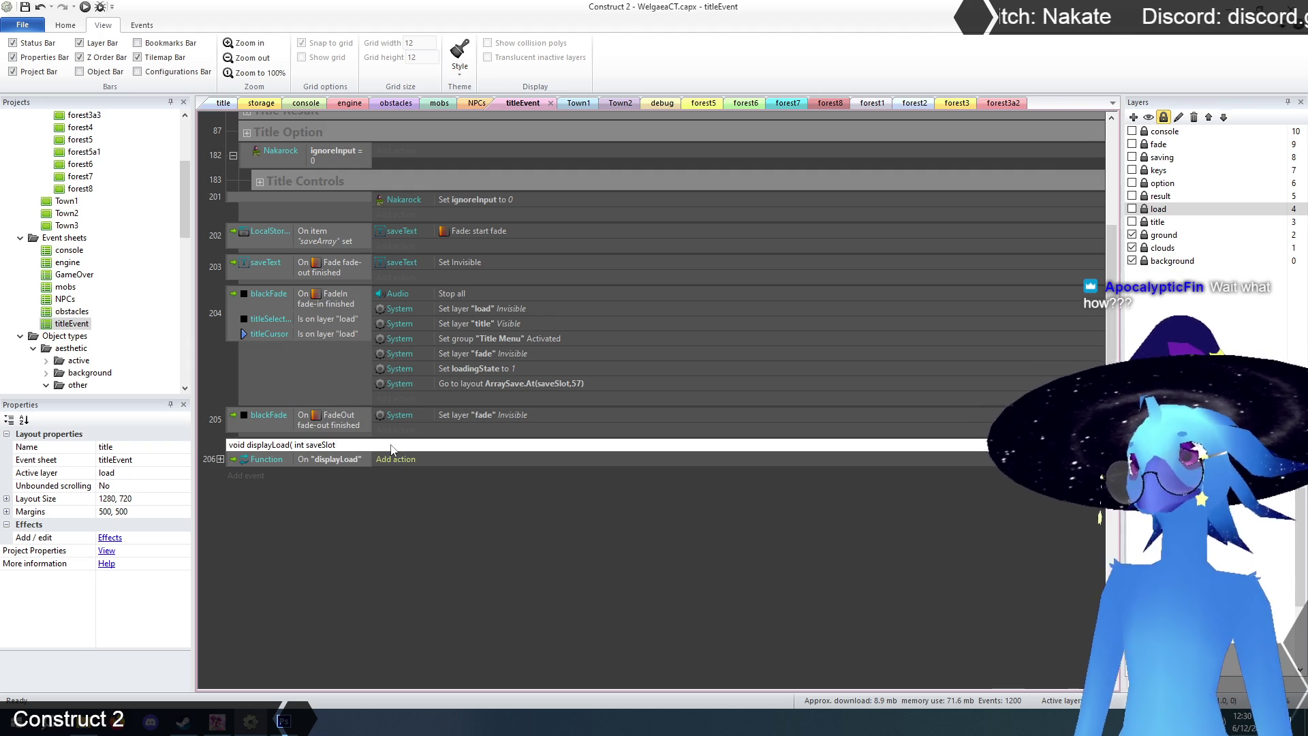
text())
key(Return)
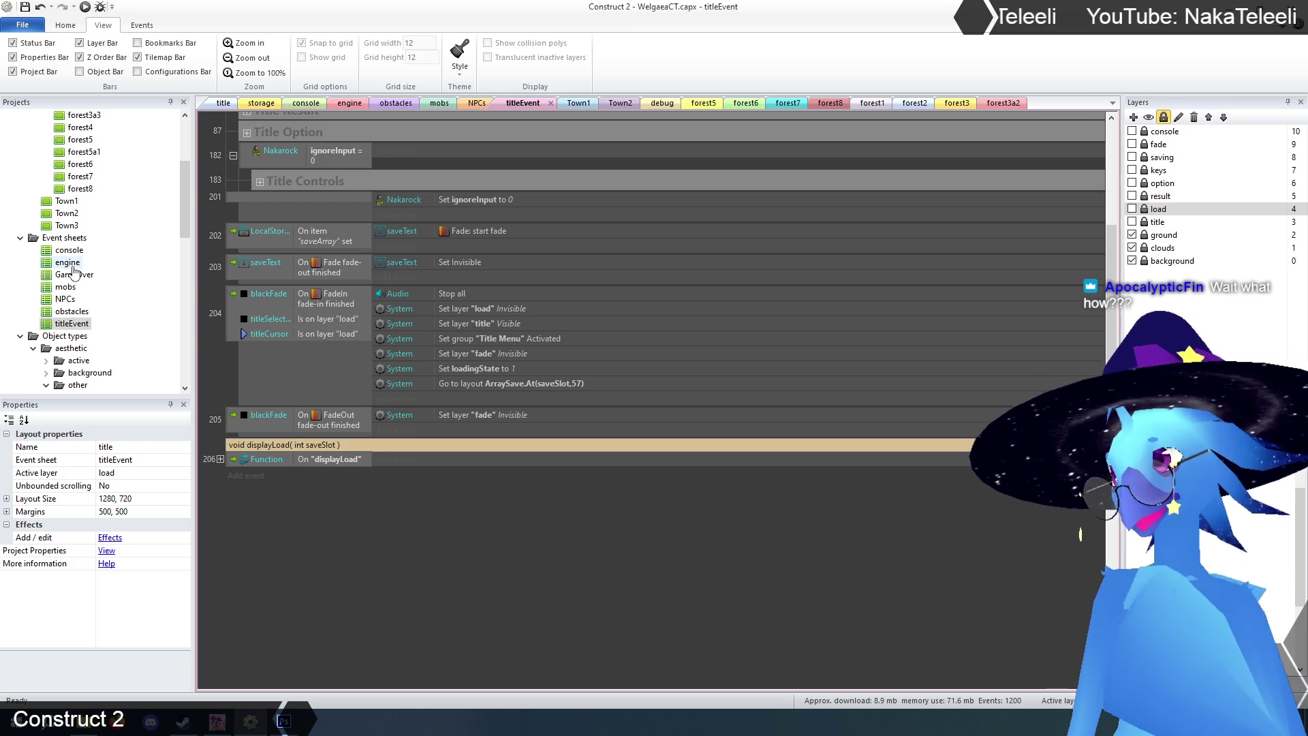
double_click(71, 265)
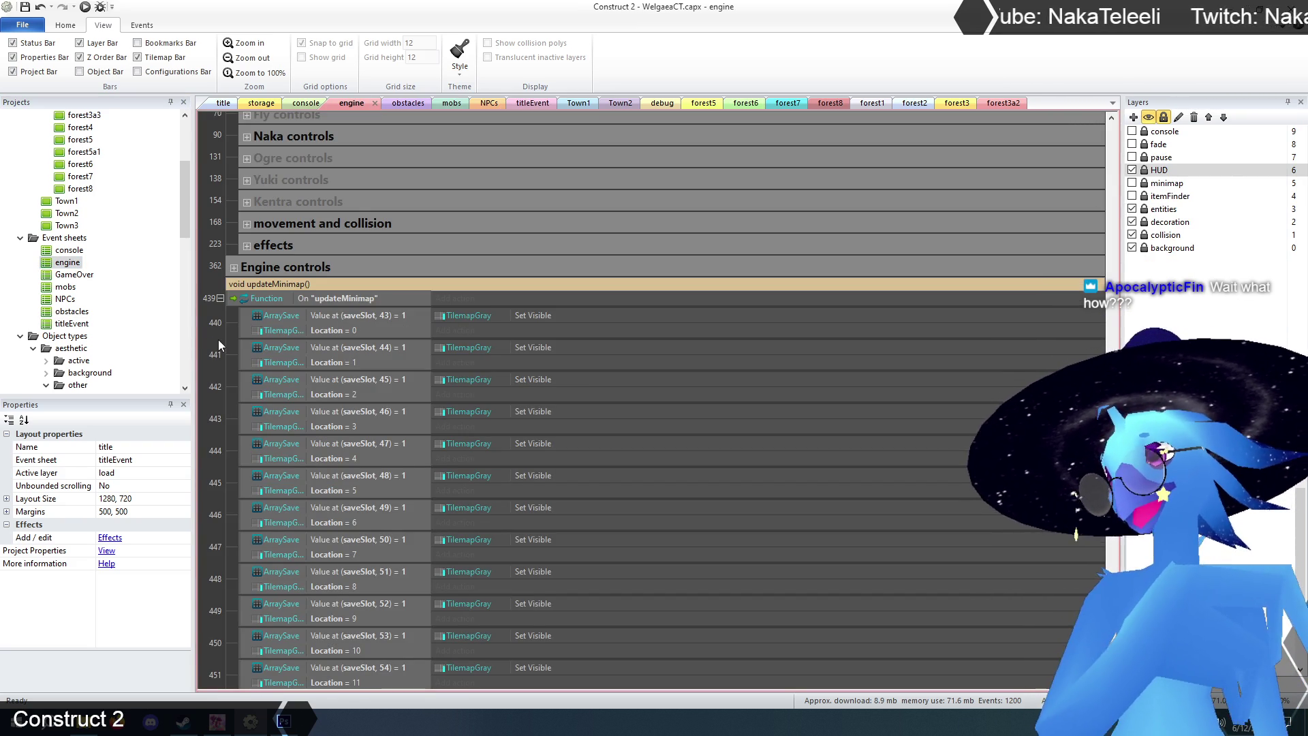
- Insert a new empty event 6 above the first TilemapGray visibility event in the engine sheet
scroll(218, 339, down, 3)
scroll(218, 338, up, 3)
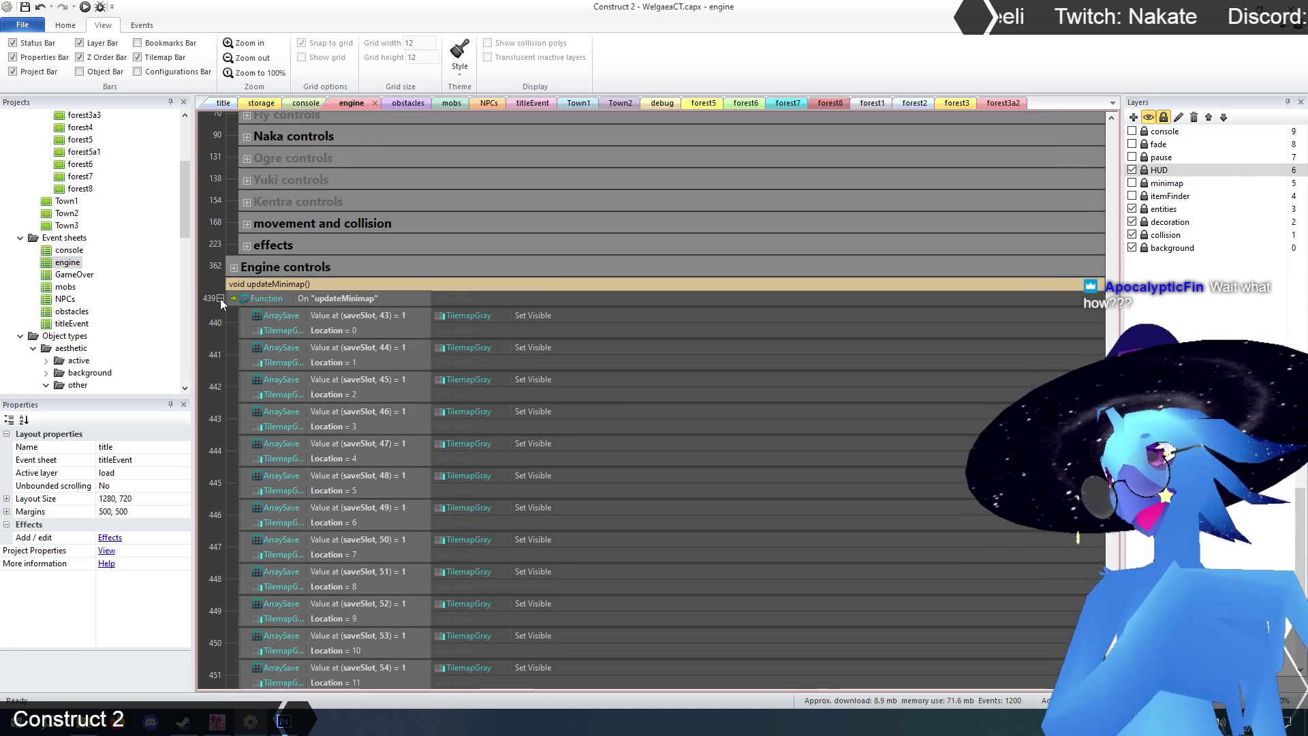
click(220, 298)
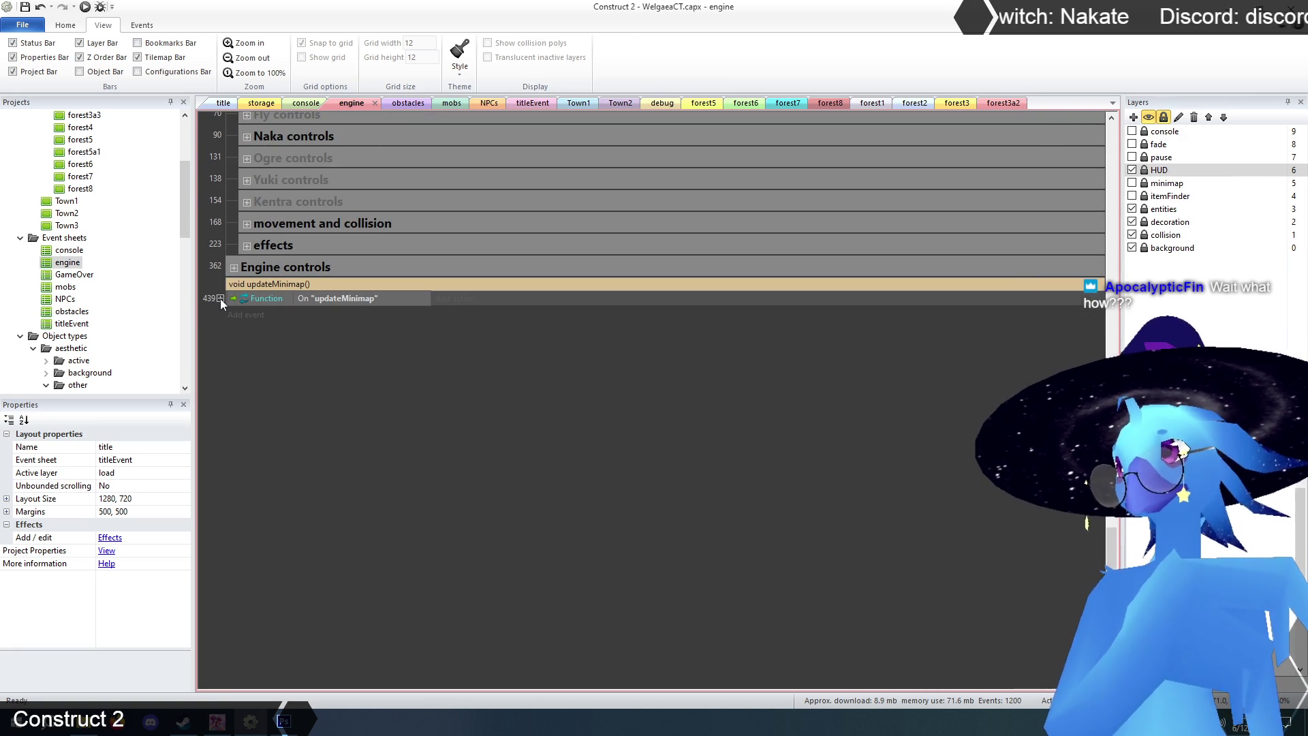
click(220, 298)
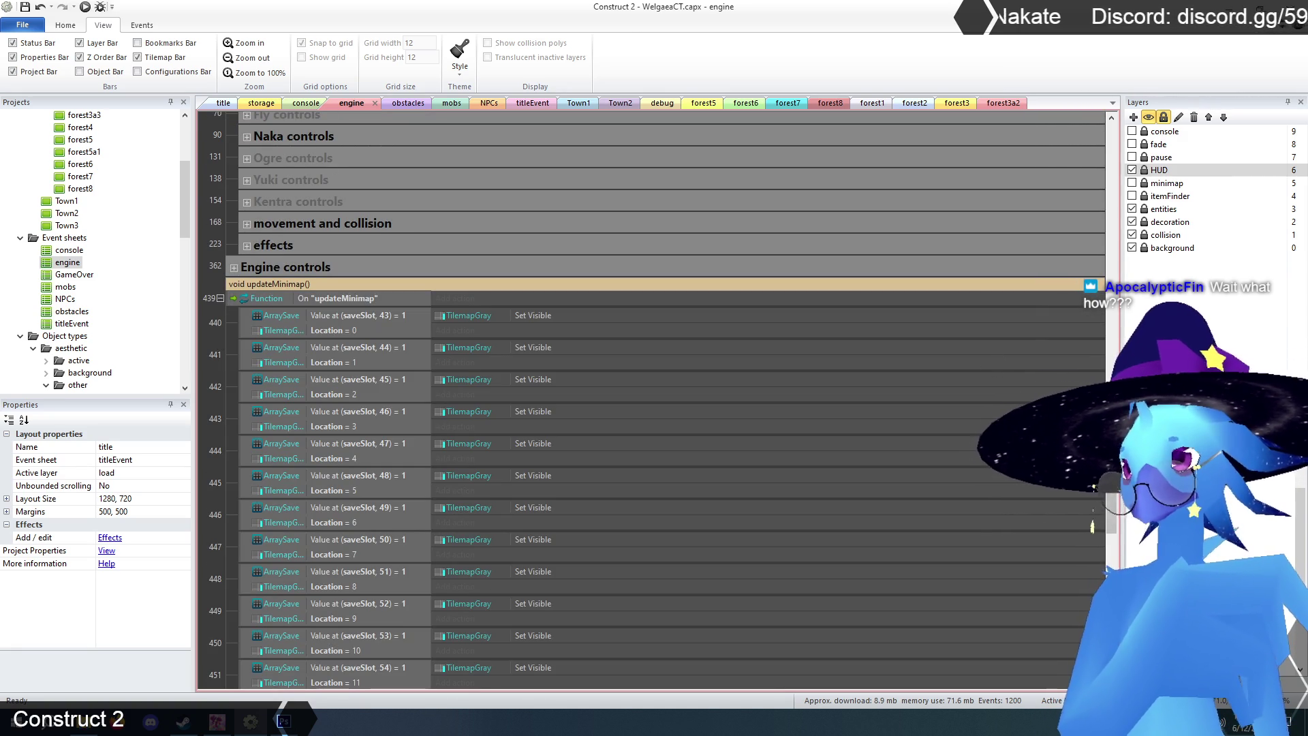
scroll(1082, 533, up, 3)
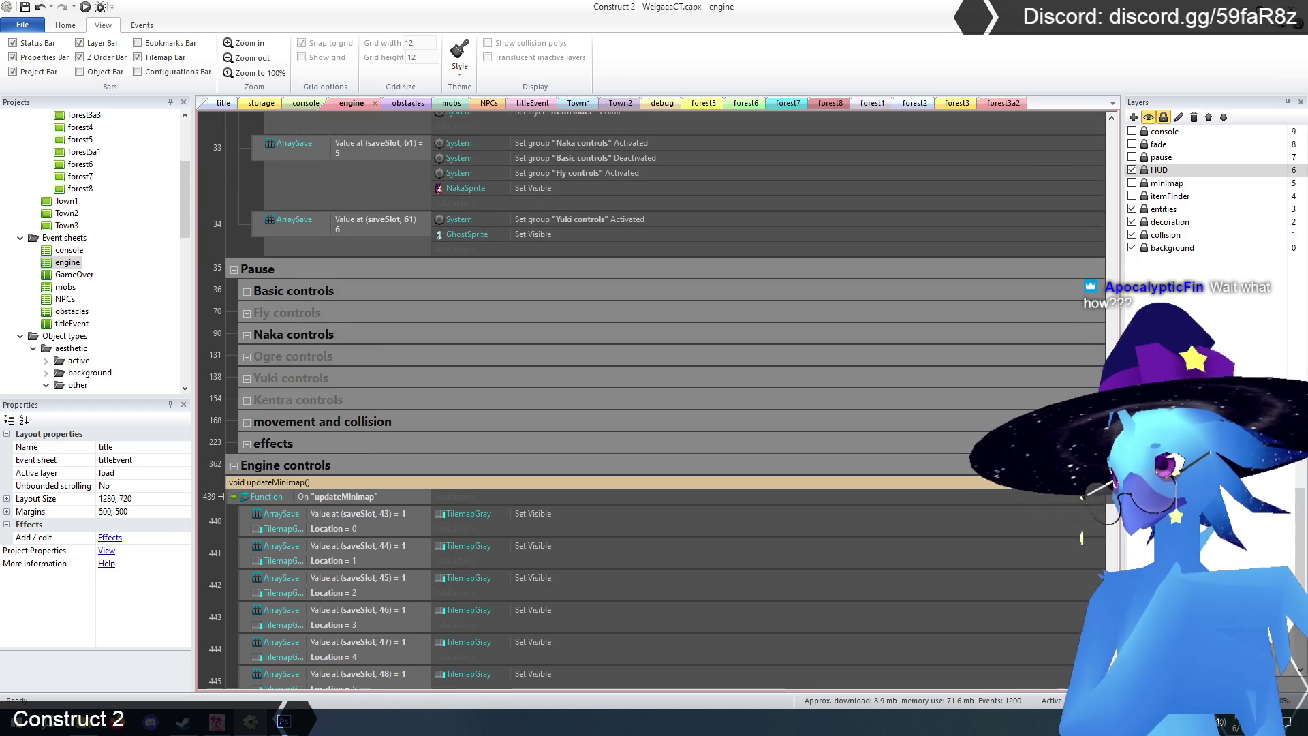
scroll(1081, 537, up, 15)
drag(1123, 122, 1124, 244)
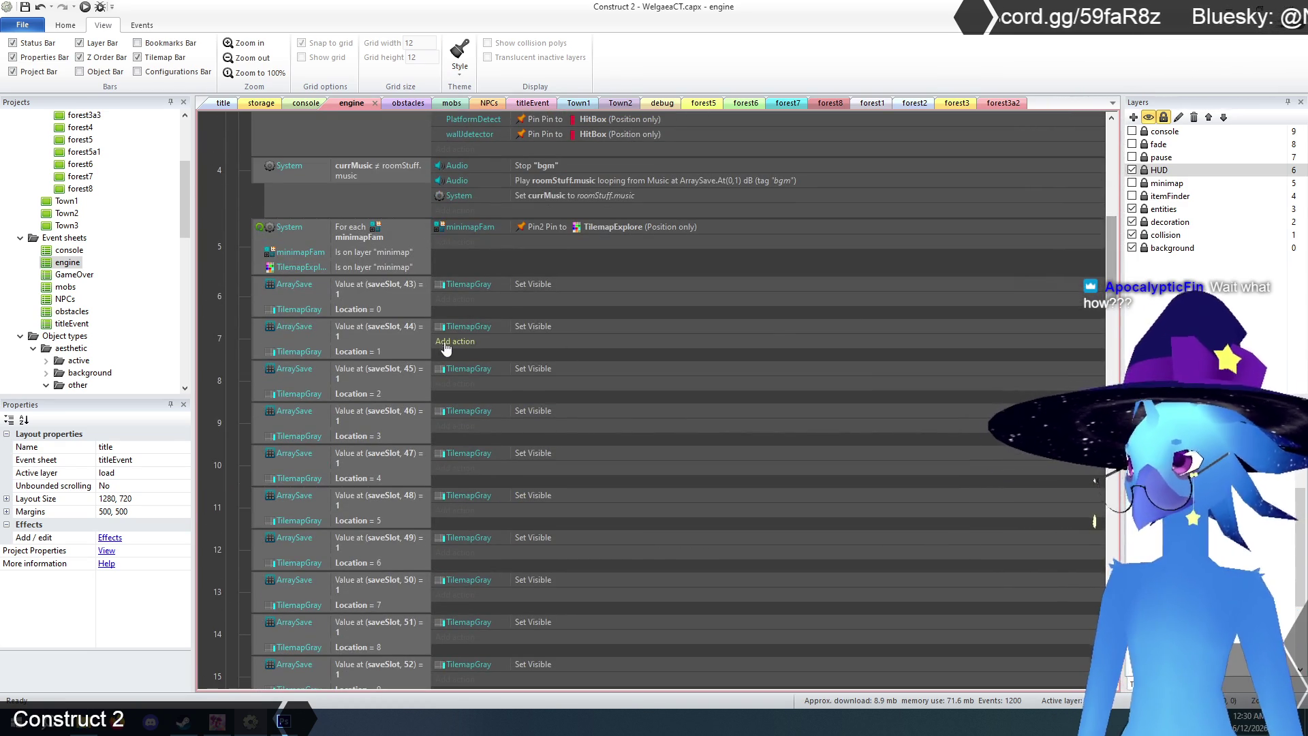
right_click(256, 288)
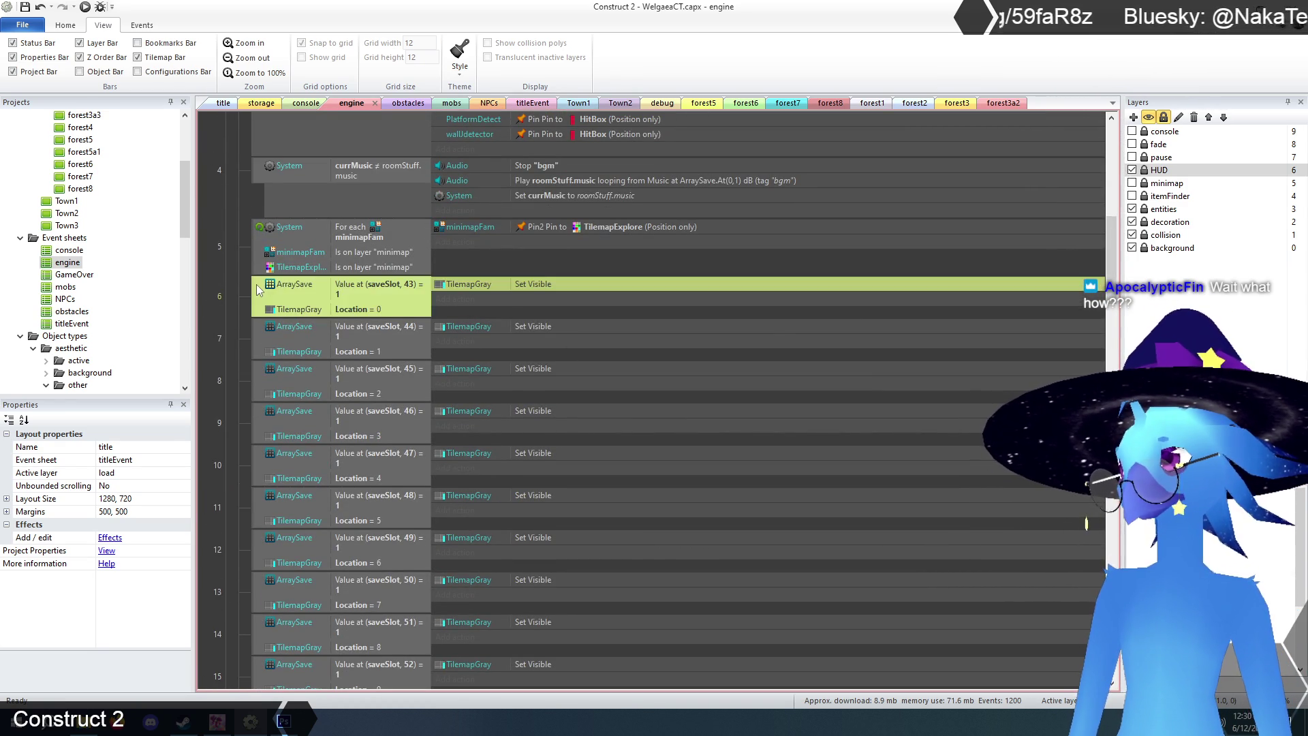
mouse_move(301, 295)
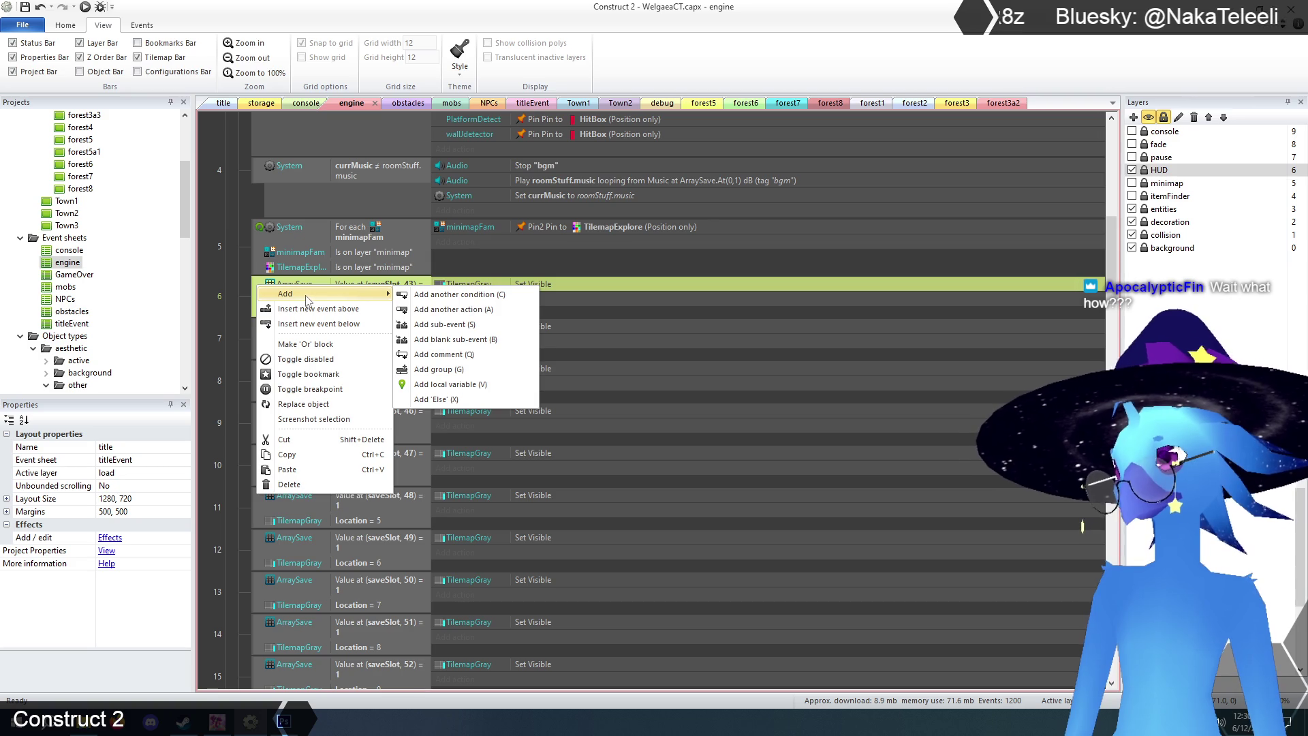
click(340, 310)
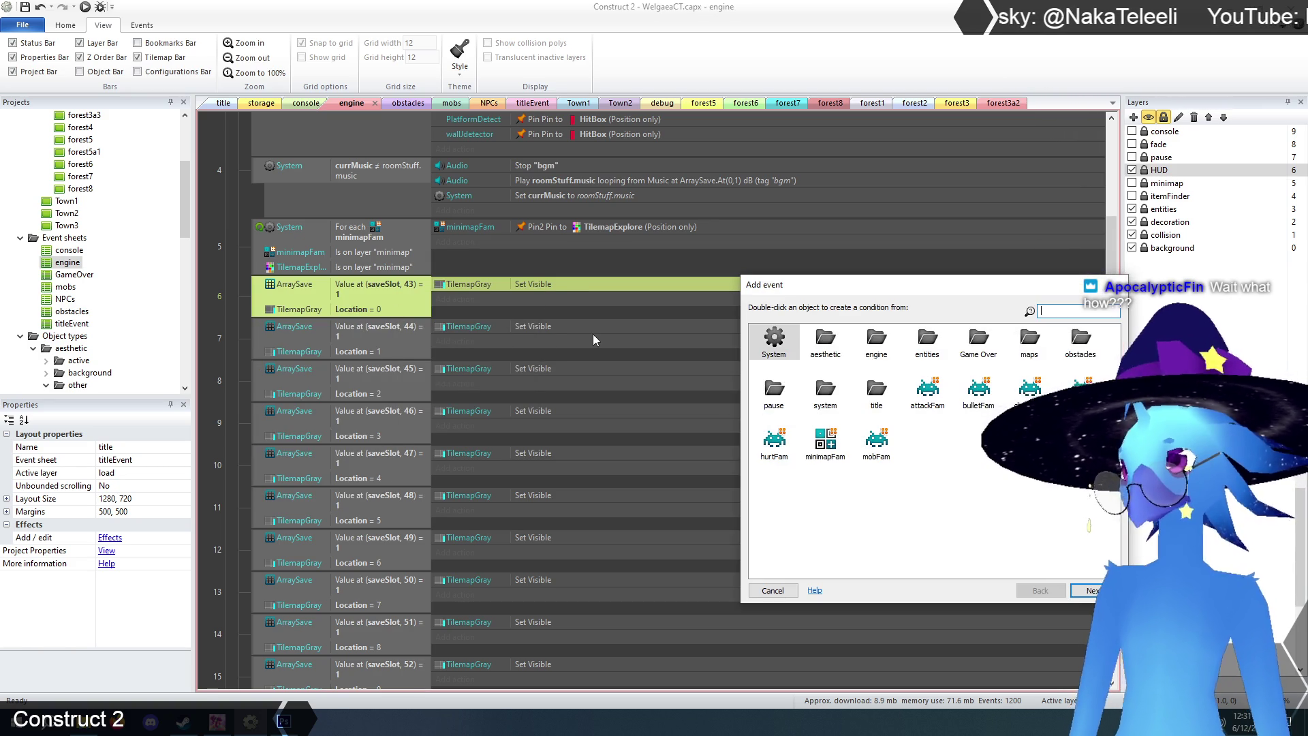
double_click(876, 442)
double_click(928, 448)
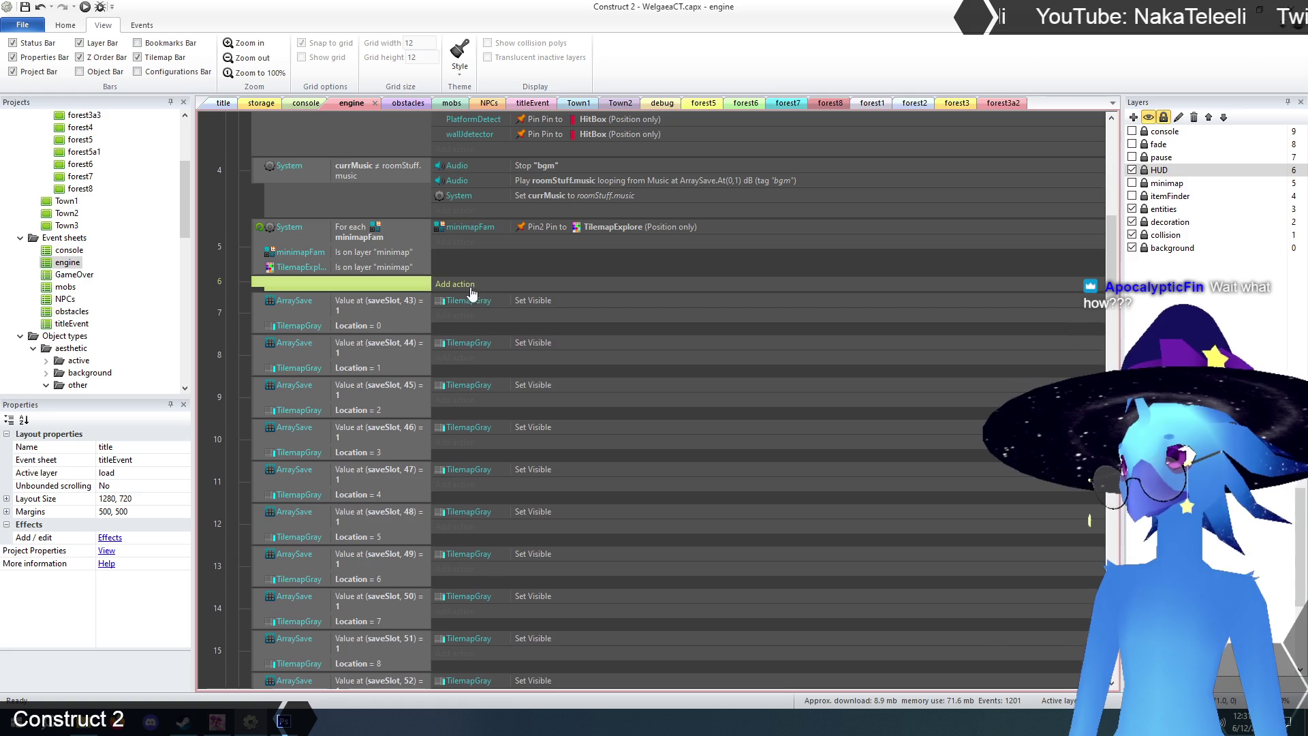
- Give the new event a System Function 'Call function' action calling updateMinimap
click(464, 283)
double_click(825, 391)
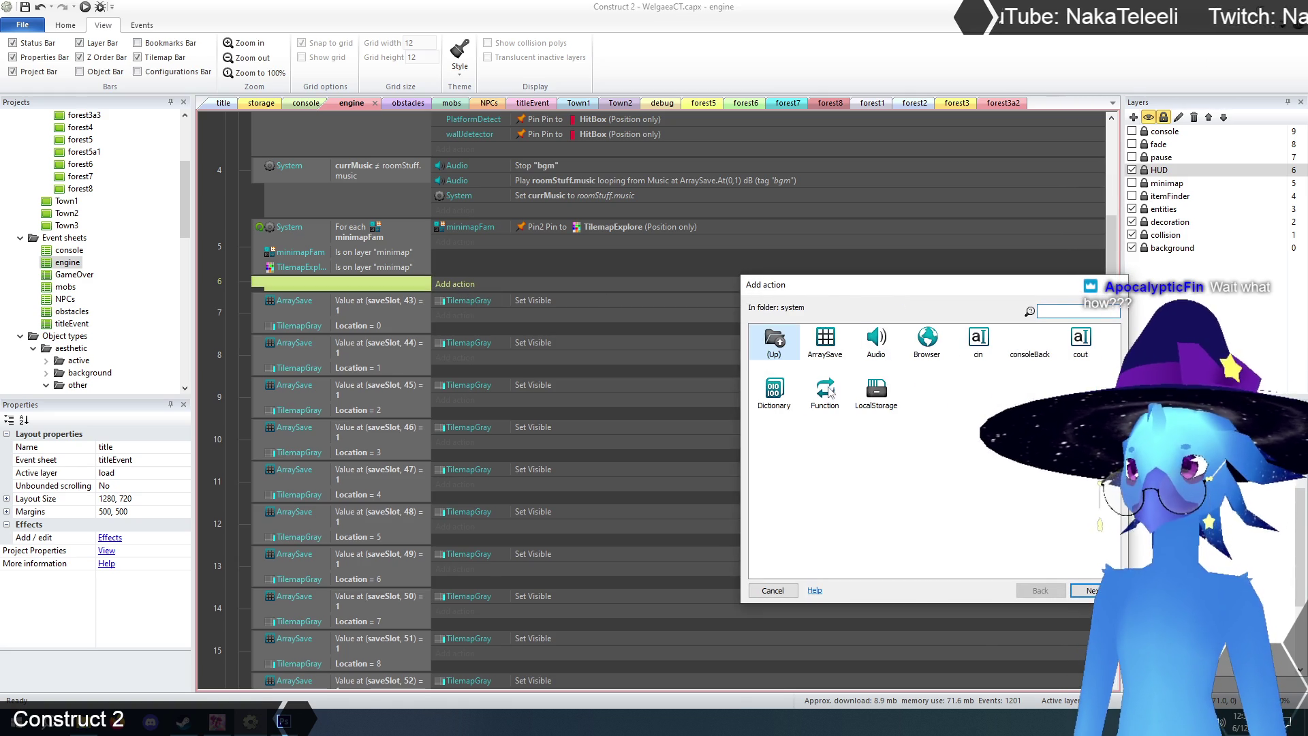
double_click(826, 394)
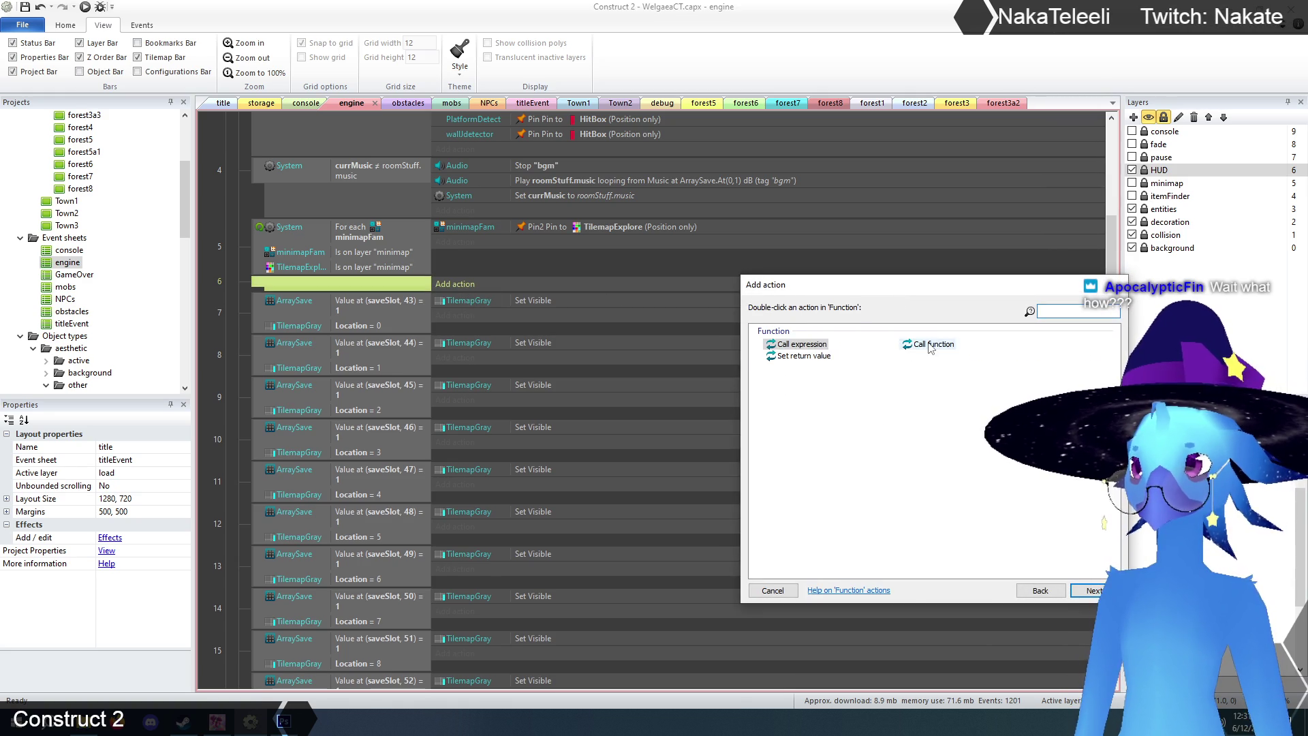
double_click(930, 344)
text("up)
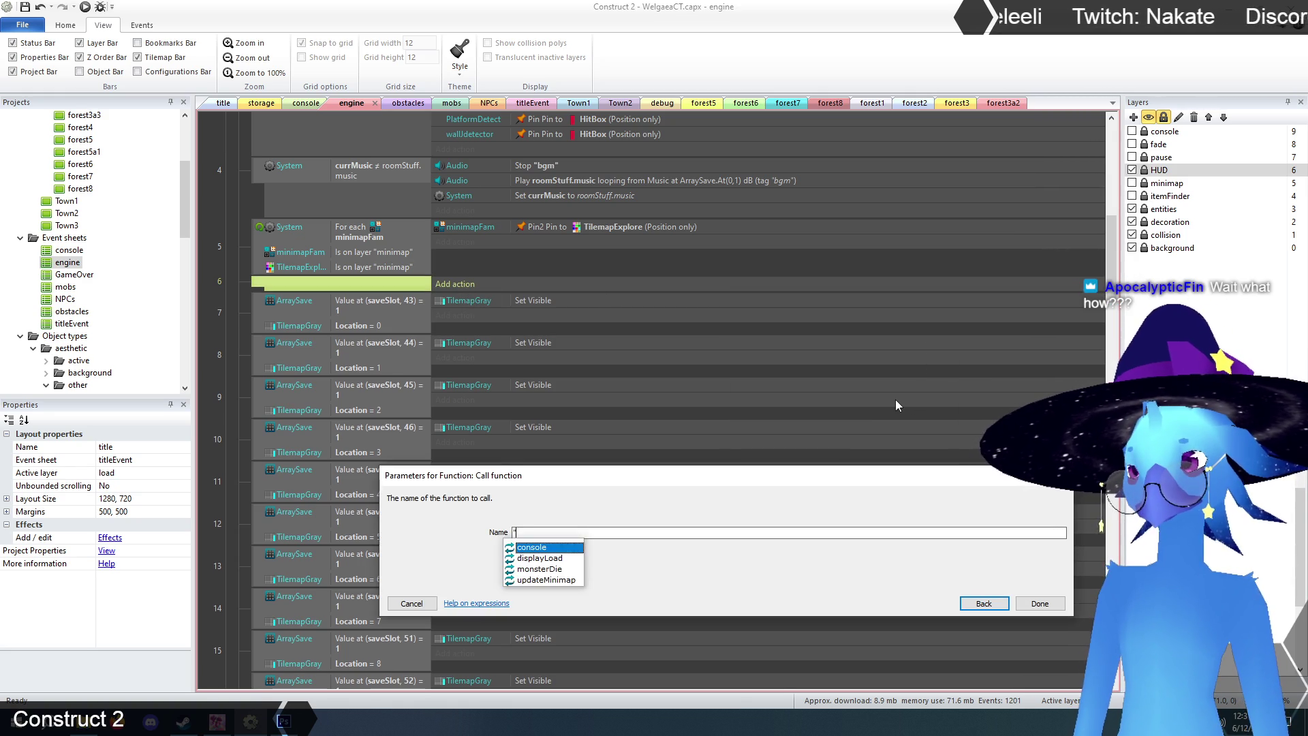
key(Return)
key(Return)
- Select and delete the old per-tile TilemapGray and TilemapCompass visibility events
scroll(312, 342, down, 10)
scroll(314, 345, down, 4)
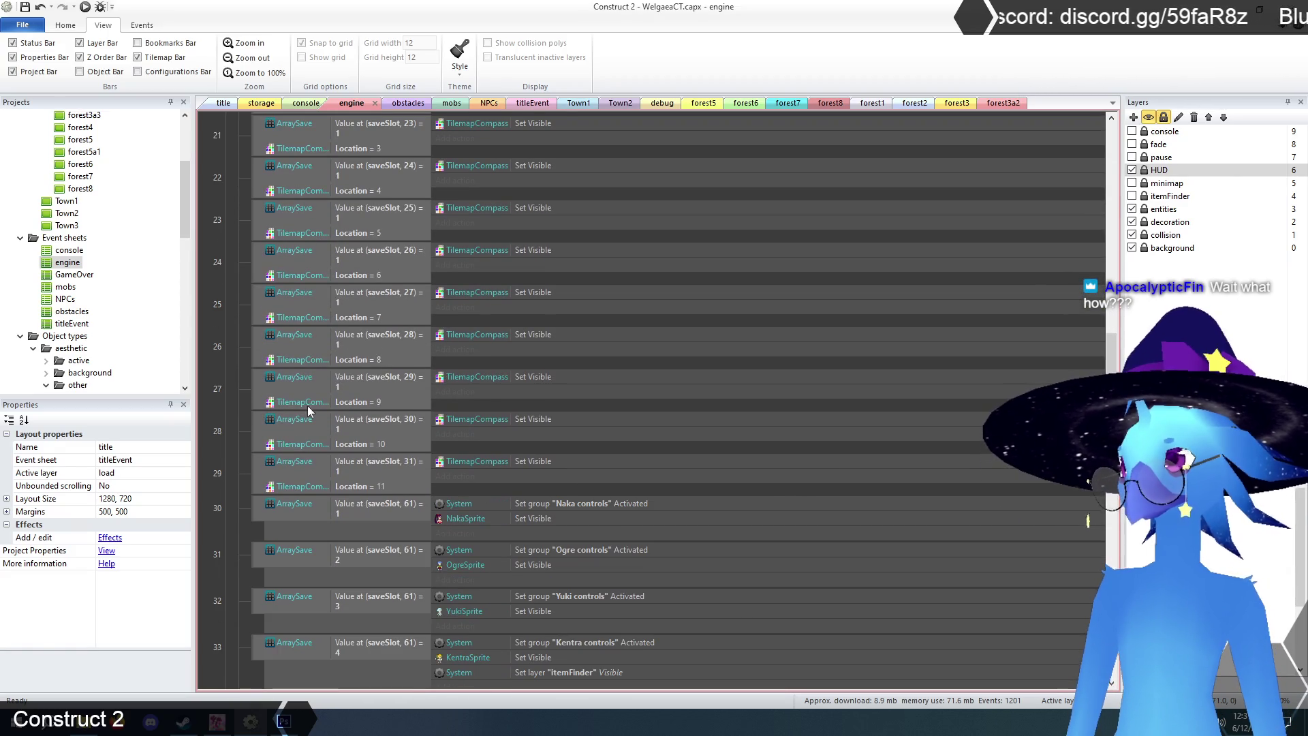
shift+click(261, 456)
scroll(269, 436, up, 12)
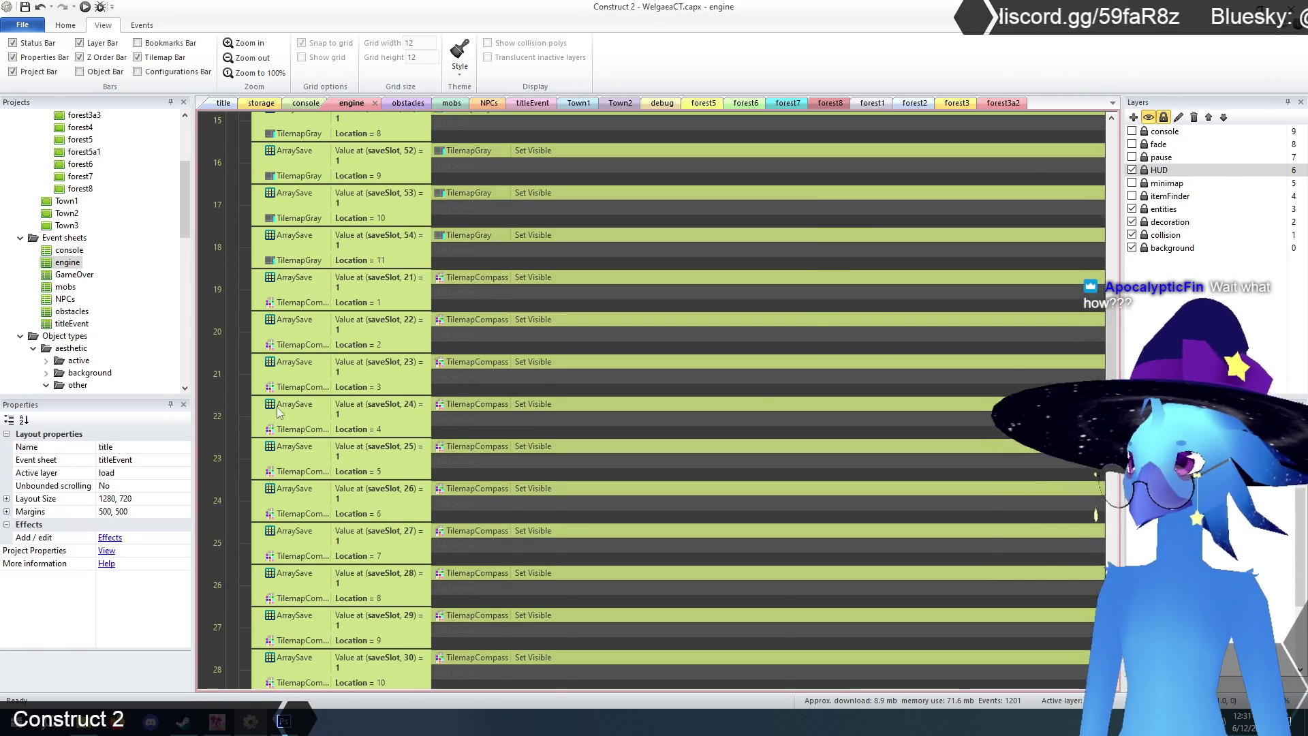
scroll(280, 405, up, 1)
key(Delete)
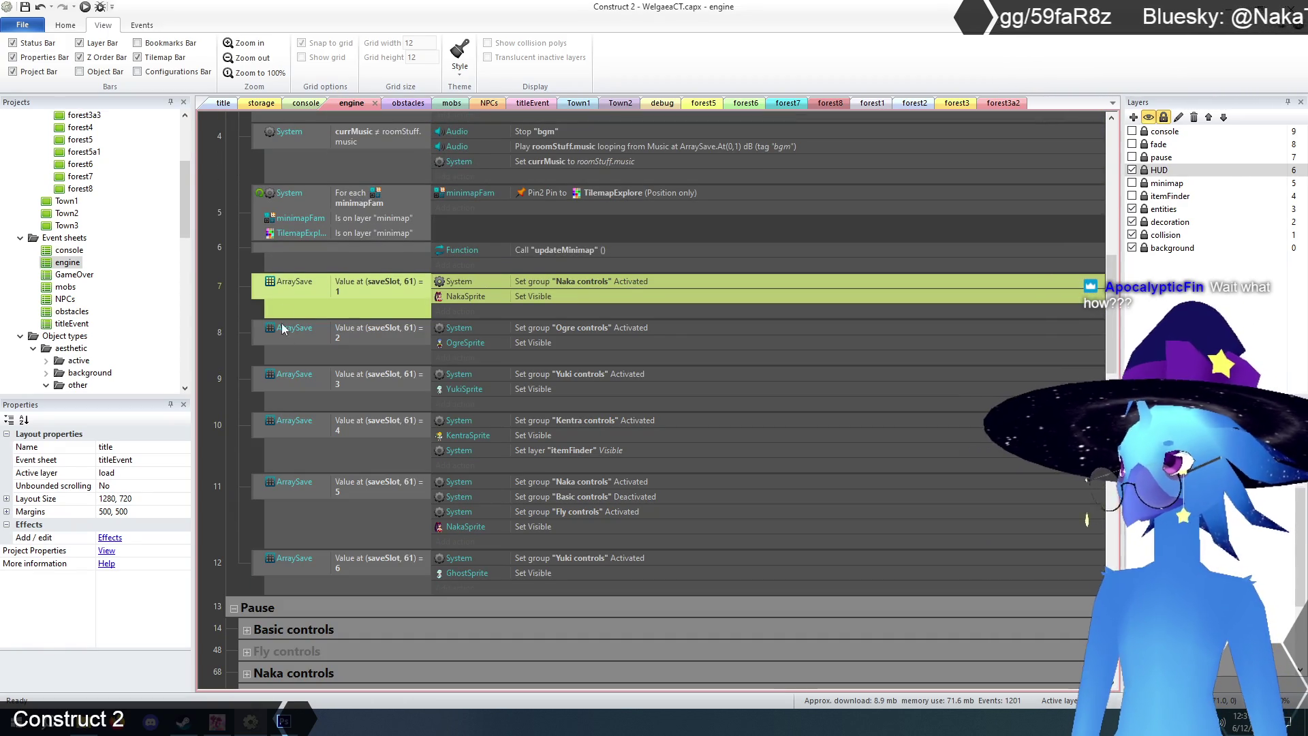
- Check the remaining updateMinimap call event and expand the Engine controls group
click(256, 248)
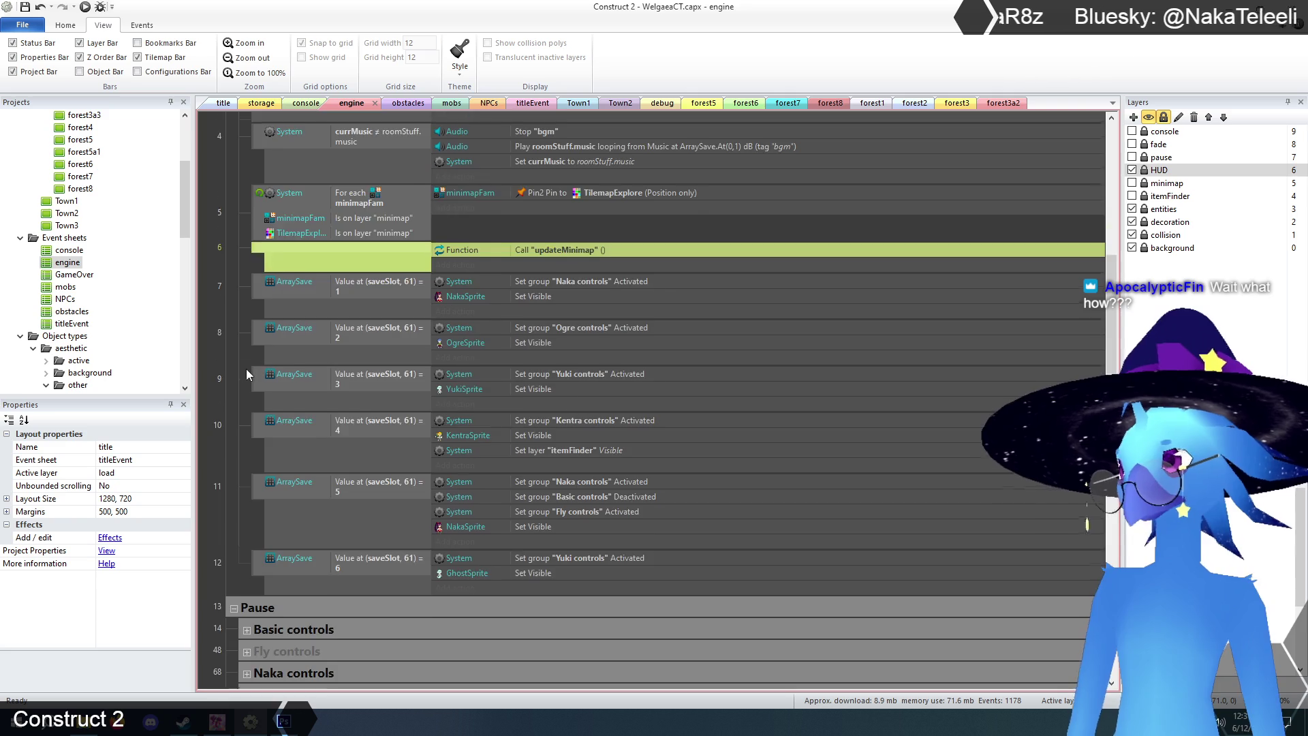
scroll(246, 369, down, 5)
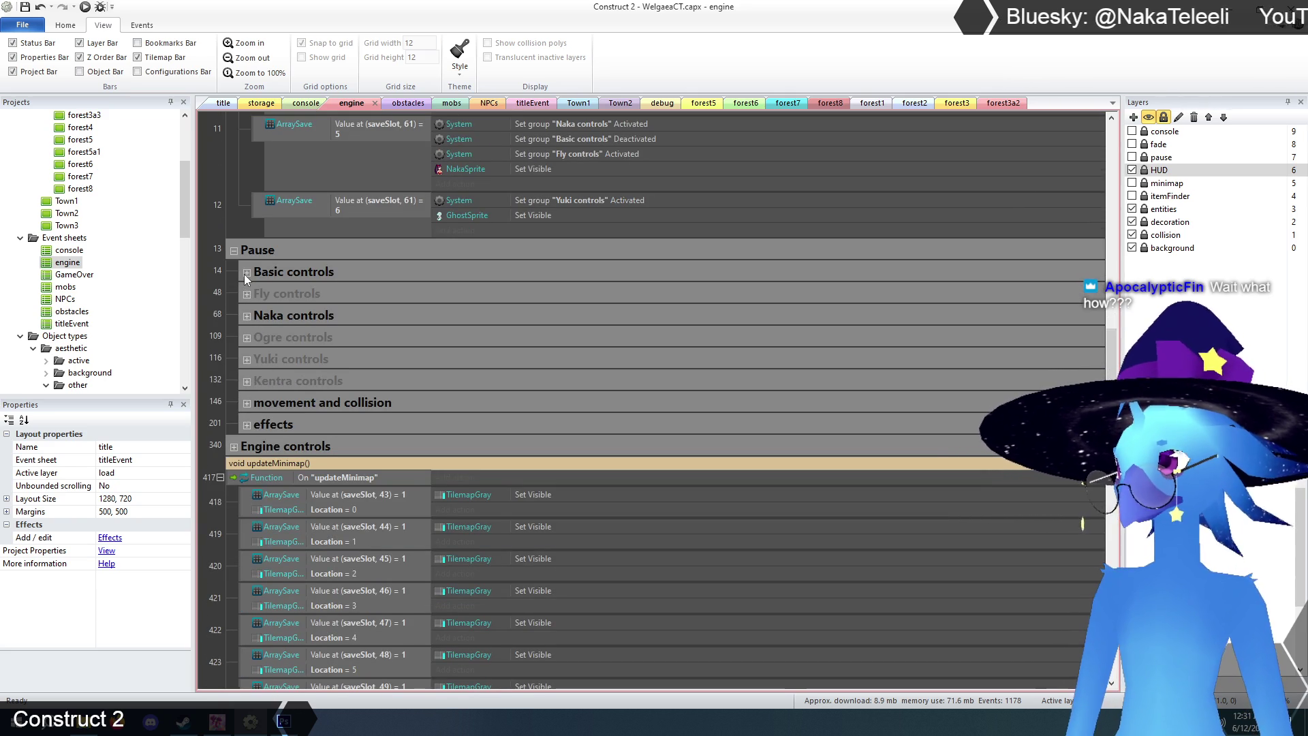
scroll(247, 264, up, 2)
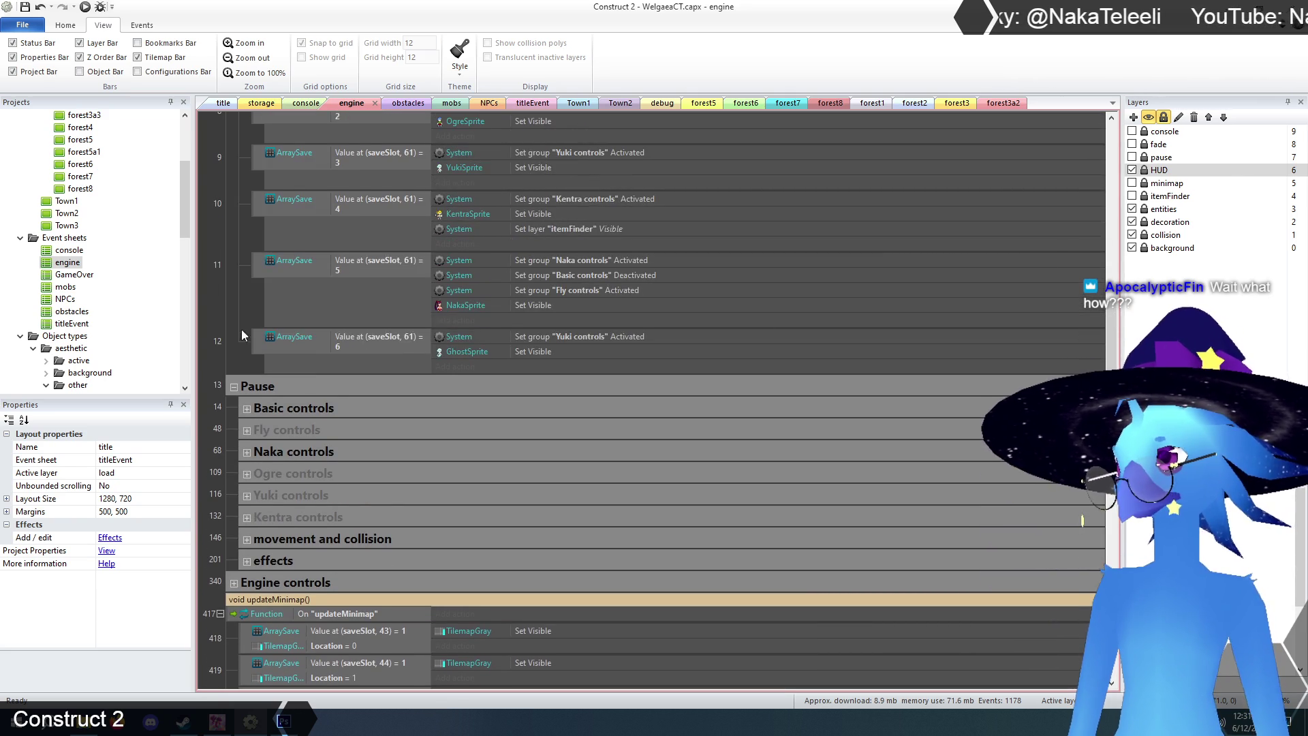
scroll(1101, 198, up, 15)
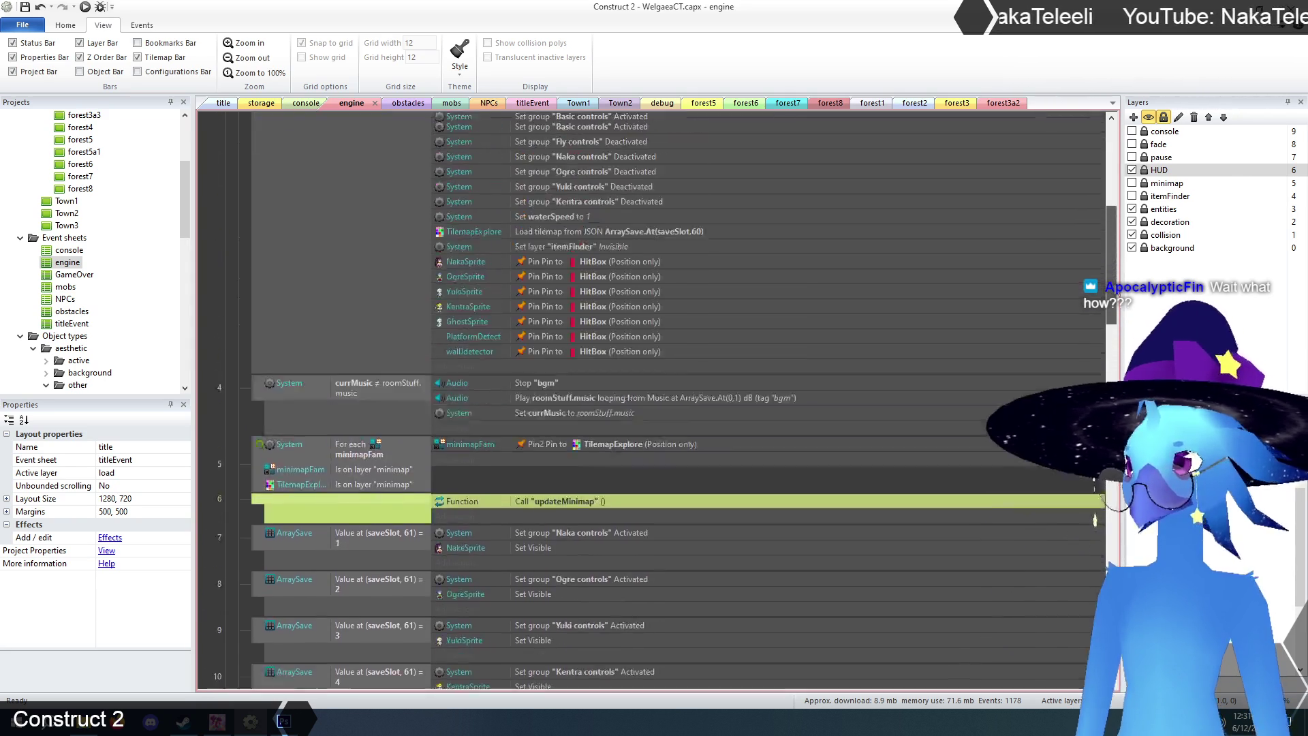
scroll(1101, 194, down, 15)
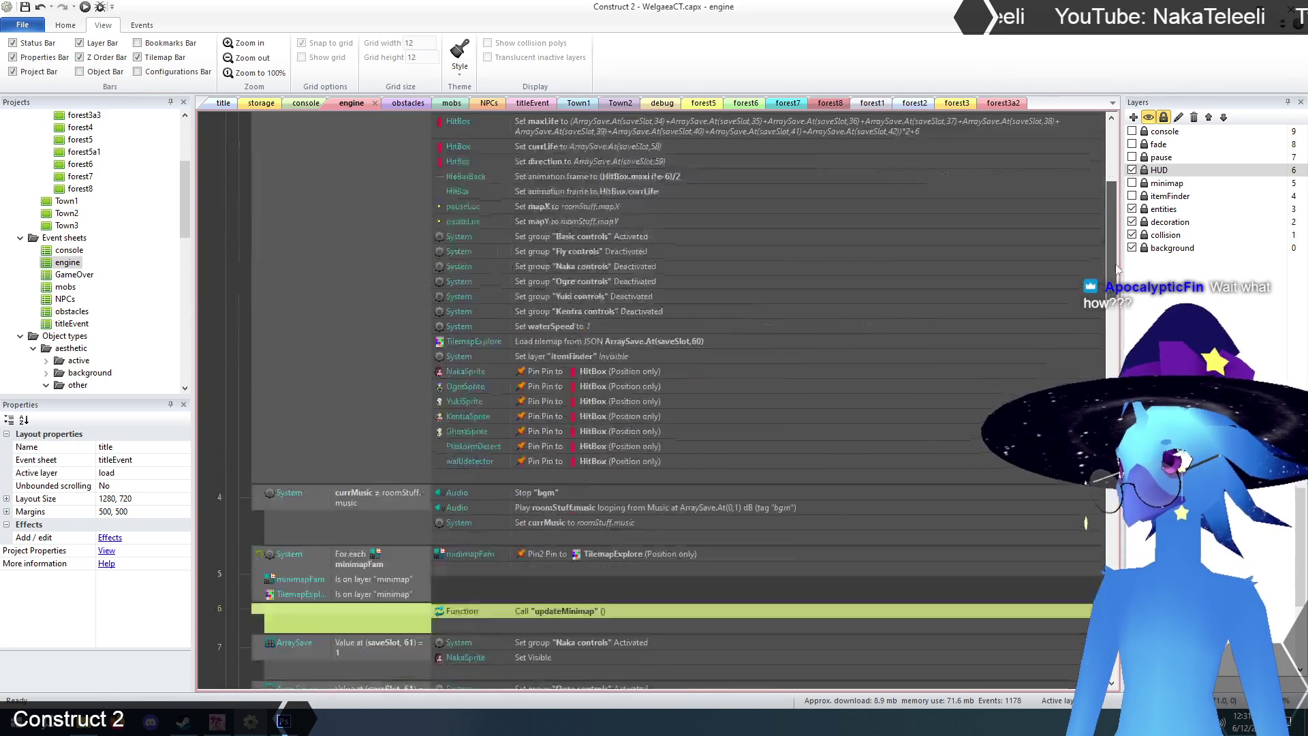
scroll(248, 342, down, 3)
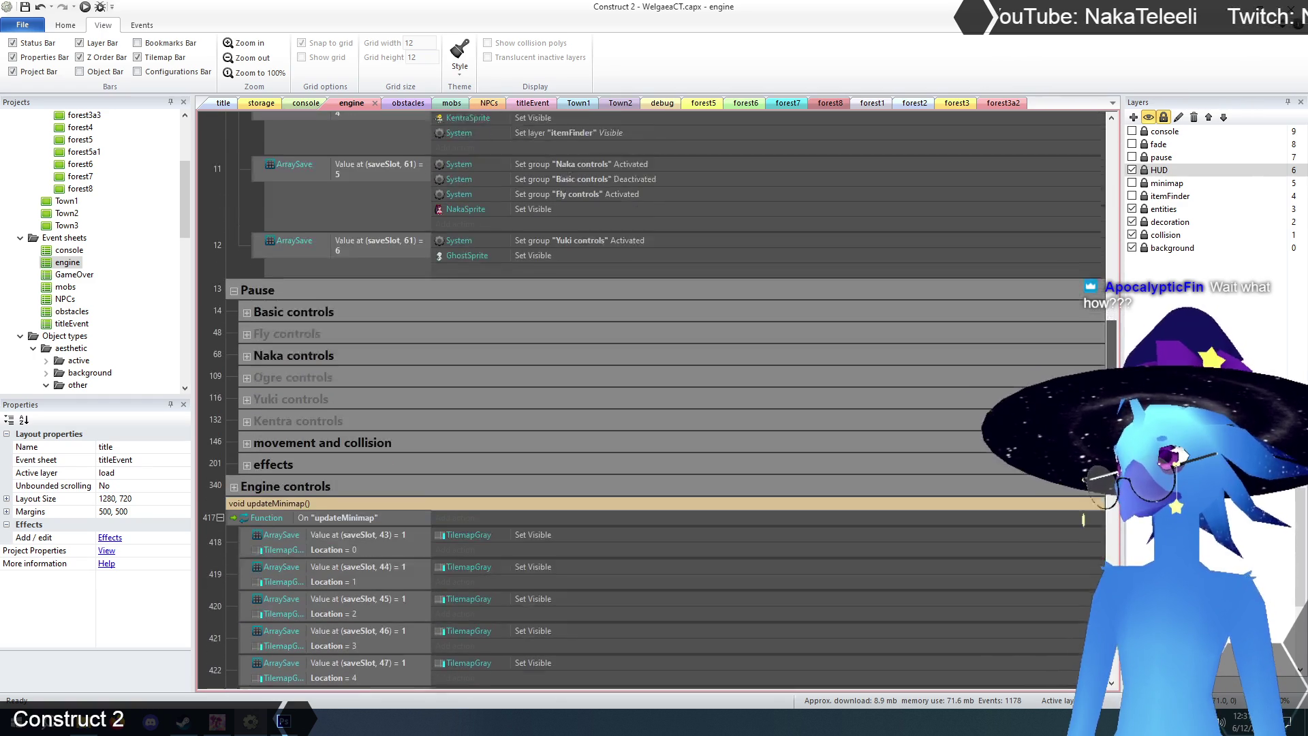
scroll(227, 345, down, 3)
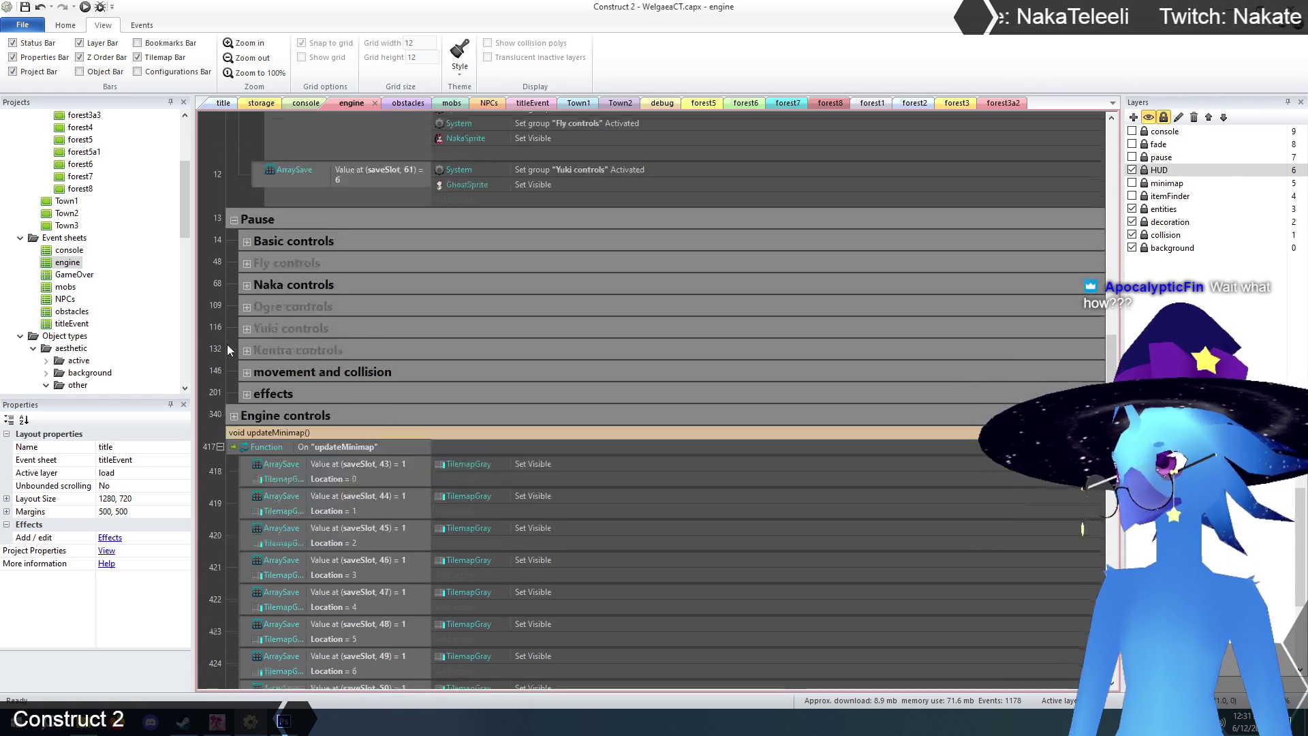
click(232, 330)
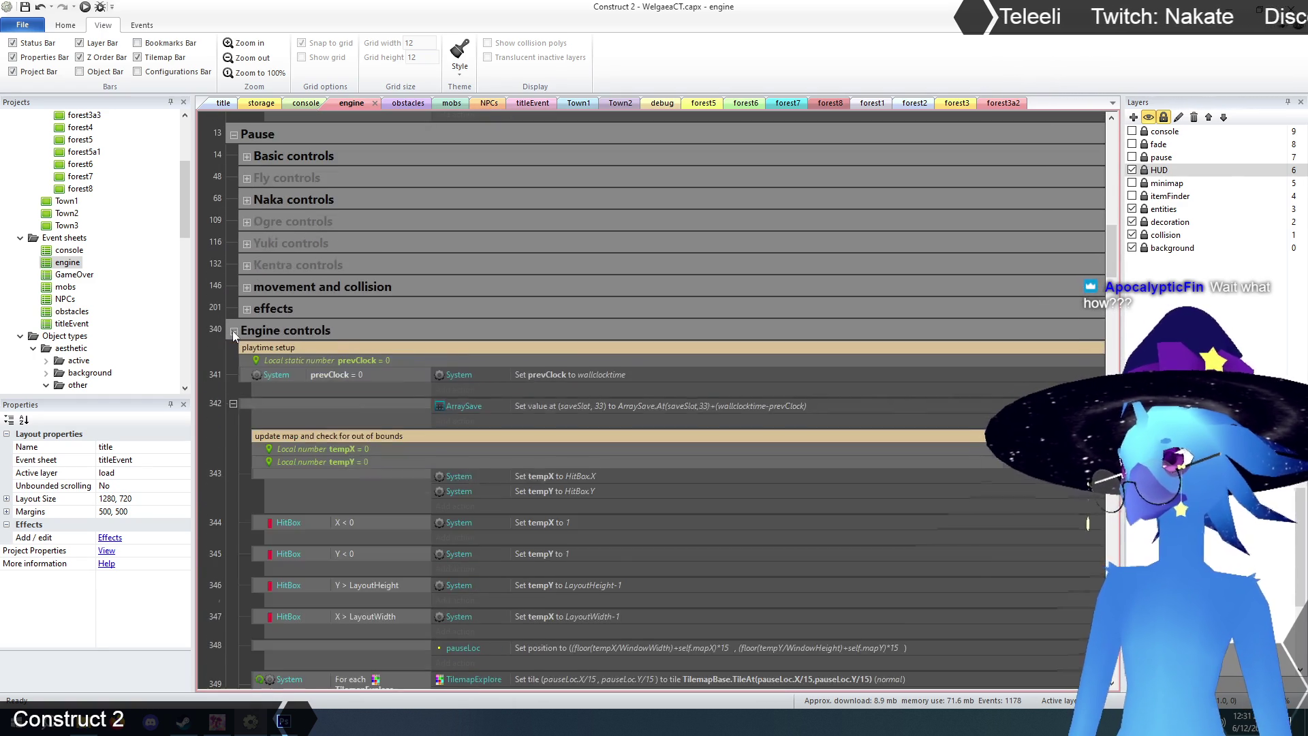
- Delete the pause section's ArraySave minimap visibility events 384–393
scroll(233, 330, down, 5)
scroll(234, 331, down, 15)
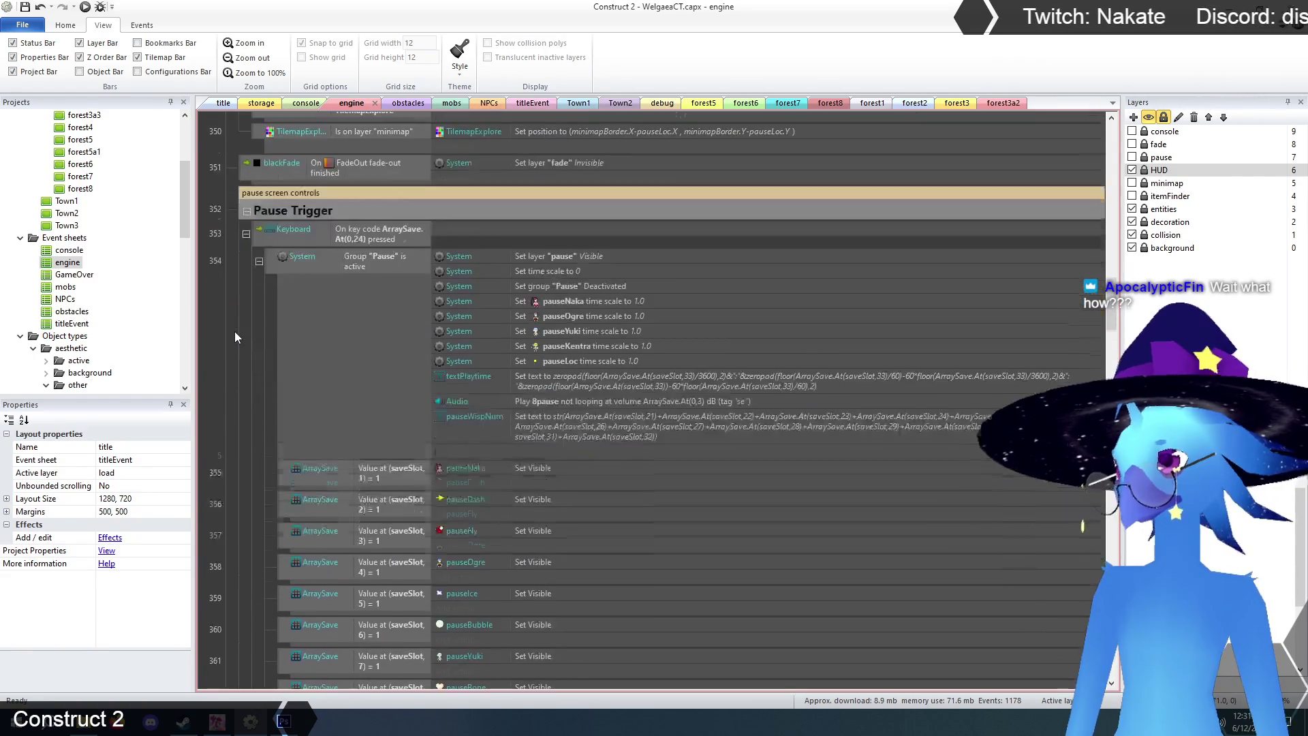
scroll(234, 333, down, 20)
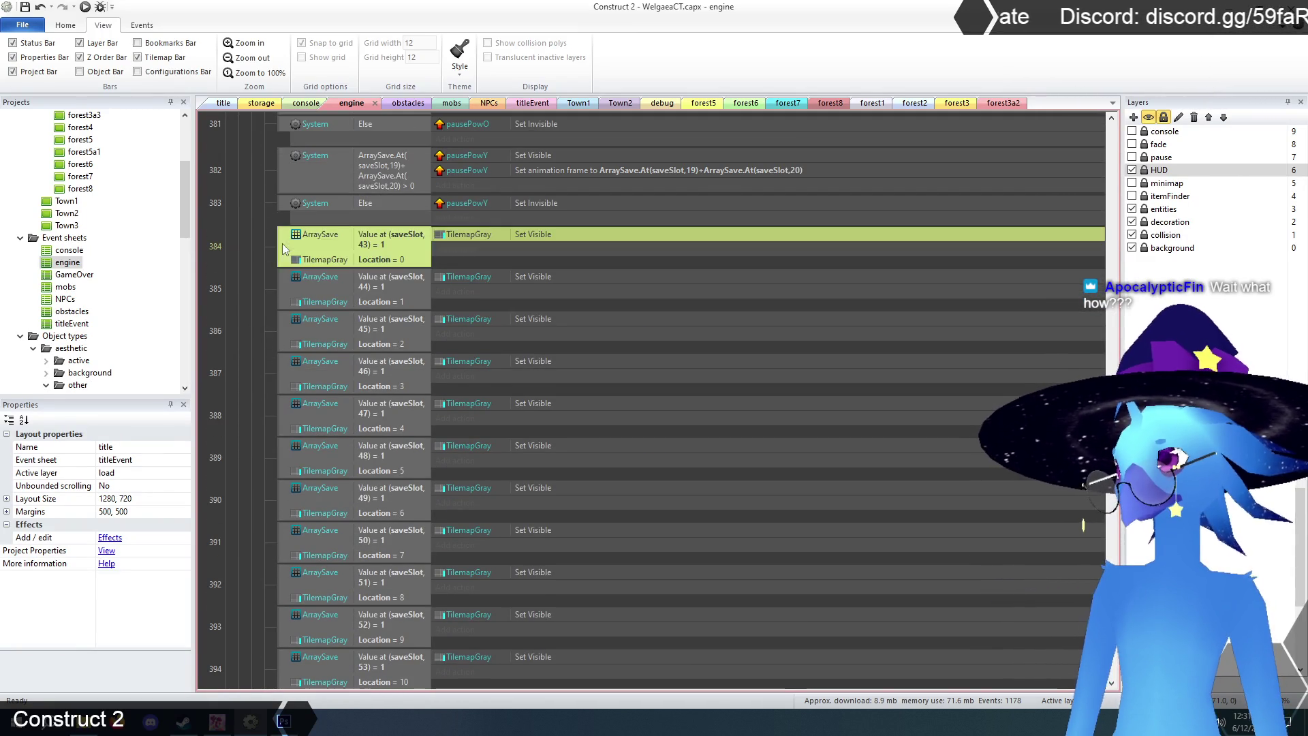
scroll(304, 269, down, 10)
scroll(355, 337, down, 5)
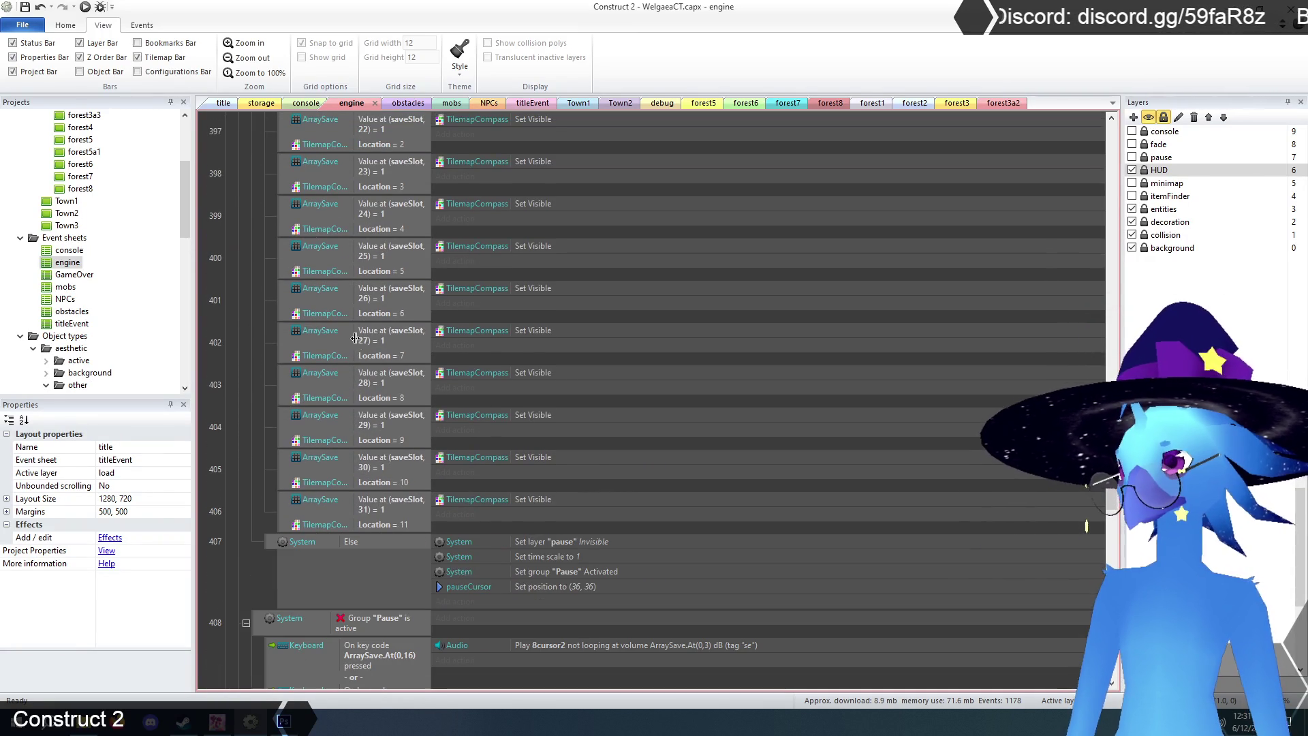
shift+click(287, 504)
scroll(352, 408, up, 5)
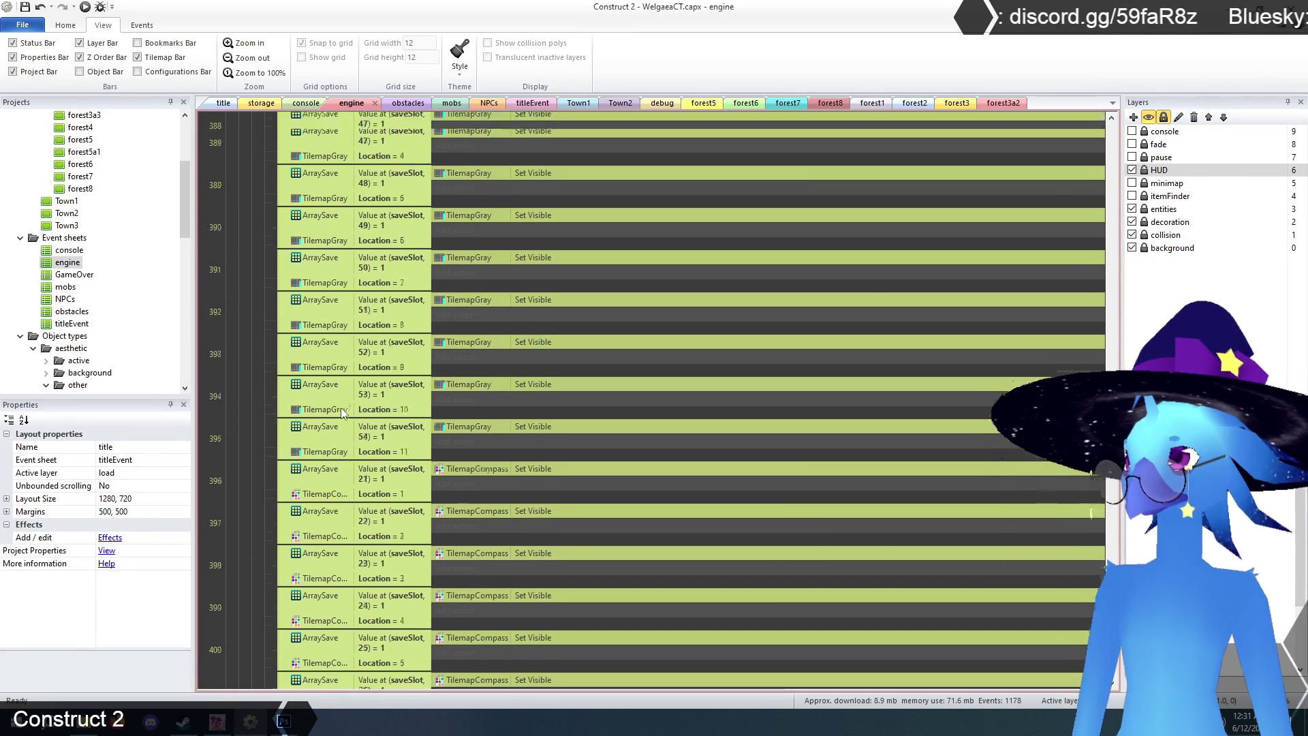
key(Delete)
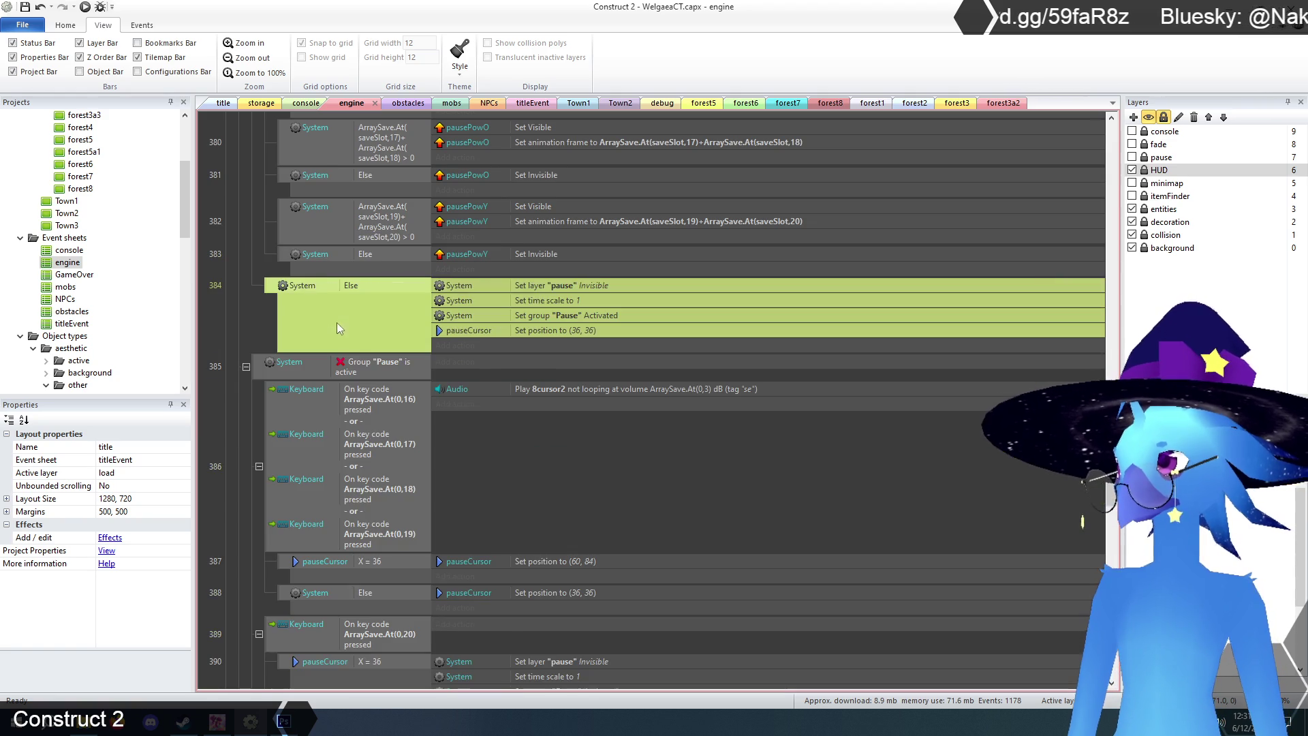
- Paste a Function Call "updateMinimap" event after the Else event 383
click(286, 256)
key(ctrl+v)
click(235, 280)
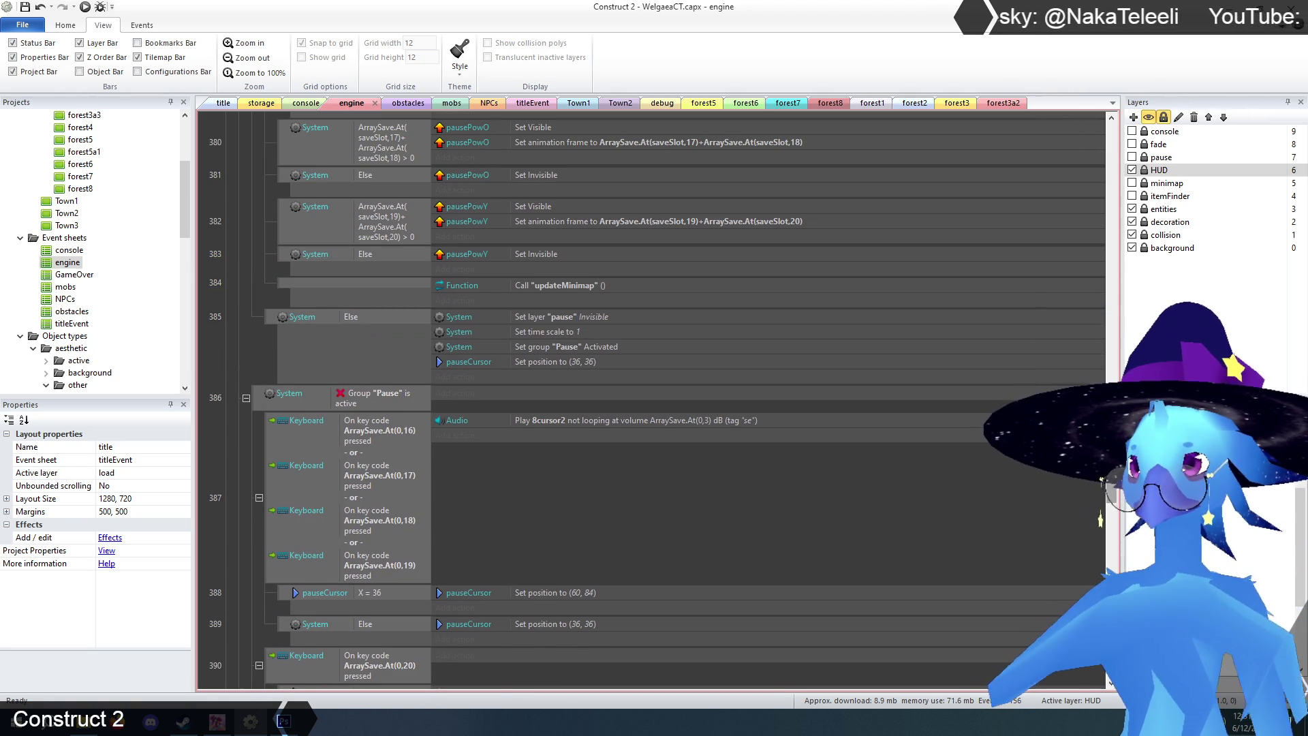
scroll(1088, 252, up, 20)
scroll(1087, 256, down, 5)
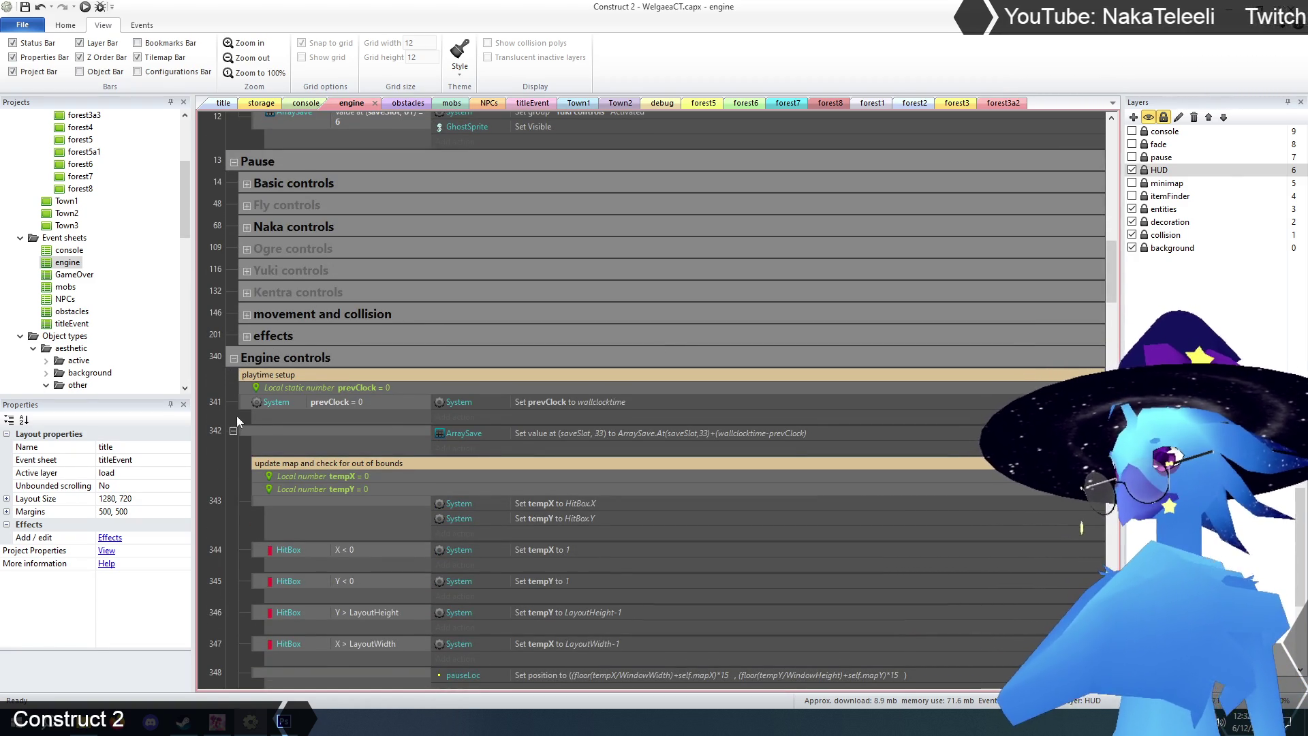
- Collapse the updateMinimap function event 395
mouse_move(1114, 309)
mouse_down()
mouse_move(1114, 238)
mouse_move(1134, 279)
mouse_up()
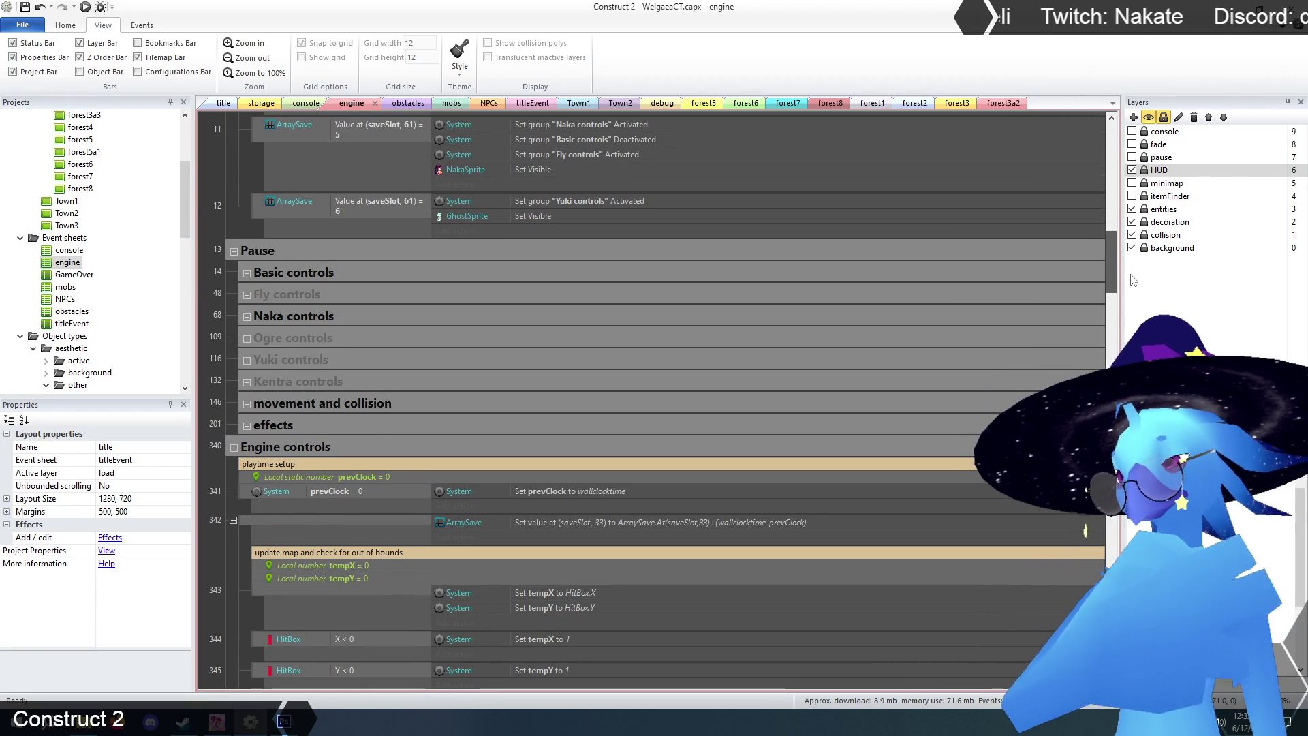
drag(1134, 279, 1134, 657)
scroll(614, 600, up, 15)
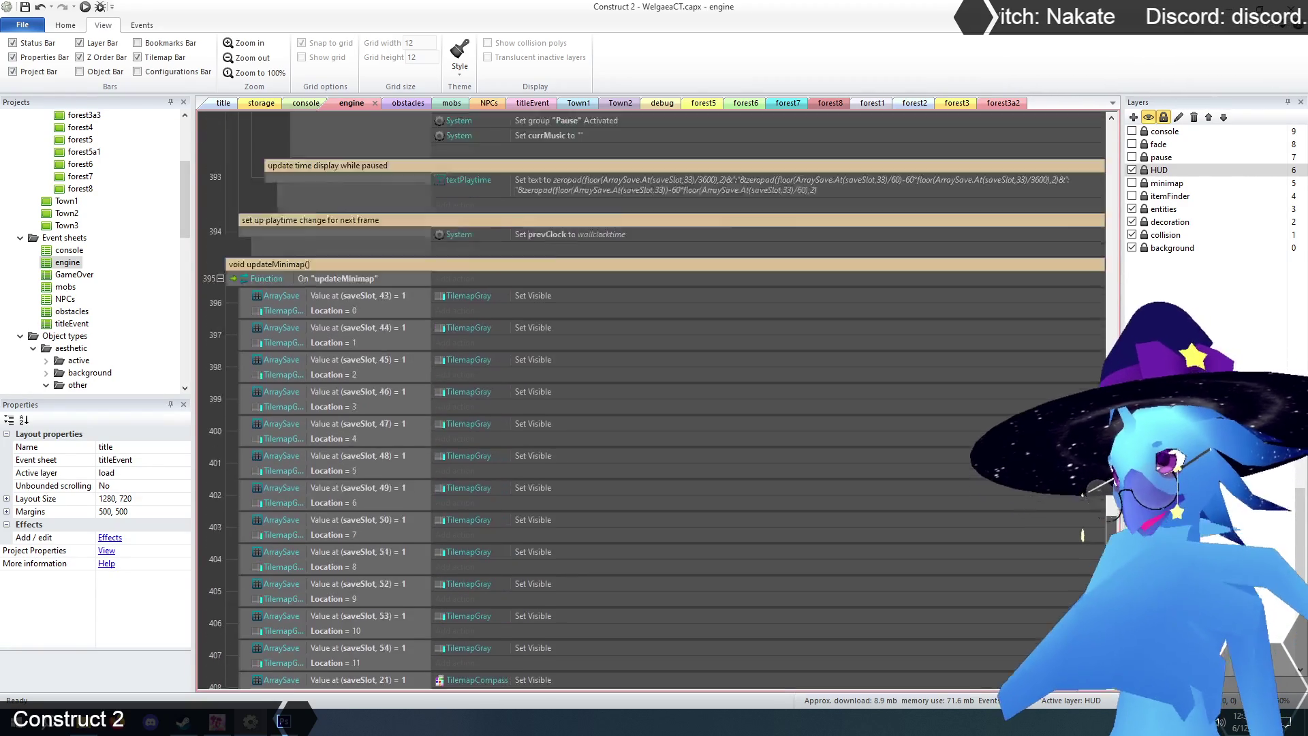
click(220, 538)
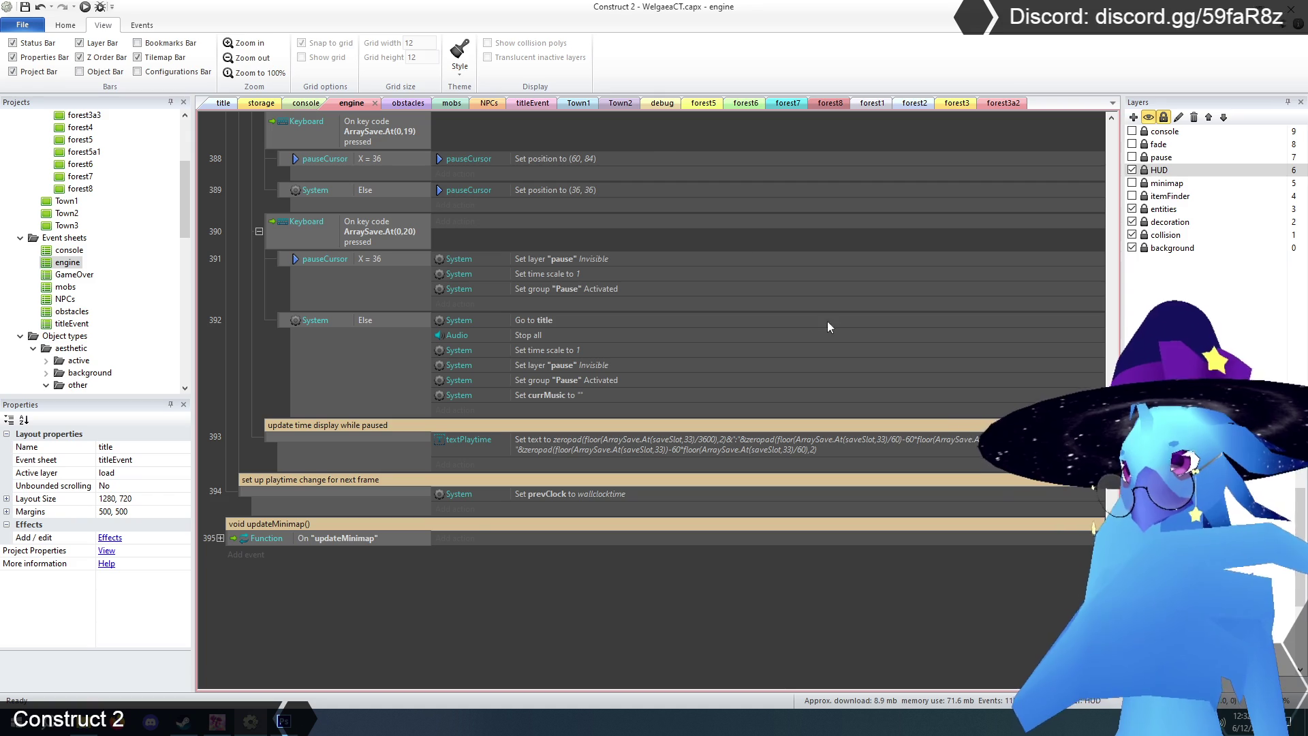
double_click(91, 300)
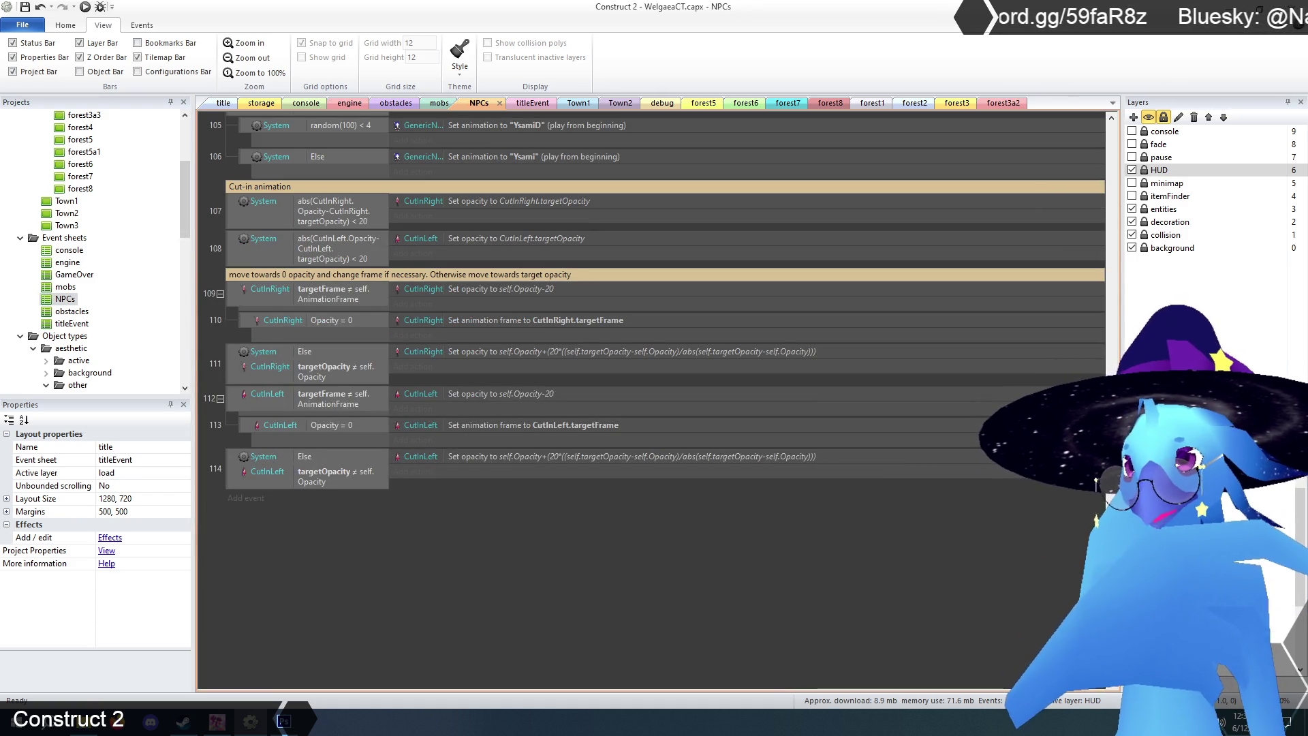
- Move a pasted updateMinimap call into the Compass pickup event's actions and delete the leftover event
scroll(654, 402, up, 15)
scroll(1101, 381, up, 2)
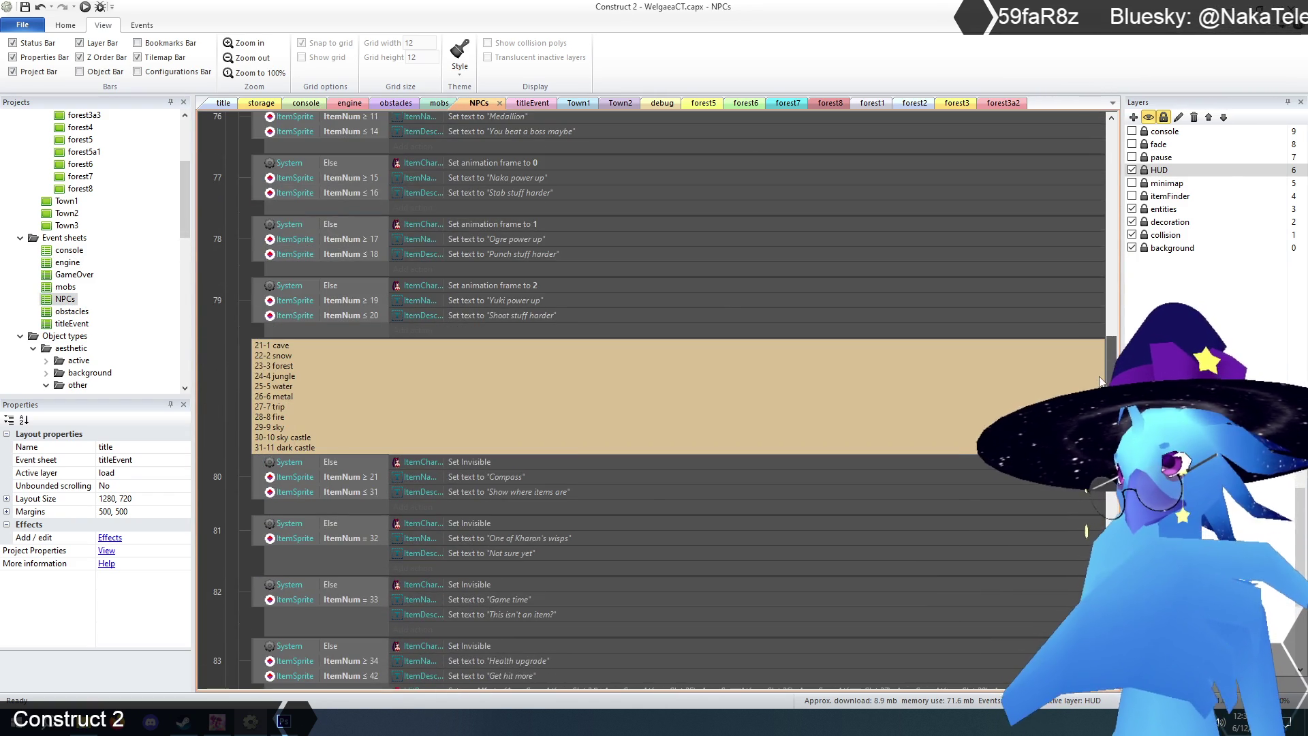
scroll(501, 369, down, 4)
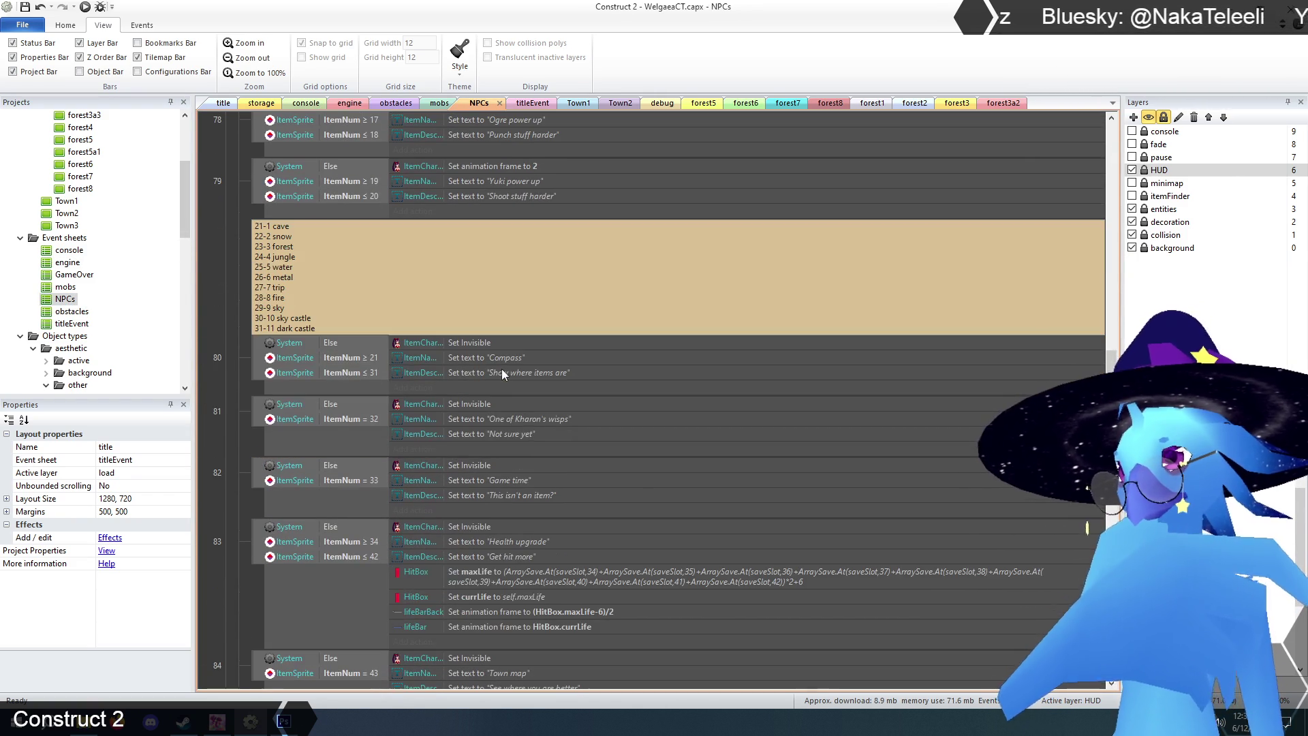
click(512, 374)
click(259, 373)
key(ctrl+v)
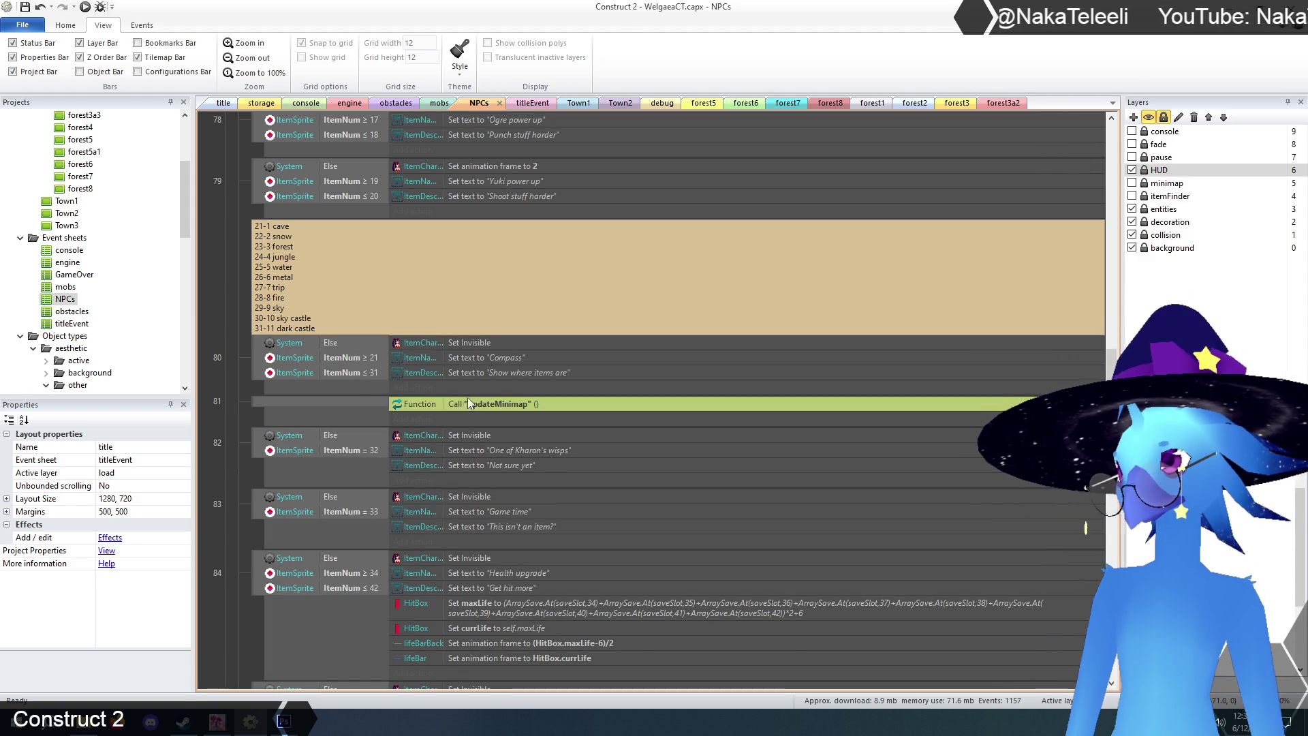
drag(464, 403, 472, 386)
click(267, 414)
key(Delete)
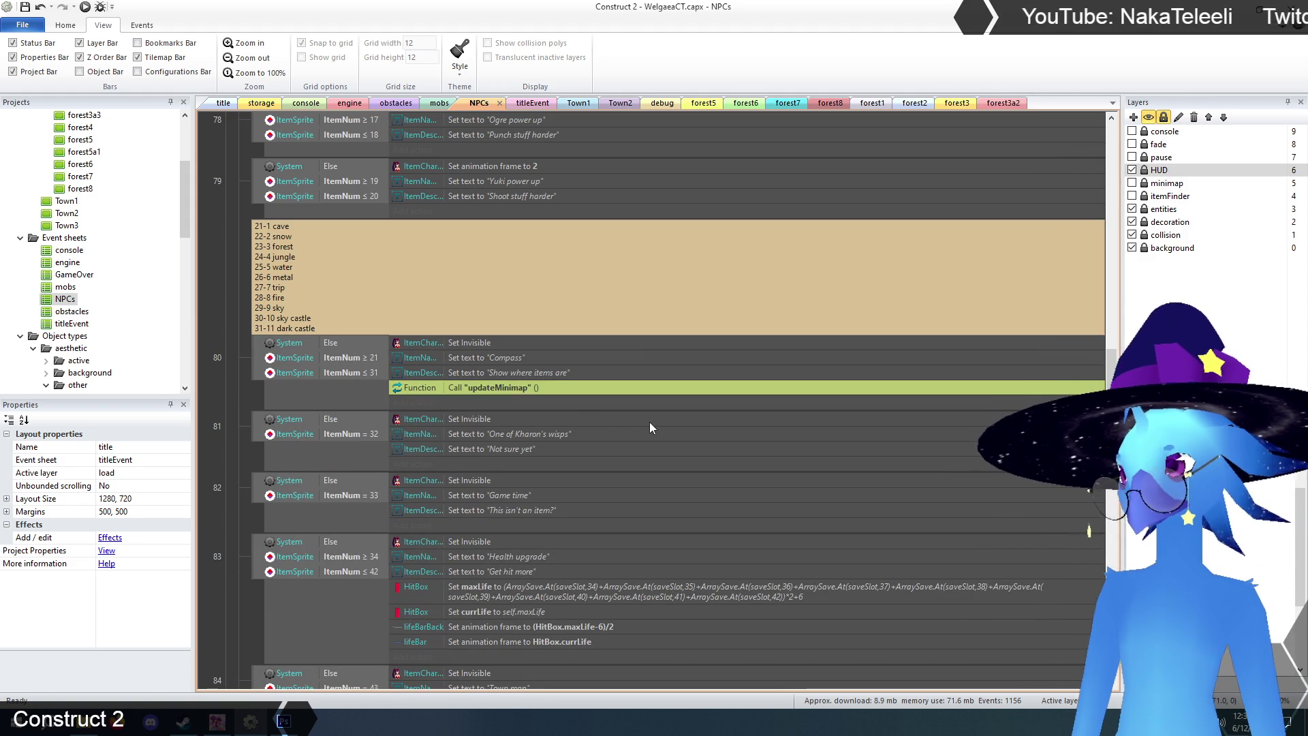
- Paste the updateMinimap call into the Town, Cave, Snow, Forest, Jungle and Water map events
scroll(521, 443, down, 5)
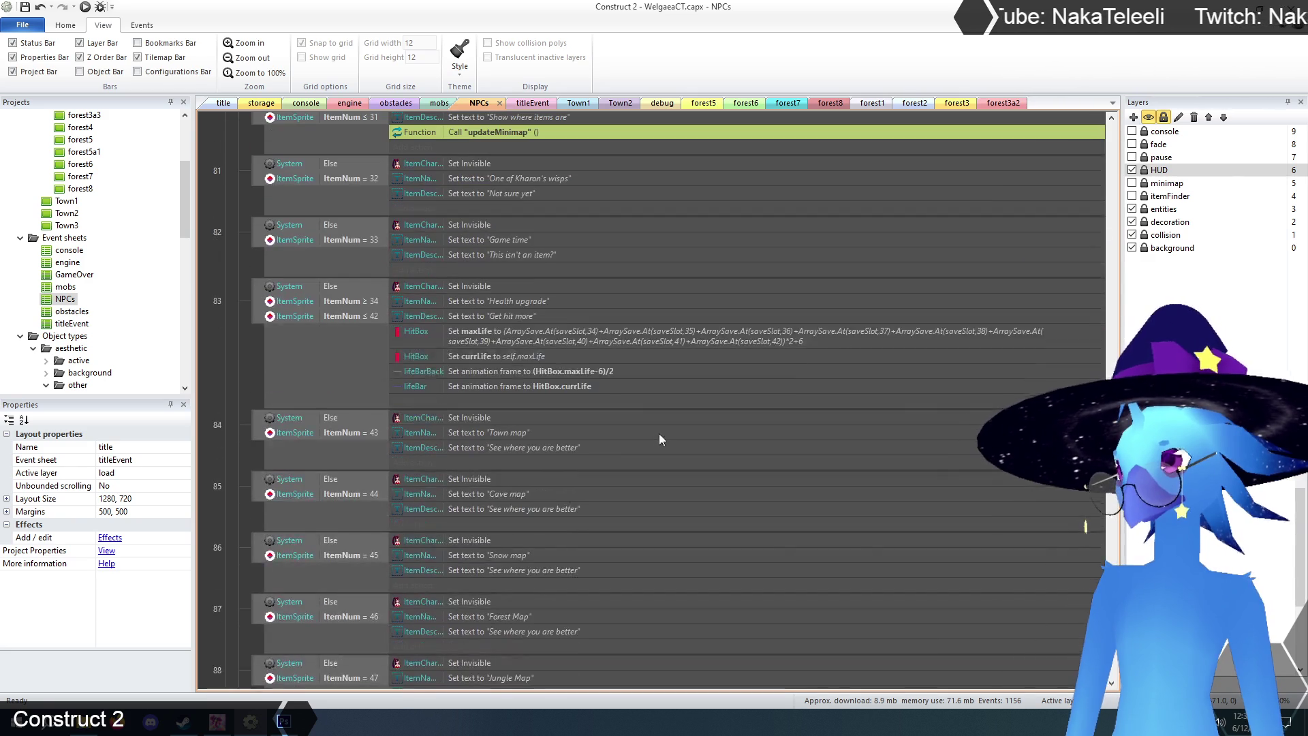
scroll(593, 427, down, 2)
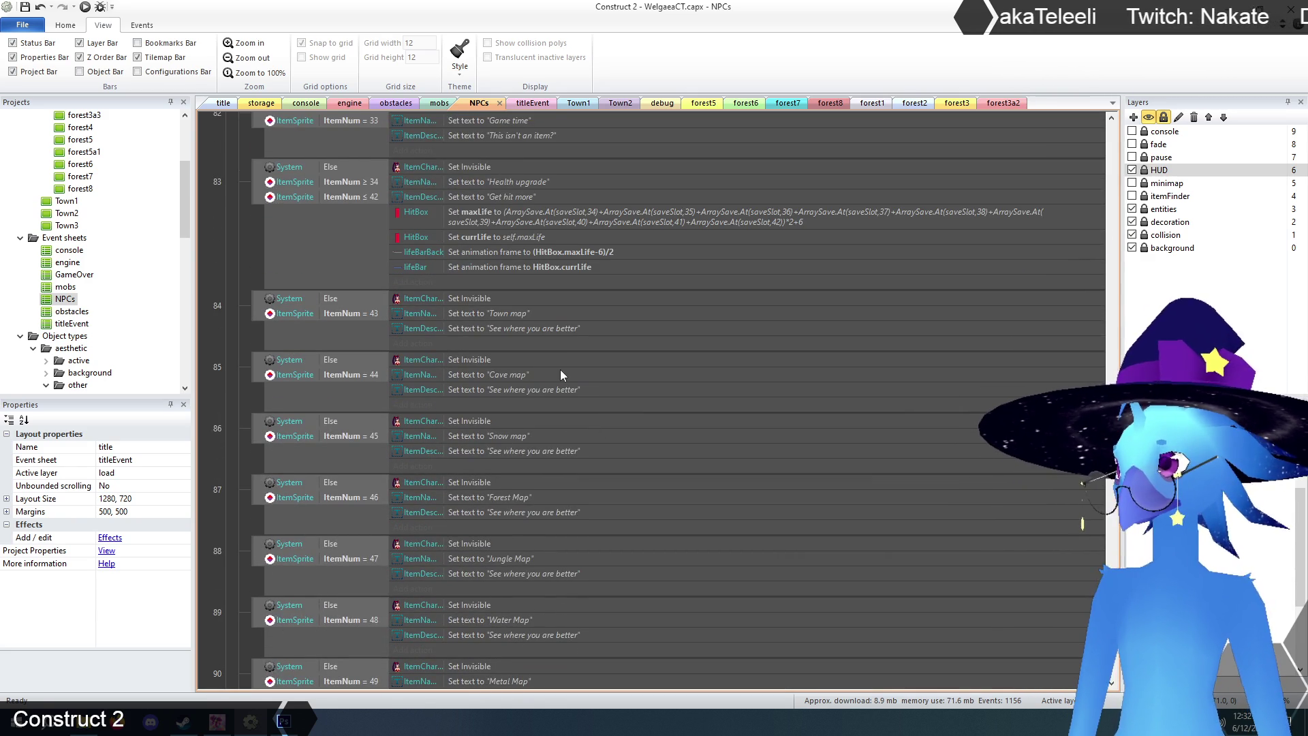
scroll(562, 364, down, 2)
click(540, 226)
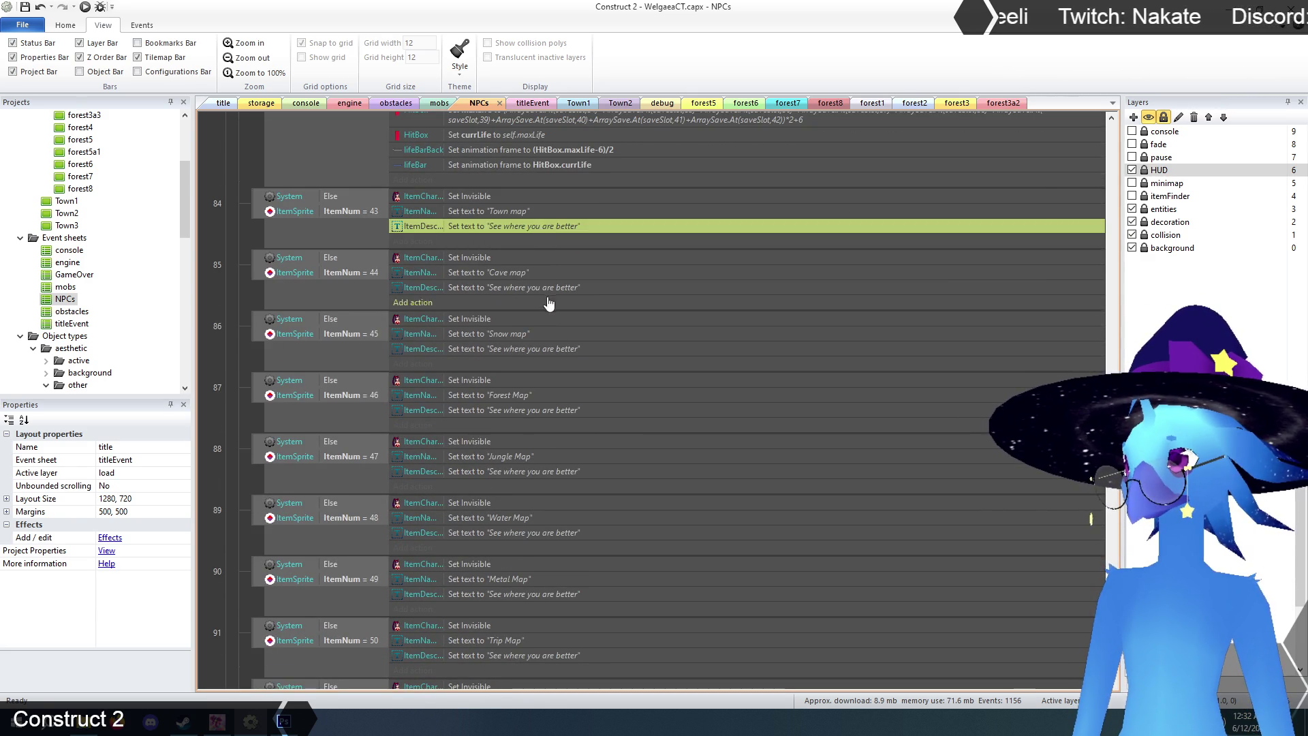
key(ctrl+v)
click(538, 302)
key(ctrl+v)
scroll(621, 306, down, 2)
click(550, 259)
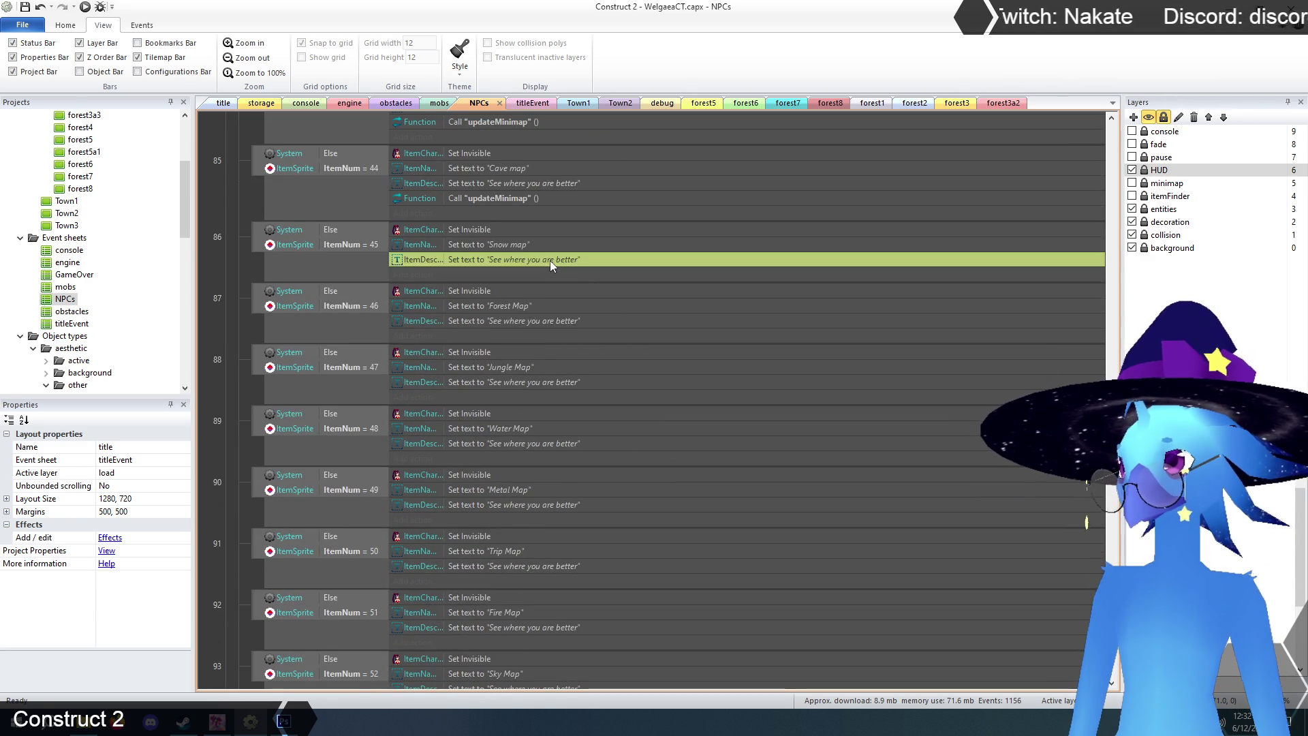
key(ctrl+v)
click(624, 337)
key(ctrl+v)
scroll(627, 339, down, 3)
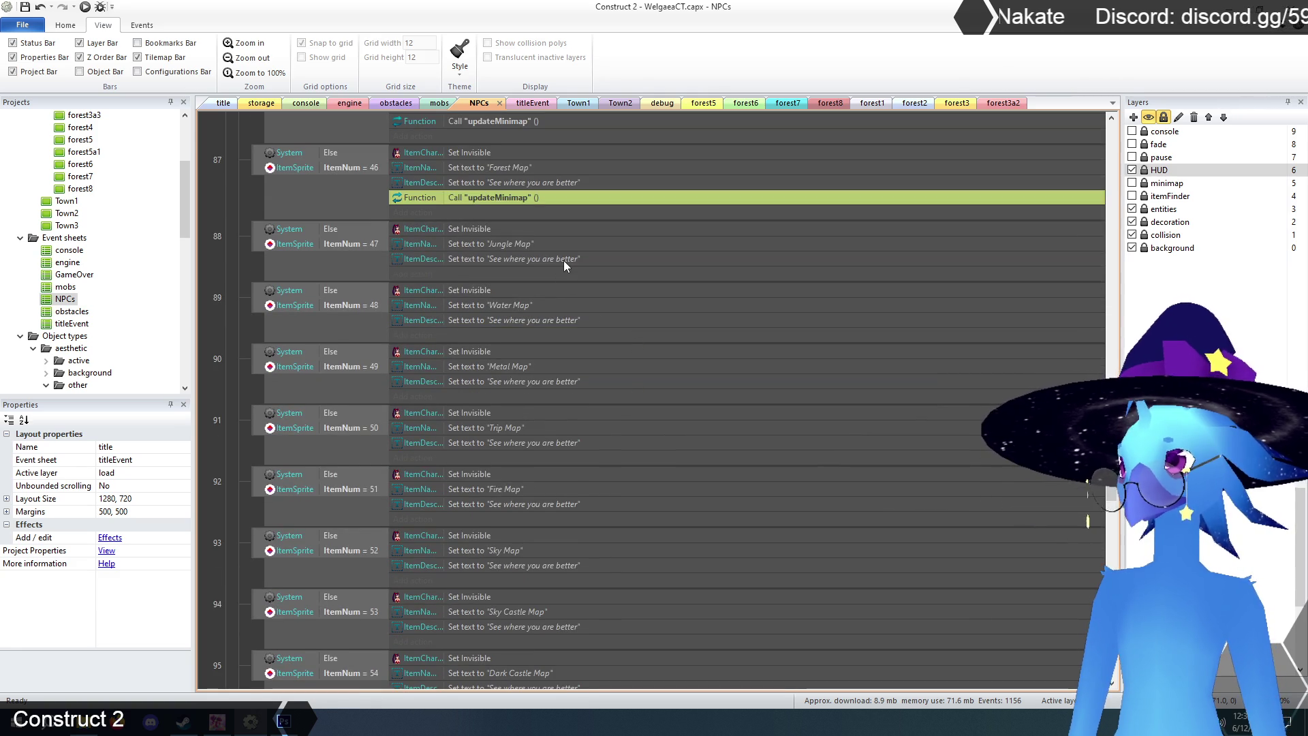
click(563, 260)
key(ctrl+v)
click(561, 333)
key(ctrl+v)
- Paste the updateMinimap call into the Metal, Trip, Fire, Sky, Sky Castle and Dark Castle map events
scroll(613, 327, down, 3)
click(551, 257)
key(ctrl+v)
click(546, 334)
key(ctrl+v)
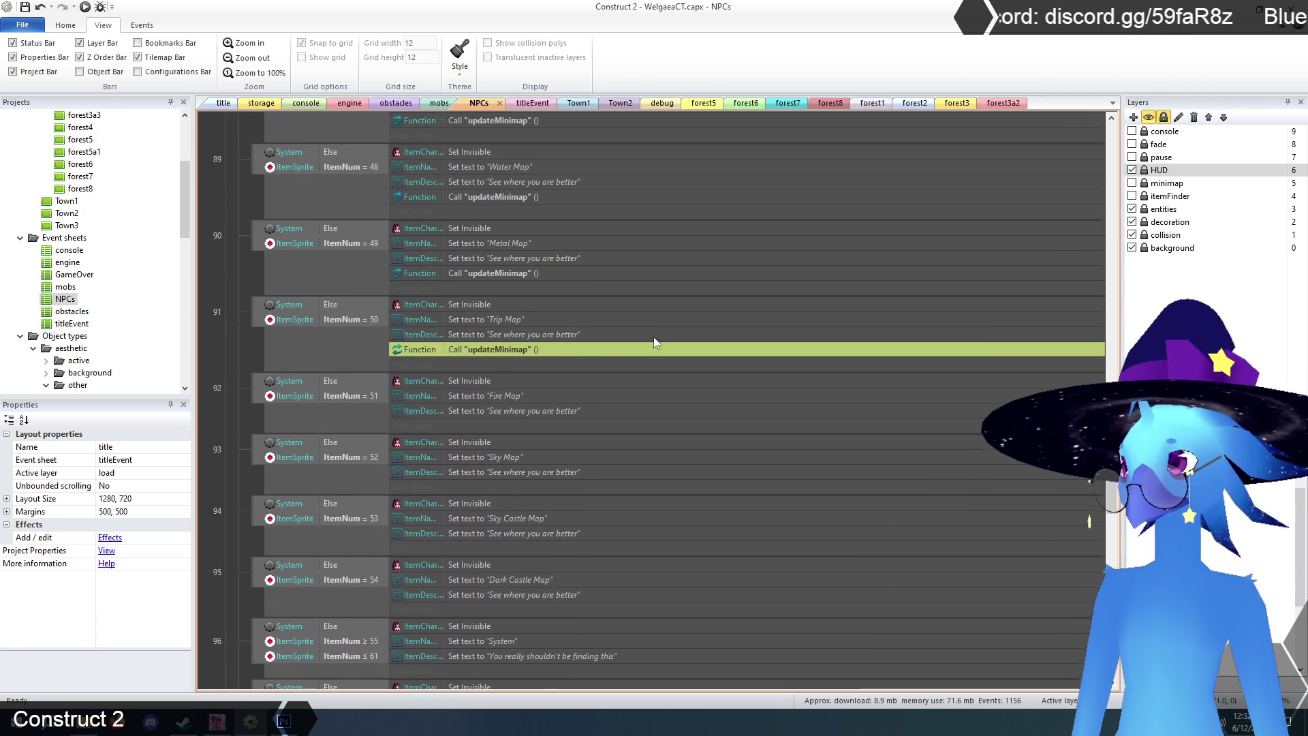
scroll(633, 324, down, 3)
click(550, 259)
key(ctrl+v)
click(558, 332)
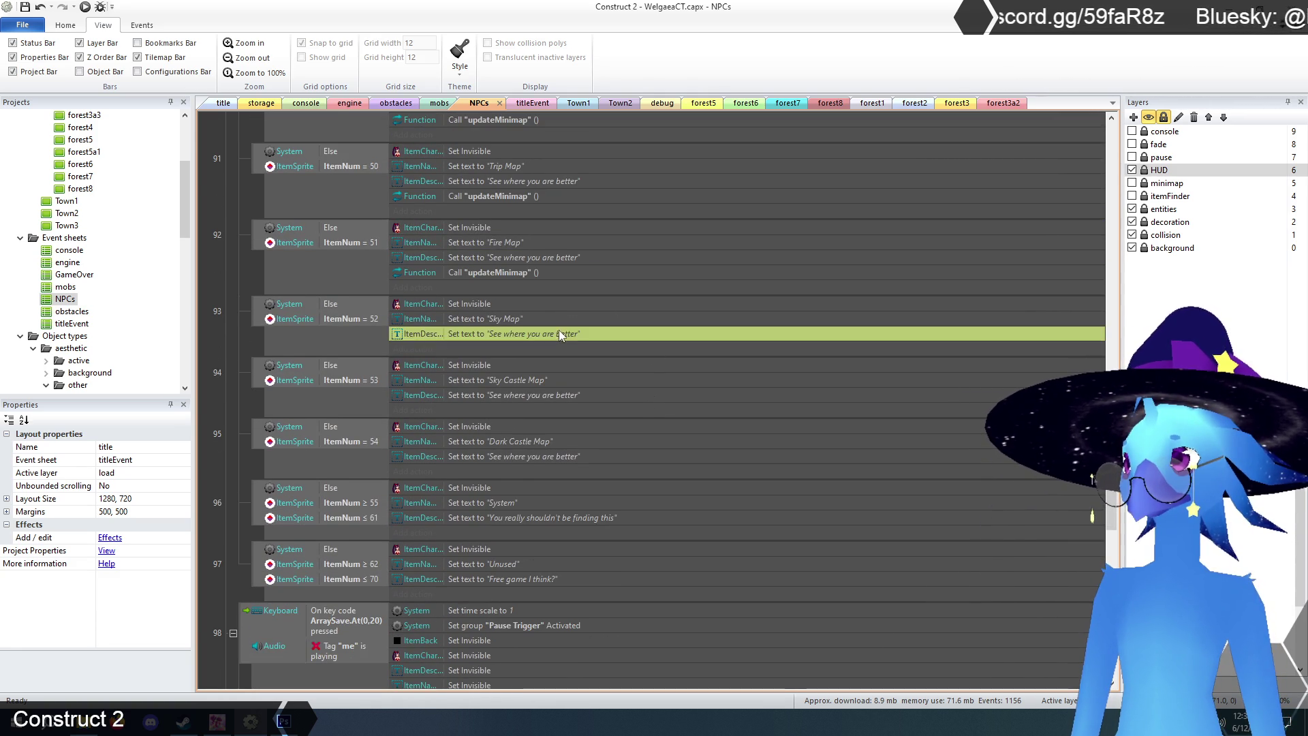
key(ctrl+v)
click(565, 406)
key(ctrl+v)
click(555, 486)
key(ctrl+v)
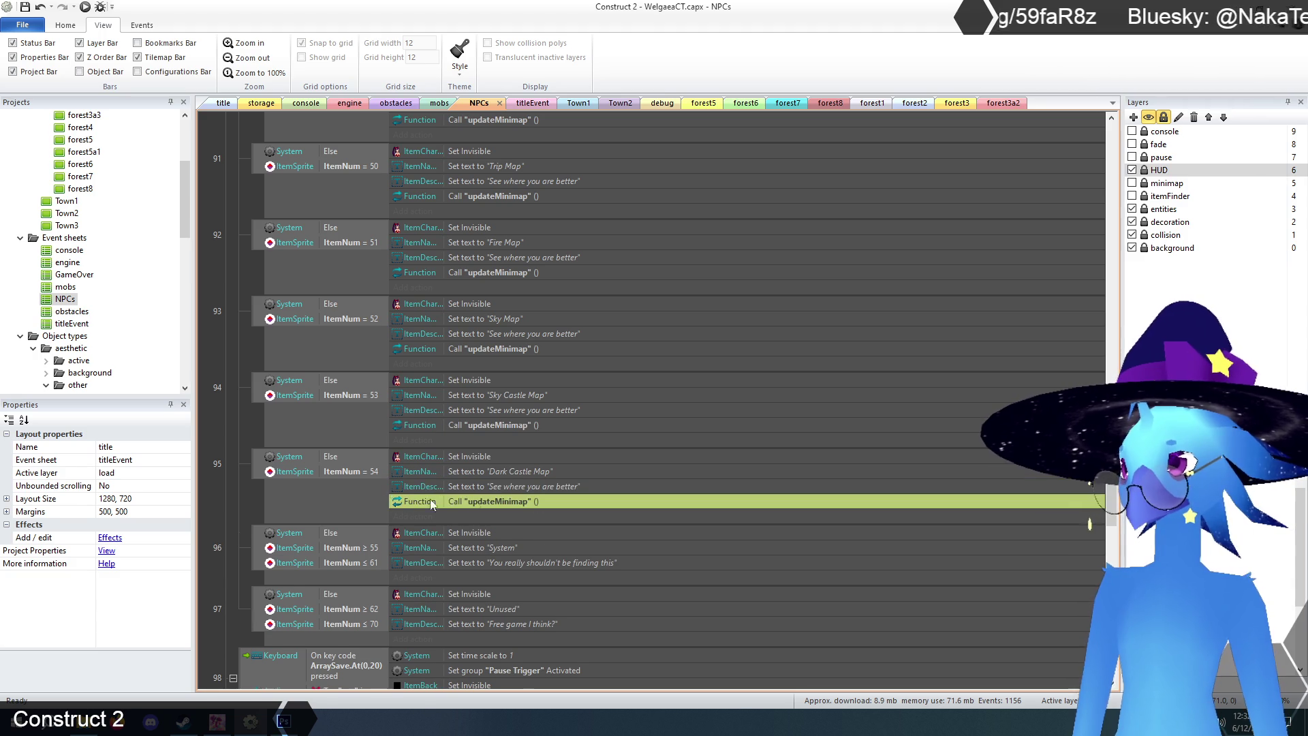
click(256, 509)
scroll(260, 479, down, 3)
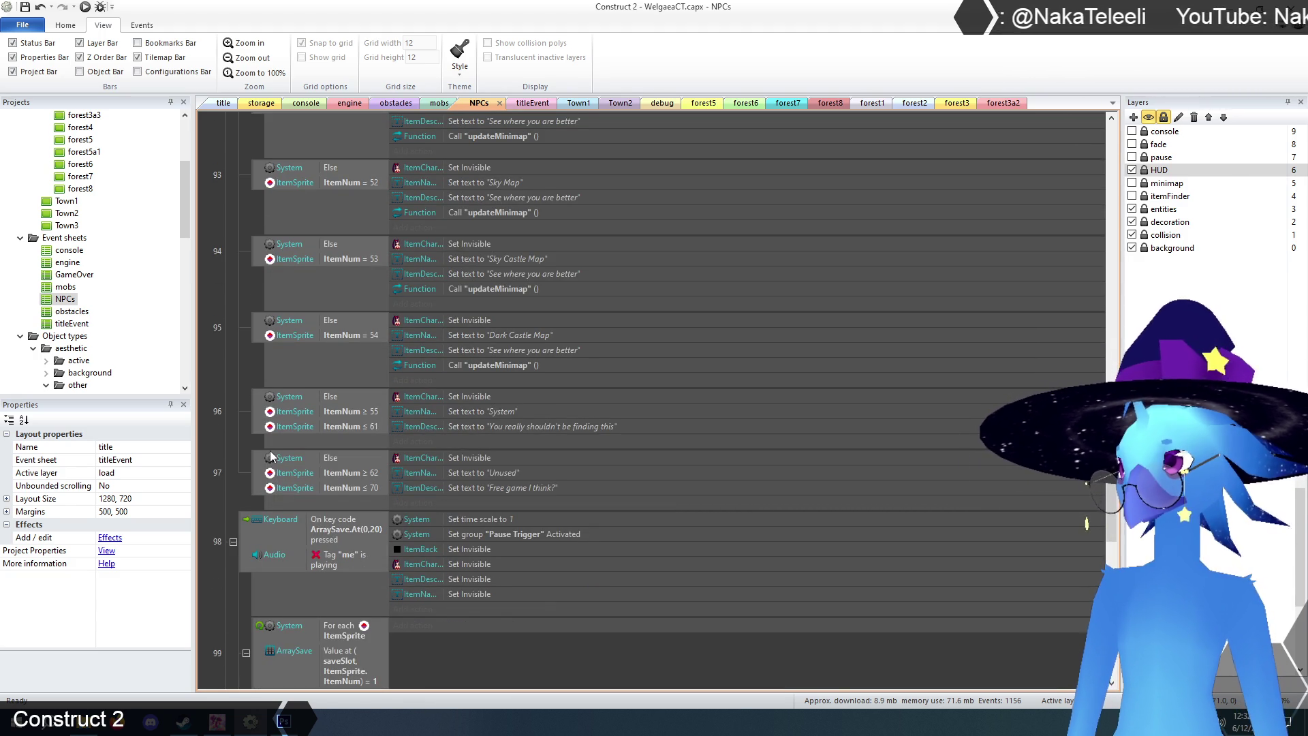
scroll(236, 383, up, 10)
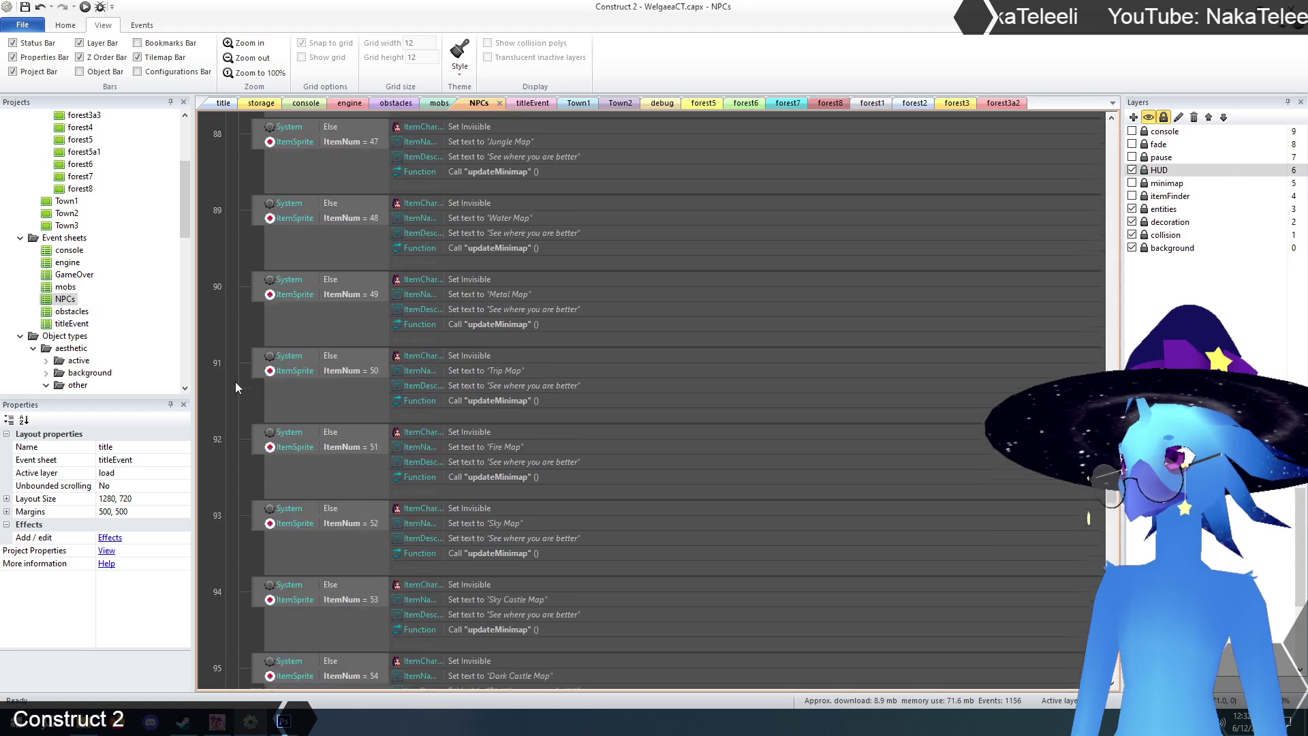
scroll(236, 387, up, 7)
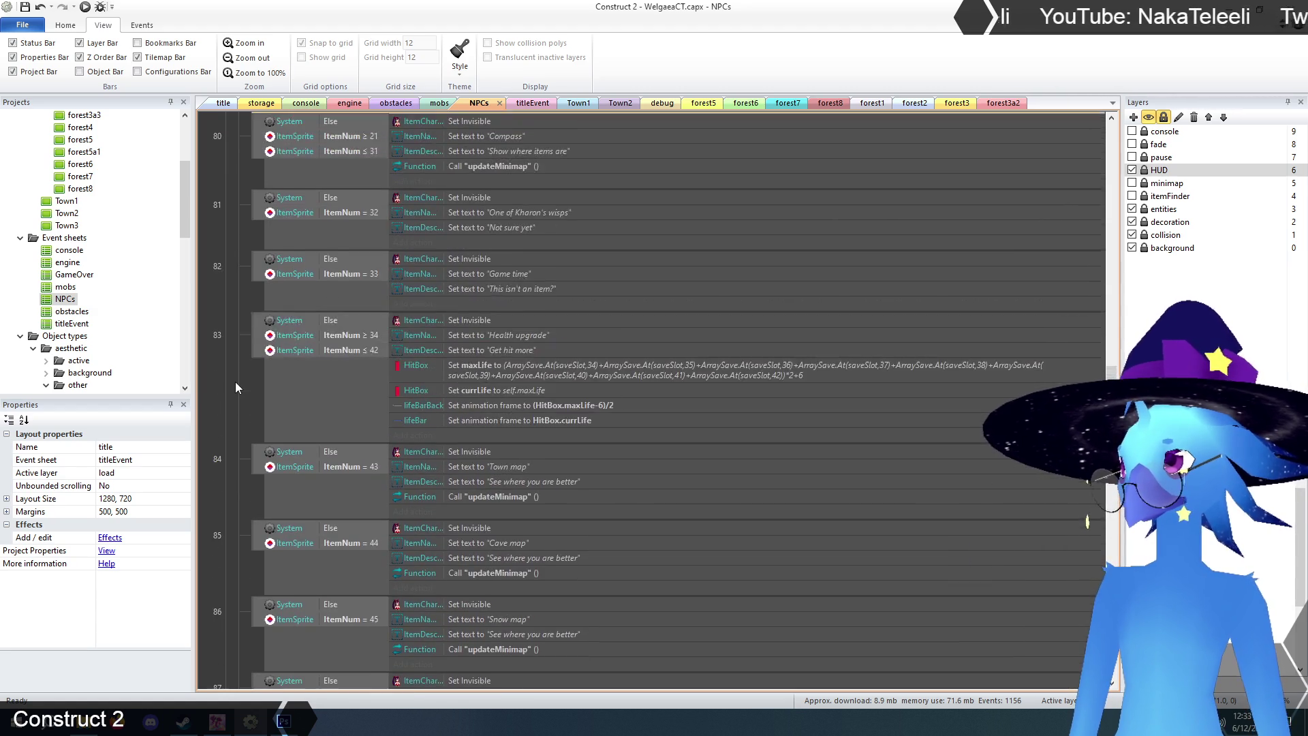
scroll(235, 381, down, 5)
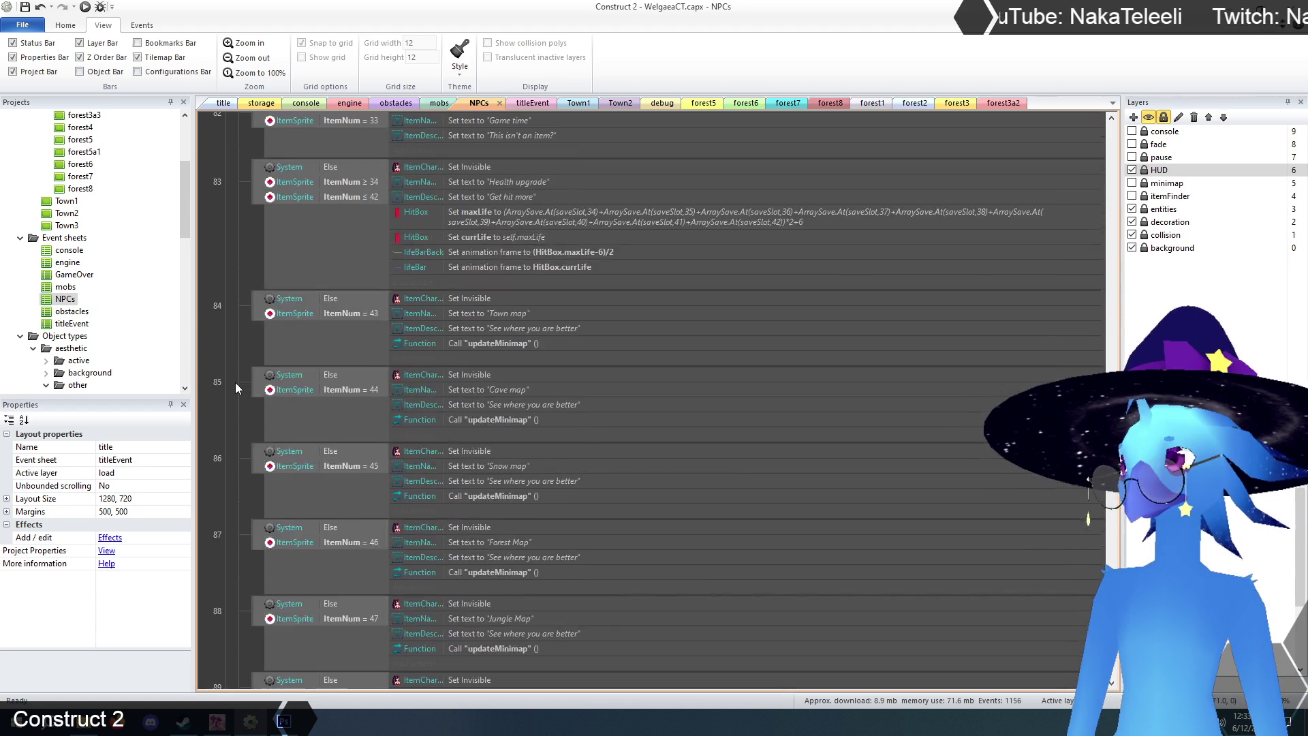
scroll(445, 447, down, 8)
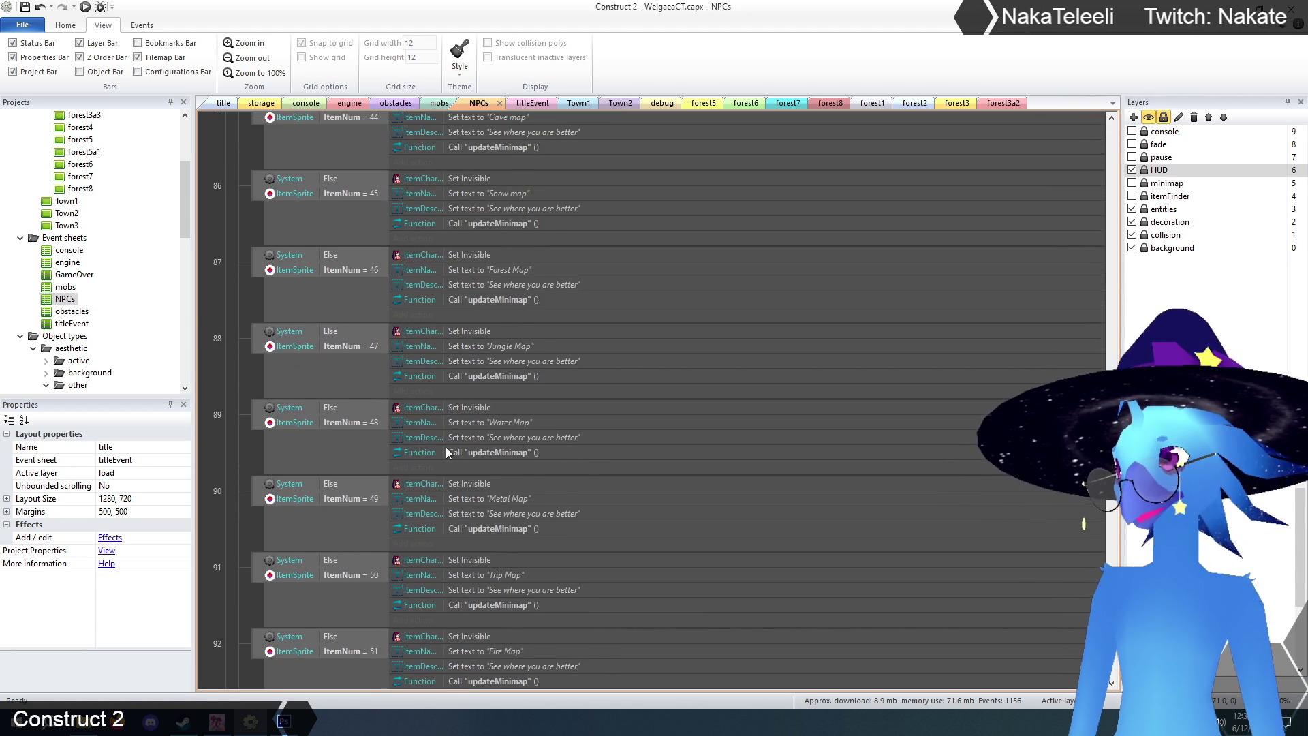
scroll(447, 445, down, 3)
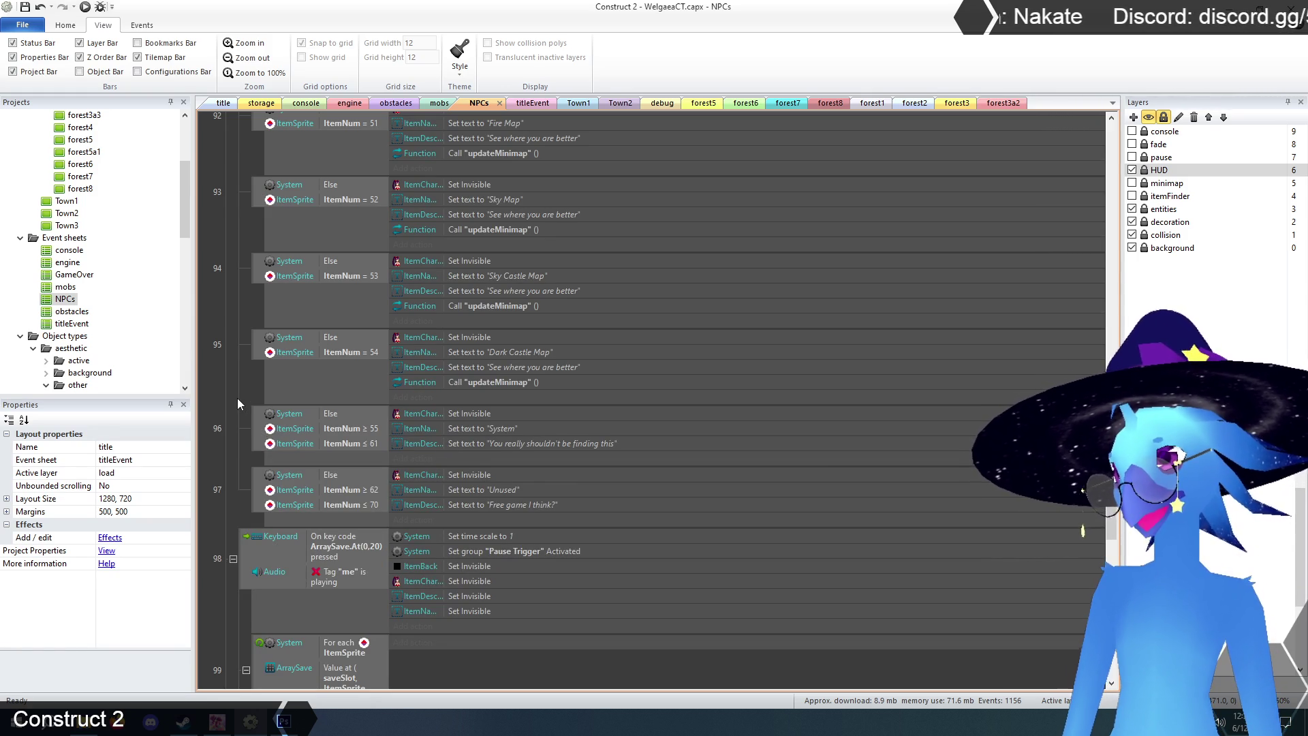
scroll(237, 397, up, 6)
scroll(237, 398, up, 5)
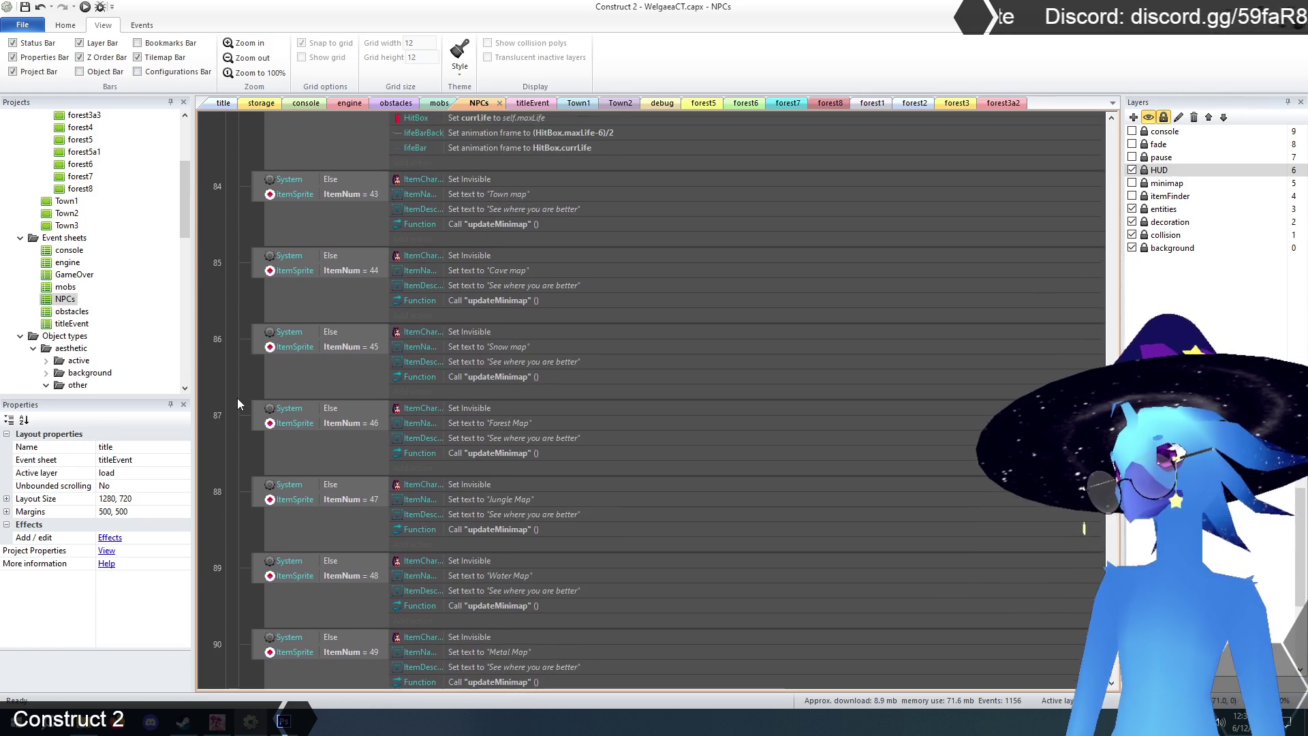
scroll(237, 398, down, 2)
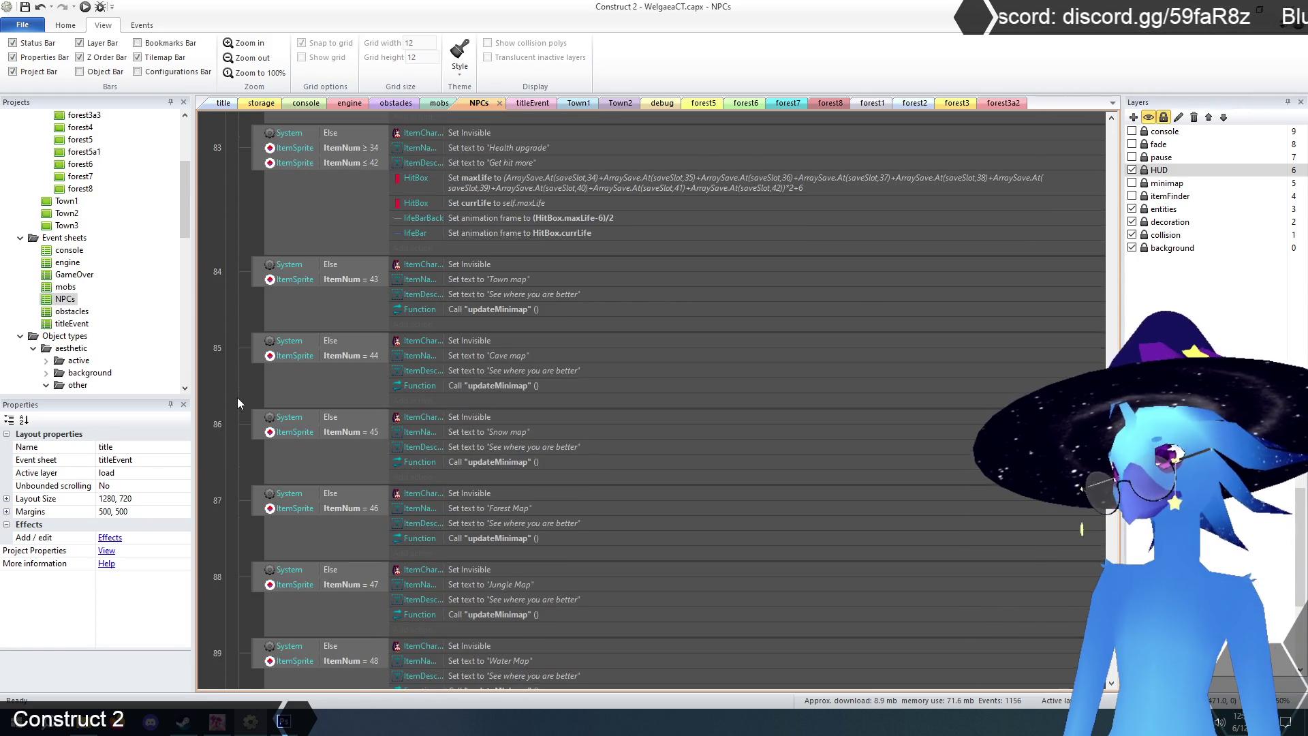
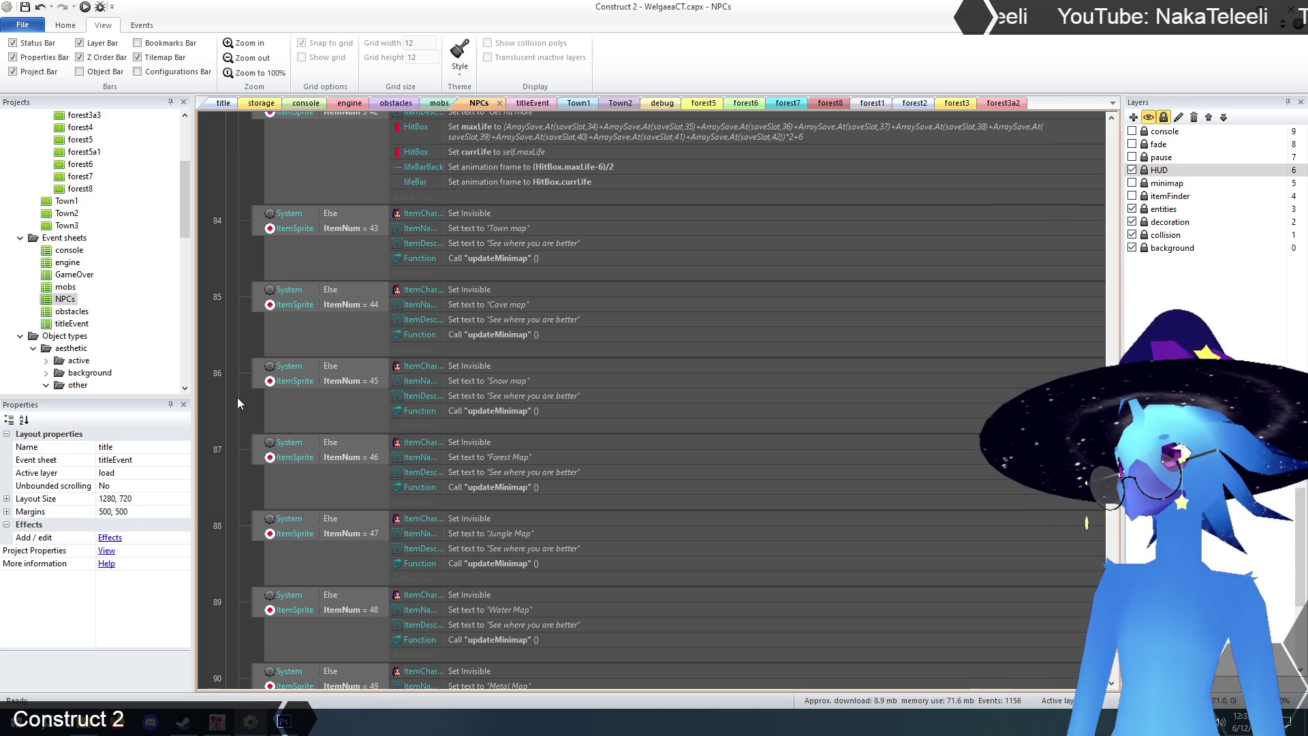
- Scroll through the NPCs item-pickup events, then switch to the title layout
scroll(237, 403, down, 2)
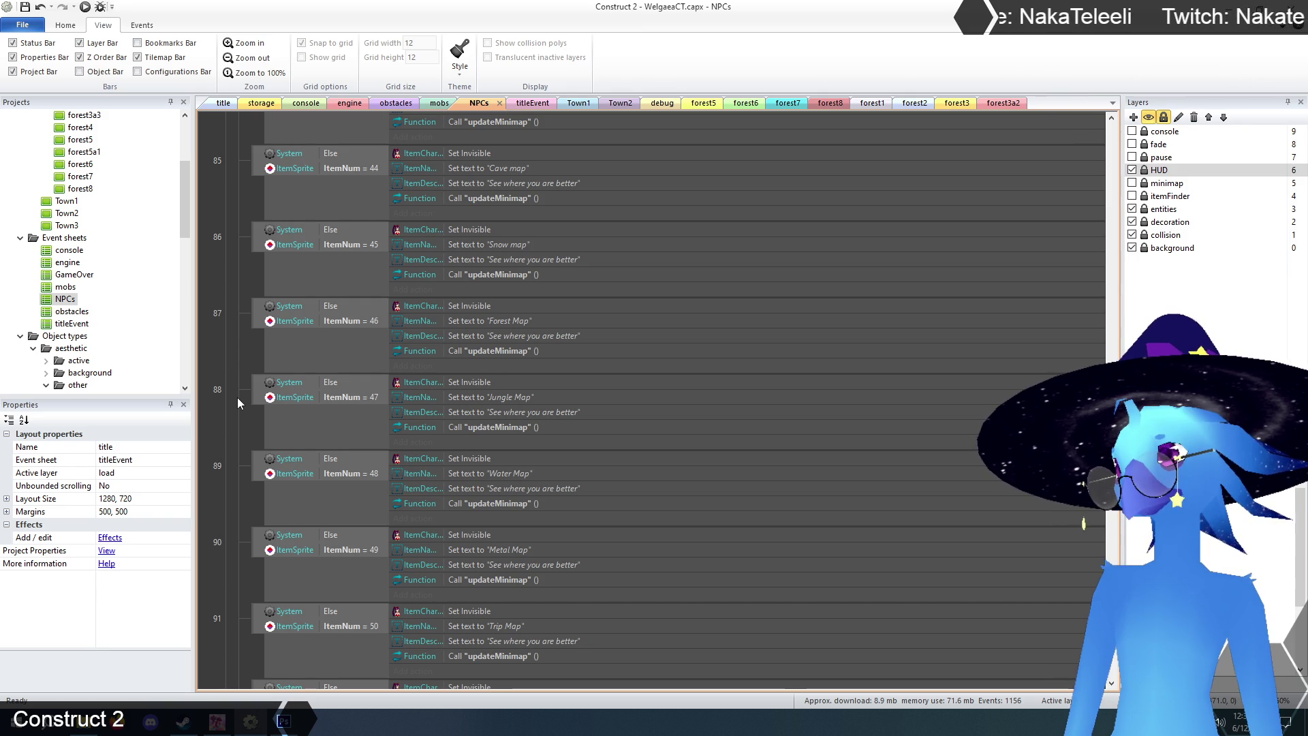
scroll(239, 403, up, 5)
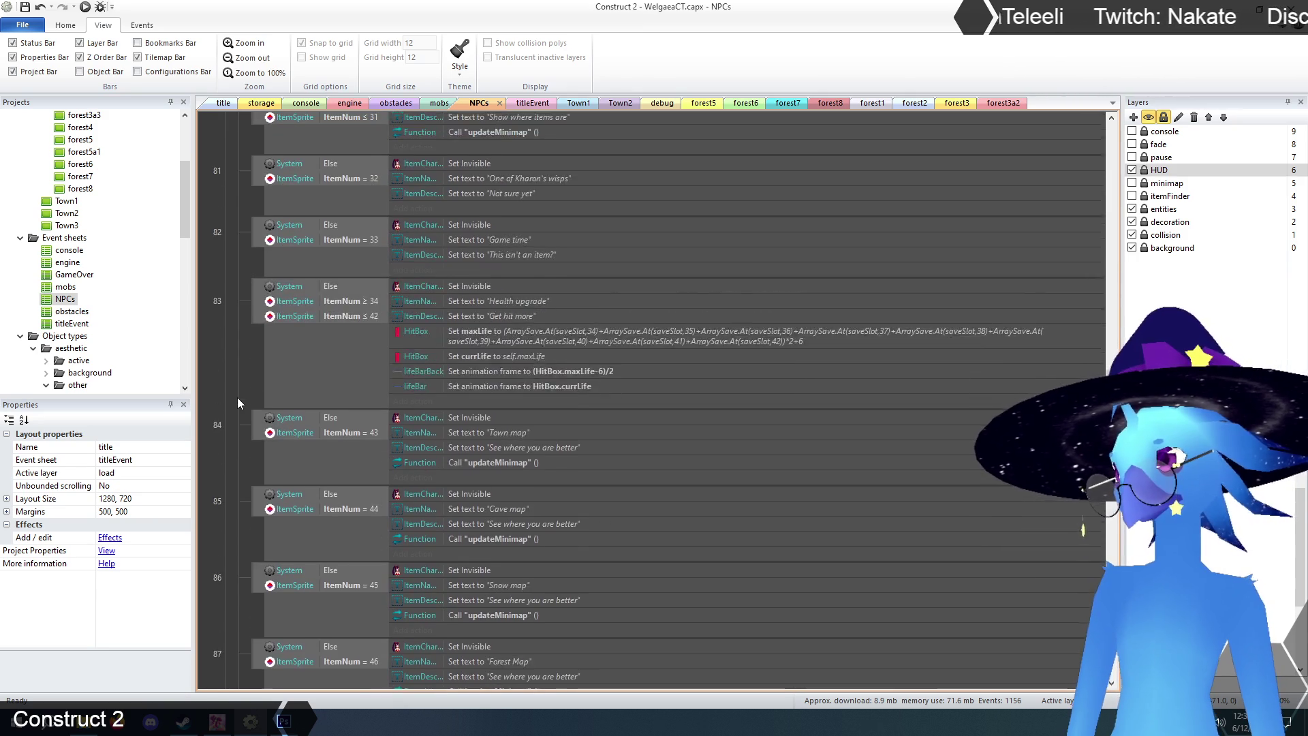
scroll(238, 403, up, 5)
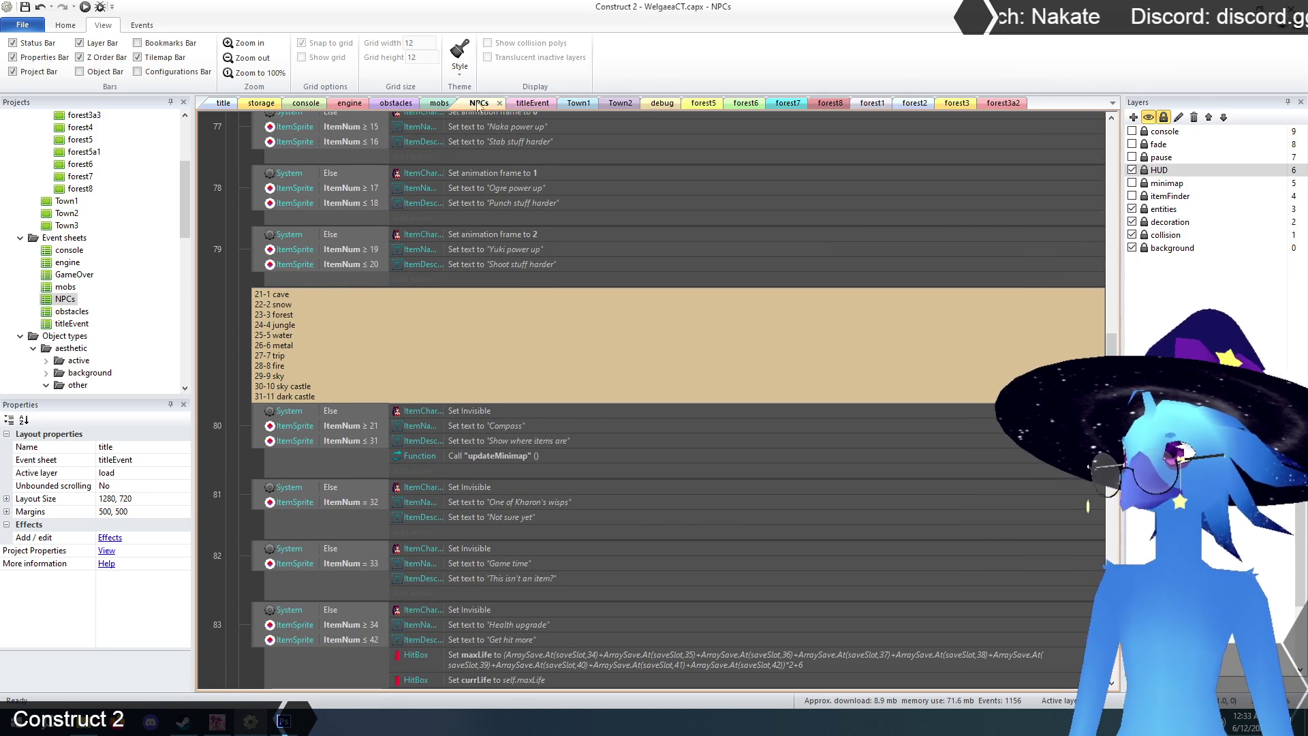
click(220, 107)
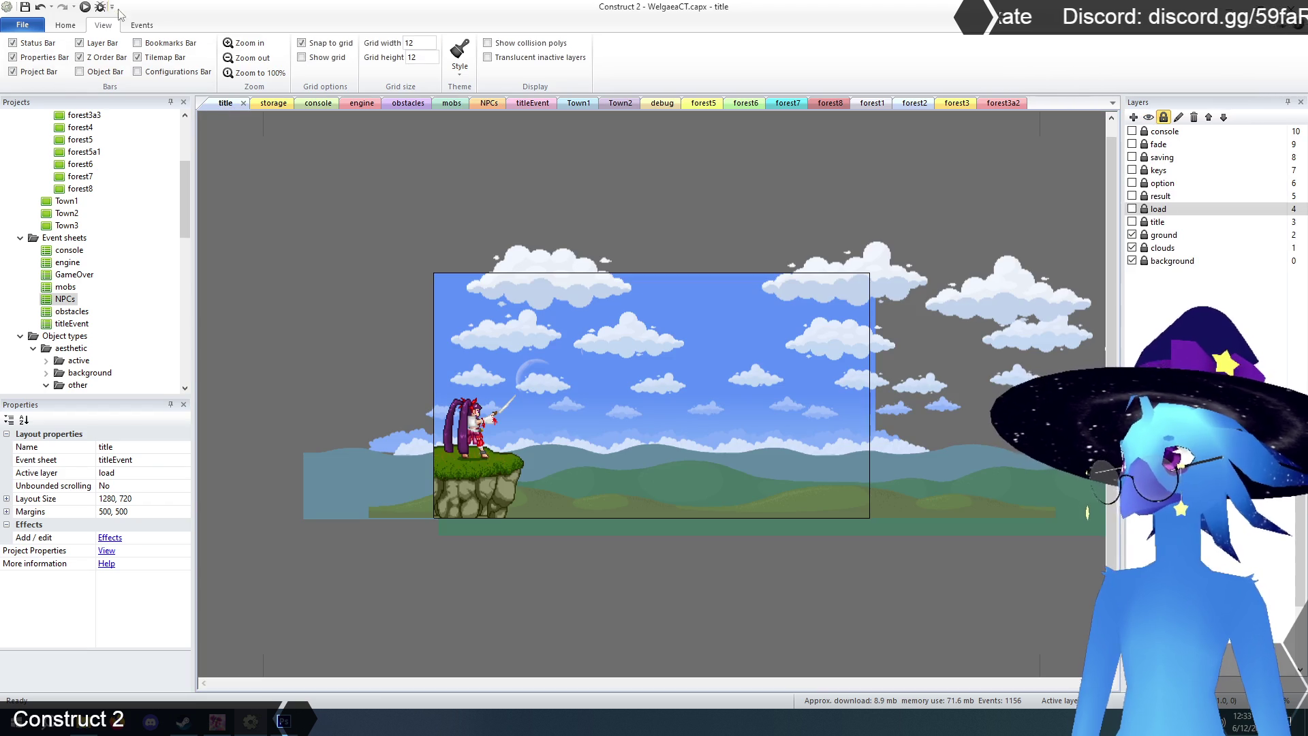
click(84, 7)
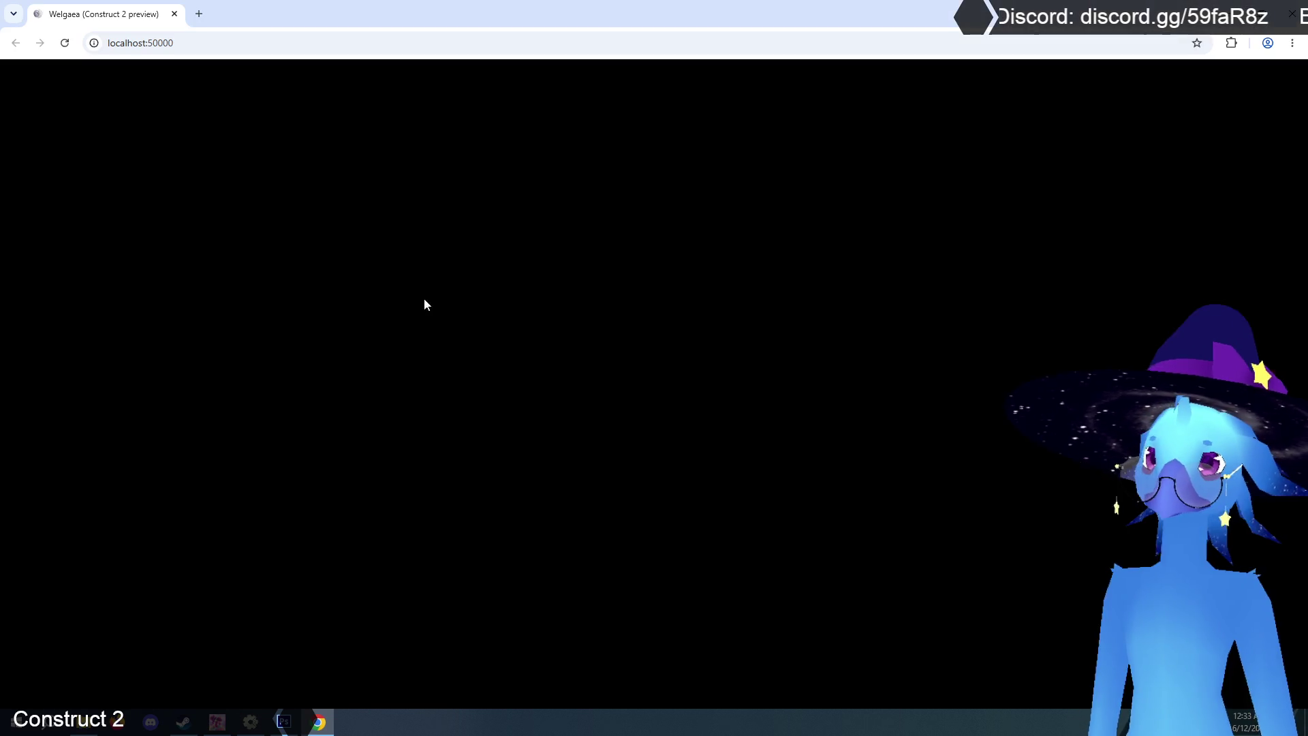
key(Return)
key(Return)
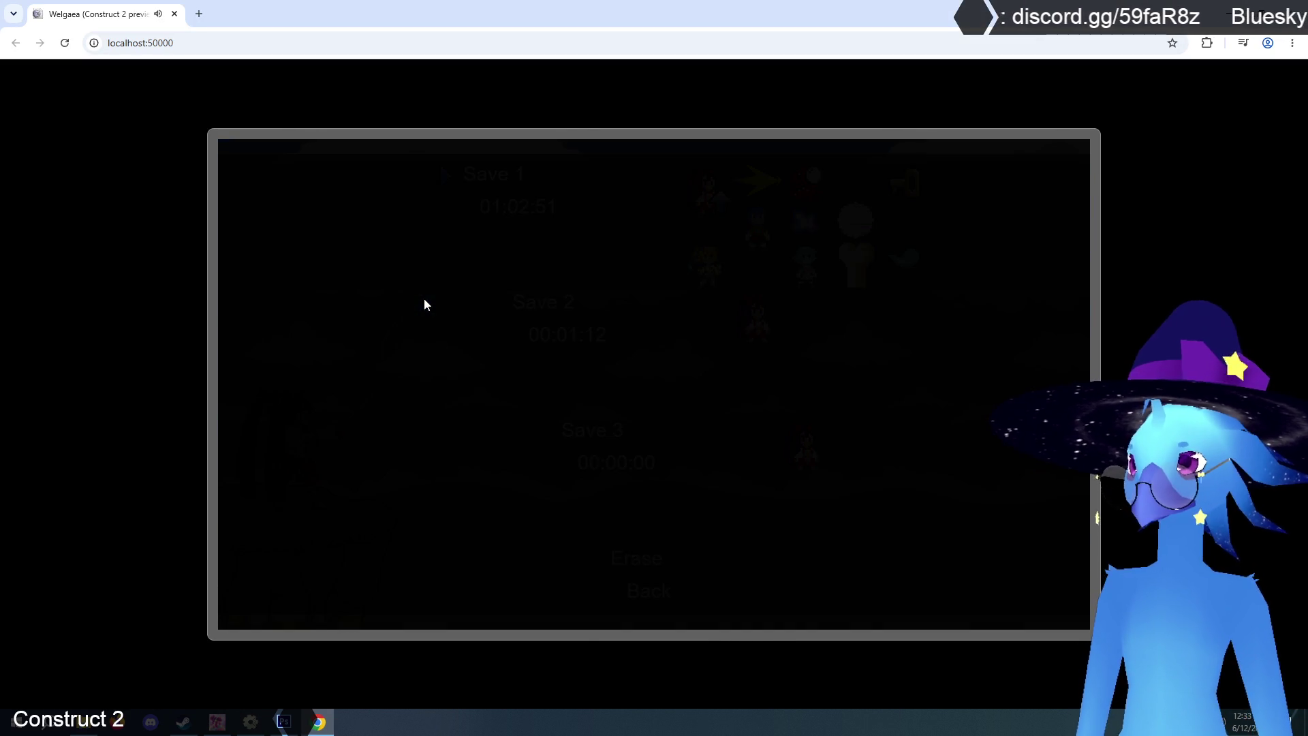
key(Left)
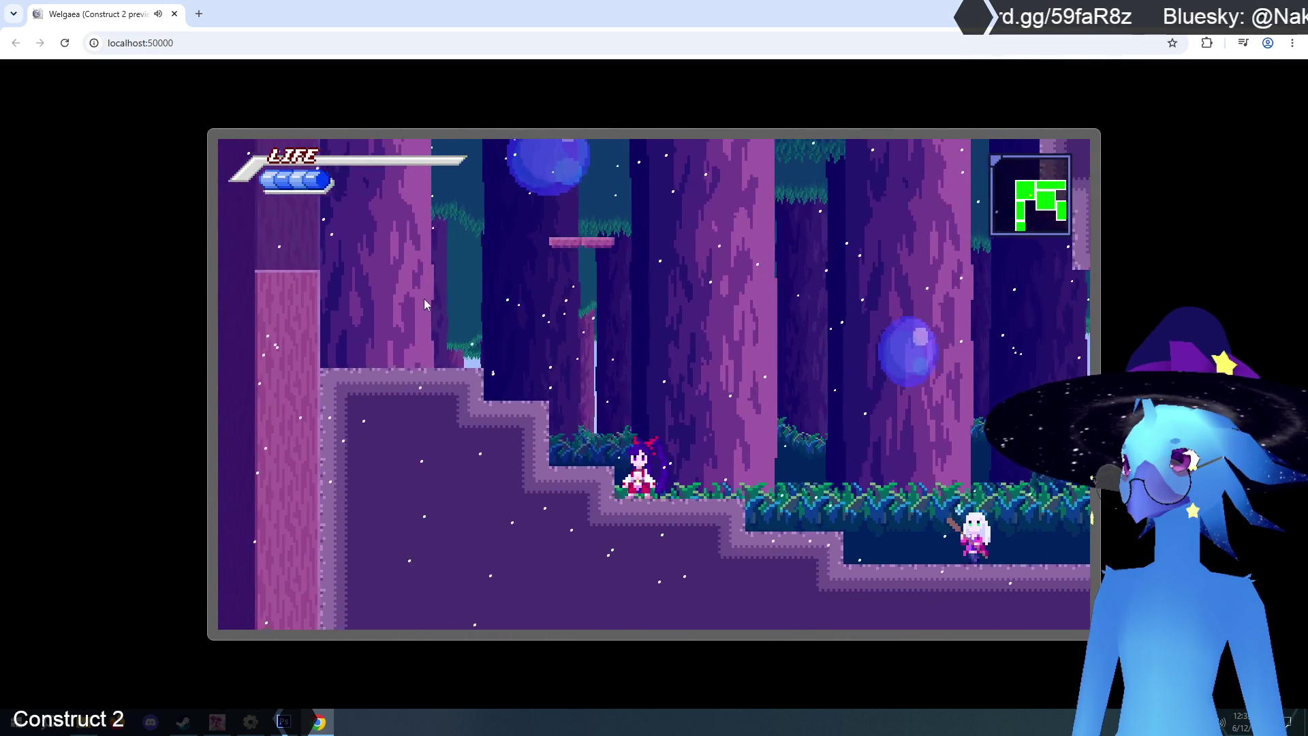
key(Up)
key(Left)
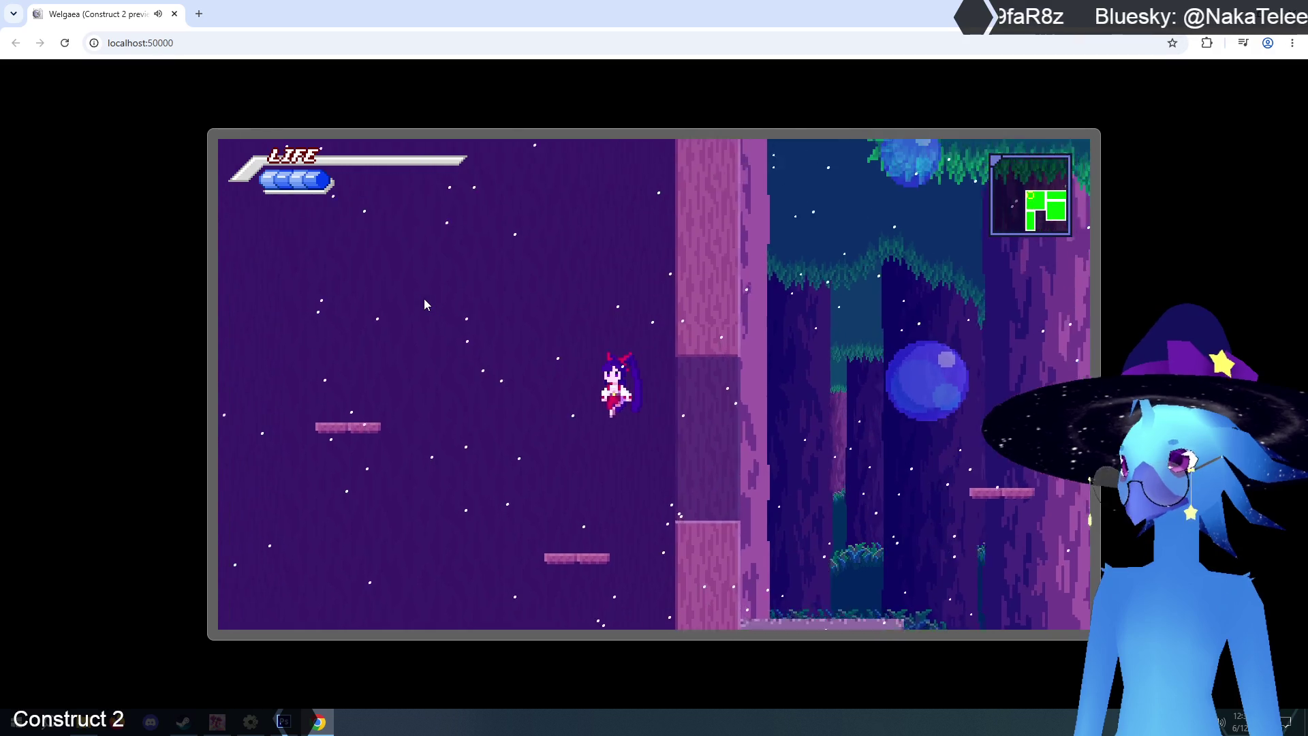
key(Up)
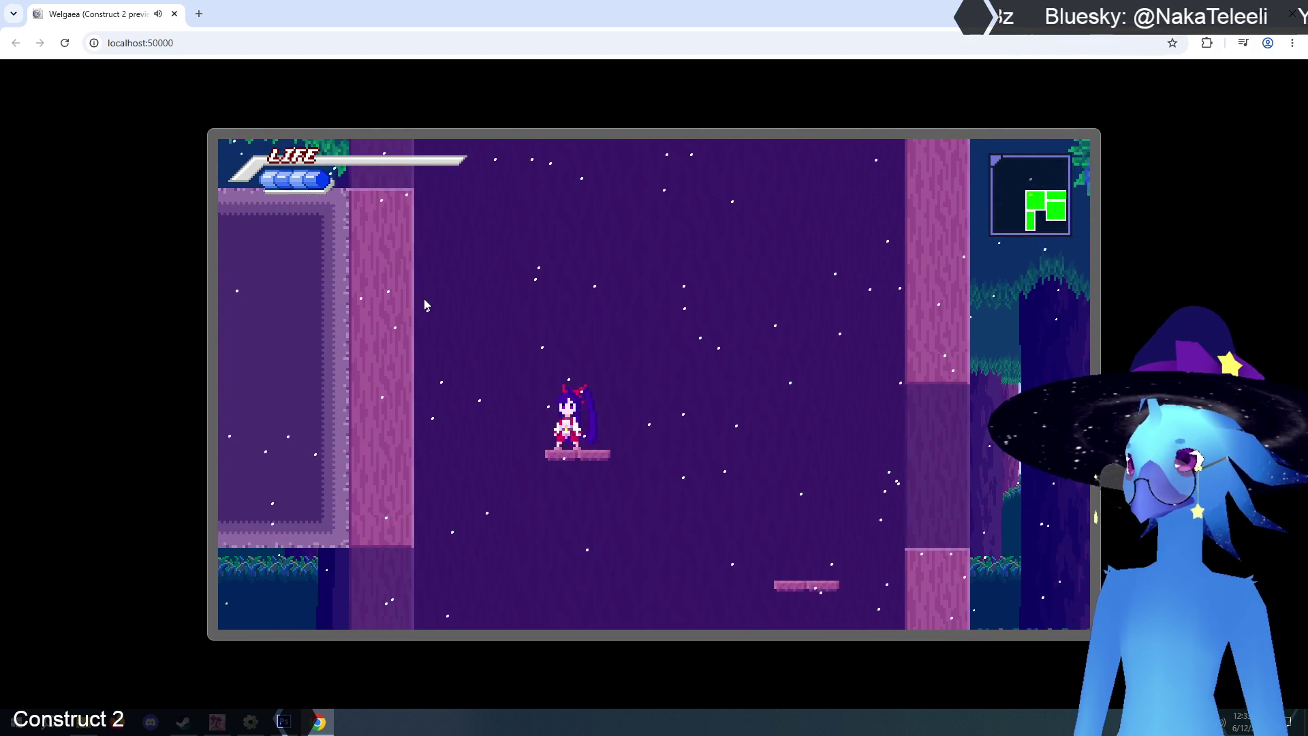
key(Up)
key(Left)
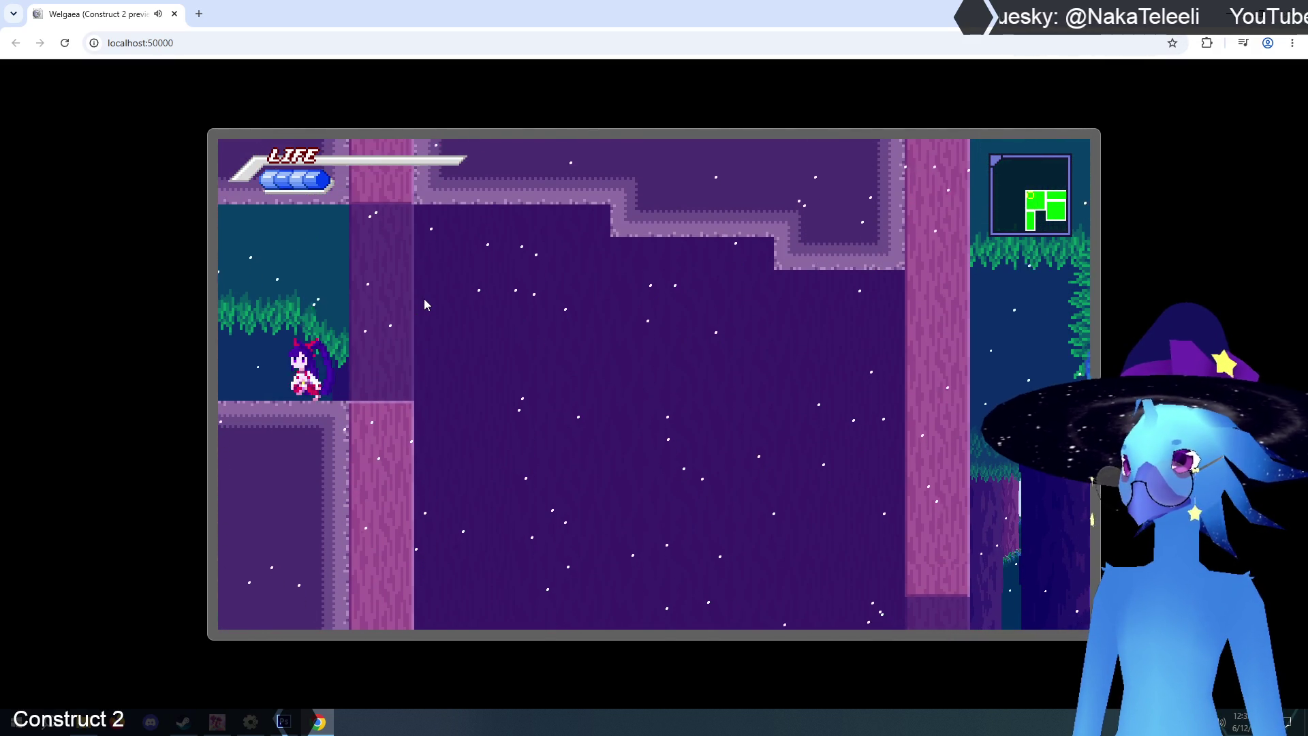
key(Left)
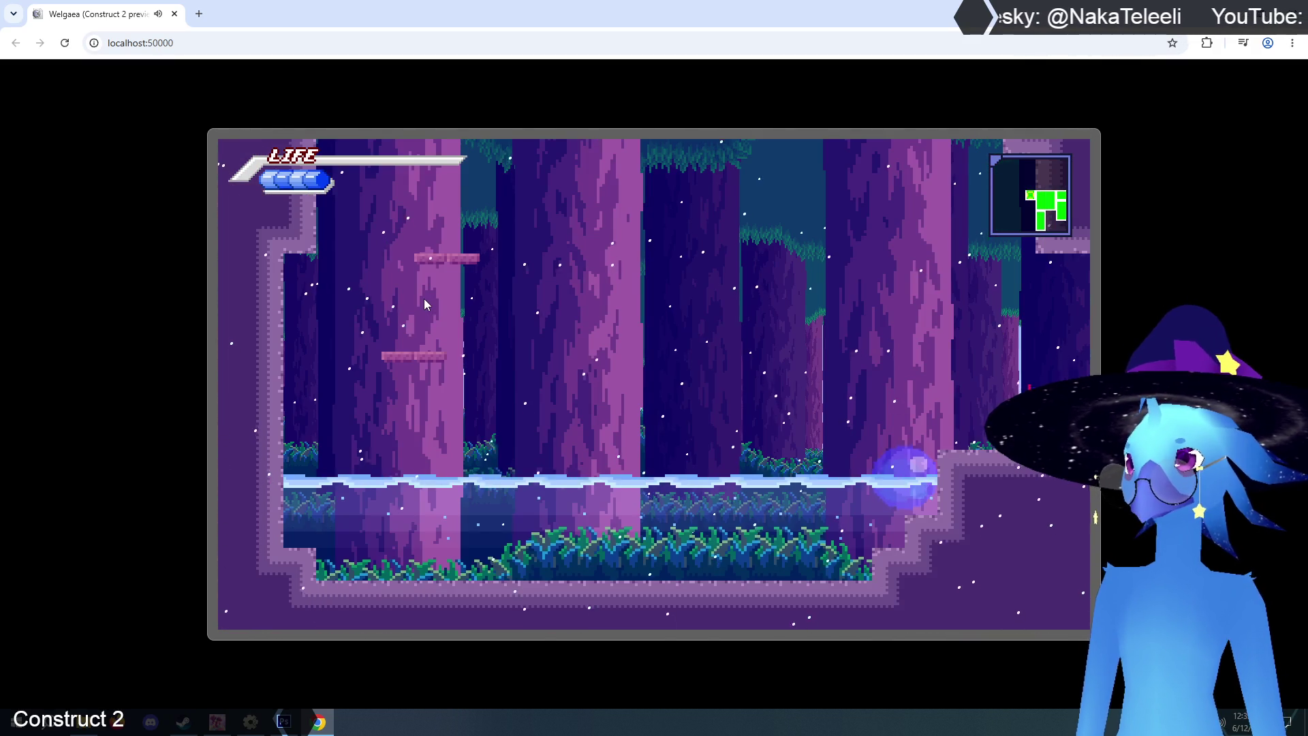
key(Left)
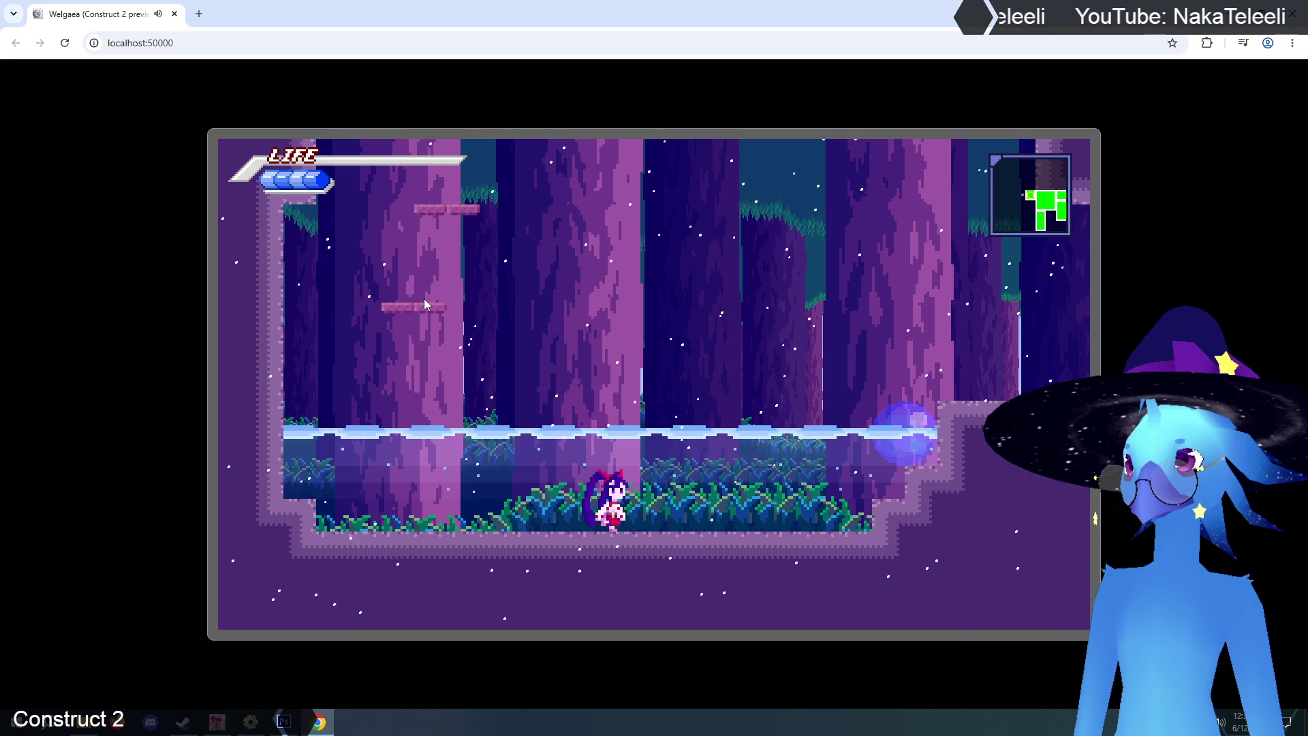
key(Right)
key(Up)
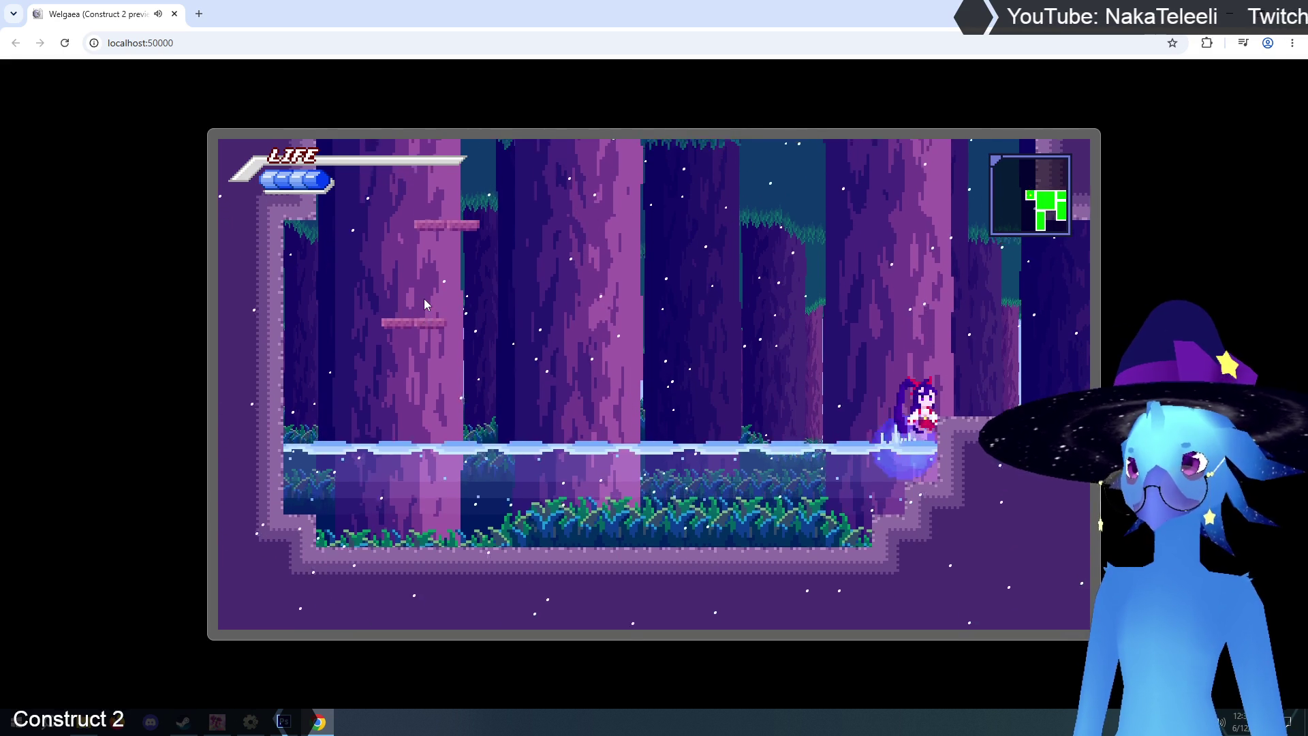
key(Left)
key(Up)
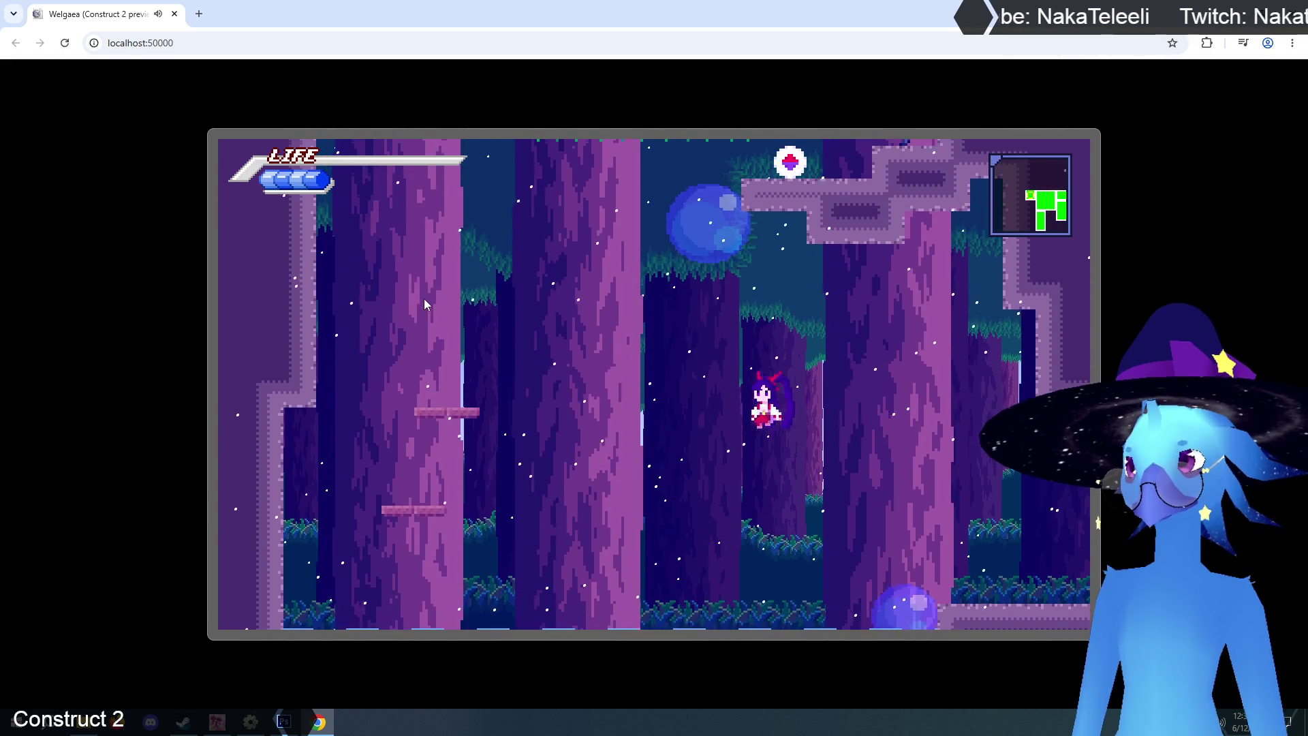
key(Left)
key(Up)
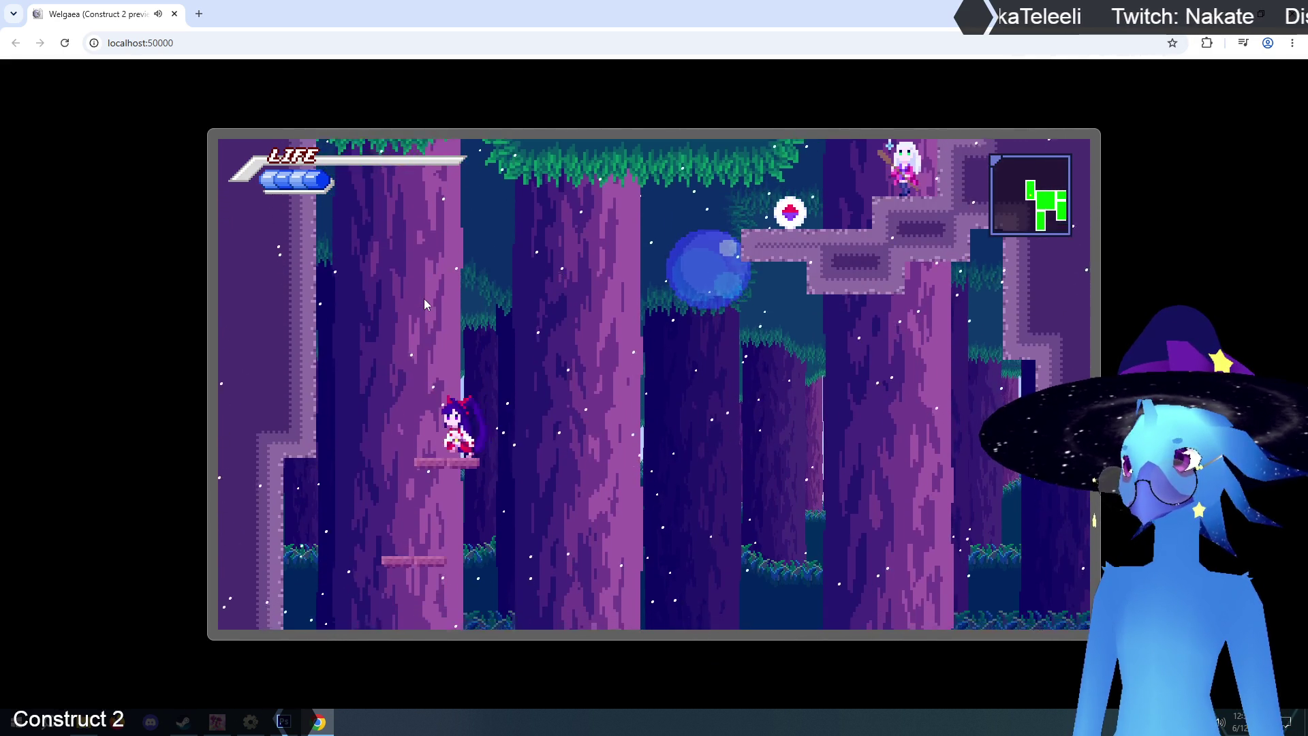
key(Up)
key(Right)
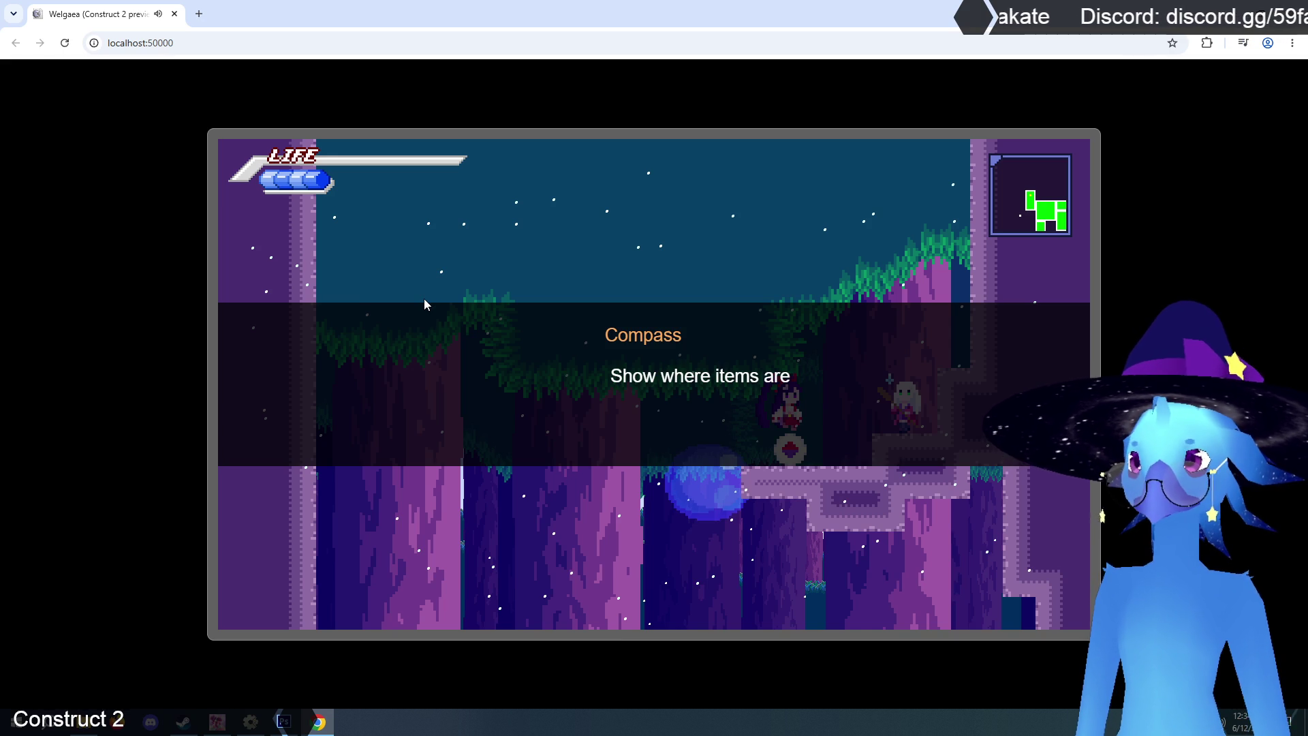
key(Right)
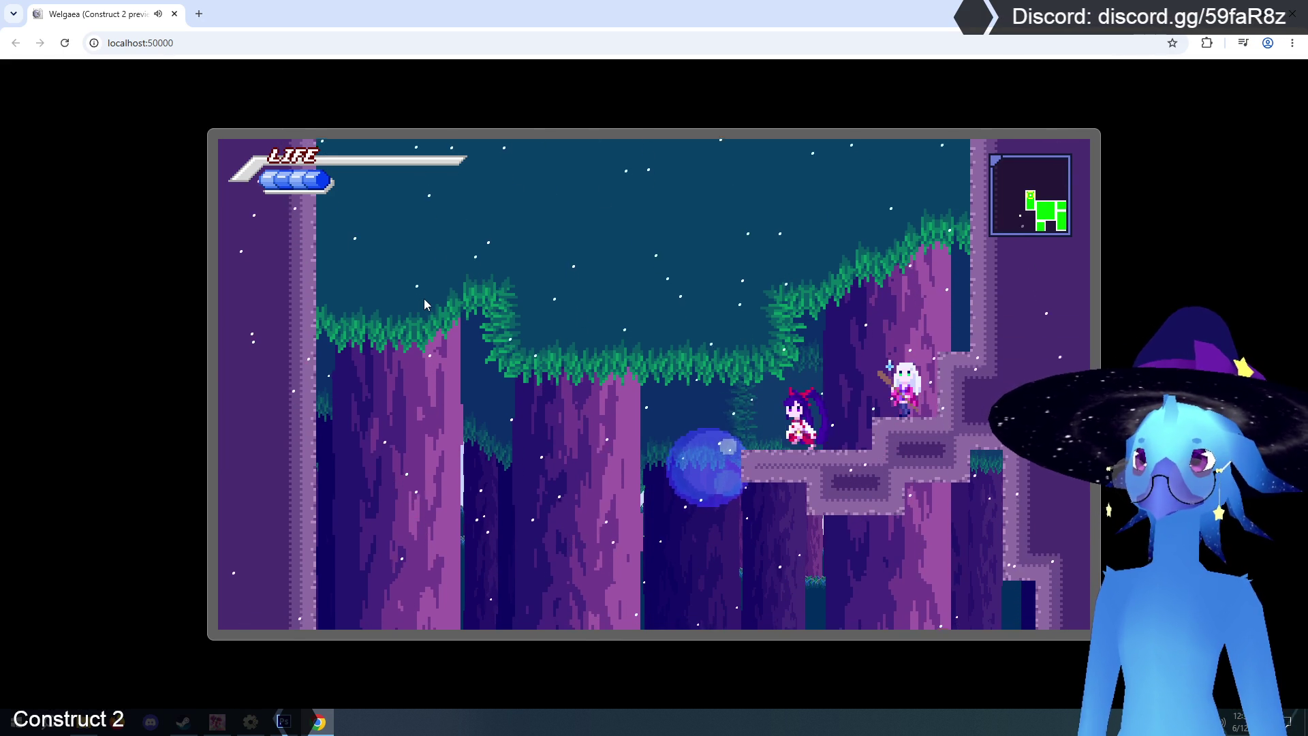
key(Left)
key(Right)
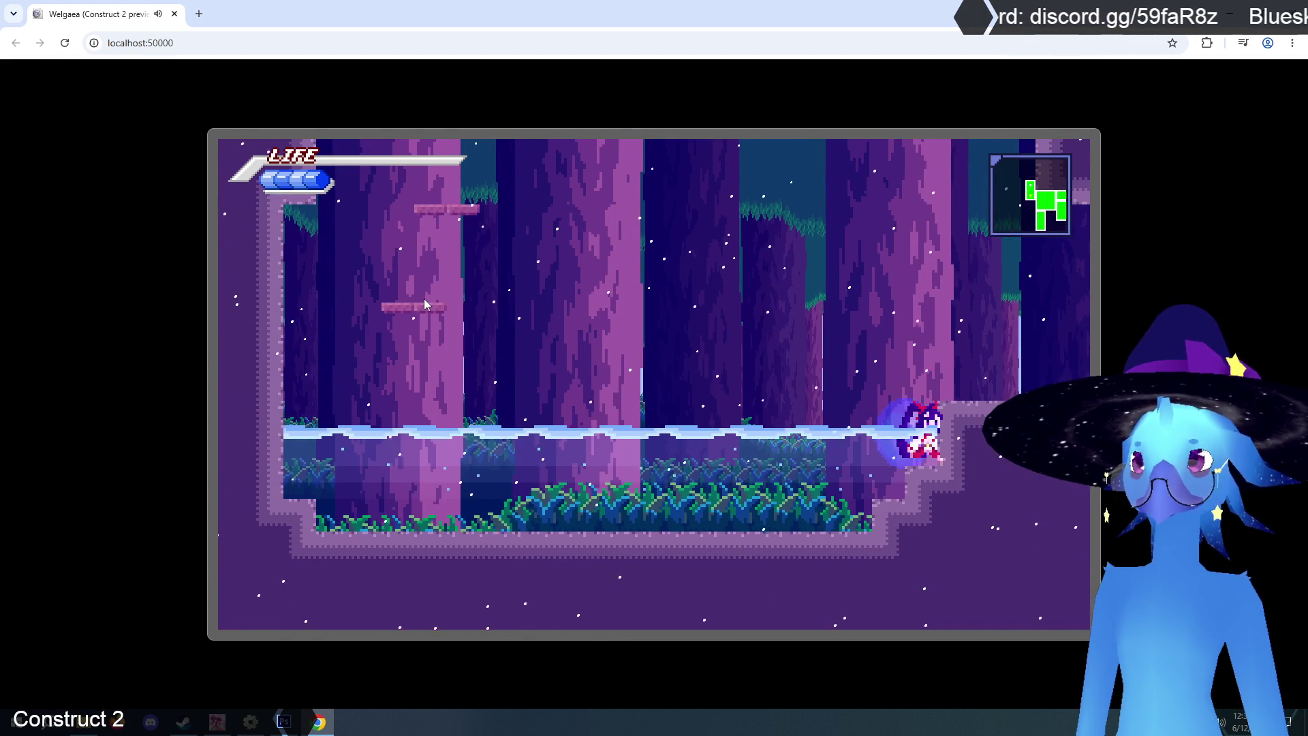
key(Up)
key(Escape)
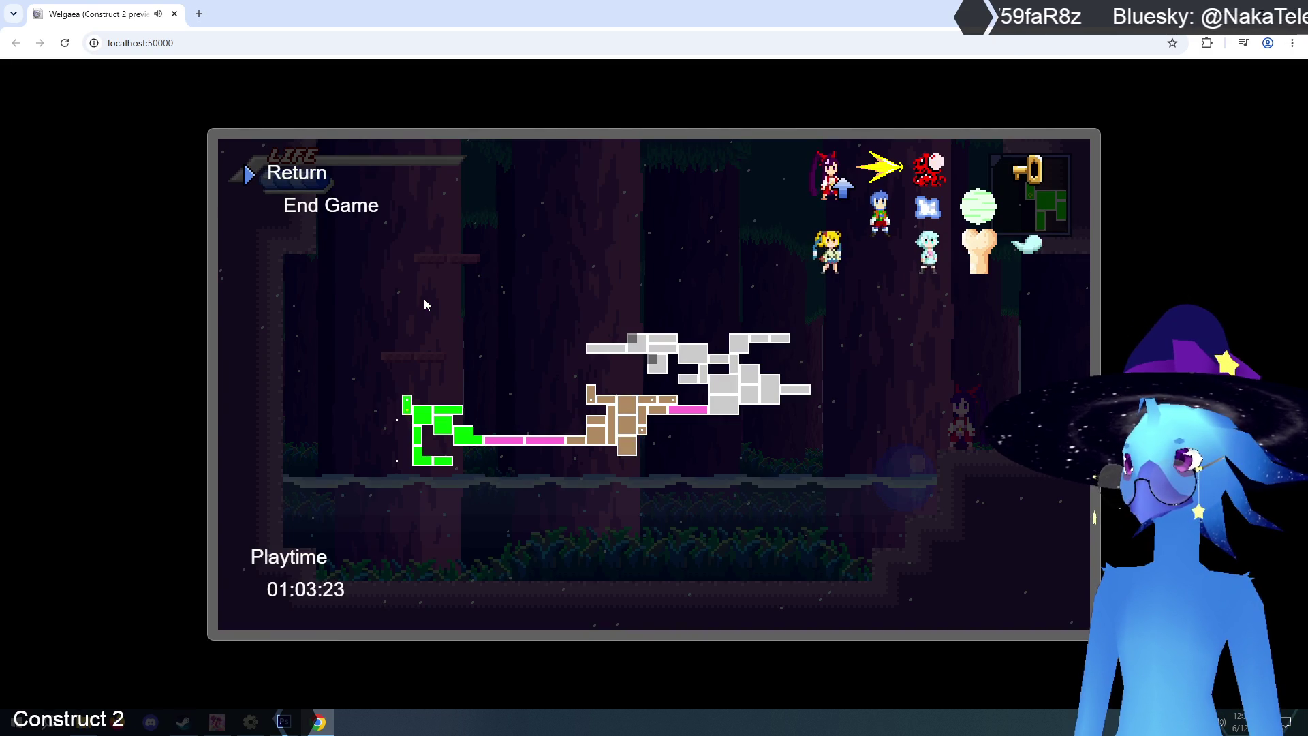
key(Escape)
key(Up)
key(Right)
key(Left)
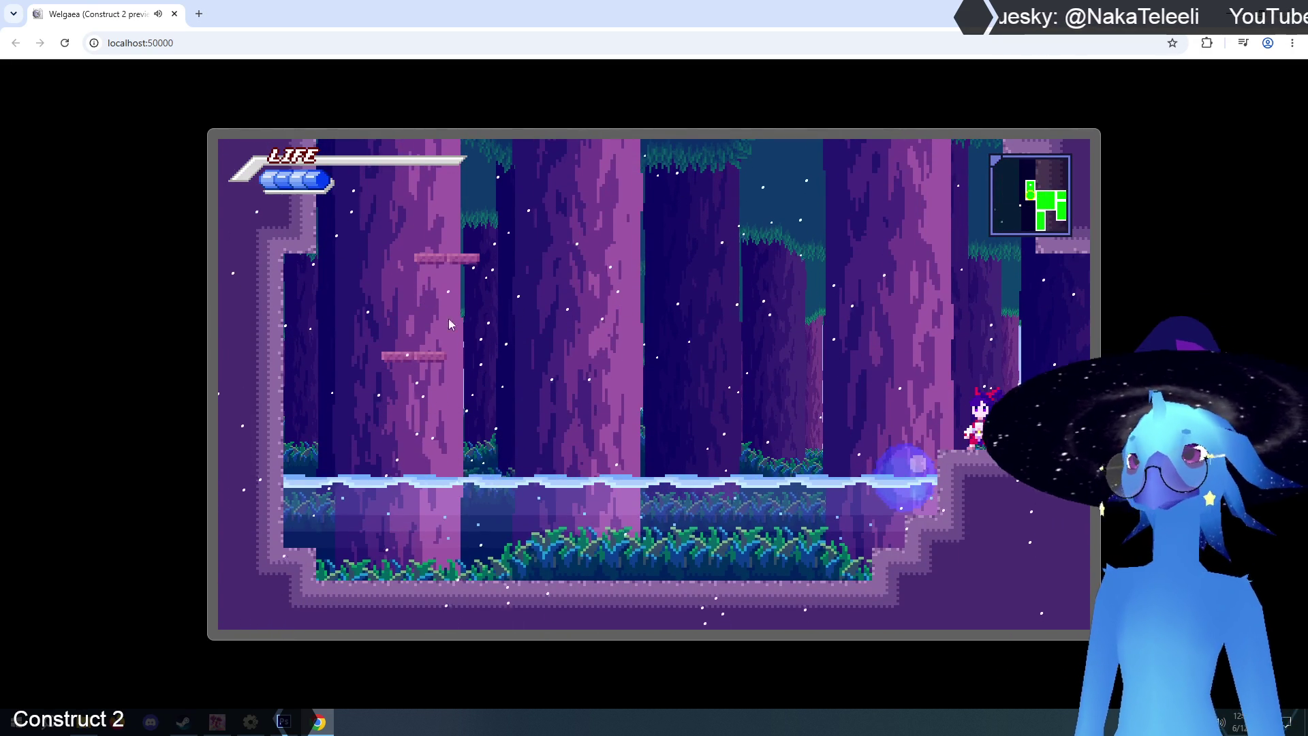
key(alt+F4)
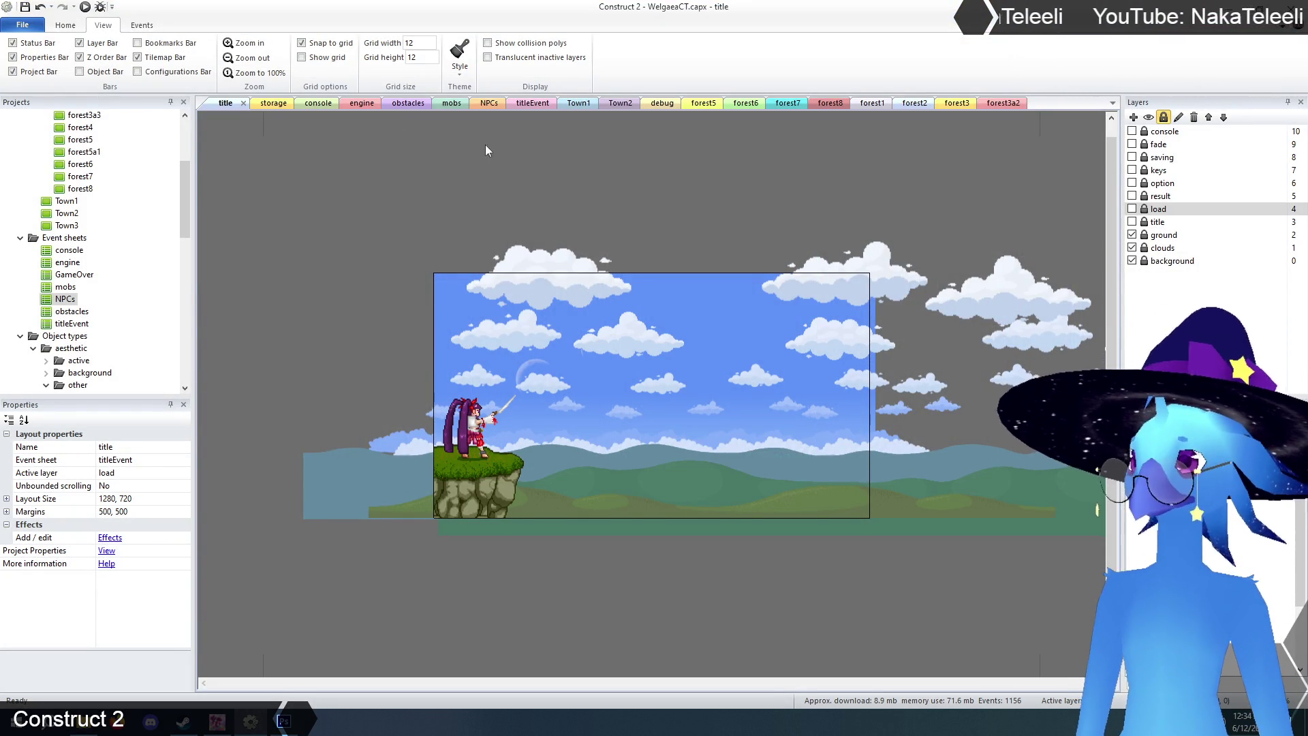
- Open the forest3a2 layout and select its entities layer
click(1004, 104)
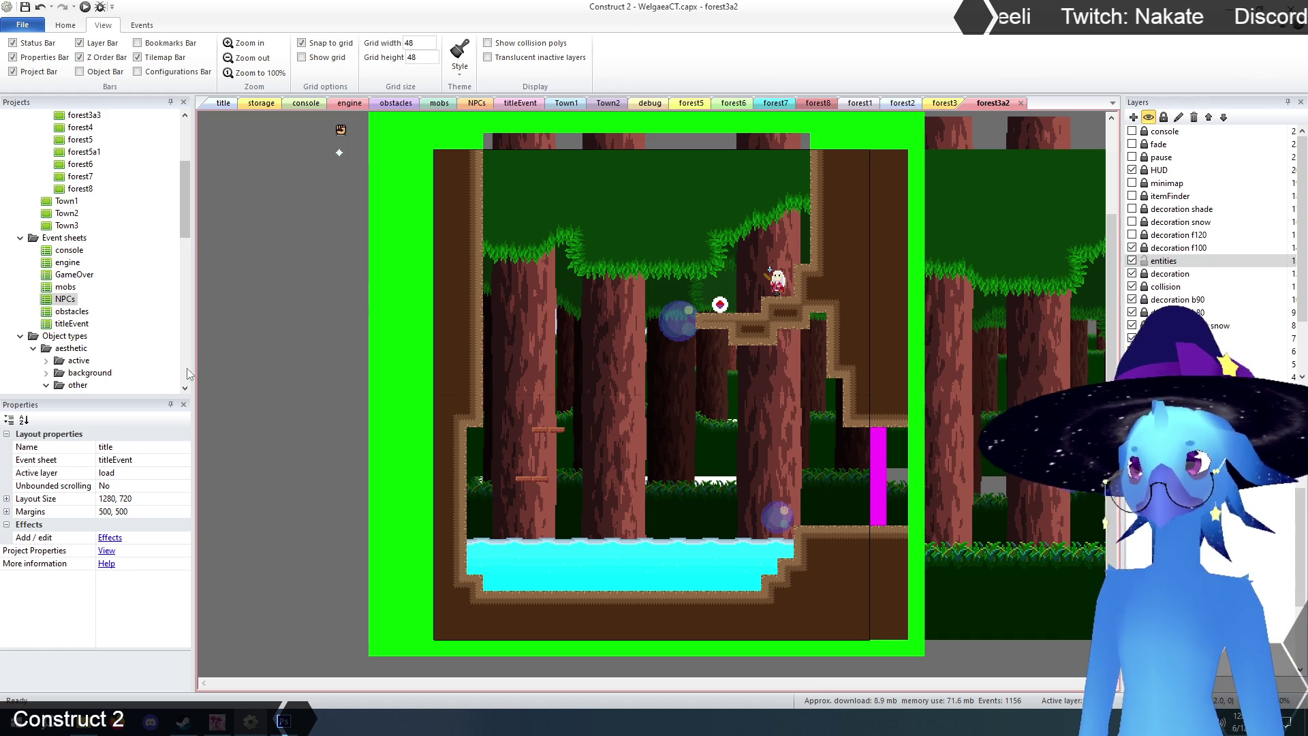
click(1147, 262)
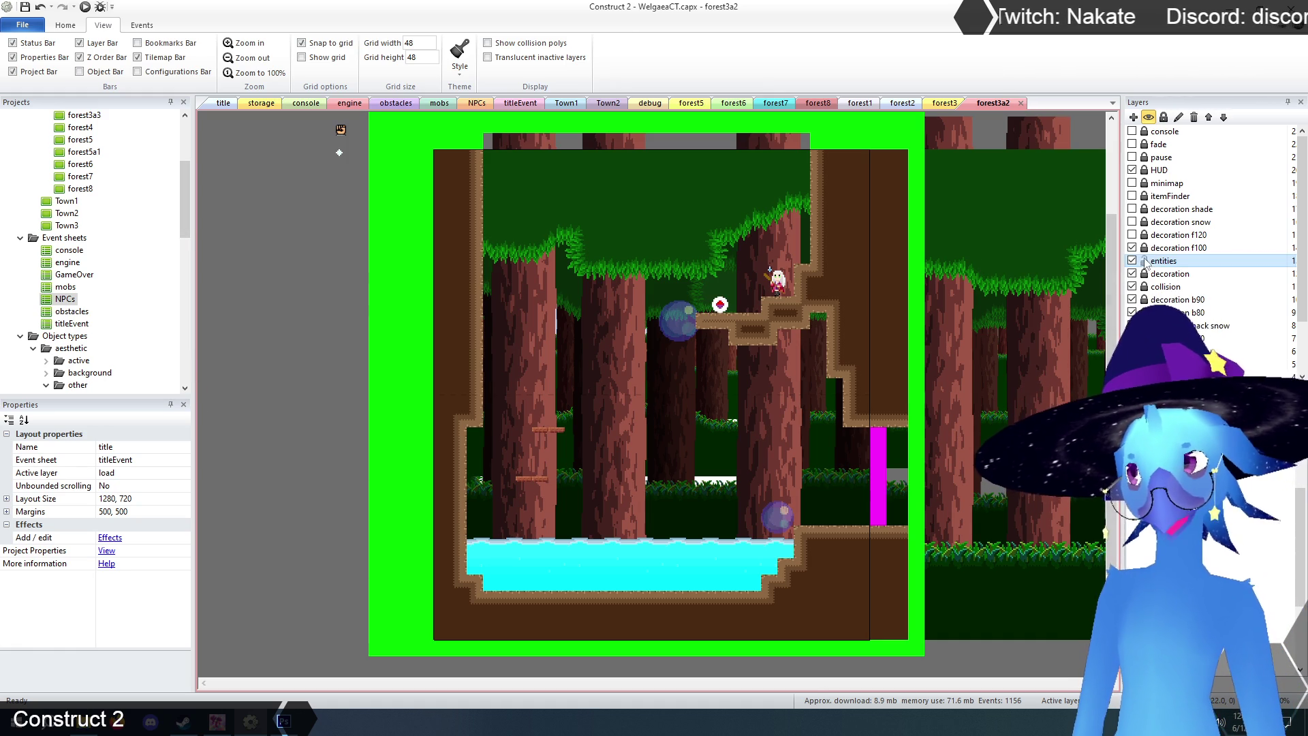
- Hide the decoration layer and inspect the collision tilemap and screen transition trigger
click(1132, 273)
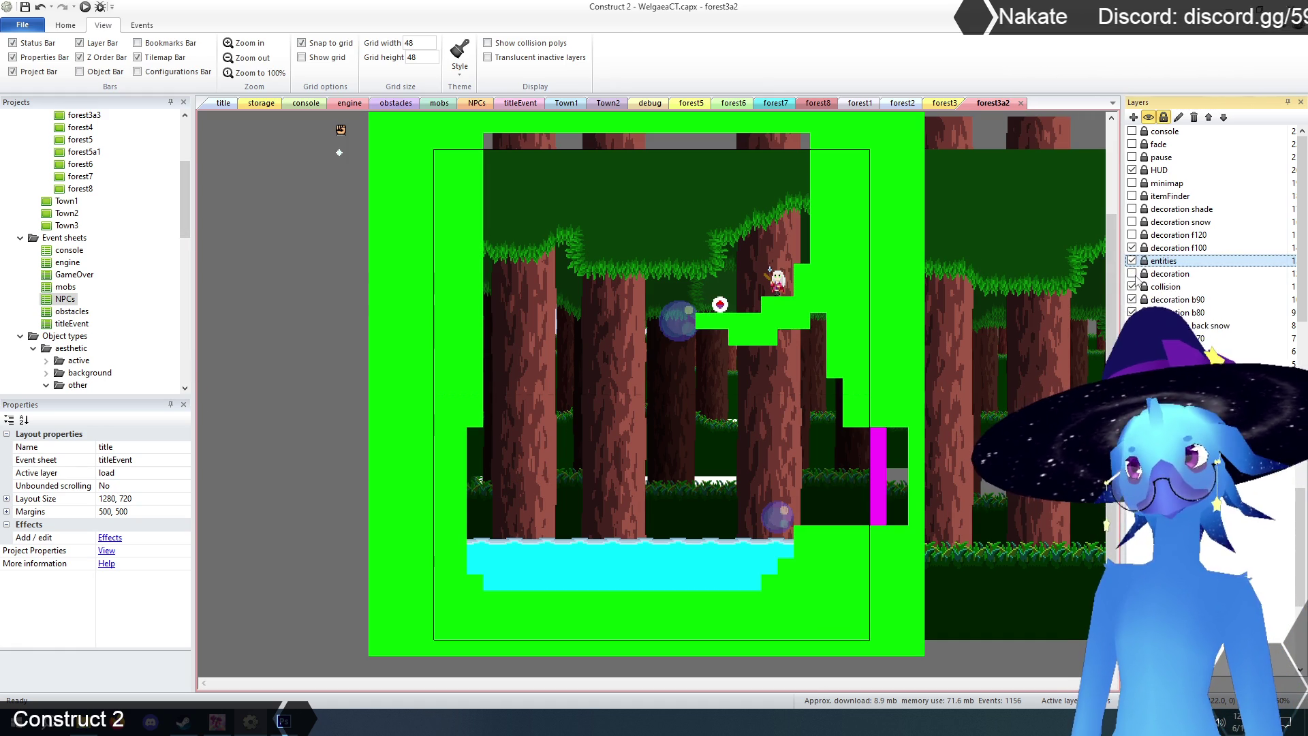
click(1161, 287)
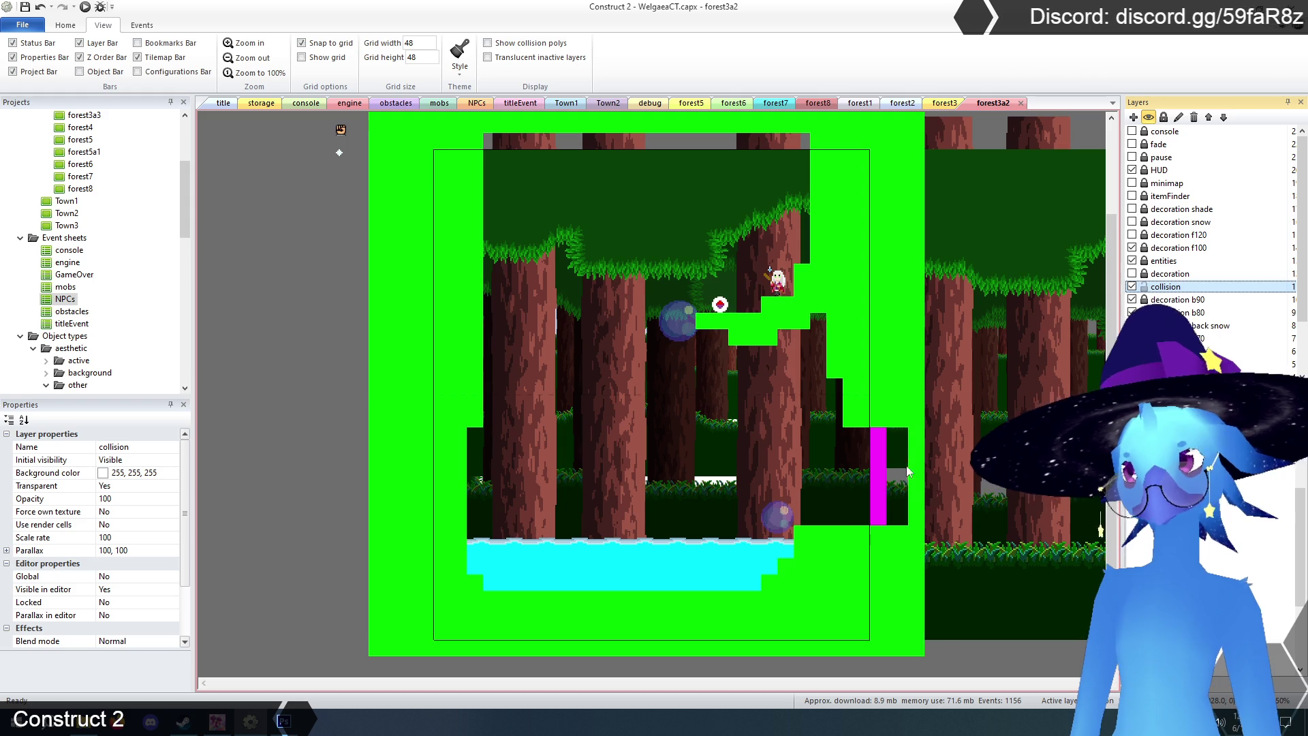
click(877, 463)
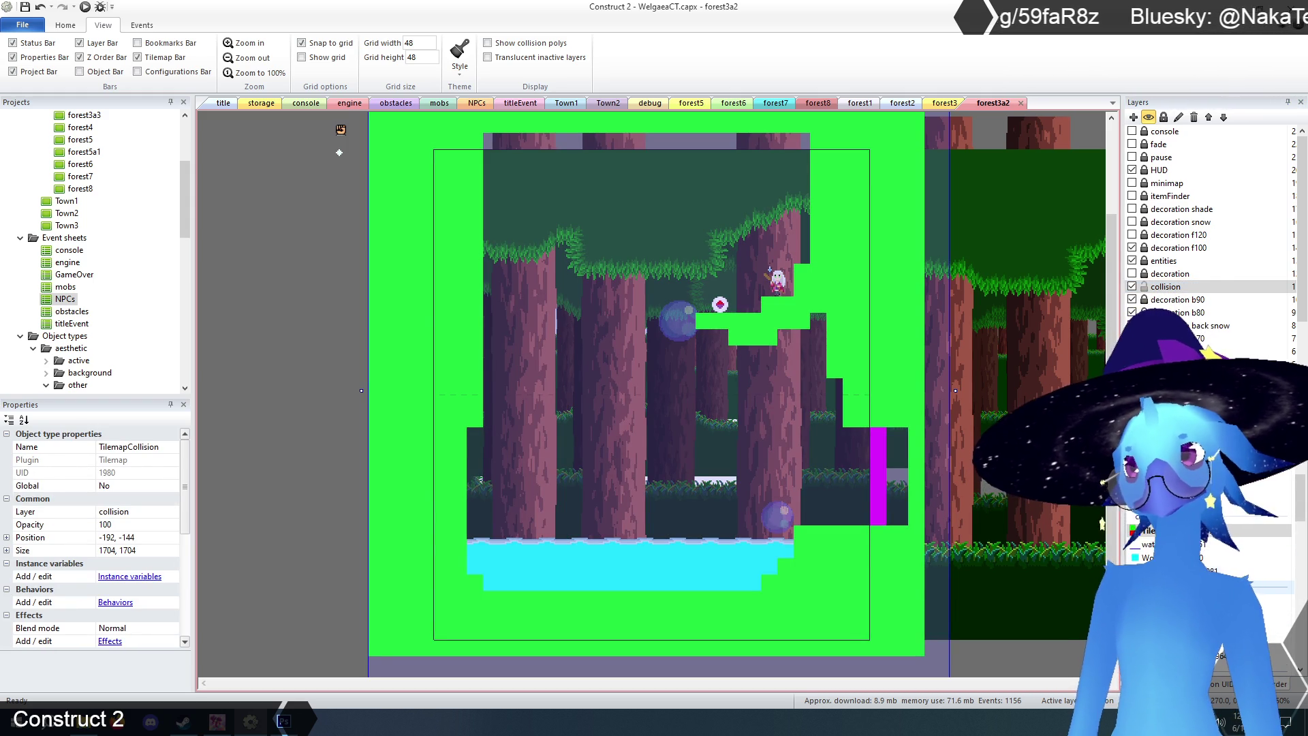
click(877, 477)
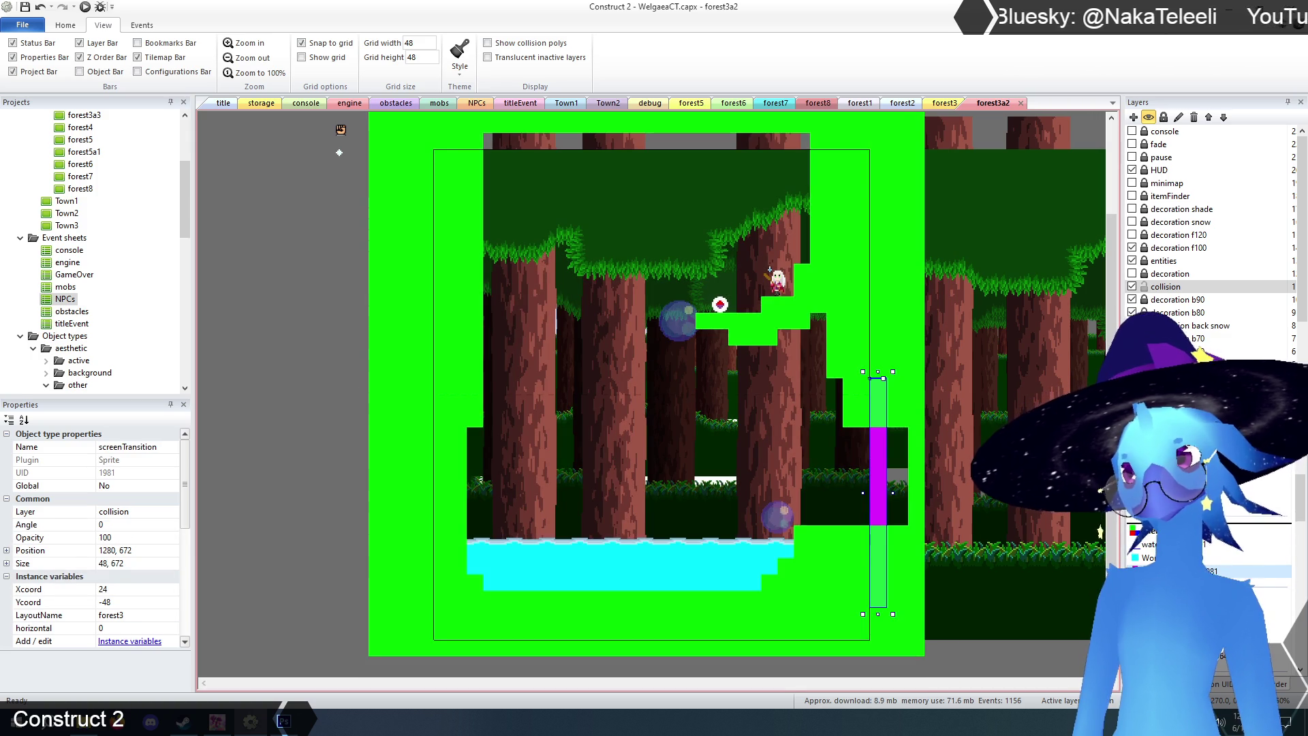
click(936, 625)
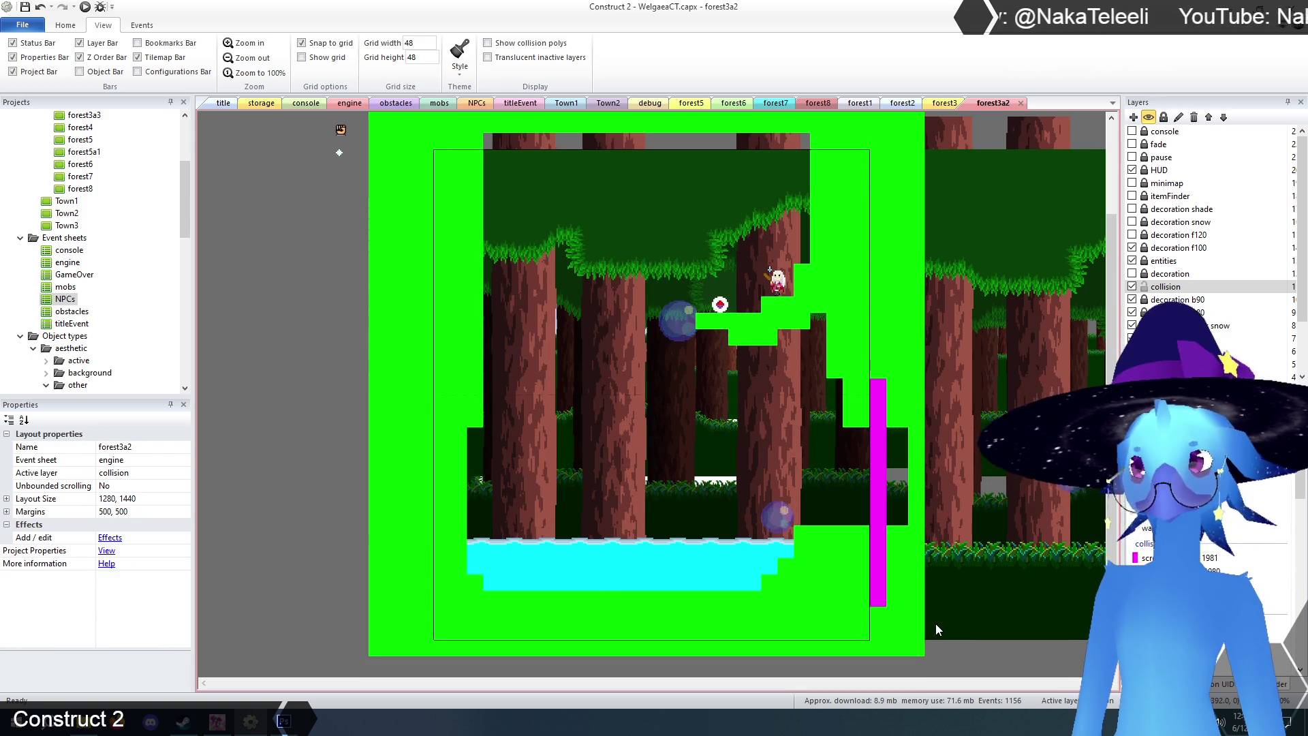
click(860, 628)
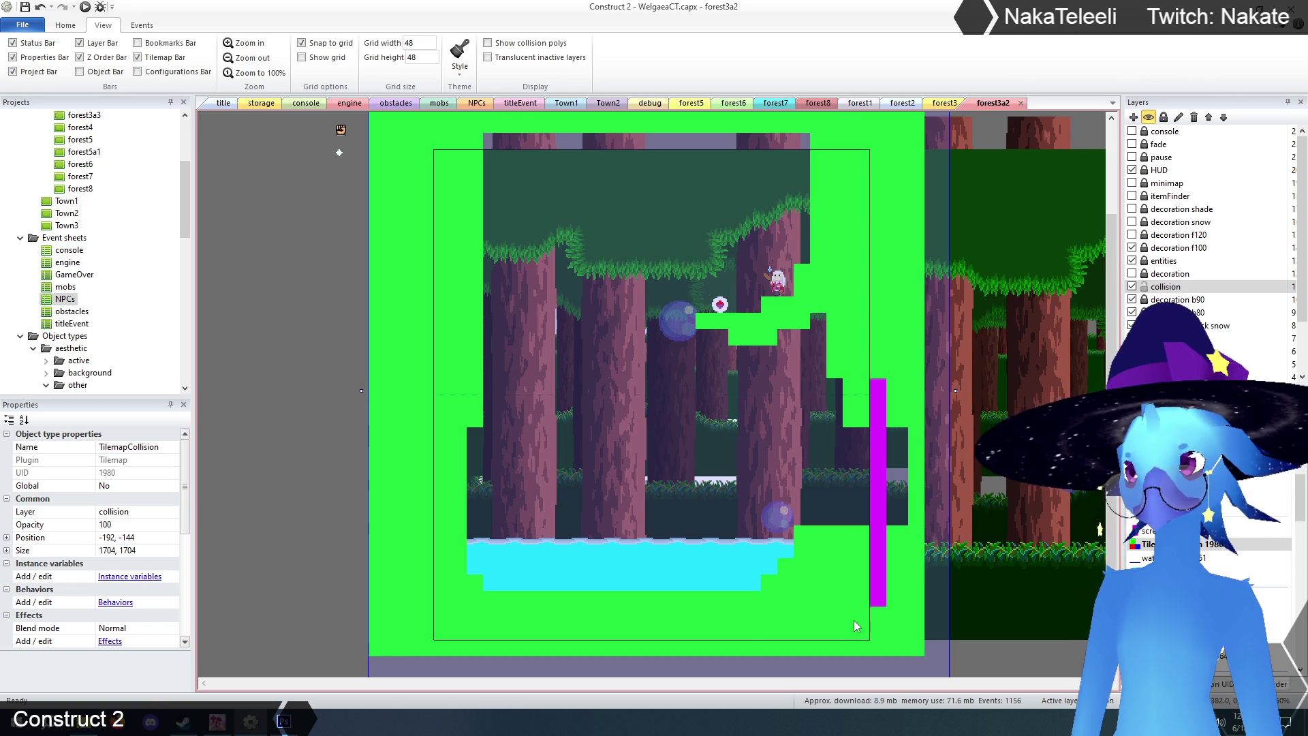
click(256, 547)
- Inspect the collision tilemap and the waterSurface sprite properties
scroll(256, 550, up, 4)
scroll(256, 550, down, 4)
click(380, 594)
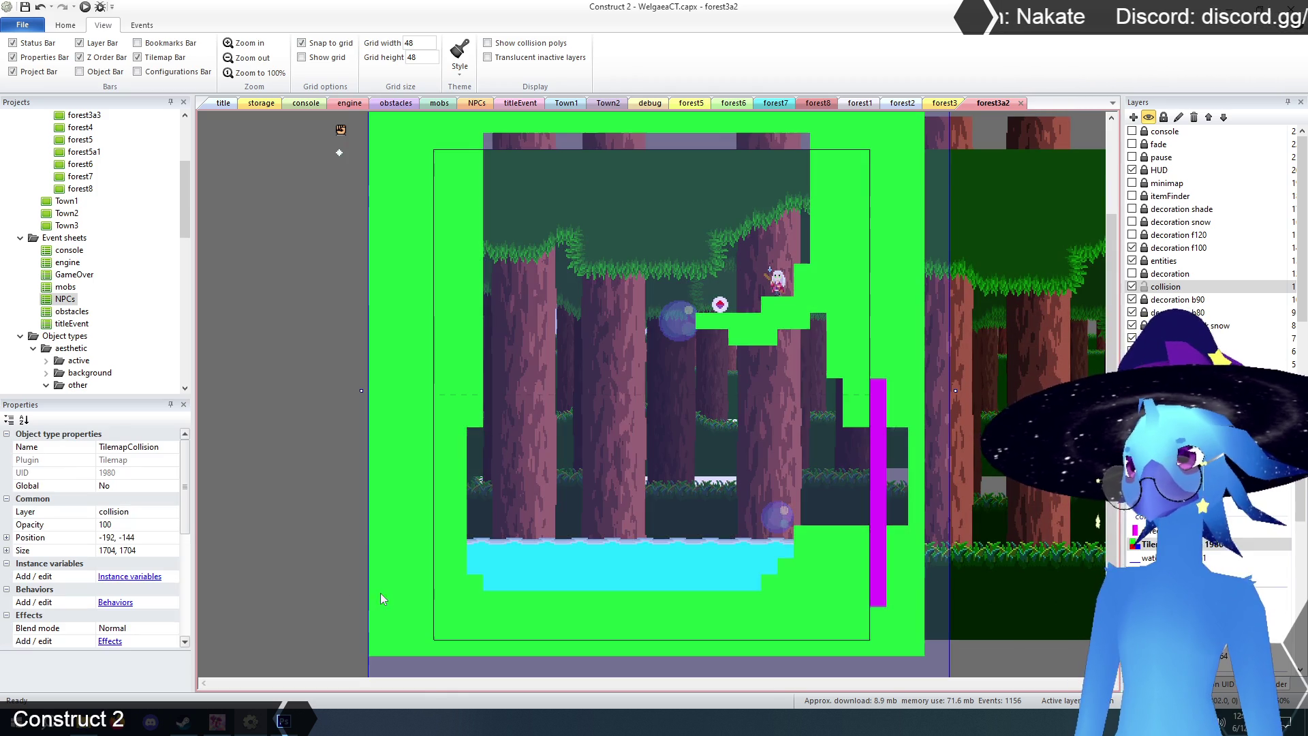
click(1158, 557)
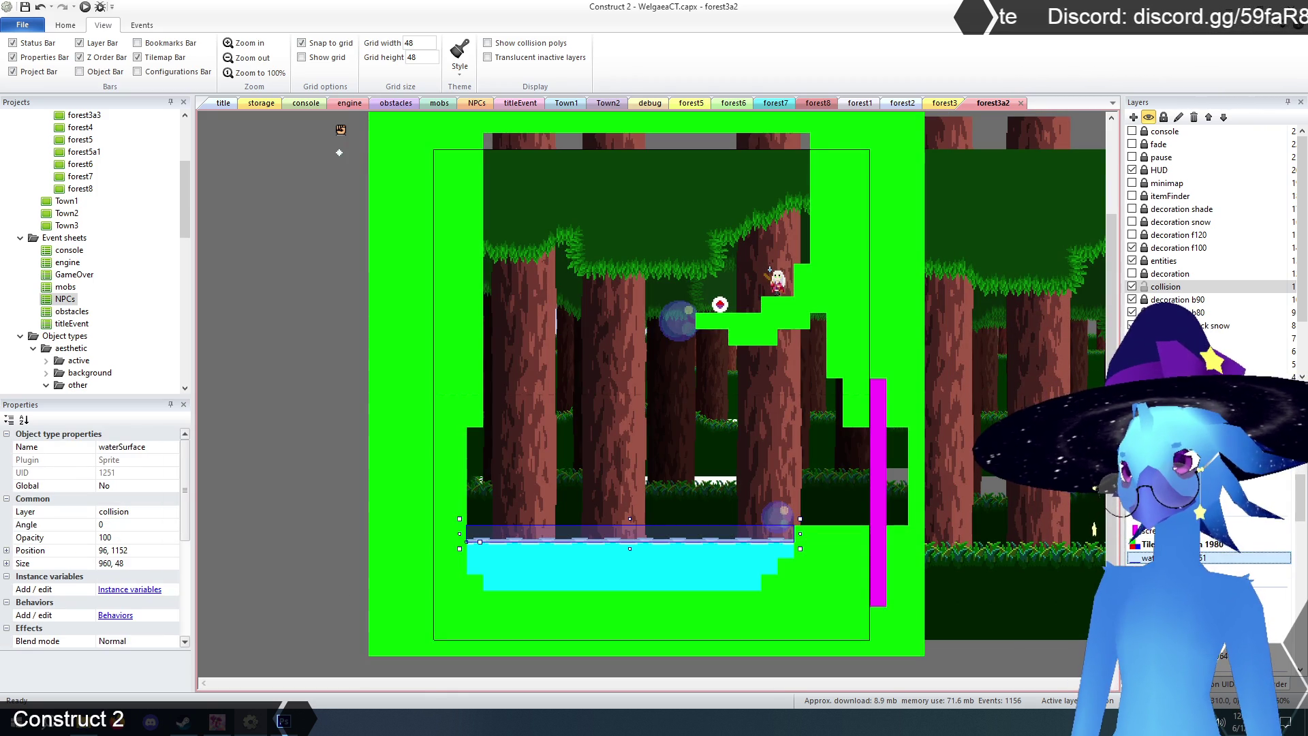
click(291, 489)
scroll(289, 485, up, 3)
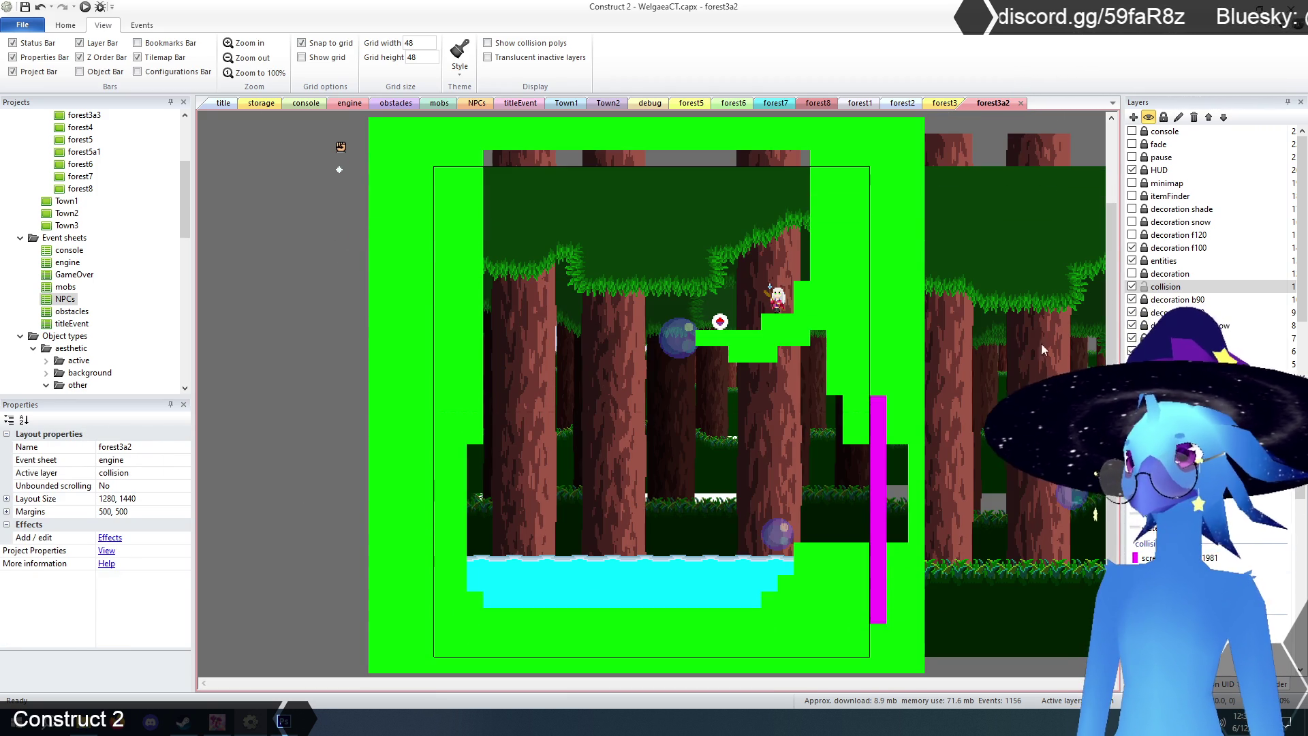
- Show the decoration layer over the collision again and save the project
click(1133, 274)
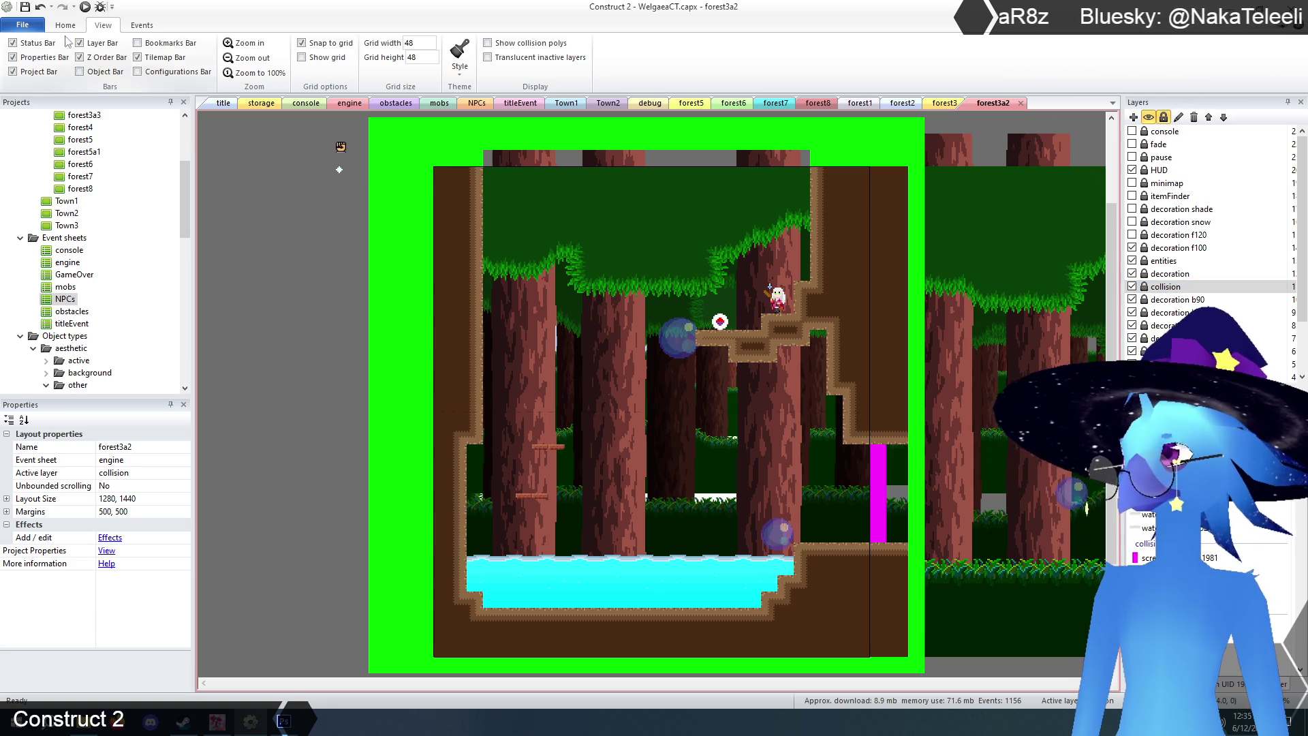
click(25, 8)
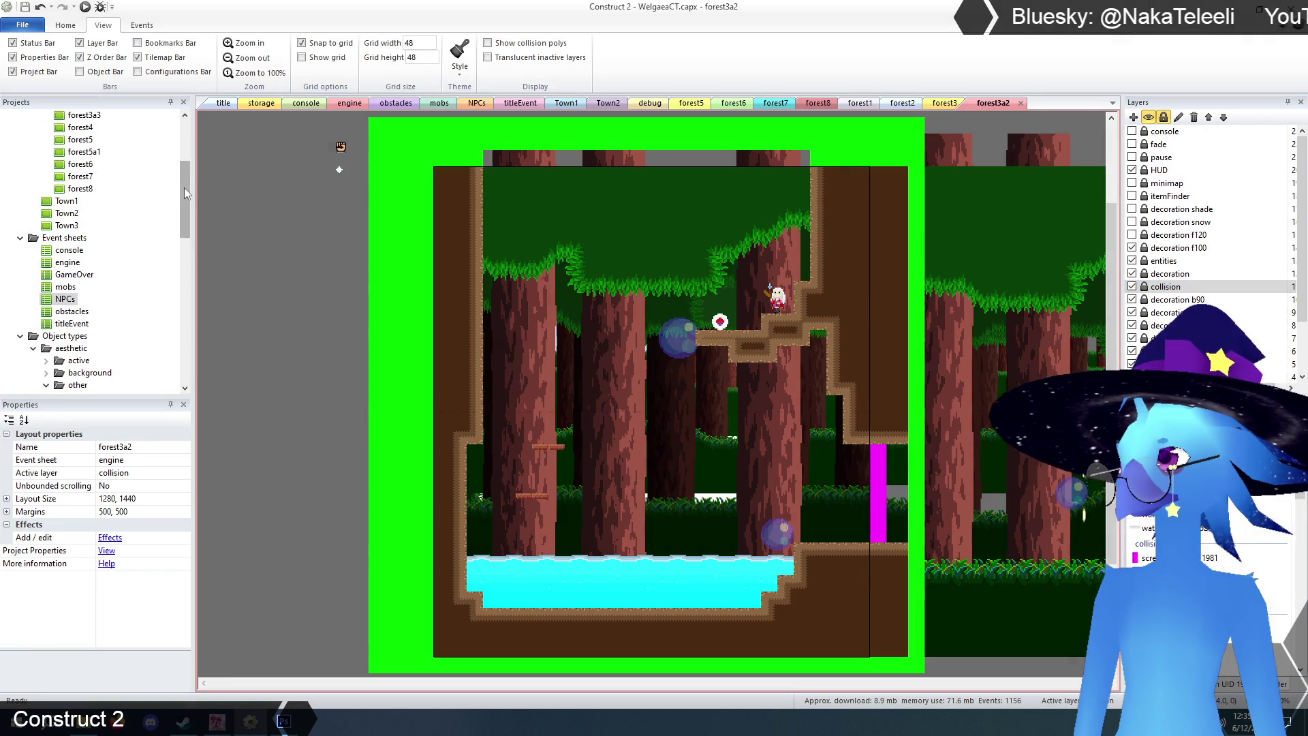
scroll(102, 204, up, 4)
click(33, 189)
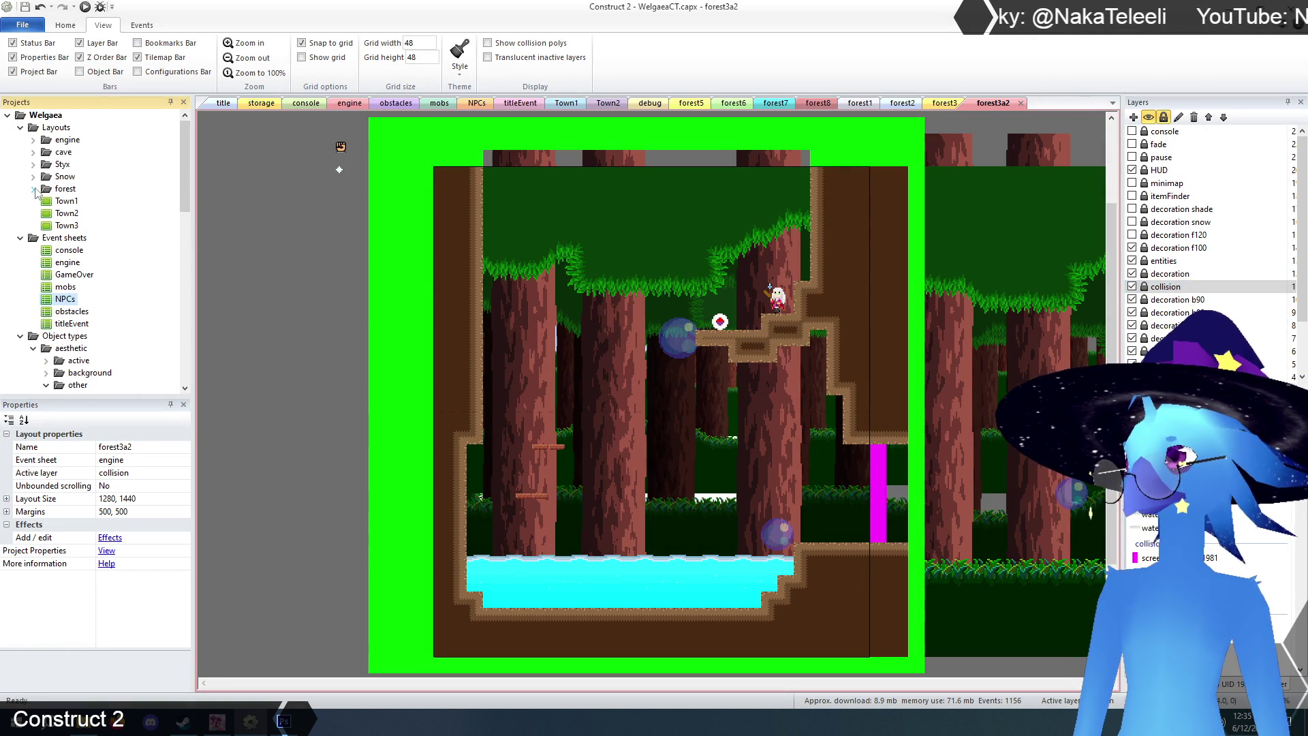
- Glance at forest3, then open forest3a3 from the forest folder and zoom in
click(953, 103)
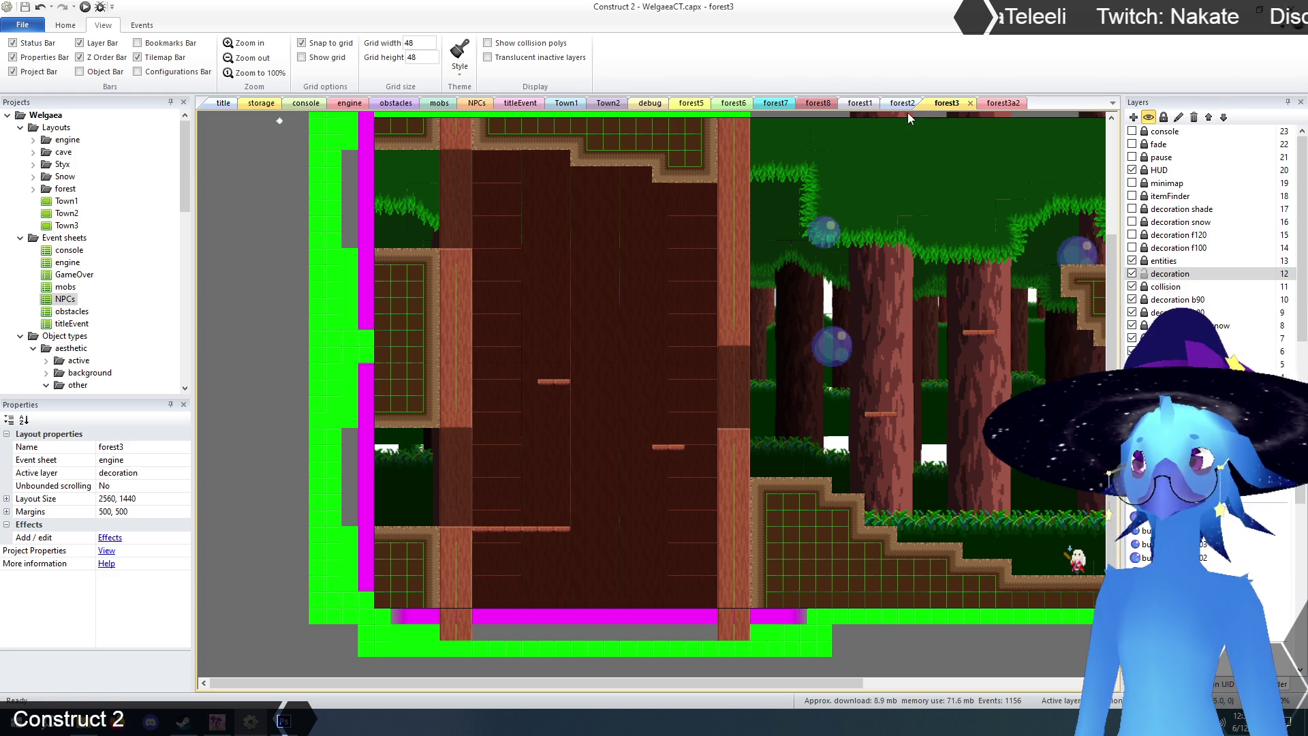
scroll(73, 271, down, 5)
scroll(80, 266, up, 5)
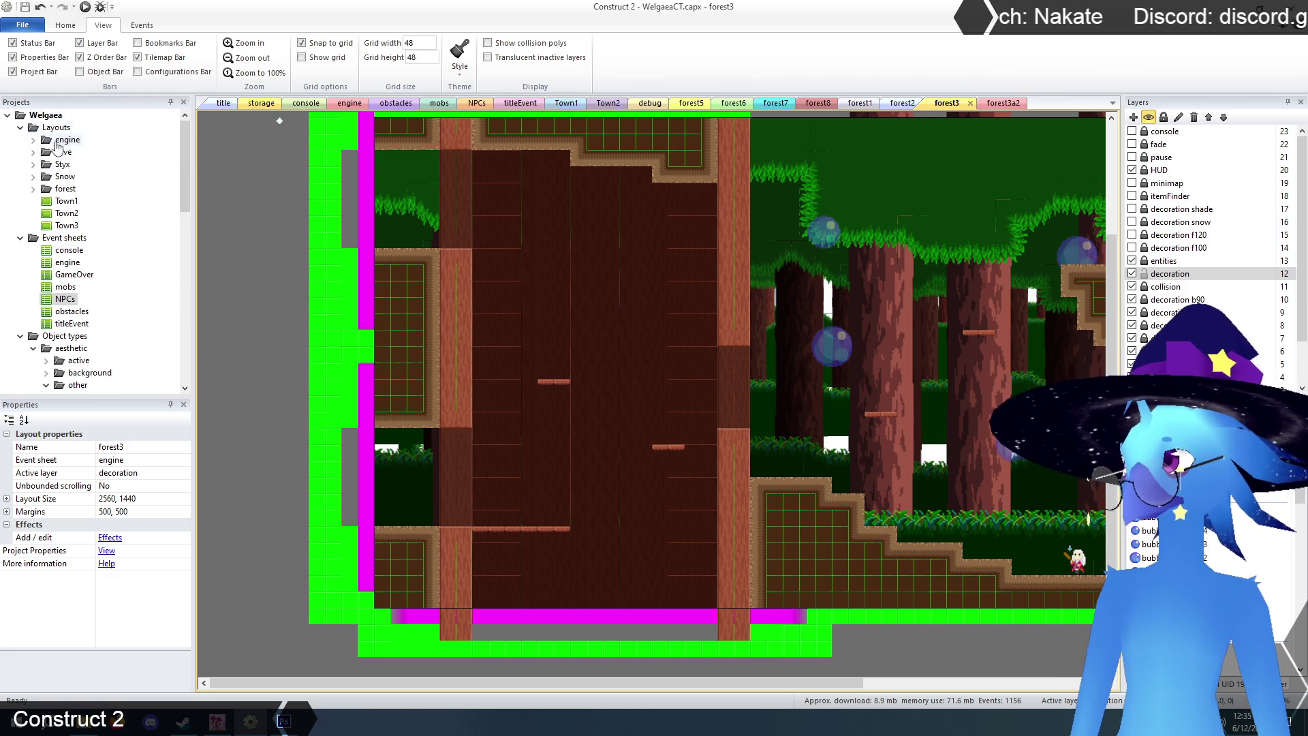
click(33, 189)
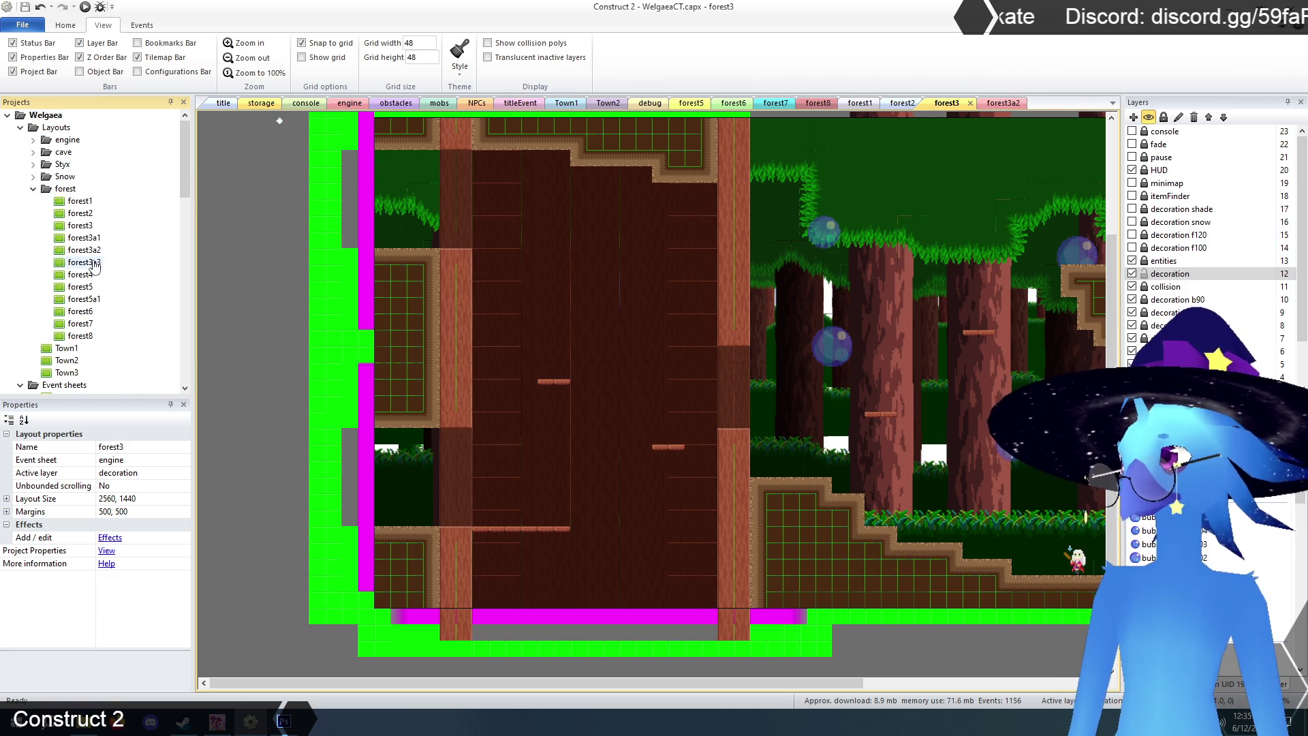
double_click(94, 265)
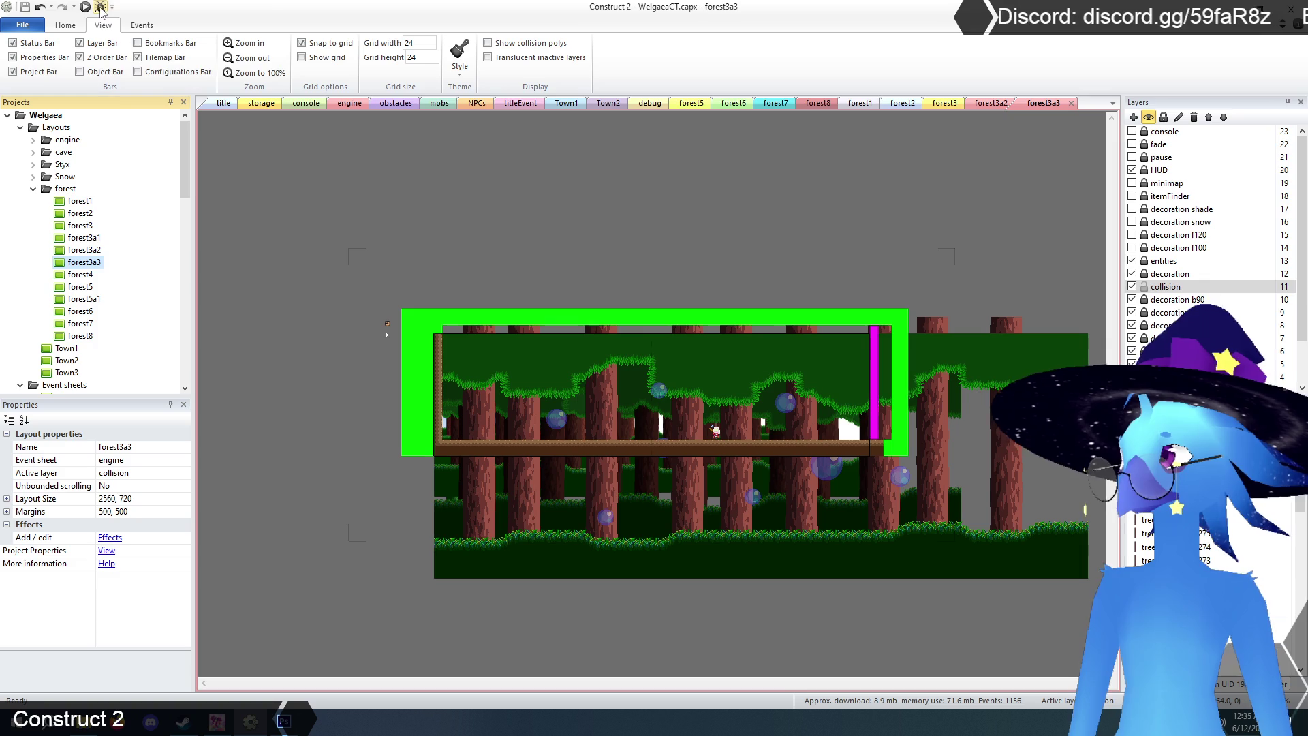
click(246, 45)
- Zoom further into forest3a3, inspect its collision tilemap, then switch to Spirit City
click(245, 45)
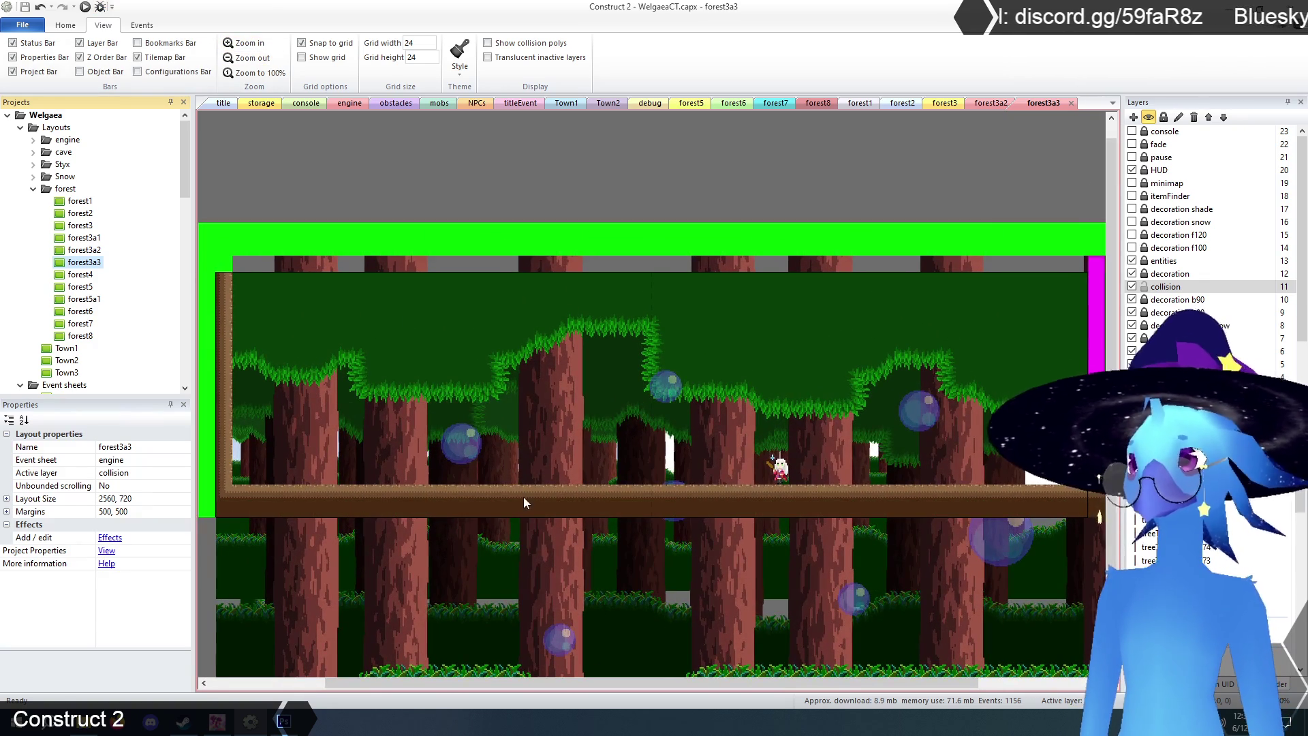
drag(586, 681, 590, 684)
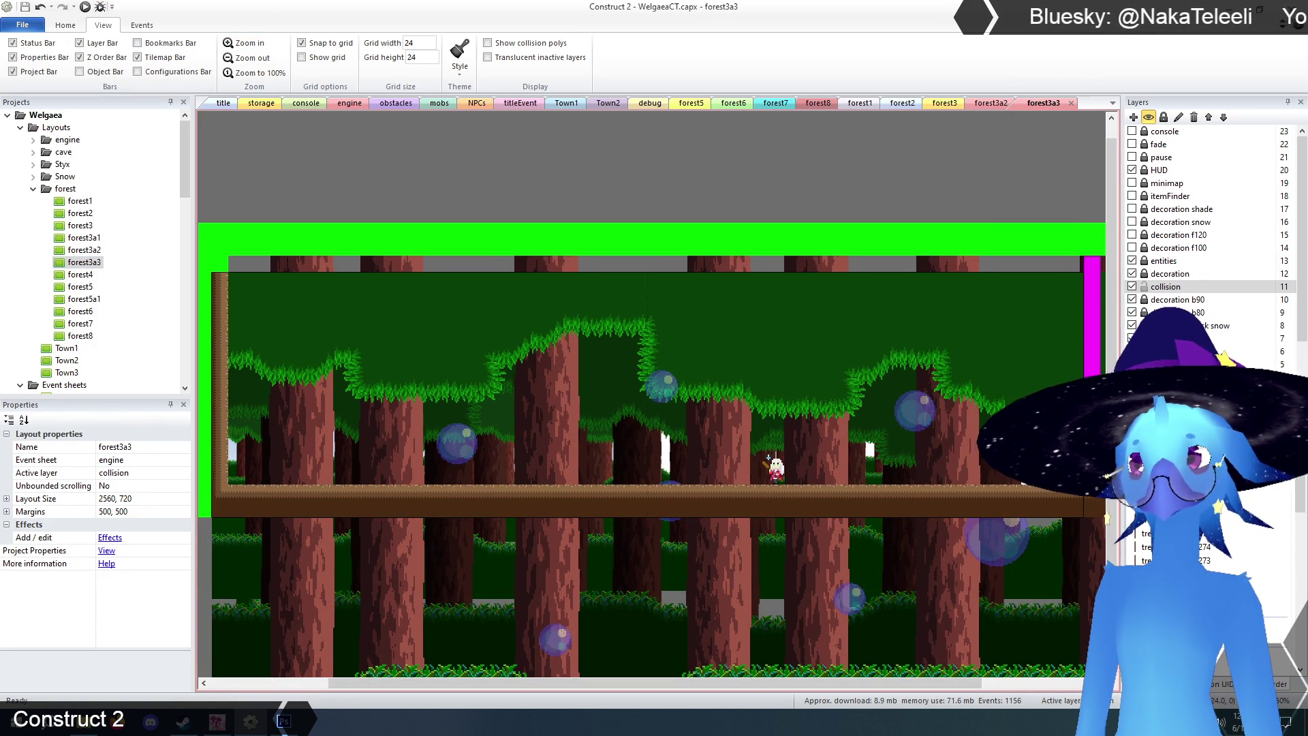
click(905, 247)
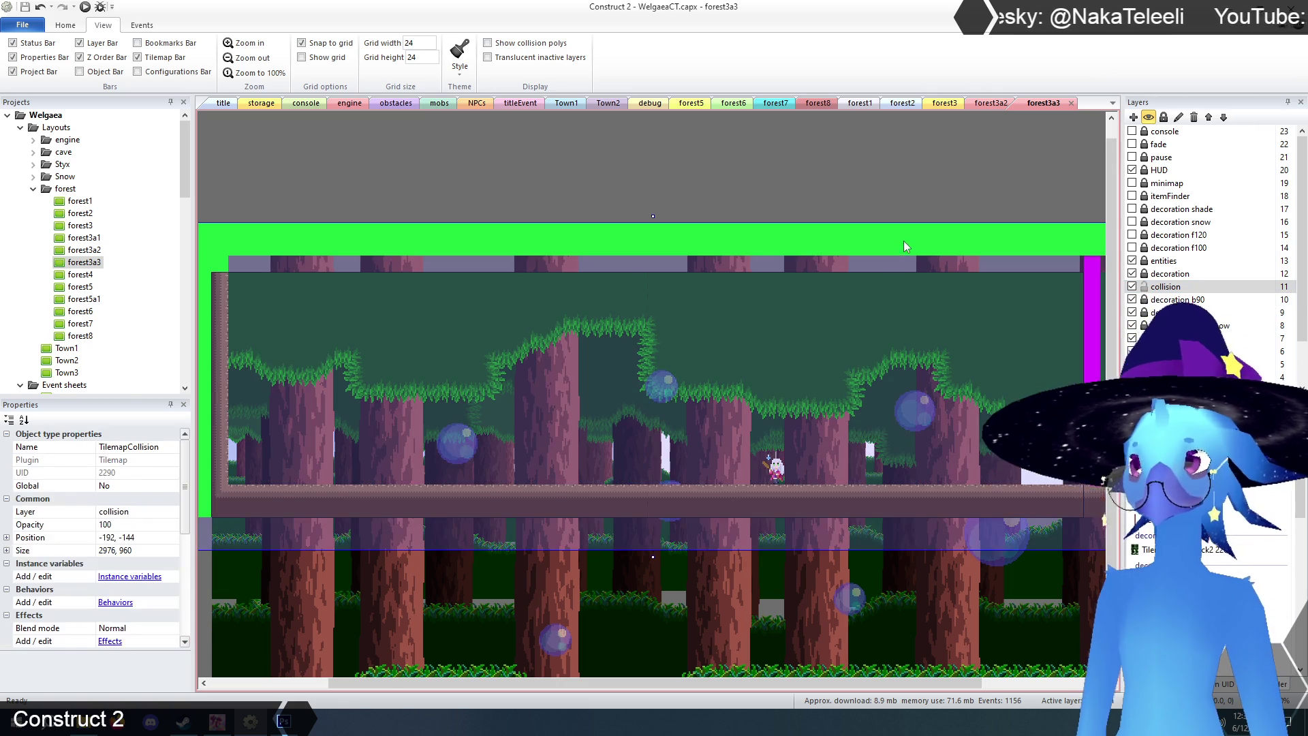
drag(749, 683, 745, 686)
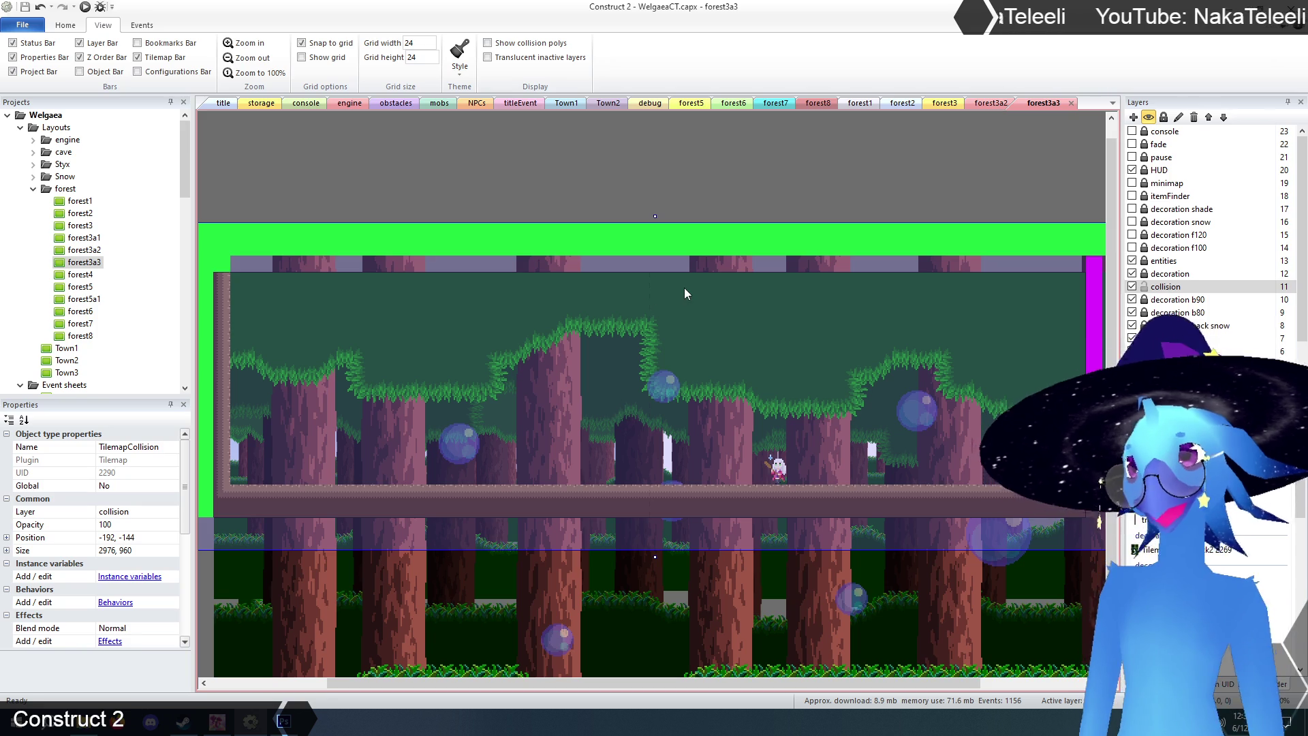
click(462, 179)
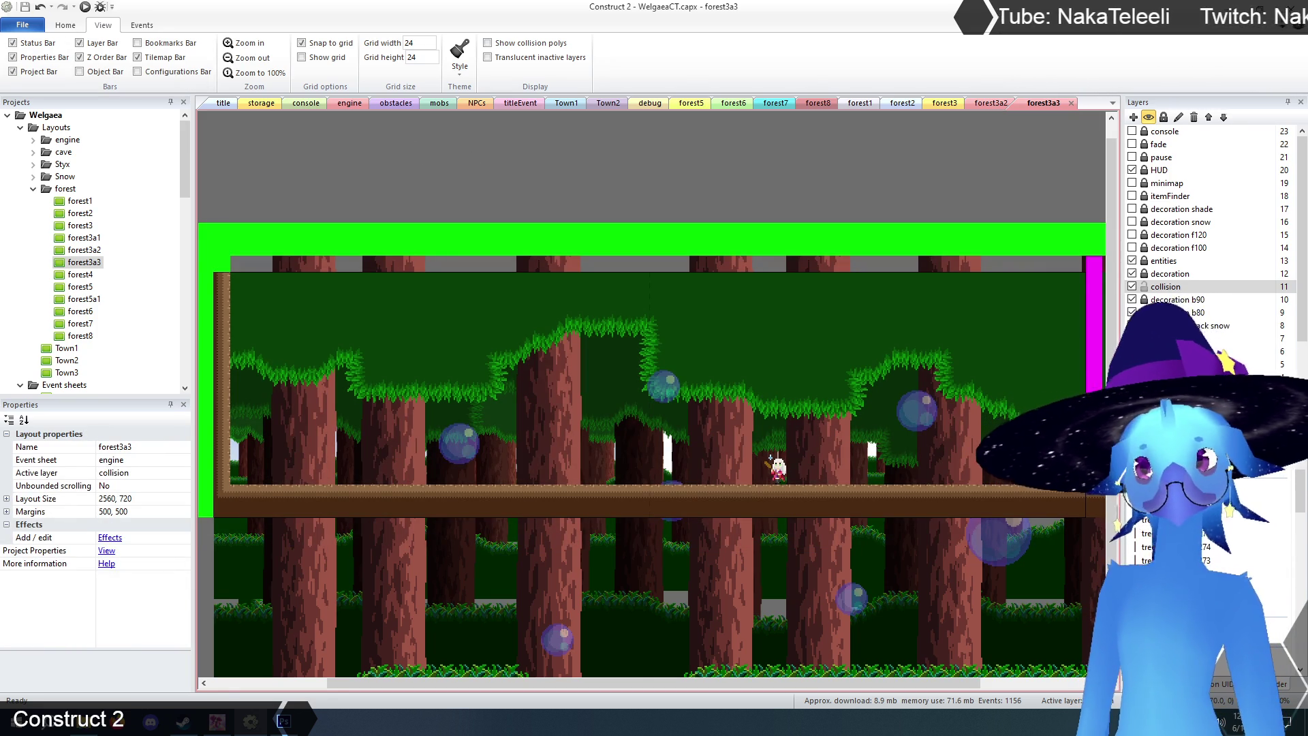
click(218, 724)
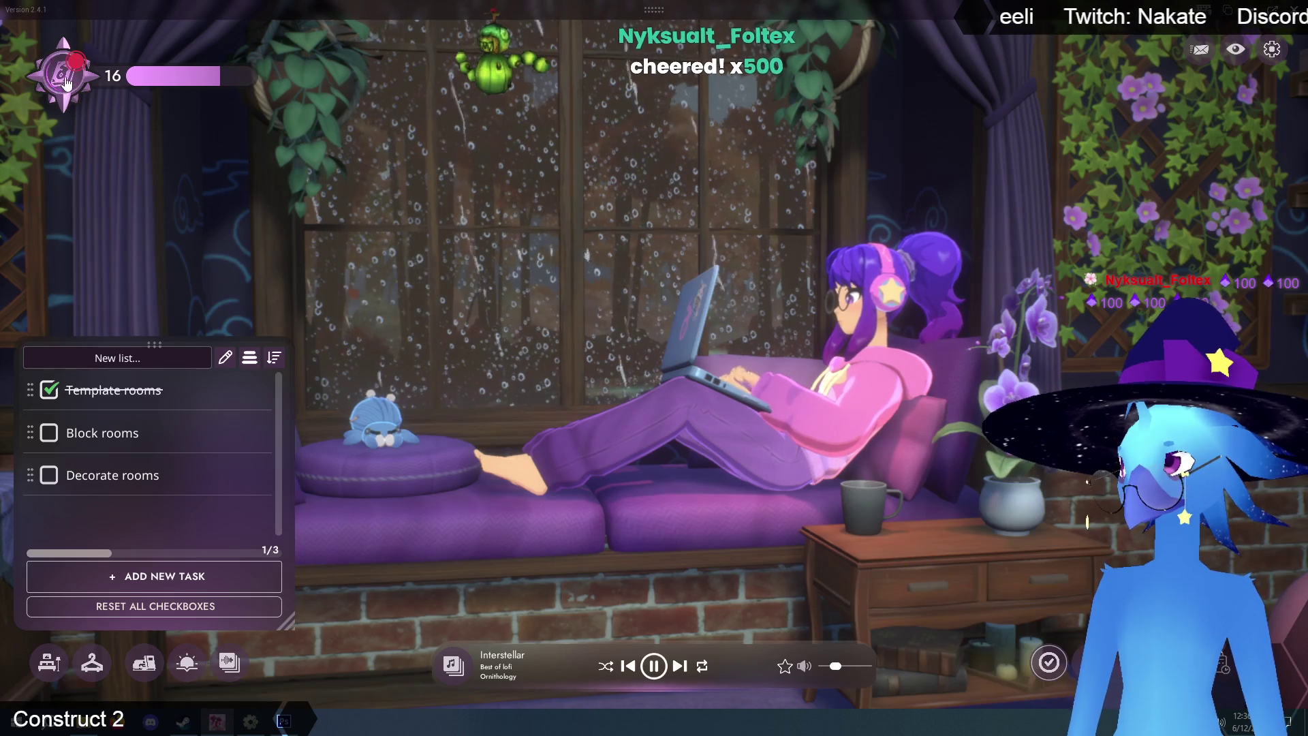
- Zoom the camera toward the window seat until the Waxolotl discovery popup appears
scroll(409, 245, up, 3)
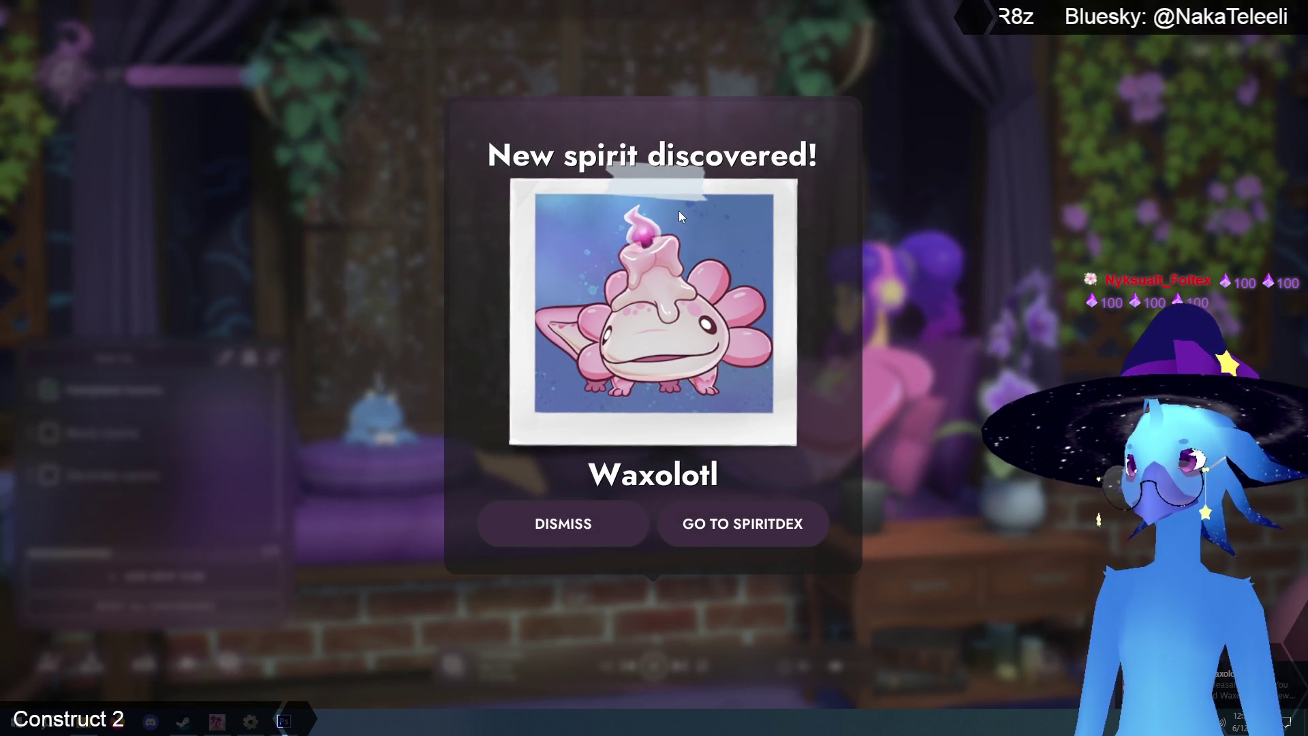
- Read the Waxolotl Spiritdex entry and the undiscovered silhouette spirit, then close the Spiritdex
click(770, 526)
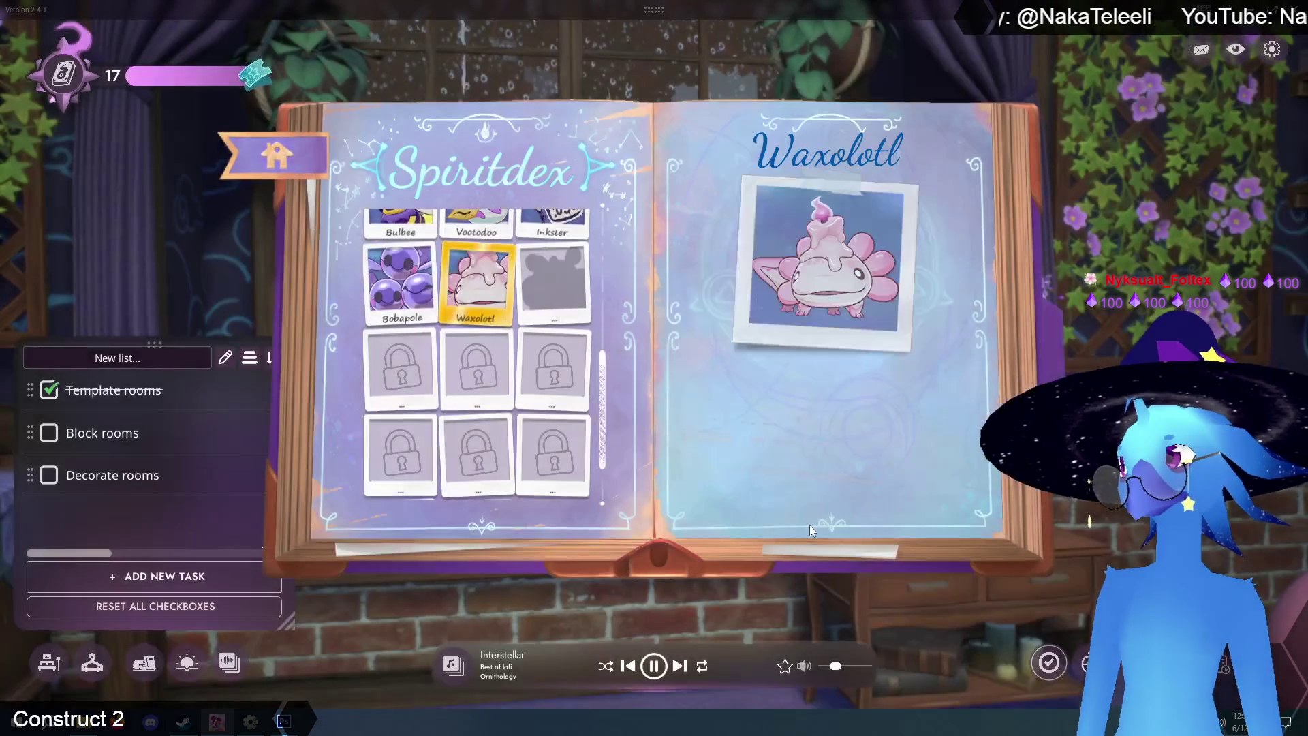
scroll(816, 418, down, 3)
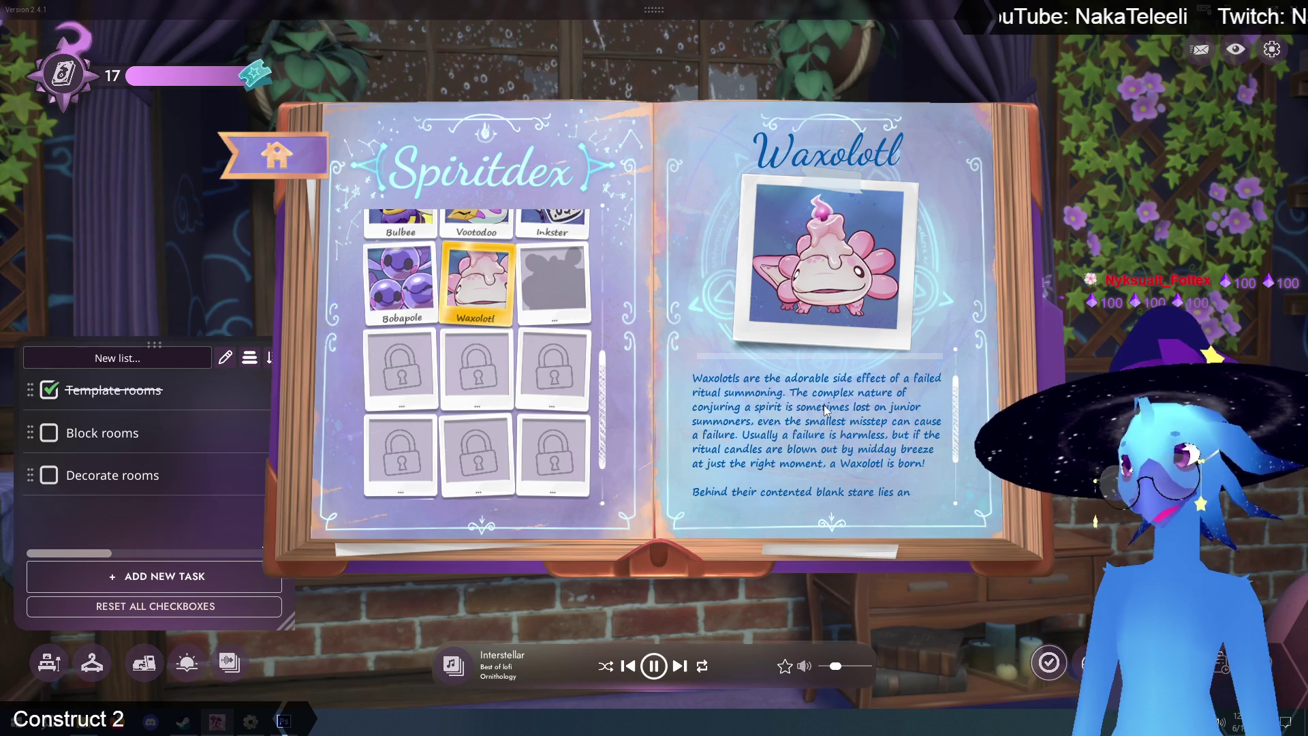
scroll(840, 451, down, 2)
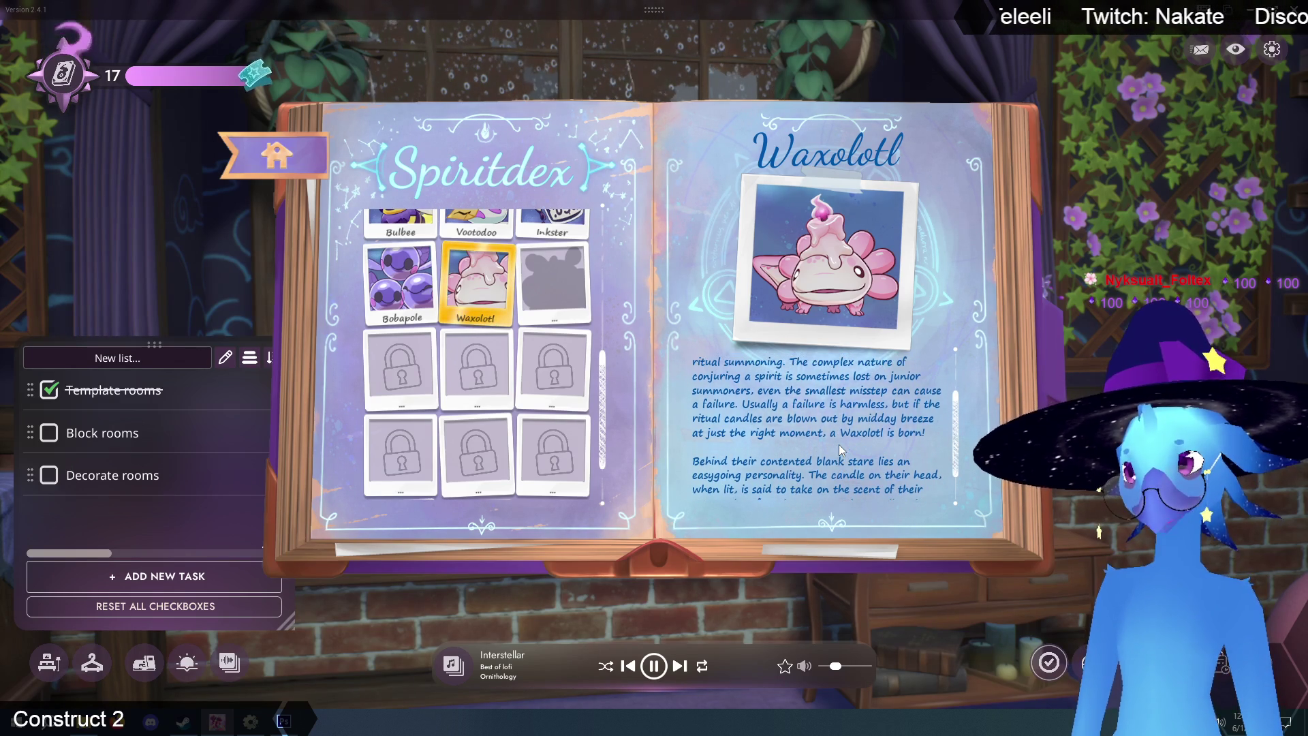
scroll(839, 446, down, 1)
scroll(839, 444, down, 1)
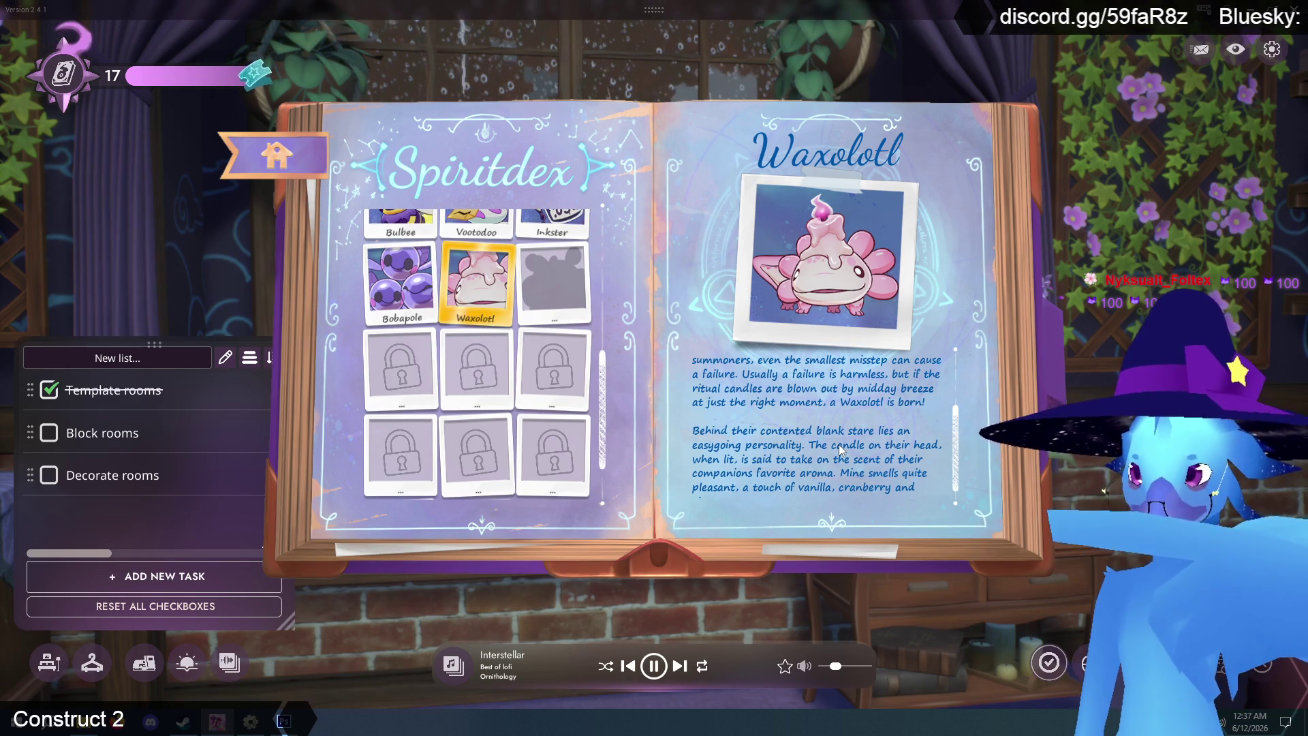
scroll(856, 379, down, 1)
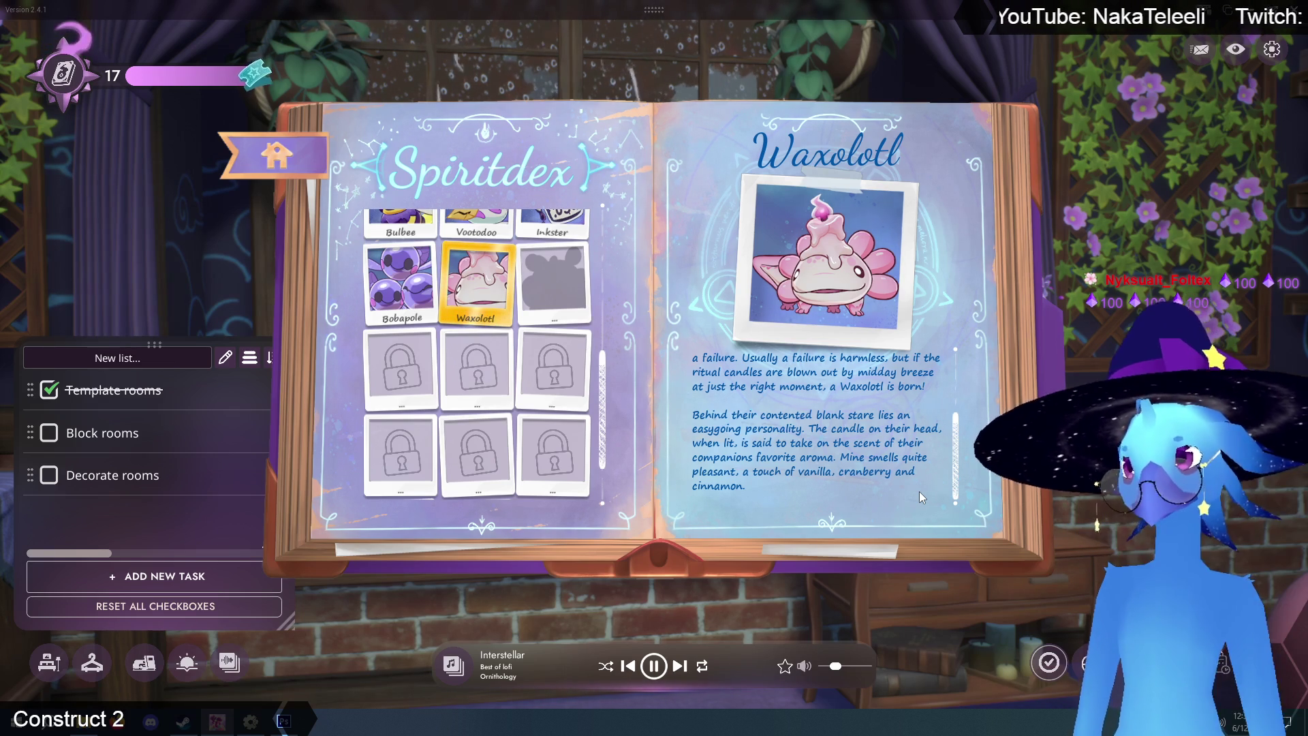
click(553, 282)
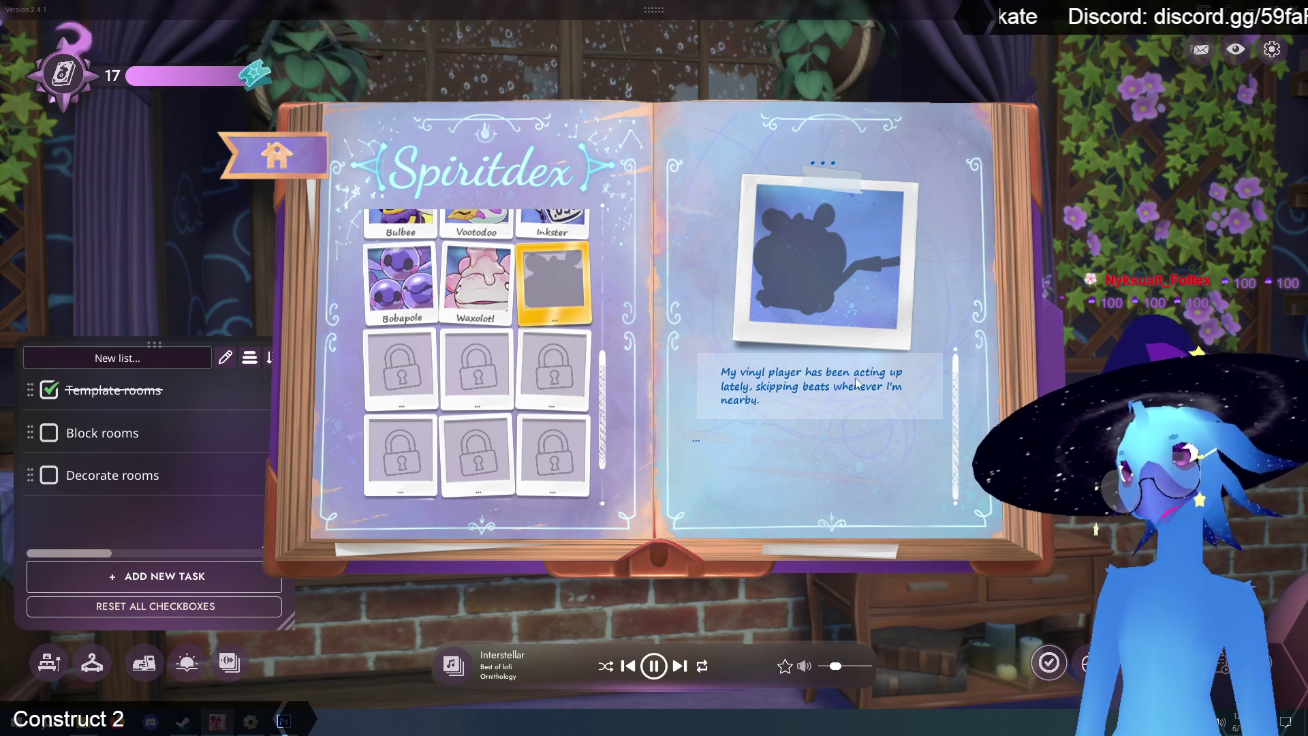
key(Escape)
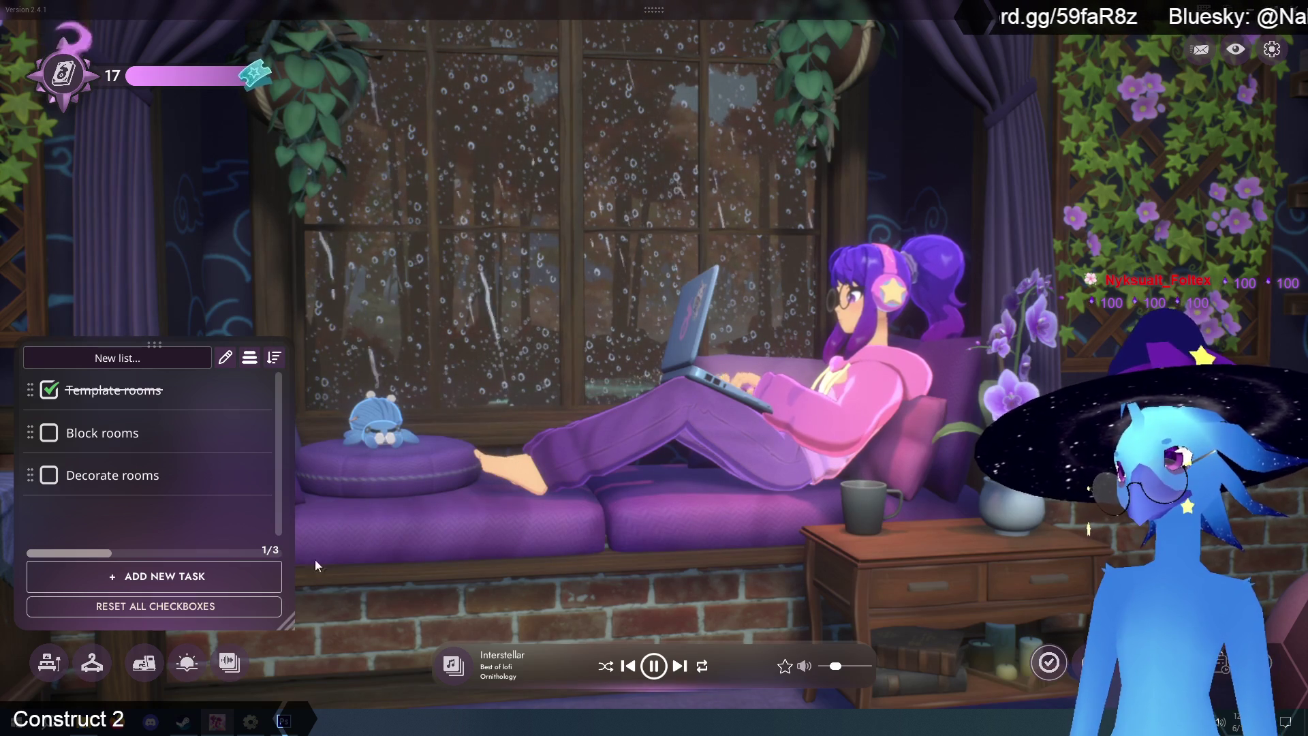
- Turn Soft Vinyl Noise up to full volume and dismiss the rank-up reward
click(229, 662)
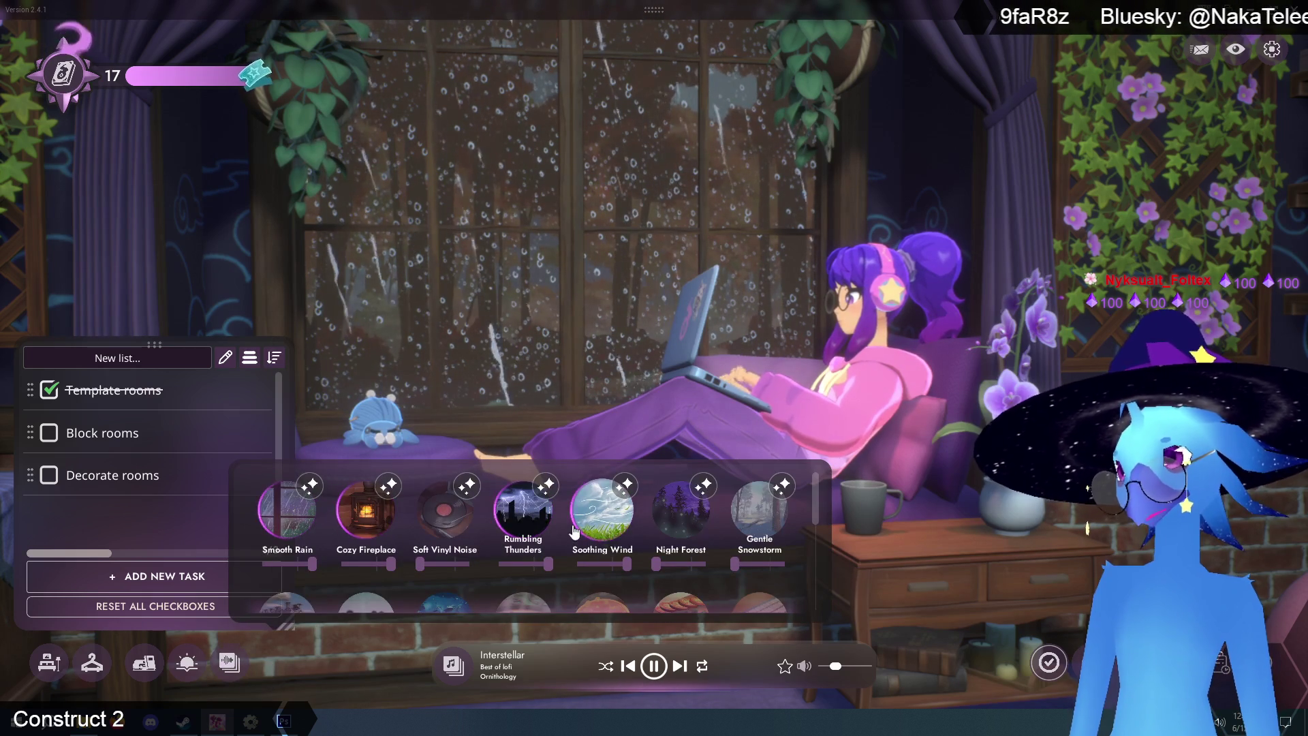
drag(425, 566, 471, 566)
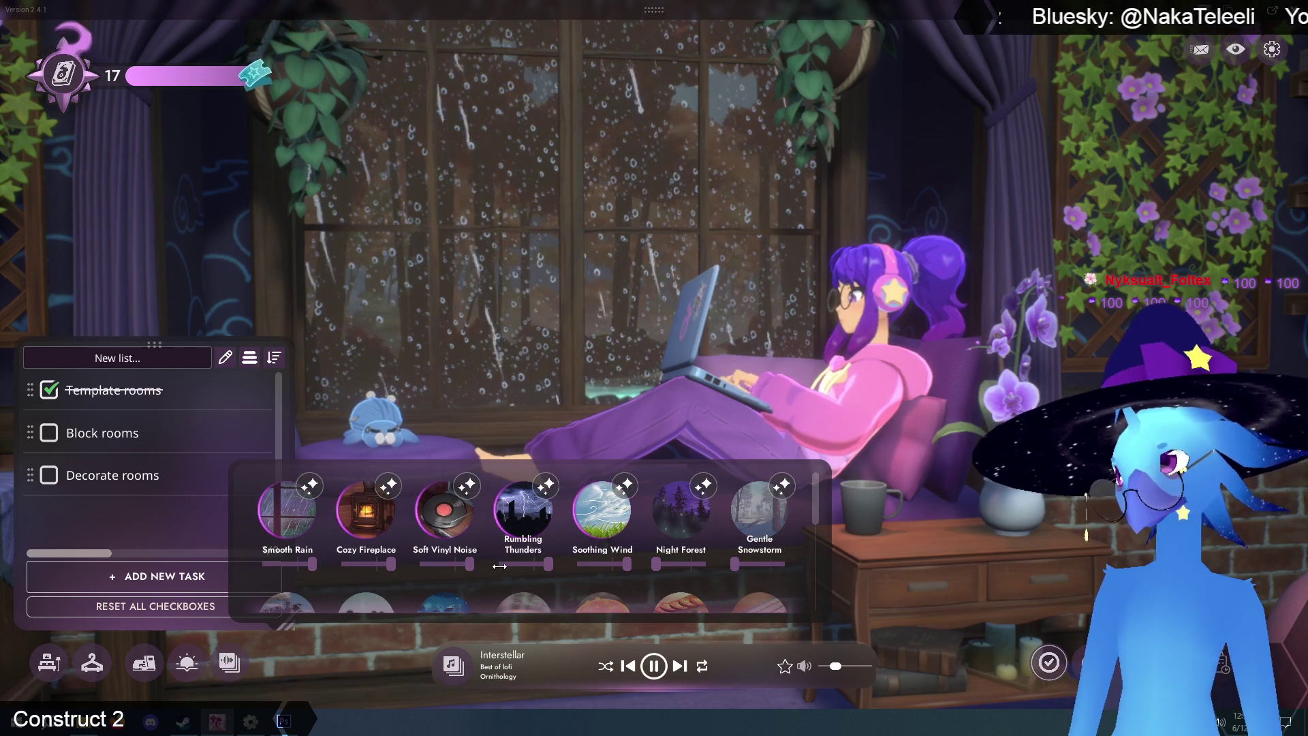
click(458, 291)
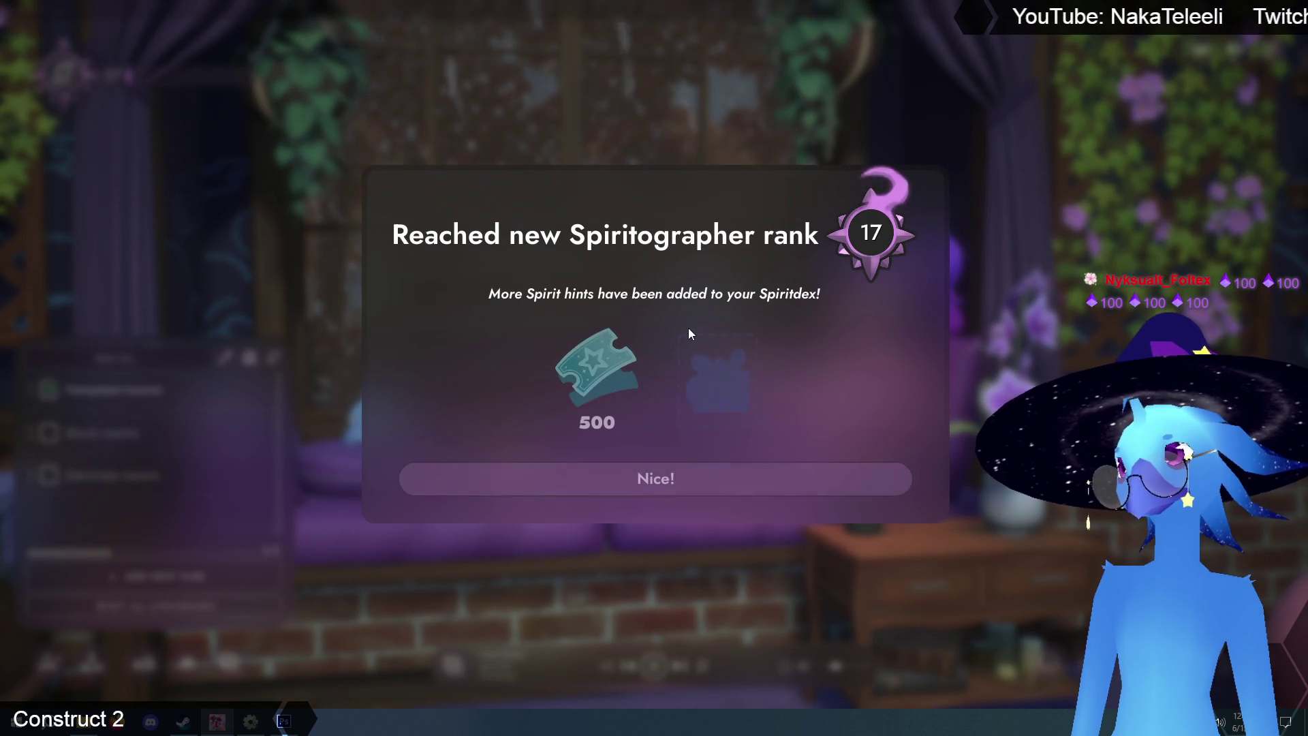
click(671, 481)
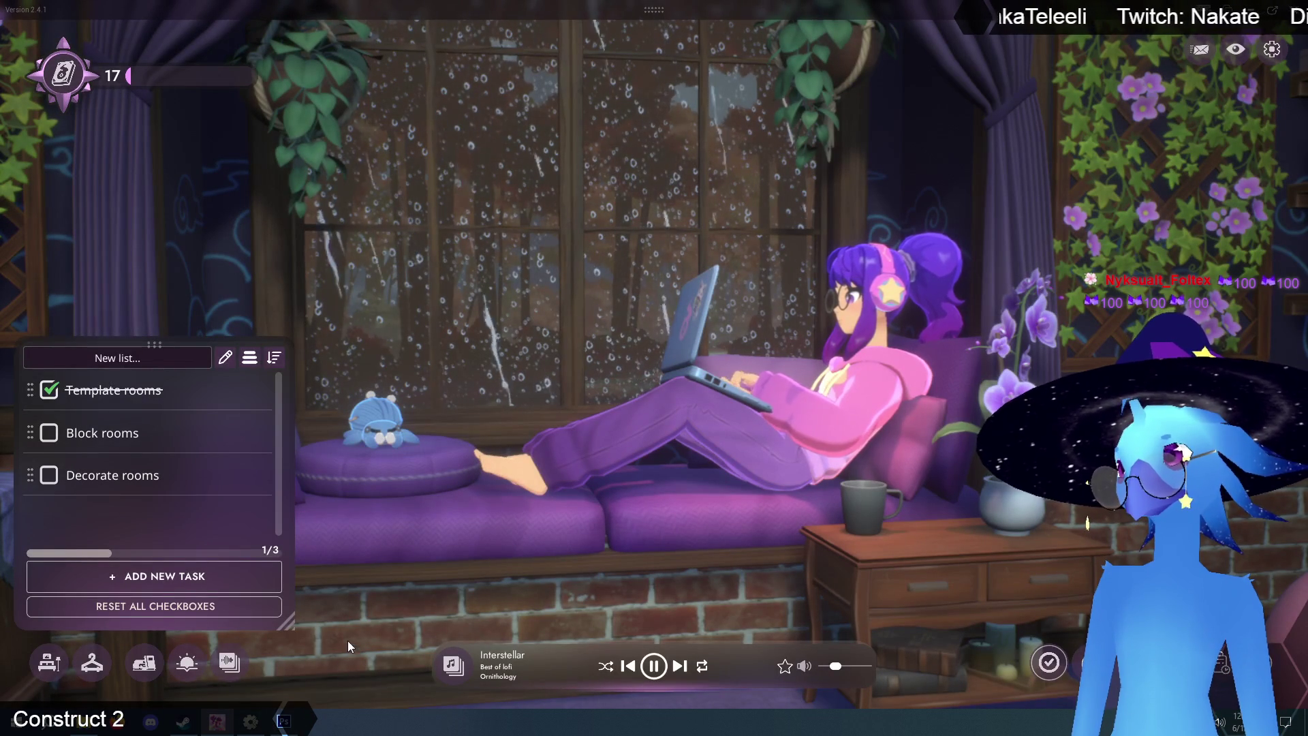
- Silence the Smooth Rain, Soothing Wind and Rumbling Thunders ambience
click(229, 662)
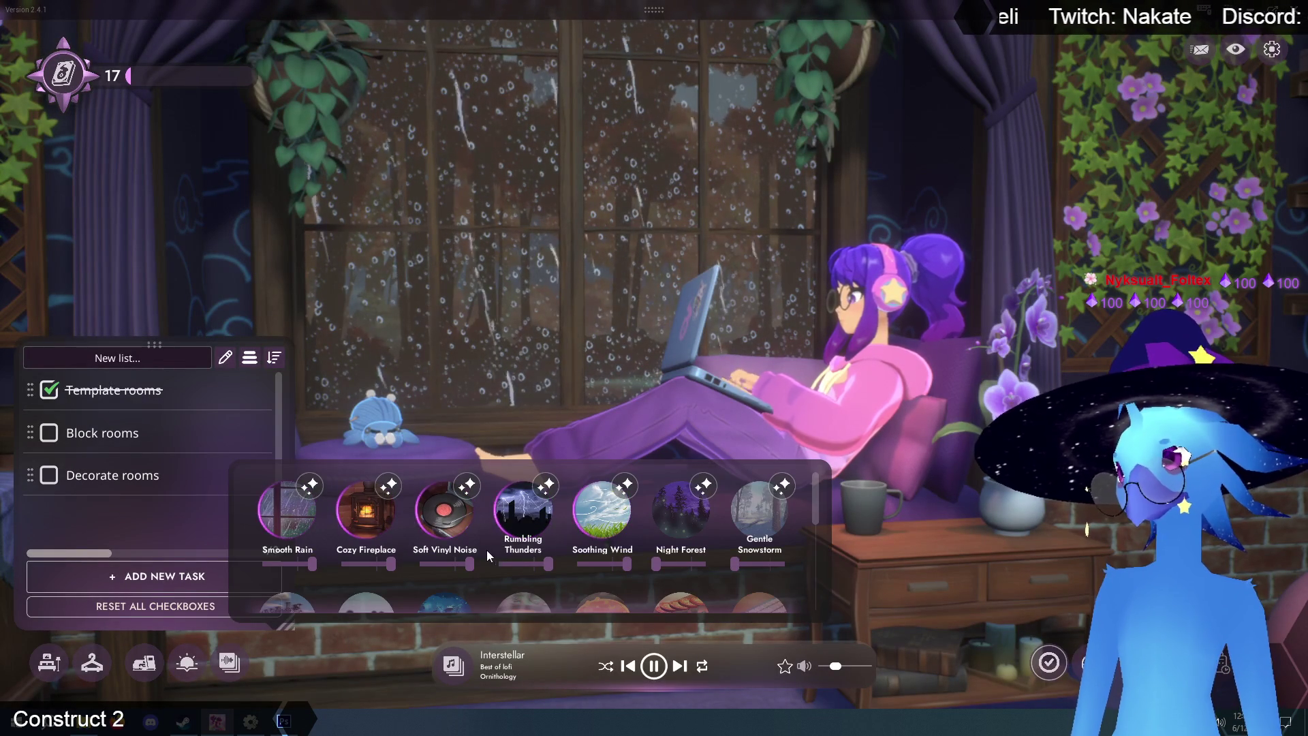
drag(312, 567, 262, 564)
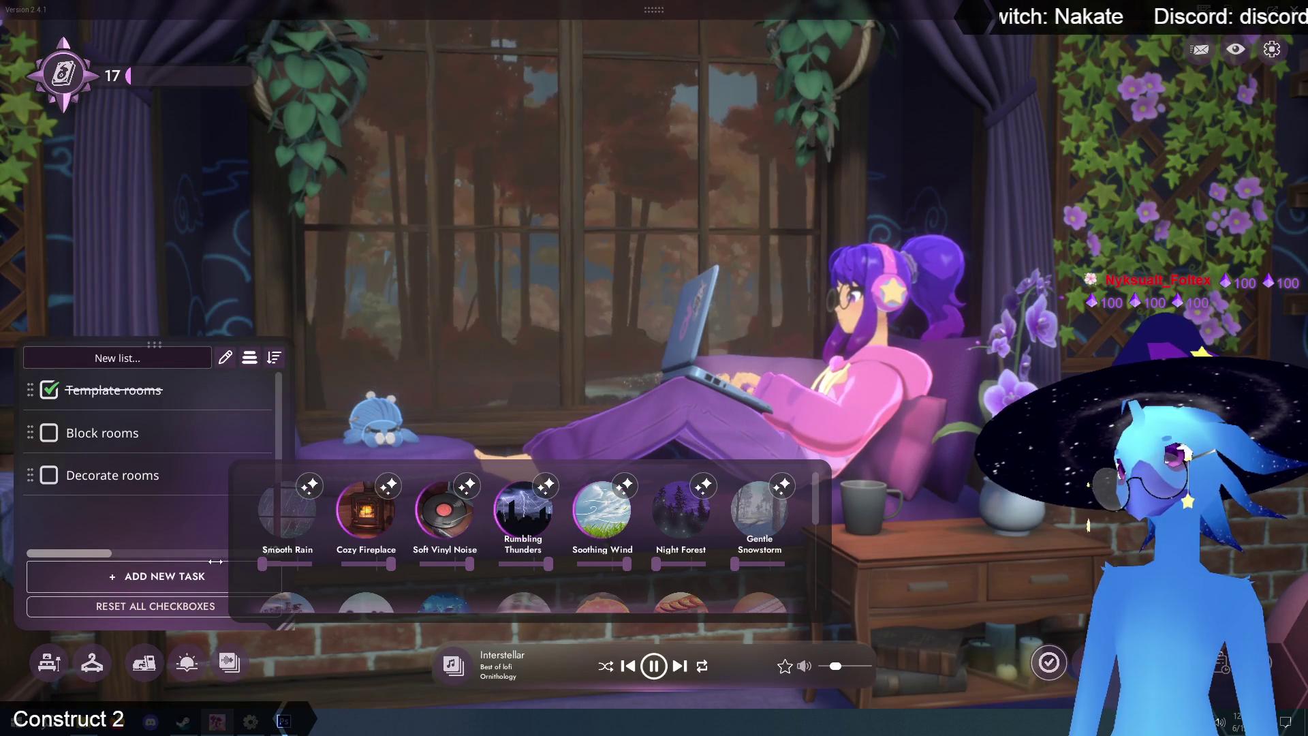
drag(616, 564, 551, 573)
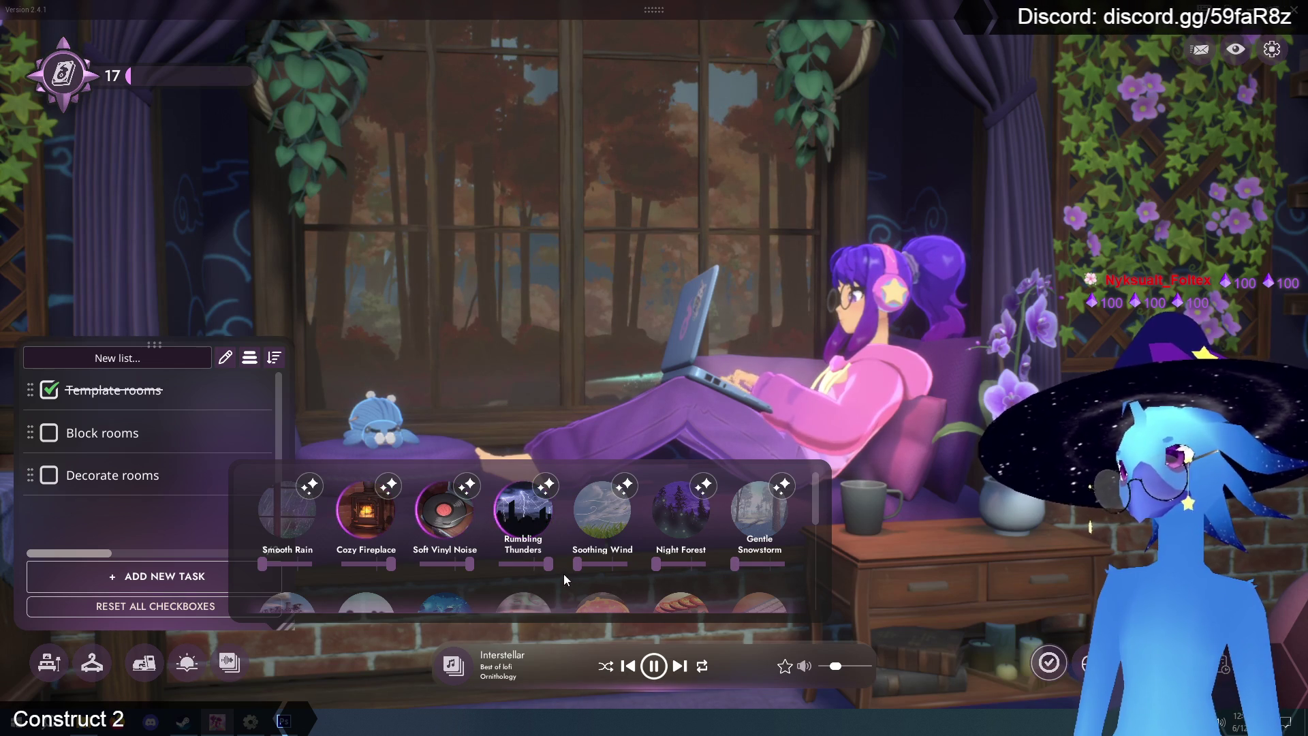
drag(549, 564, 490, 570)
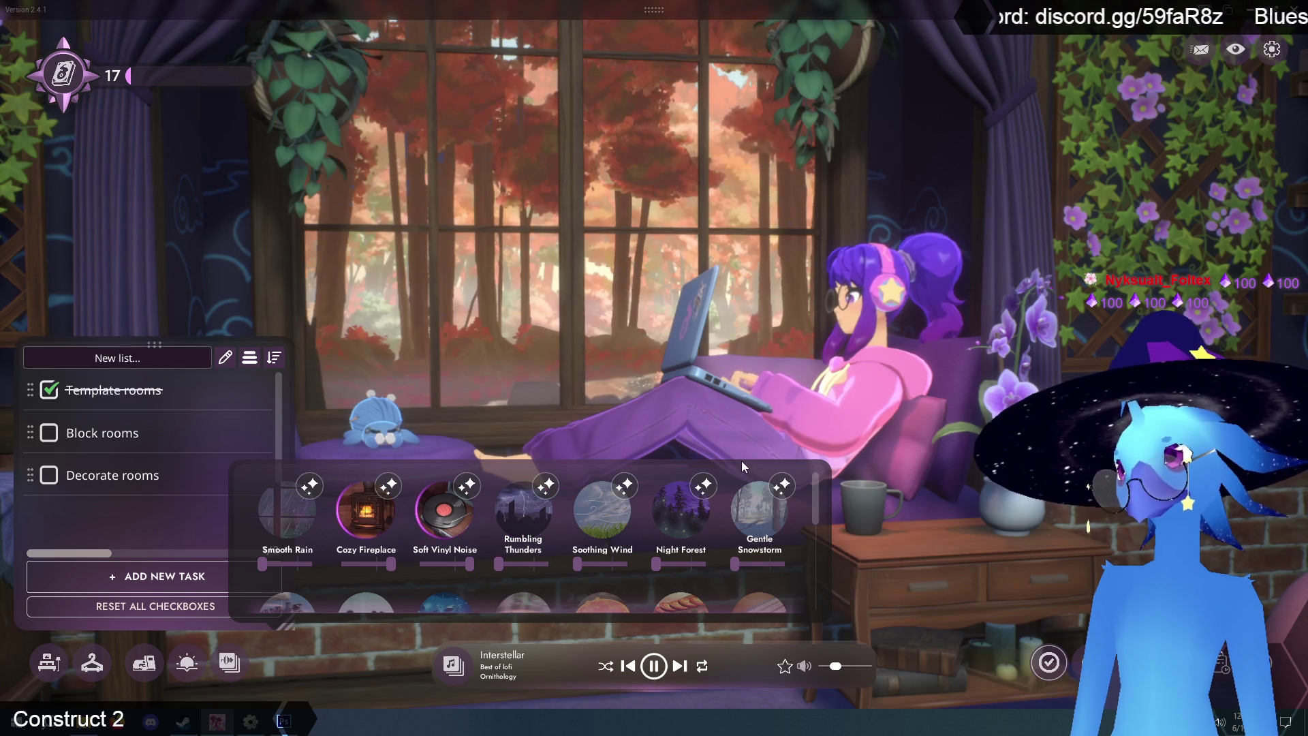
click(679, 318)
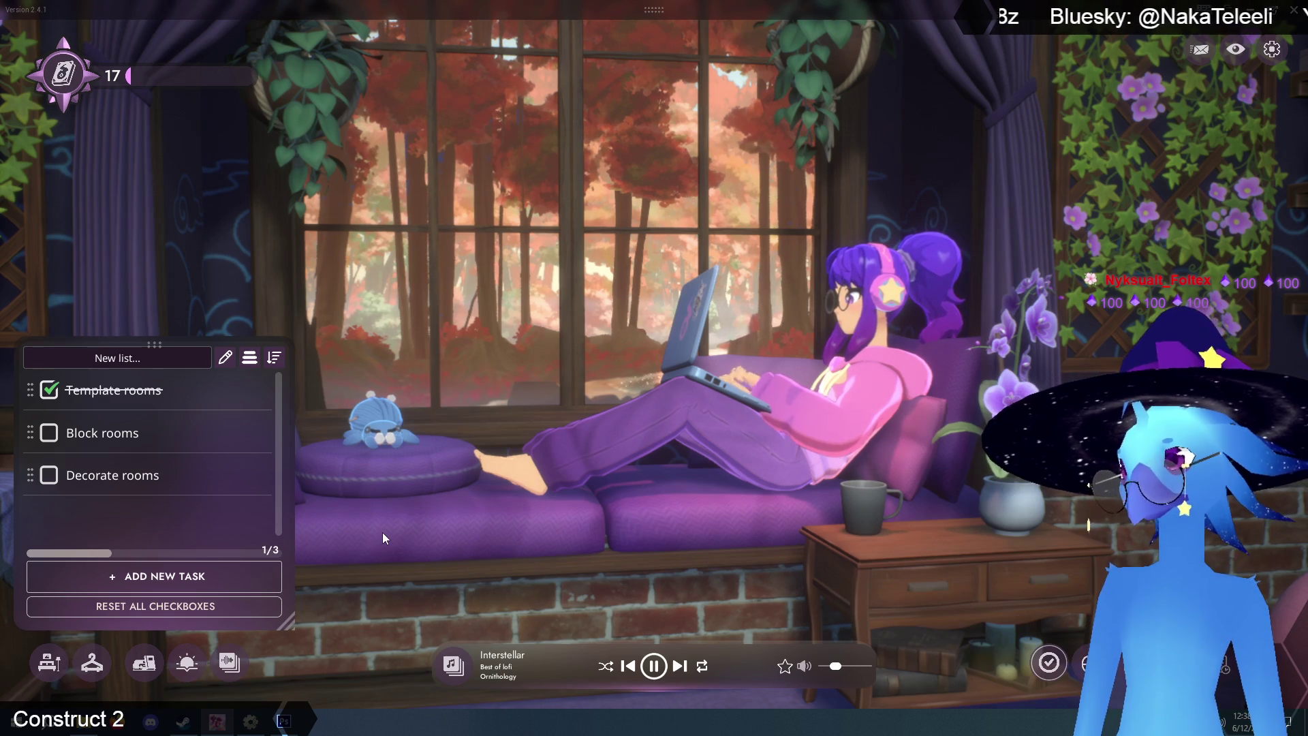
click(175, 668)
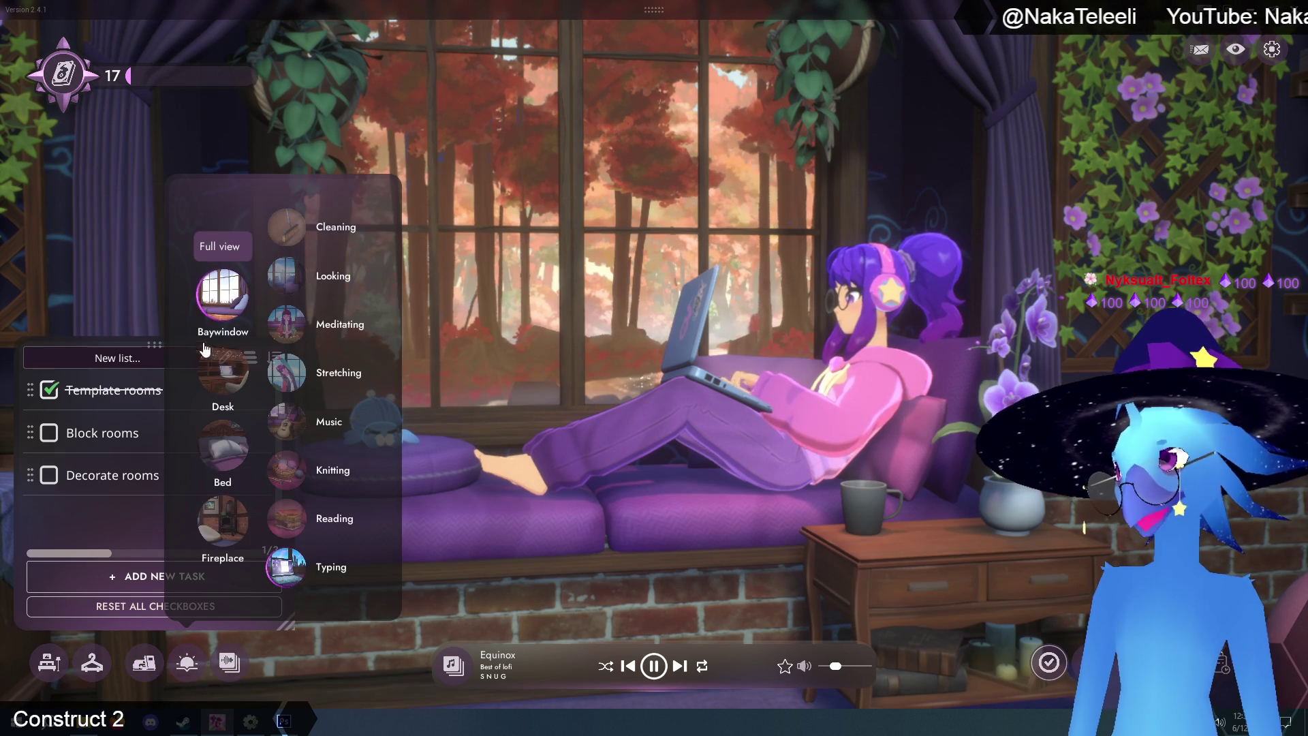
- Switch the scene to Desk, then to the fireplace corner with the beanbag
click(225, 368)
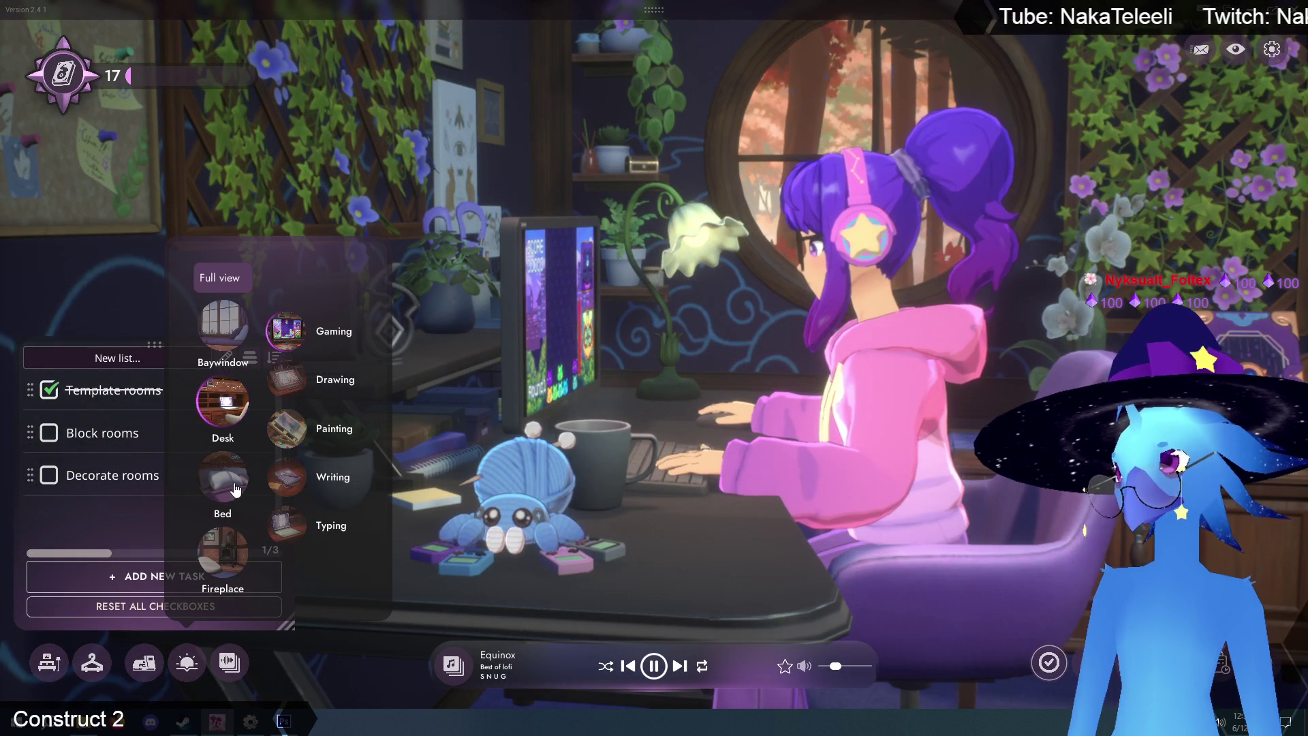
click(222, 551)
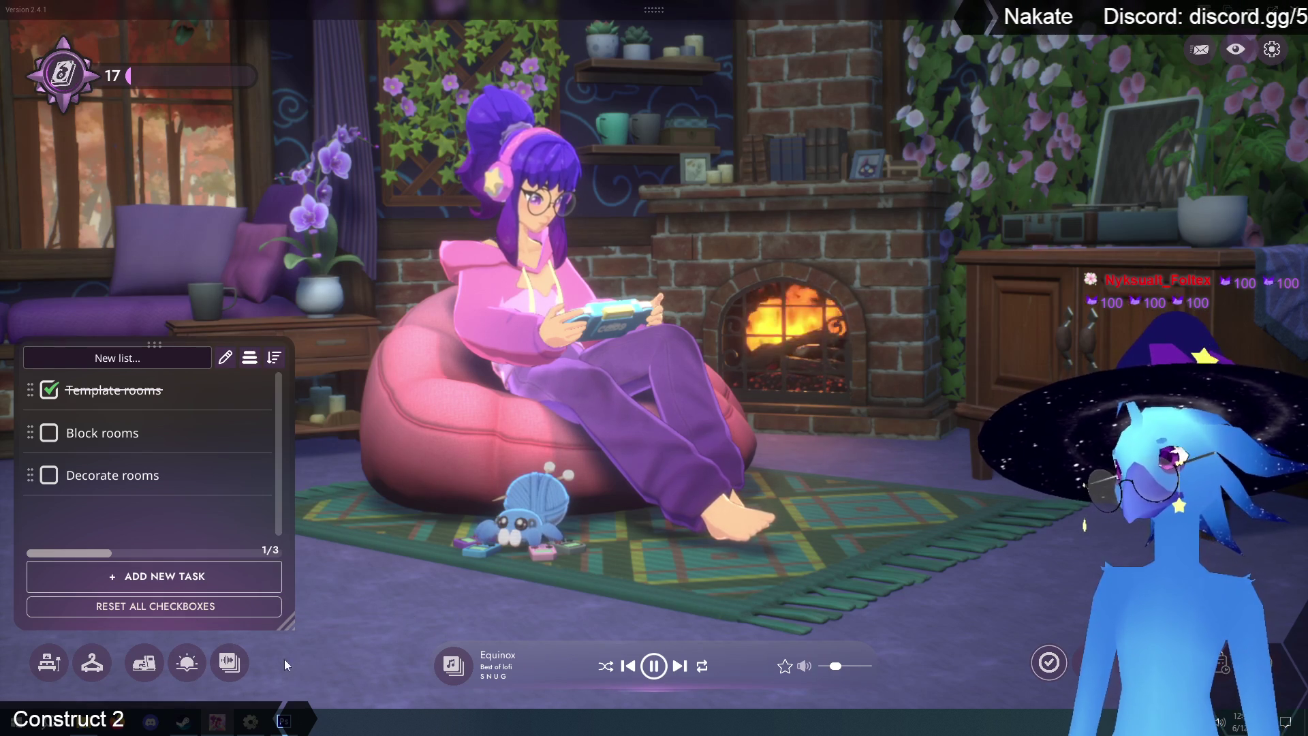
click(229, 662)
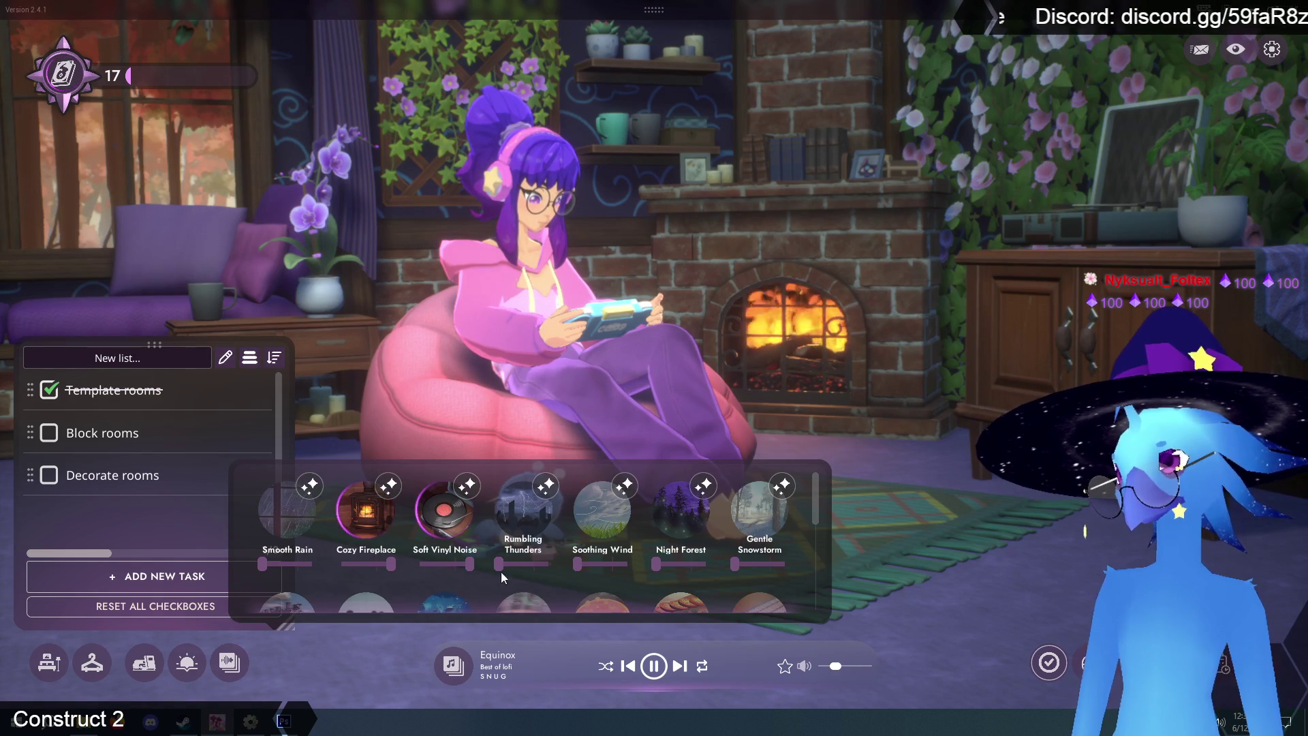
- Turn Rumbling Thunders and Smooth Rain back up to full volume
drag(500, 572, 581, 587)
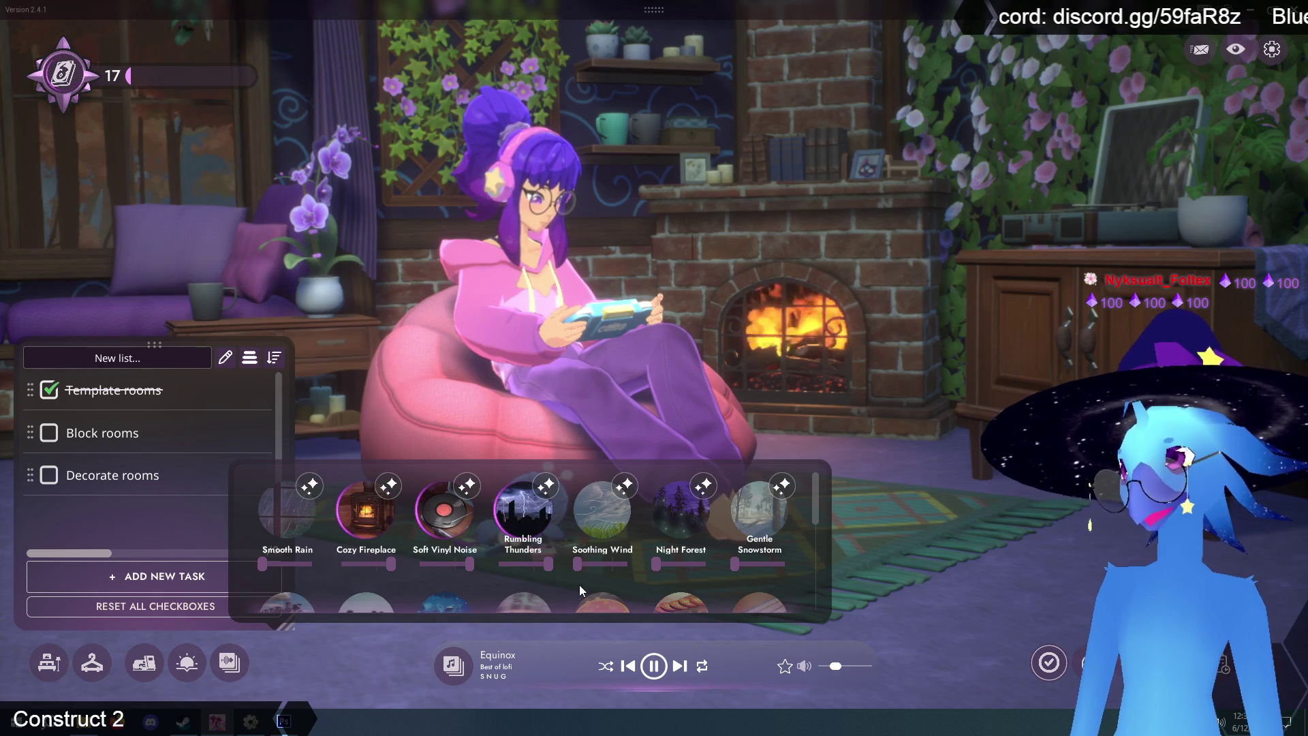
drag(292, 569, 313, 569)
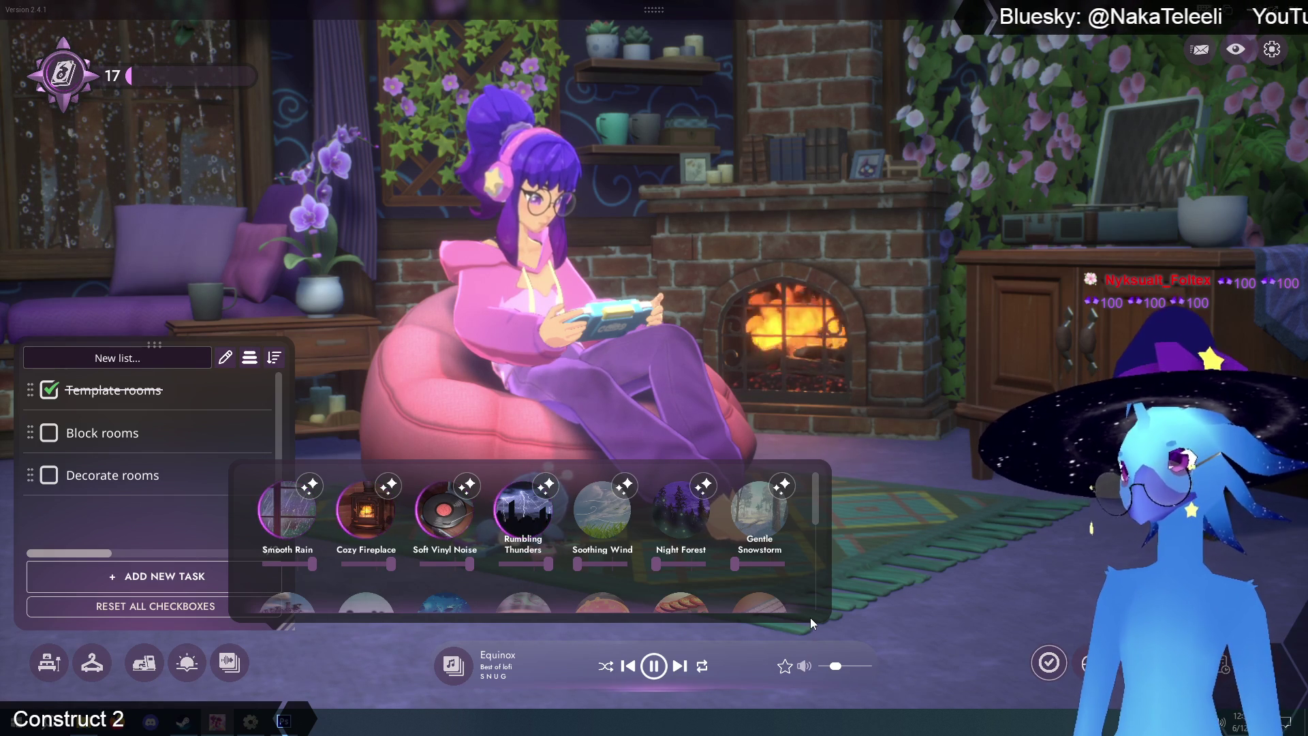
click(899, 573)
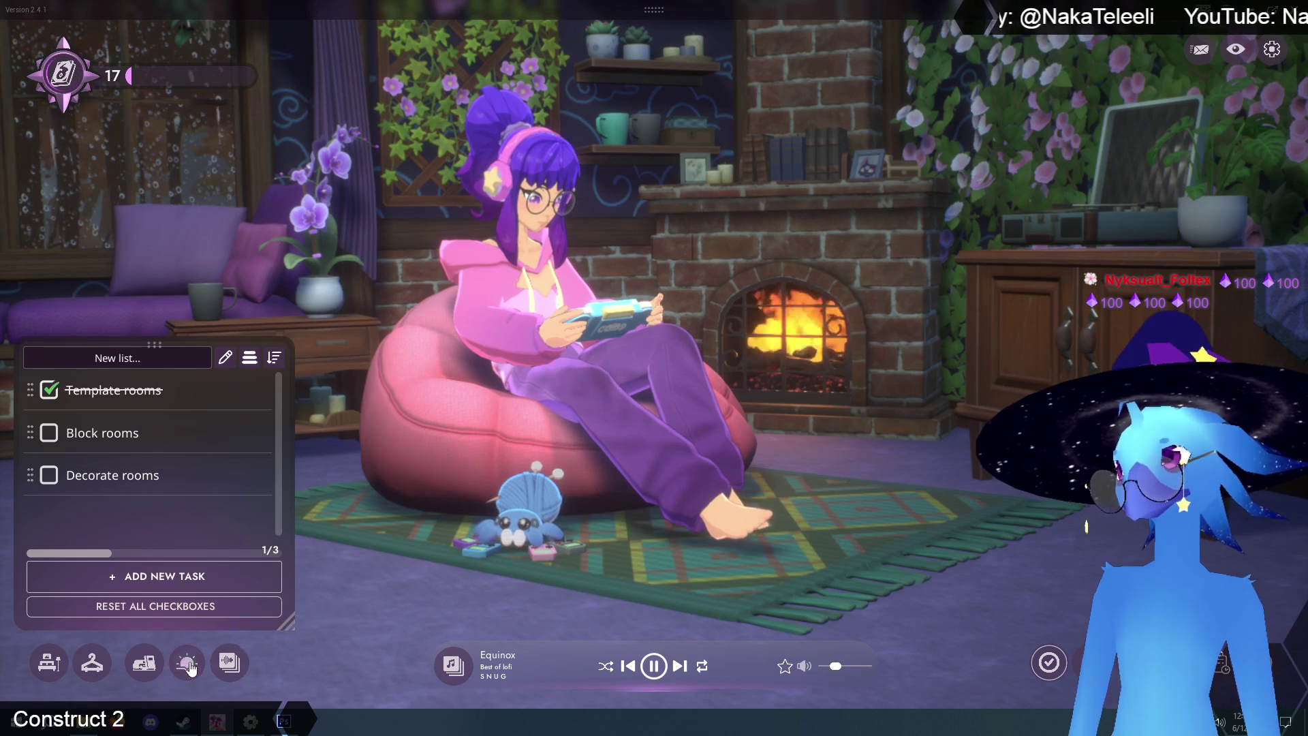
- Set the time of day to Evening
click(229, 662)
click(262, 569)
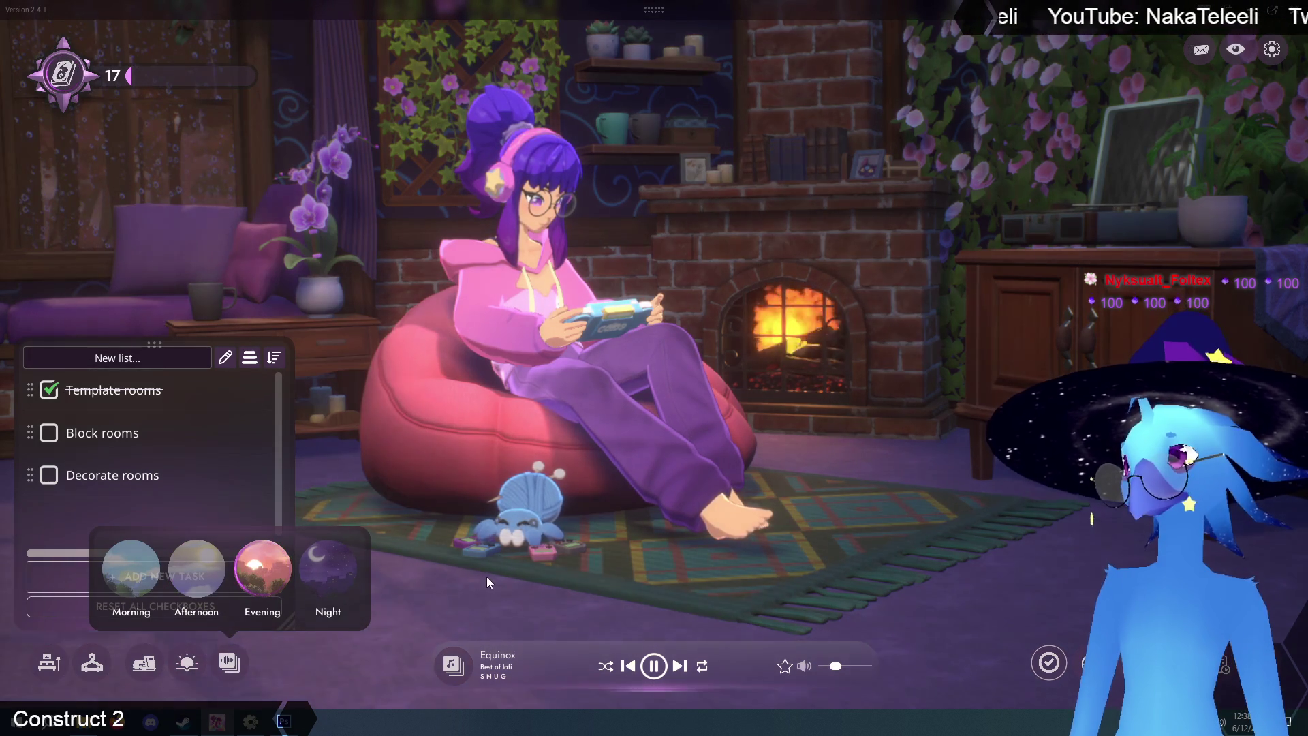
click(605, 571)
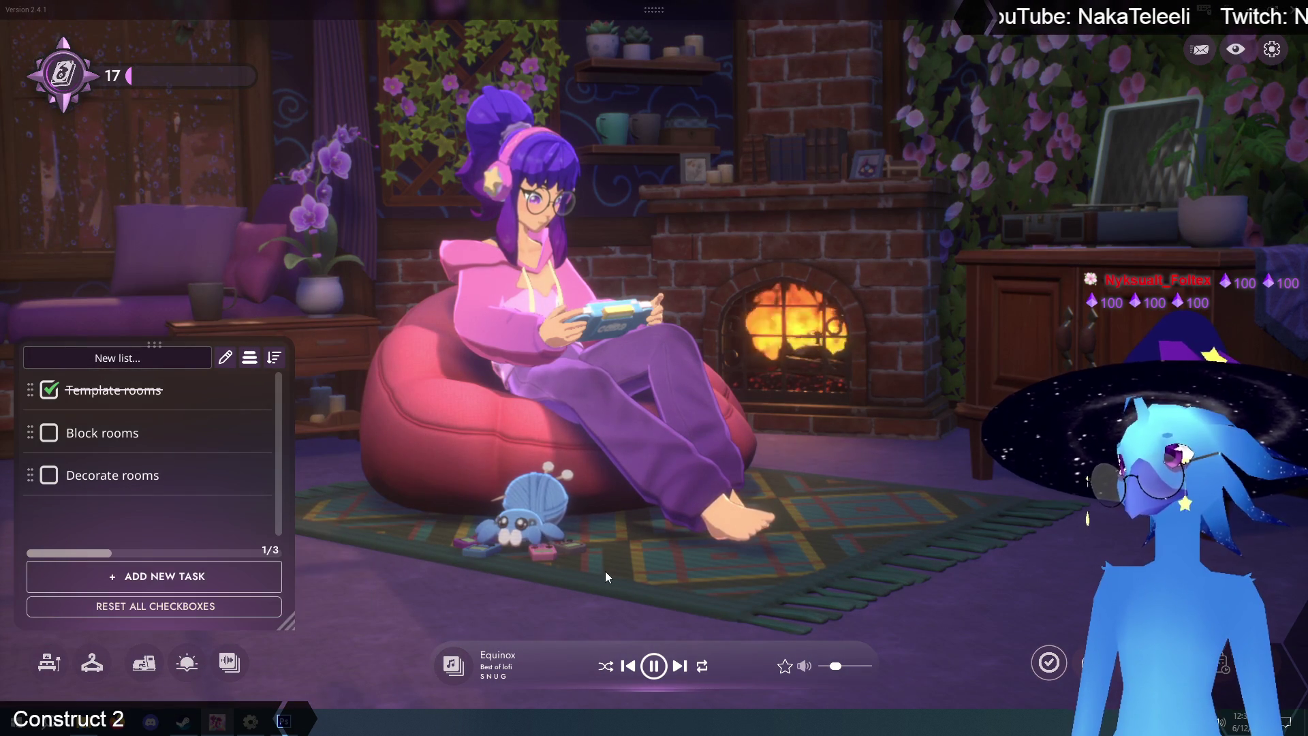